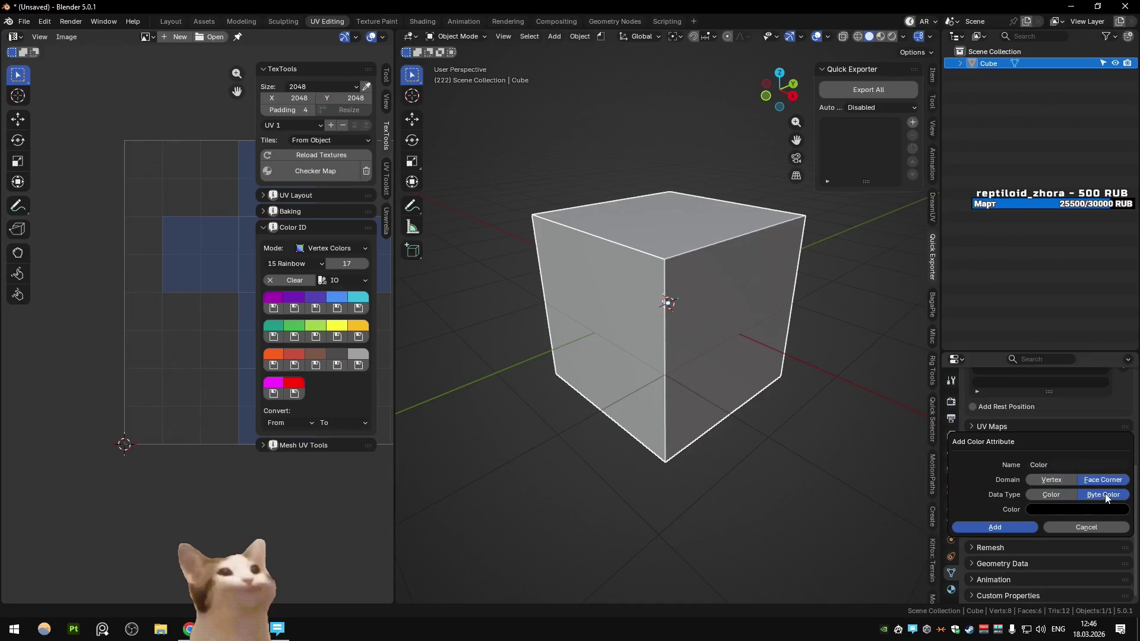
# Add a Face Corner Byte Color attribute, undo it, and assign the indigo TexTools Color ID
pyautogui.click(995, 528)
pyautogui.click(318, 309)
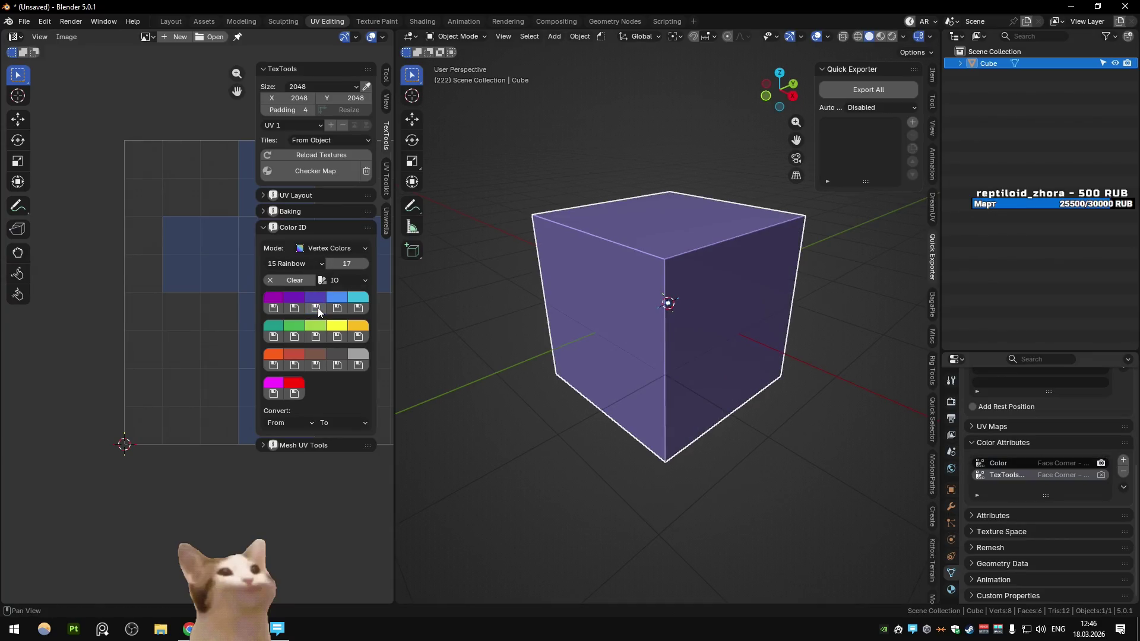
pyautogui.hotkey('ctrl', 'z')
pyautogui.hotkey('ctrl', 'z')
pyautogui.click(316, 299)
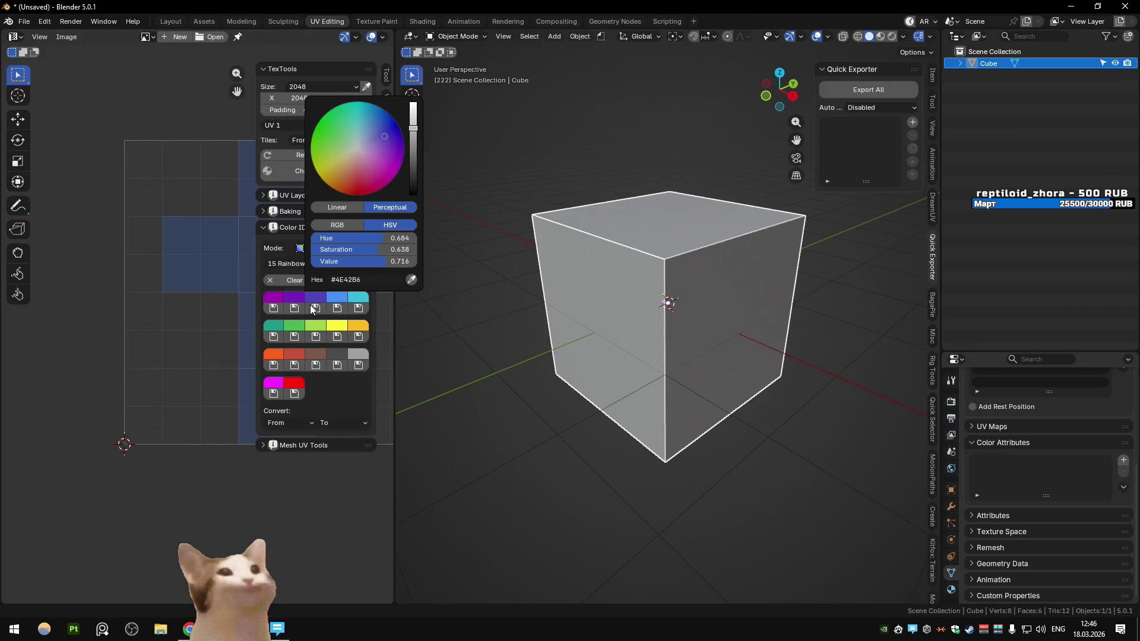
pyautogui.click(316, 309)
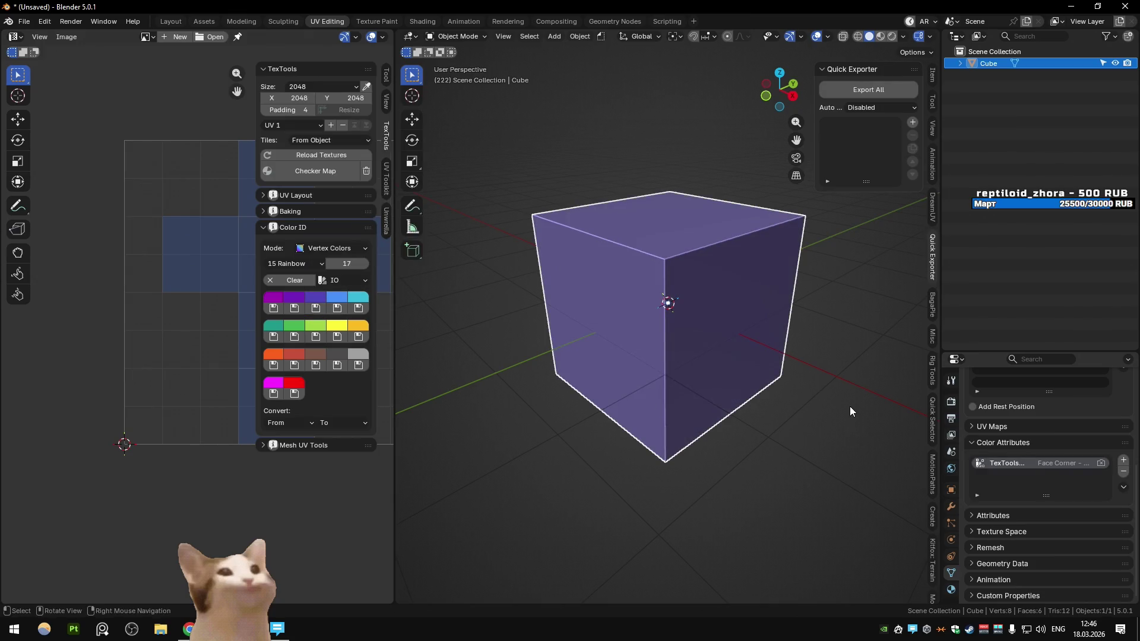
# Check the mesh Attributes list for the single TexTools_colorID attribute, then switch to the browser
pyautogui.click(1000, 534)
pyautogui.click(999, 526)
pyautogui.click(999, 516)
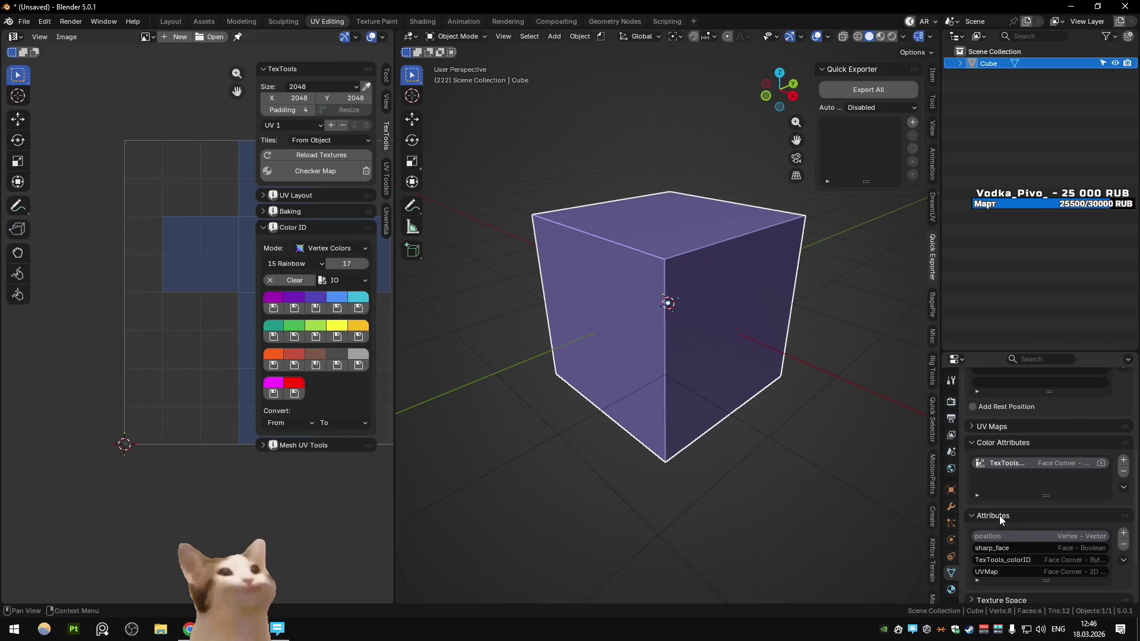
pyautogui.scroll(-3)
pyautogui.click(1069, 537)
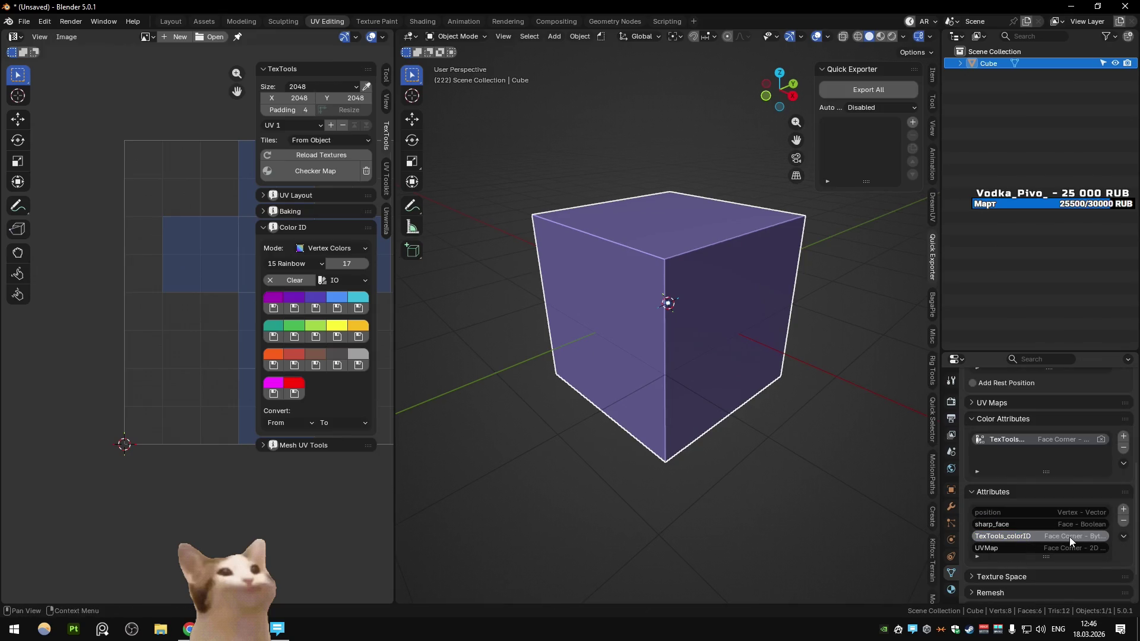
pyautogui.scroll(-3)
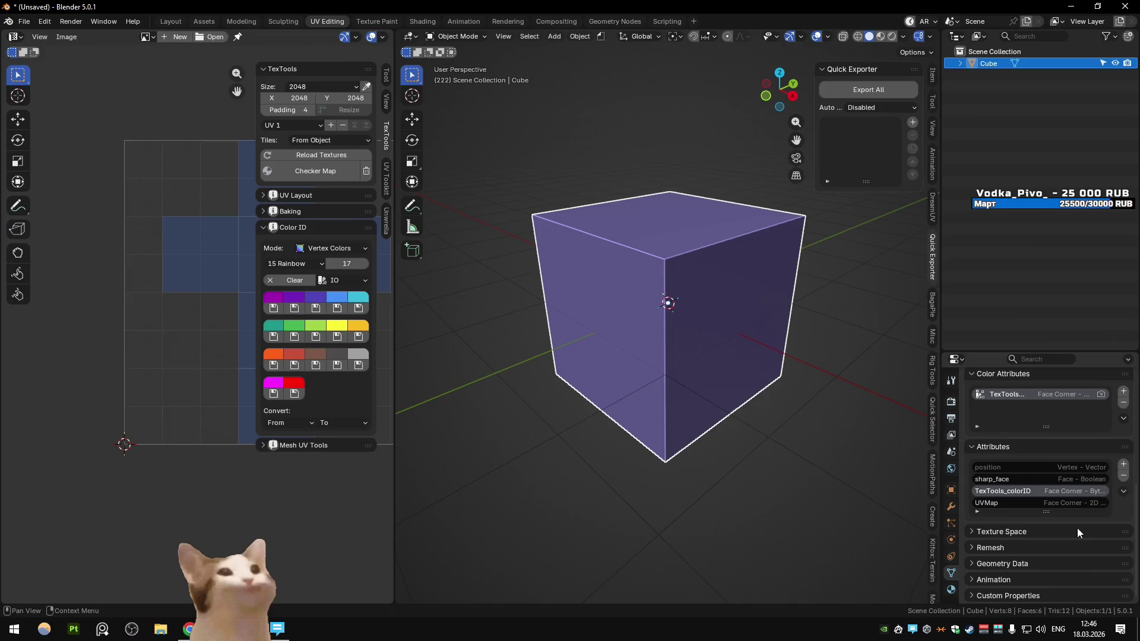
pyautogui.click(1025, 565)
pyautogui.scroll(-3)
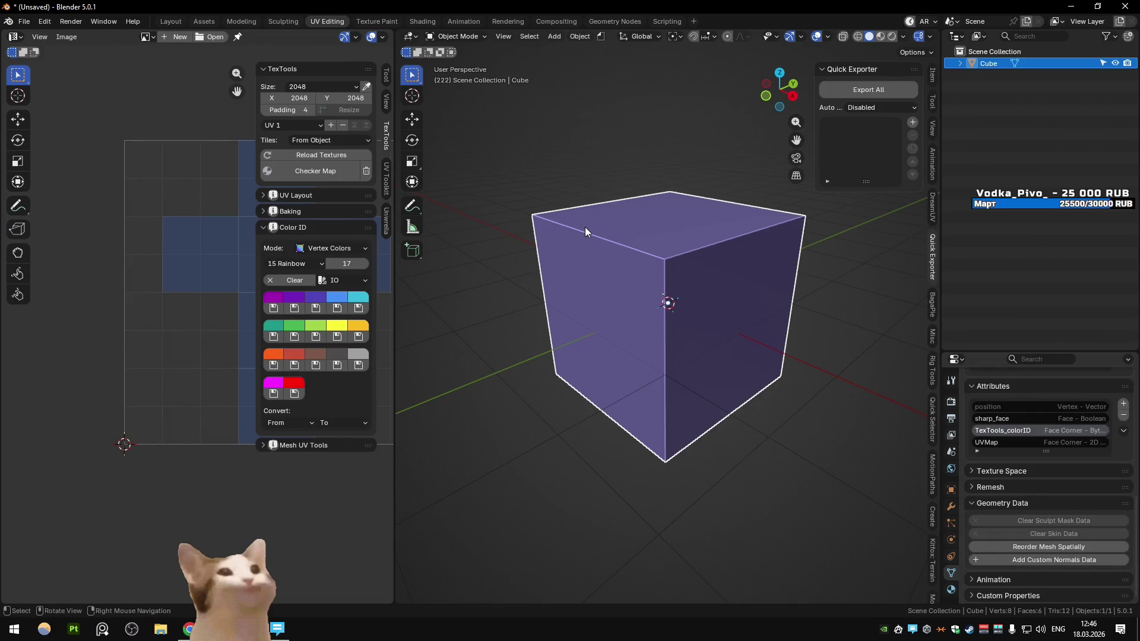
pyautogui.hotkey('alt', 'Tab')
# Read through Blender bug report 92444 on vertex color interpolation
pyautogui.scroll(-3)
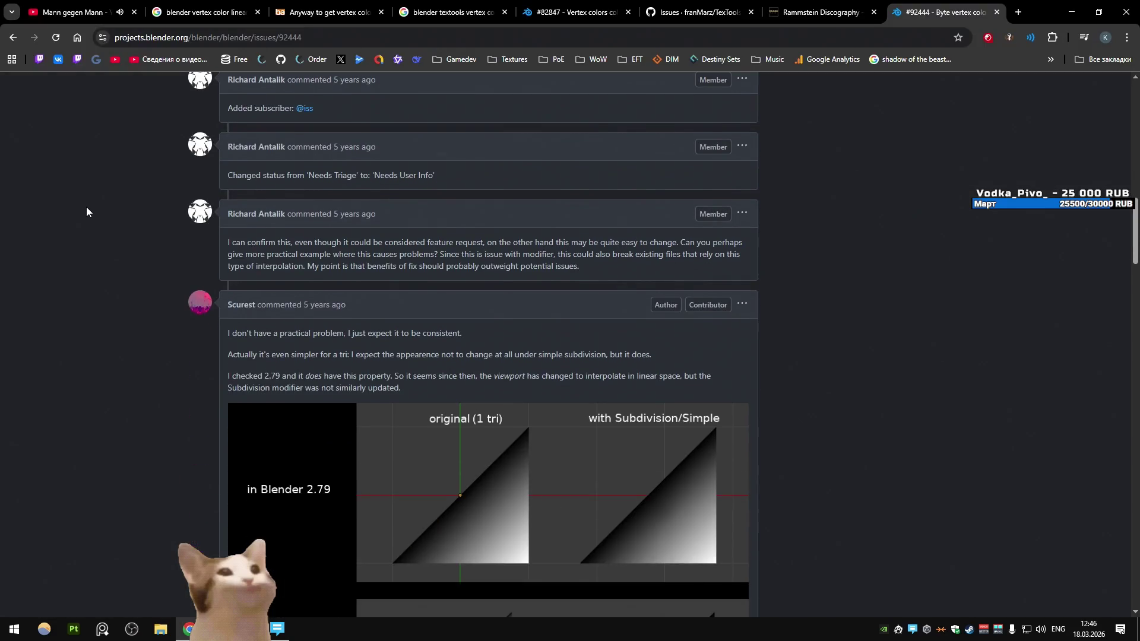
pyautogui.scroll(-3)
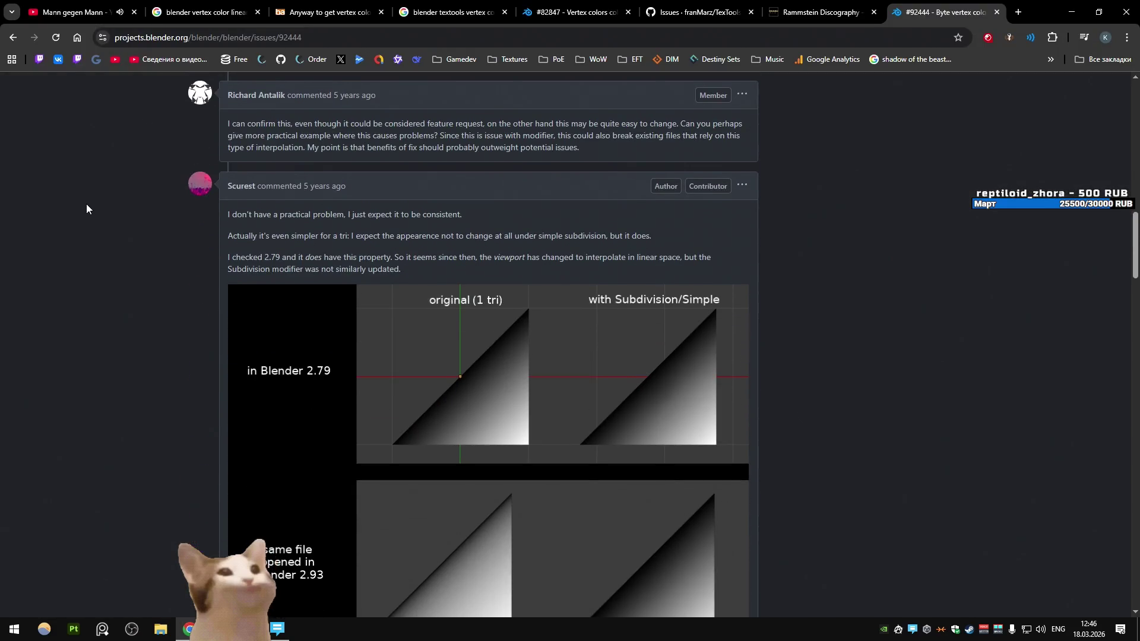
pyautogui.scroll(-3)
pyautogui.scroll(-3)
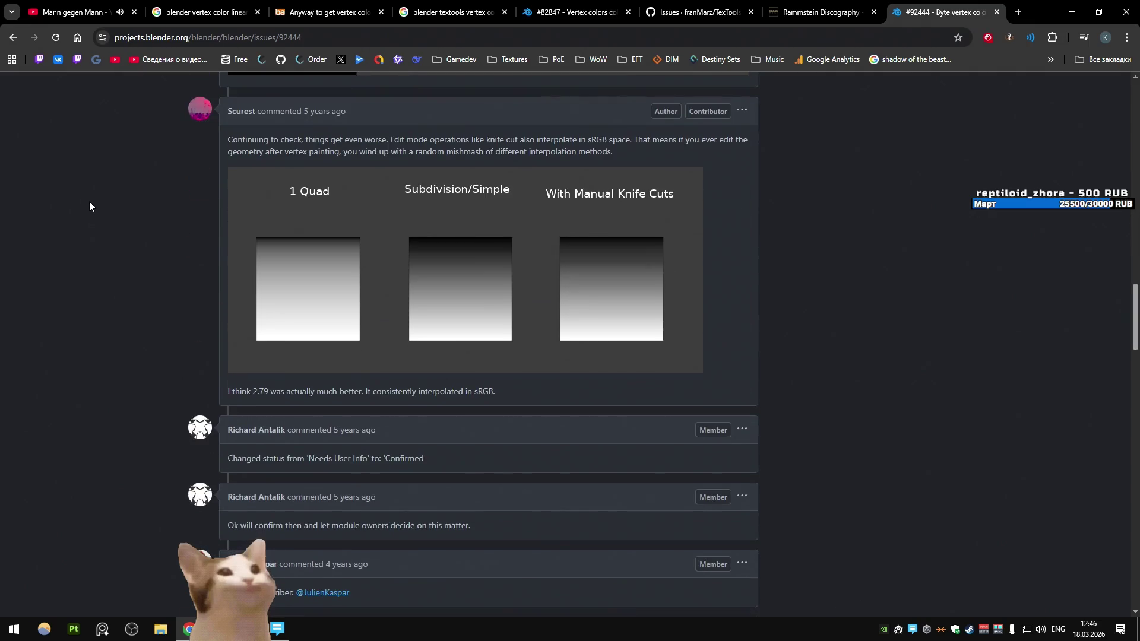
pyautogui.scroll(-3)
pyautogui.scroll(-3)
pyautogui.scroll(-3)
# Search Google again, replacing the query with '5.0 vertex color look diferent'
pyautogui.hotkey('alt', 'Left')
pyautogui.moveTo(285, 93); pyautogui.dragTo(173, 97)
pyautogui.write('5.0 vertex c')
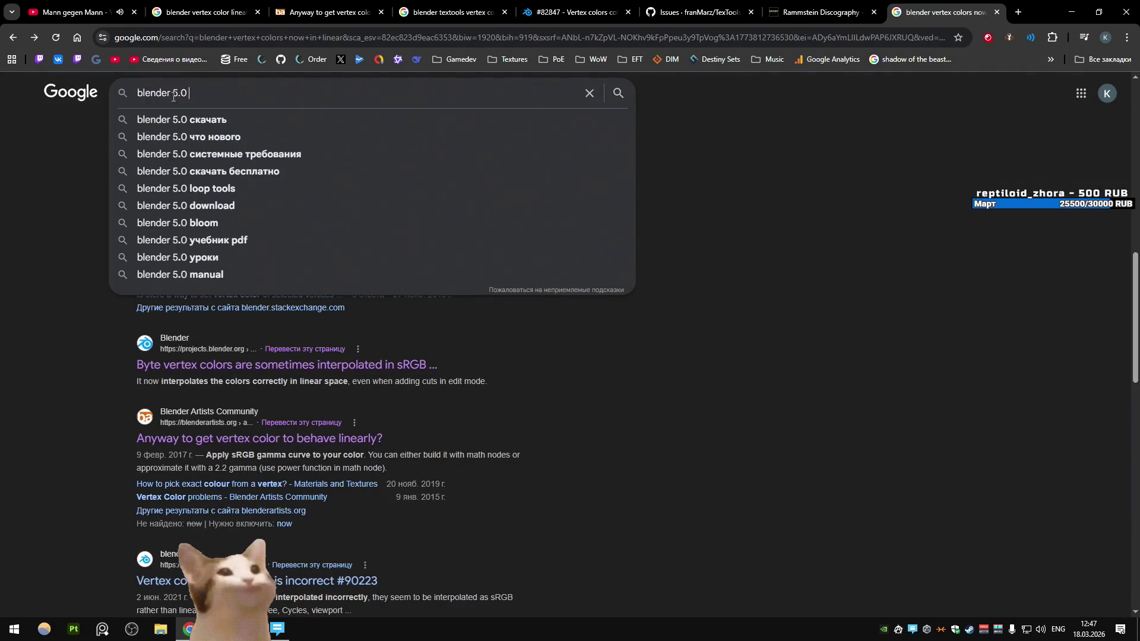
pyautogui.write('olor ')
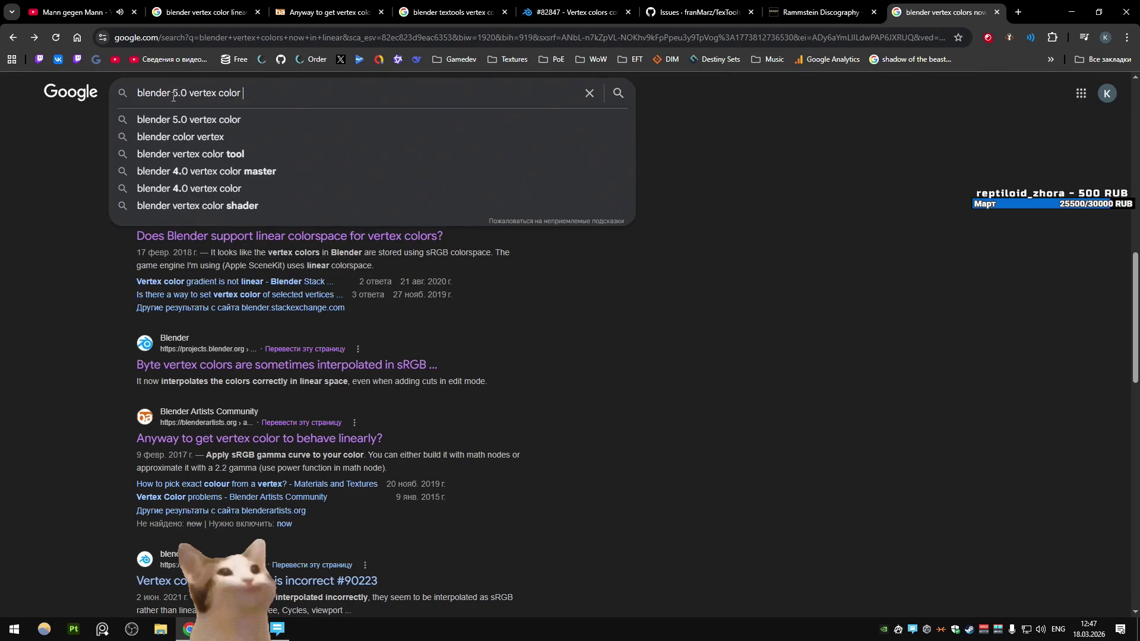
pyautogui.write('s look')
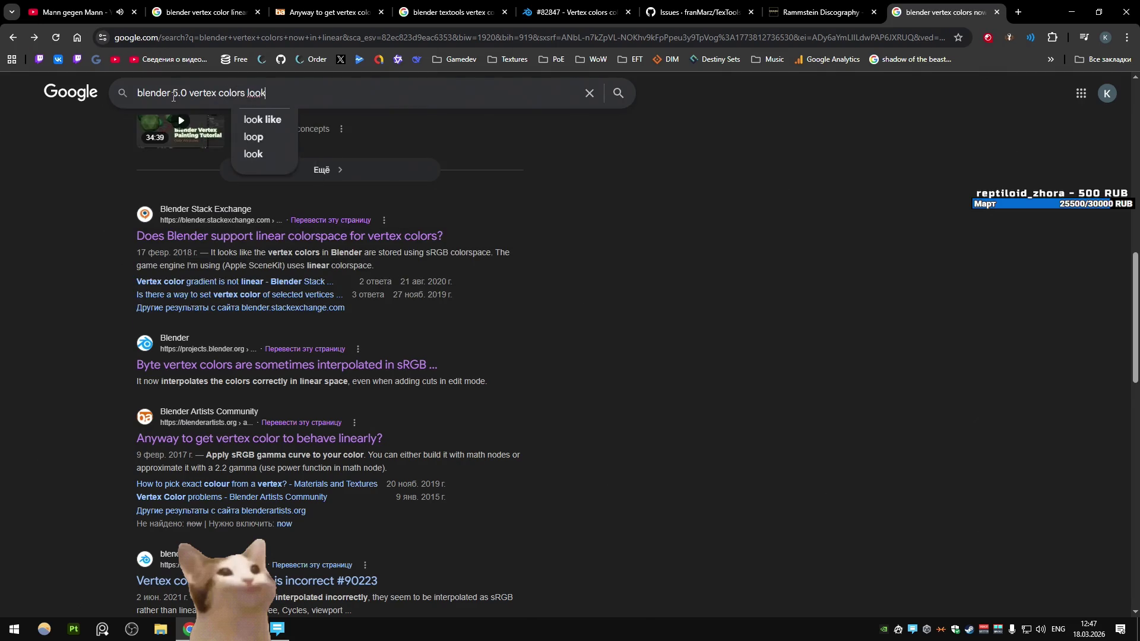
pyautogui.write(' diferent')
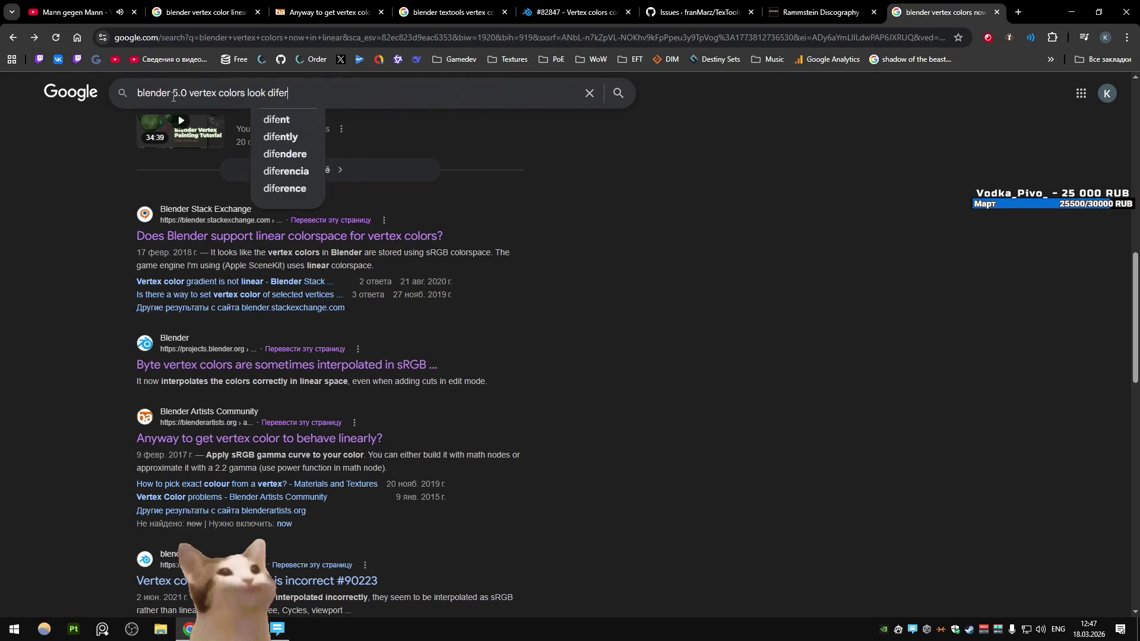
pyautogui.press('Return')
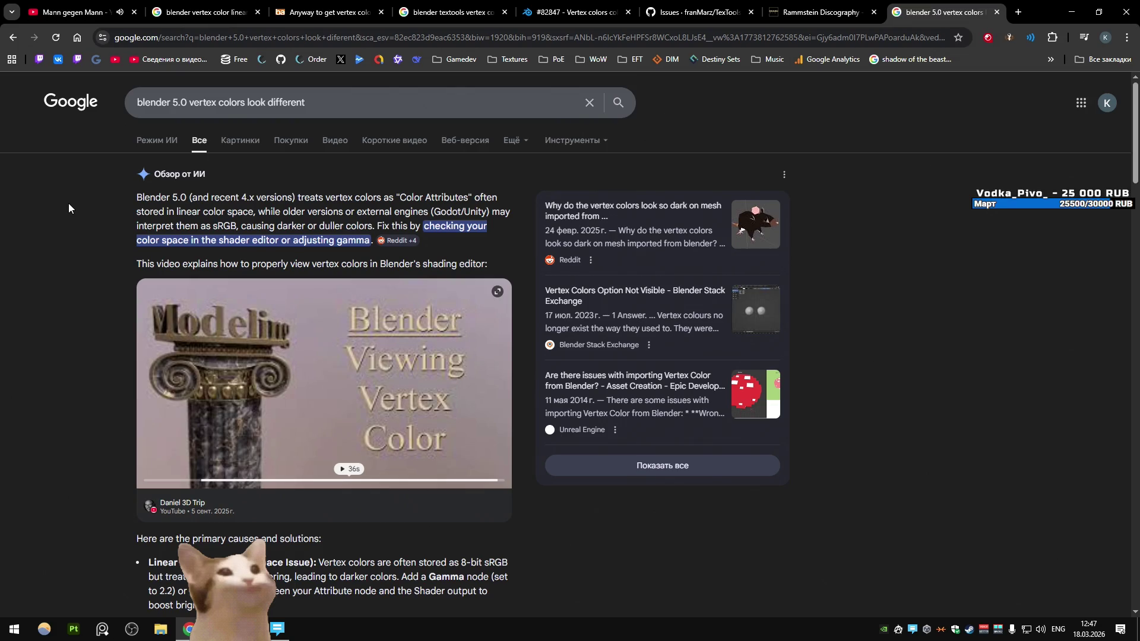
# Open the 'Vertex colours render wrong' Stack Exchange thread and close the Google results tab
pyautogui.scroll(-3)
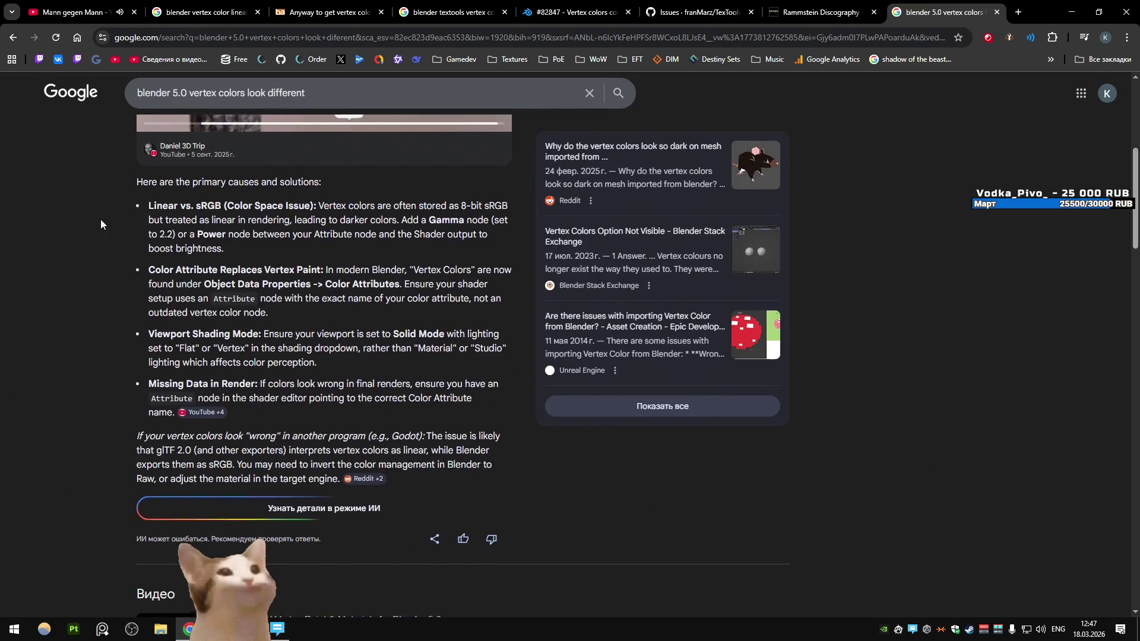
pyautogui.scroll(-3)
pyautogui.scroll(-3)
pyautogui.scroll(3)
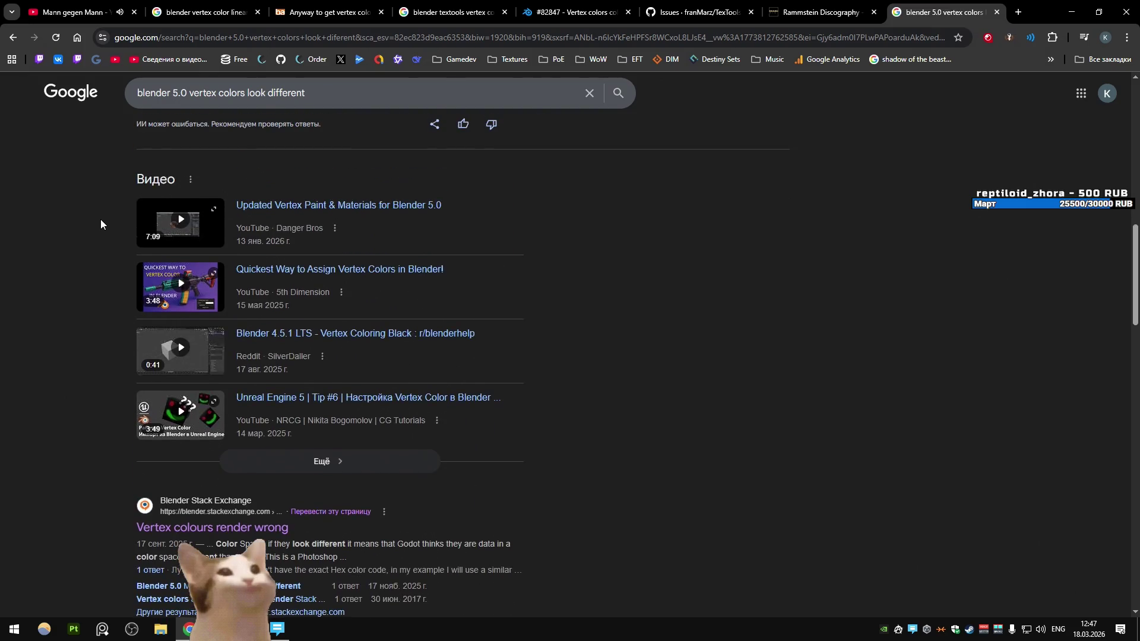
pyautogui.scroll(-3)
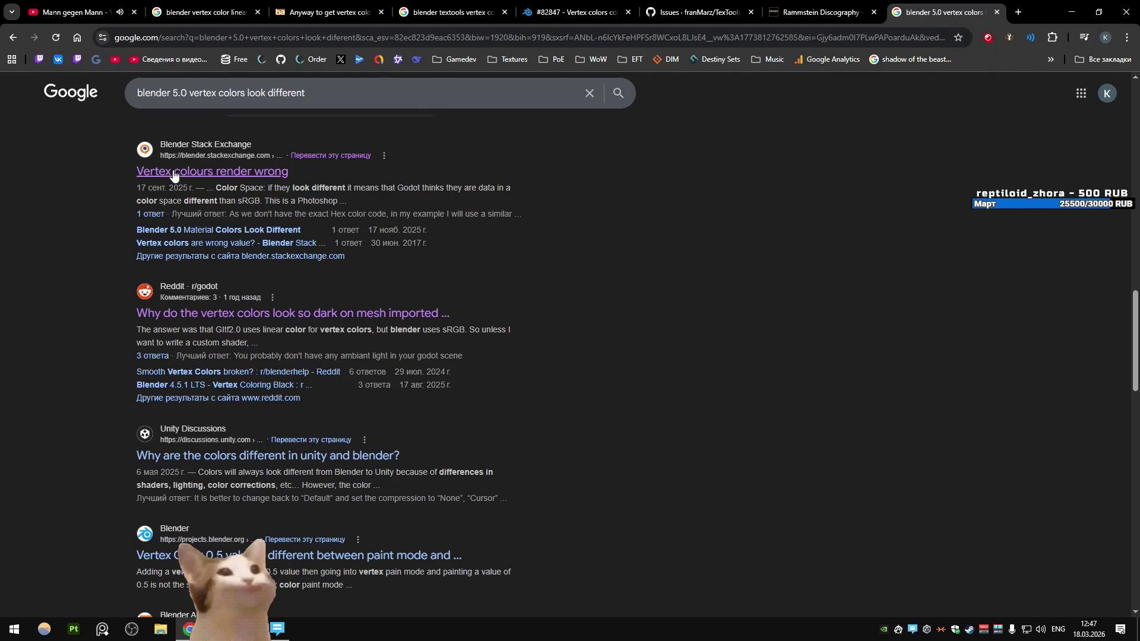
pyautogui.middleClick(196, 171)
pyautogui.scroll(-3)
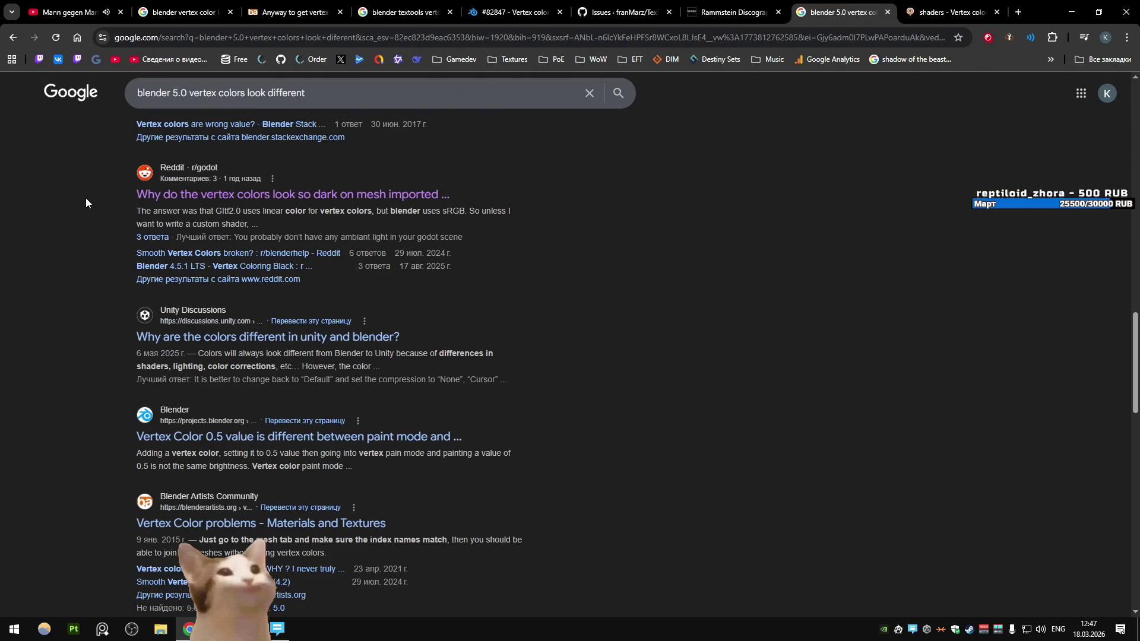
pyautogui.scroll(-3)
pyautogui.scroll(-3)
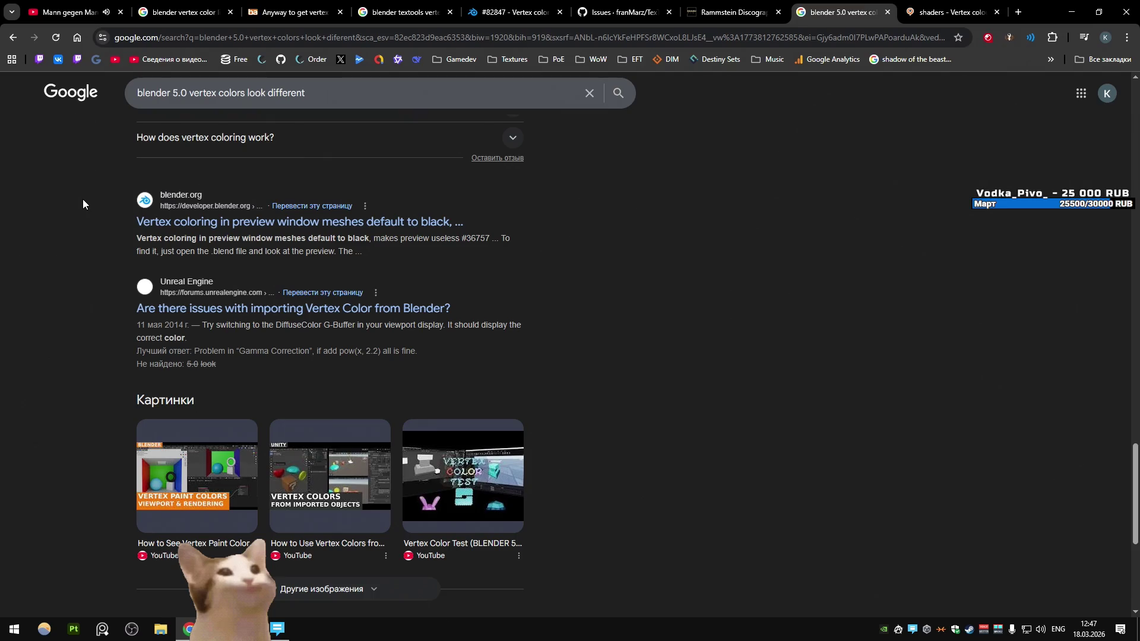
pyautogui.scroll(-3)
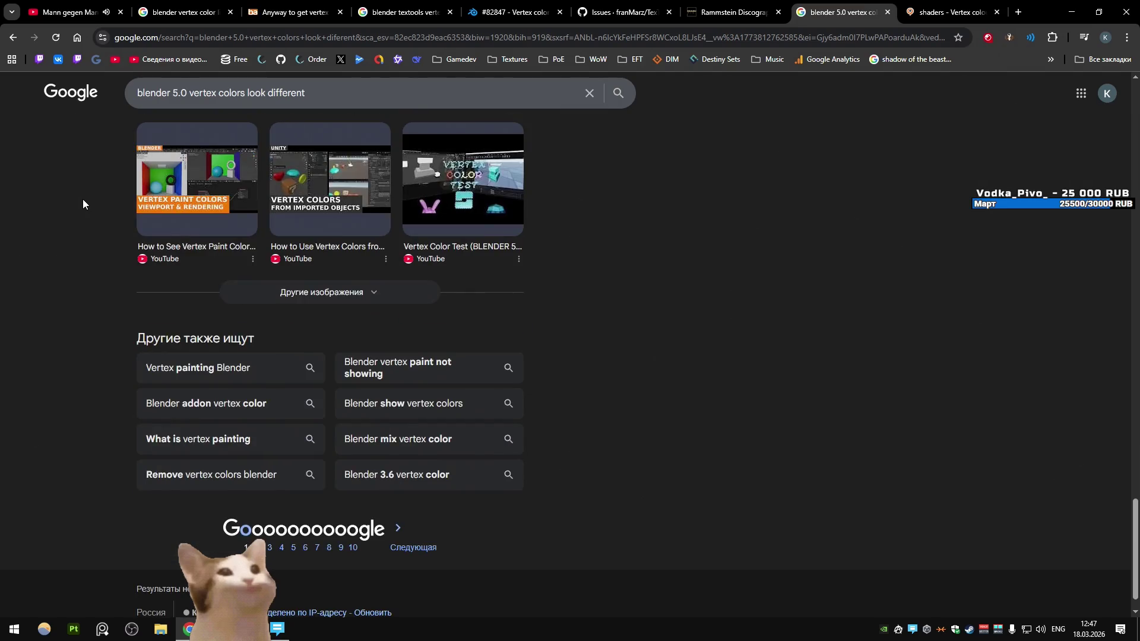
pyautogui.middleClick(828, 20)
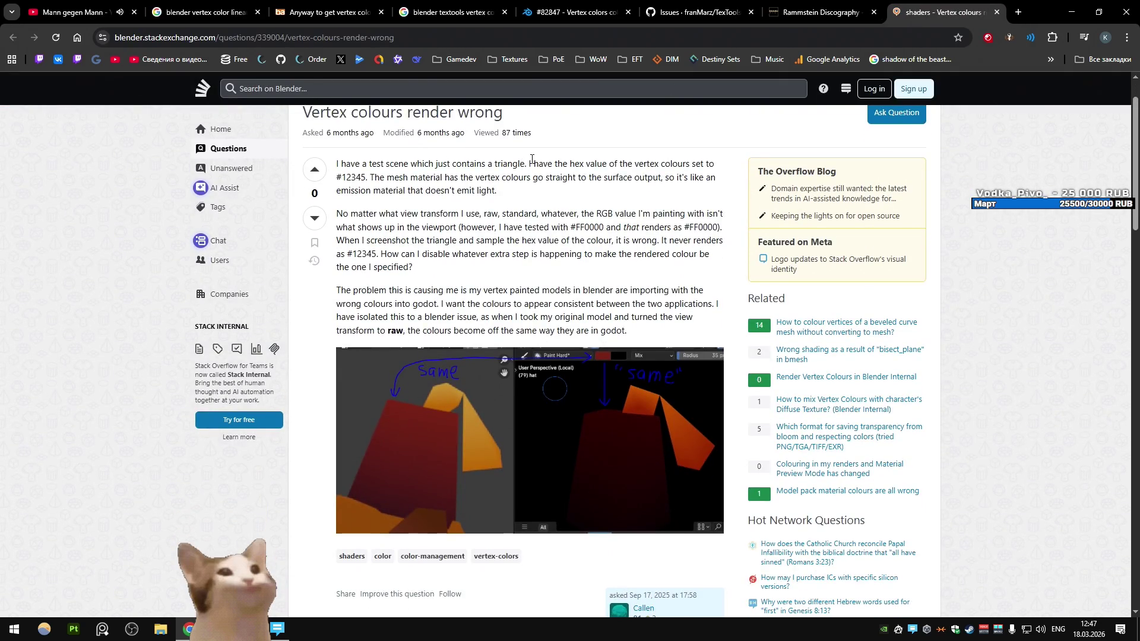
# Read the thread's answer, close it, and return to the TexTools-Blender issues tab
pyautogui.scroll(-3)
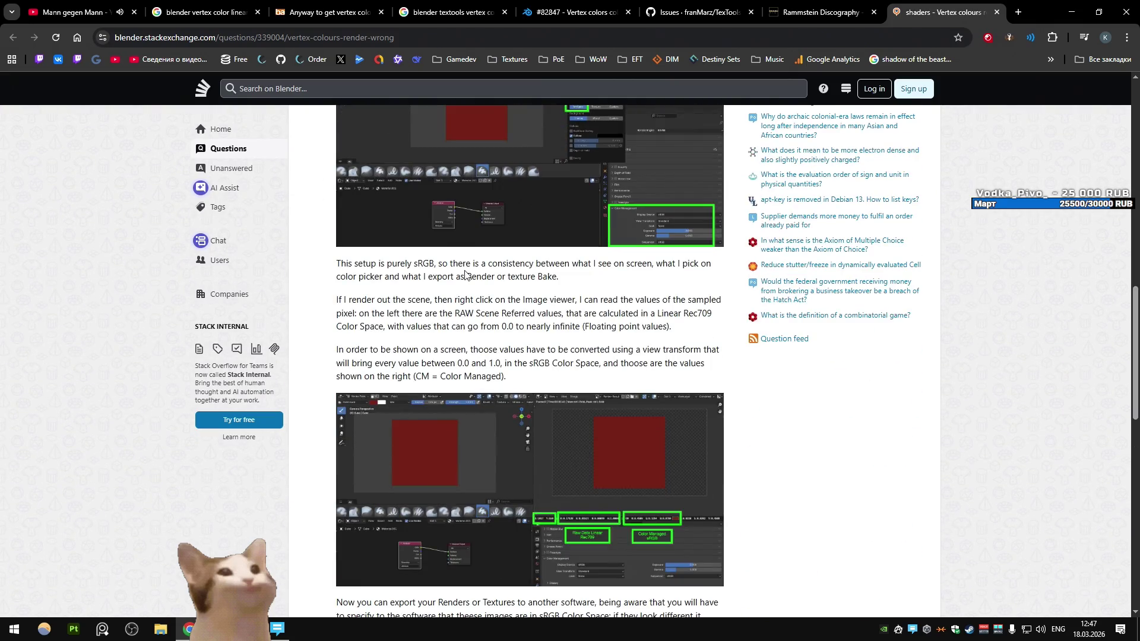
pyautogui.scroll(-3)
pyautogui.scroll(3)
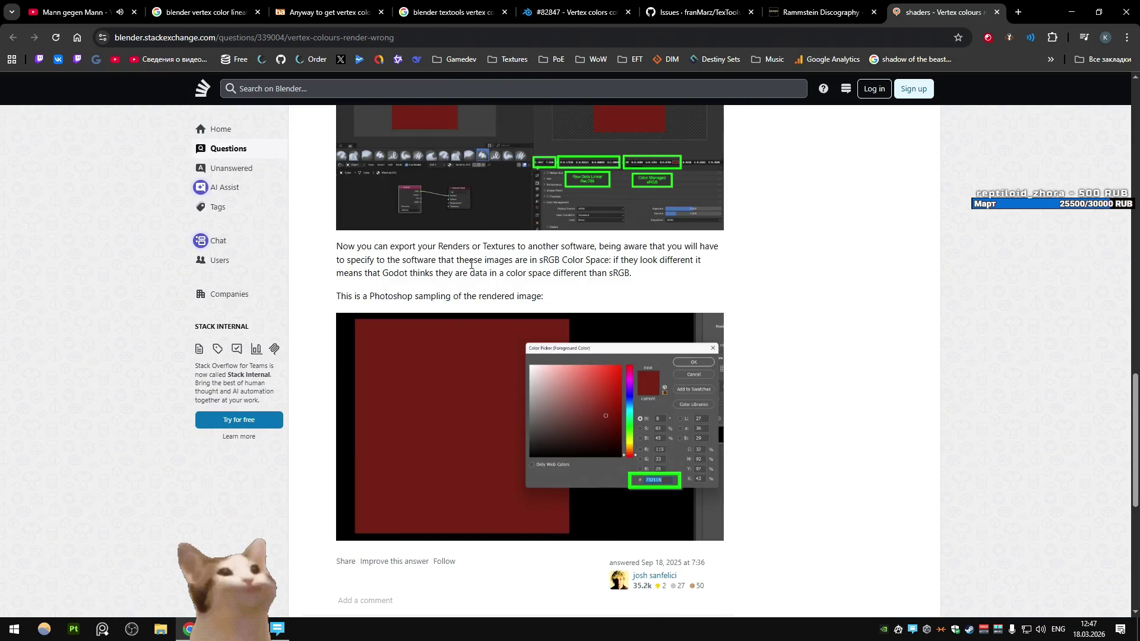
pyautogui.scroll(3)
pyautogui.scroll(3)
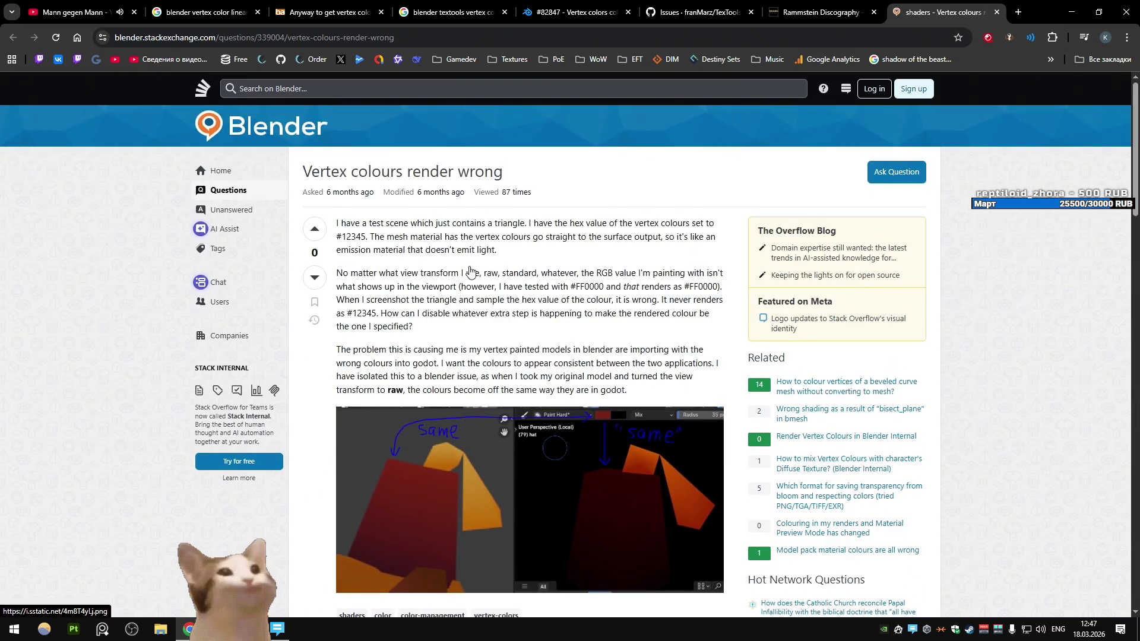
pyautogui.hotkey('ctrl', 'w')
pyautogui.click(816, 5)
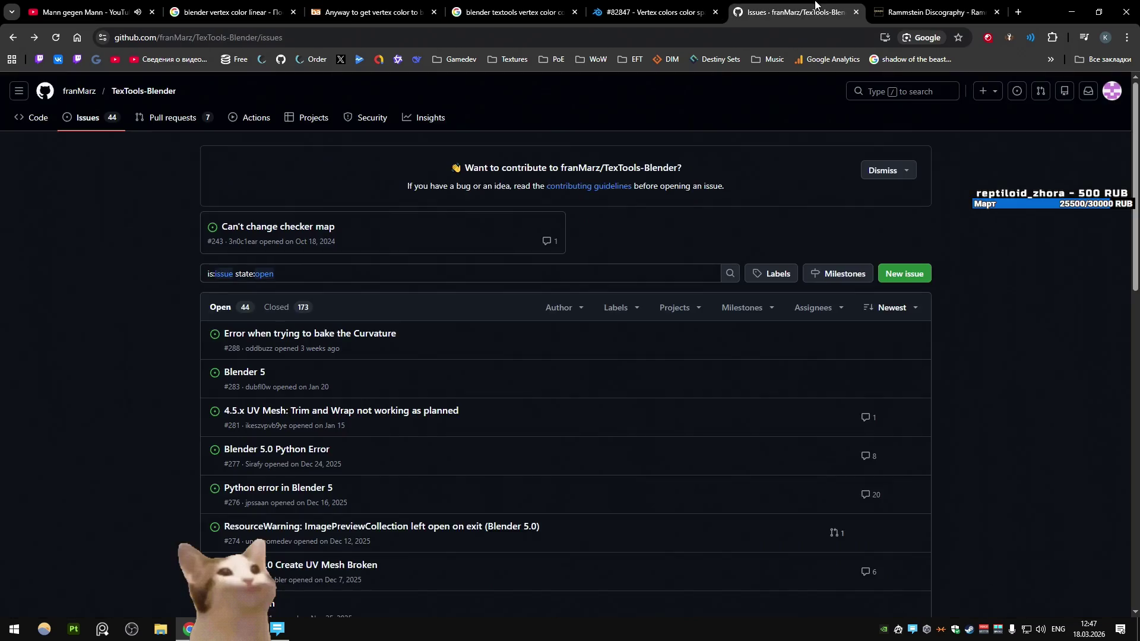
# Skim TexTools issues about Color ID and black vertex colours, then minimize Chrome to Blender
pyautogui.scroll(-3)
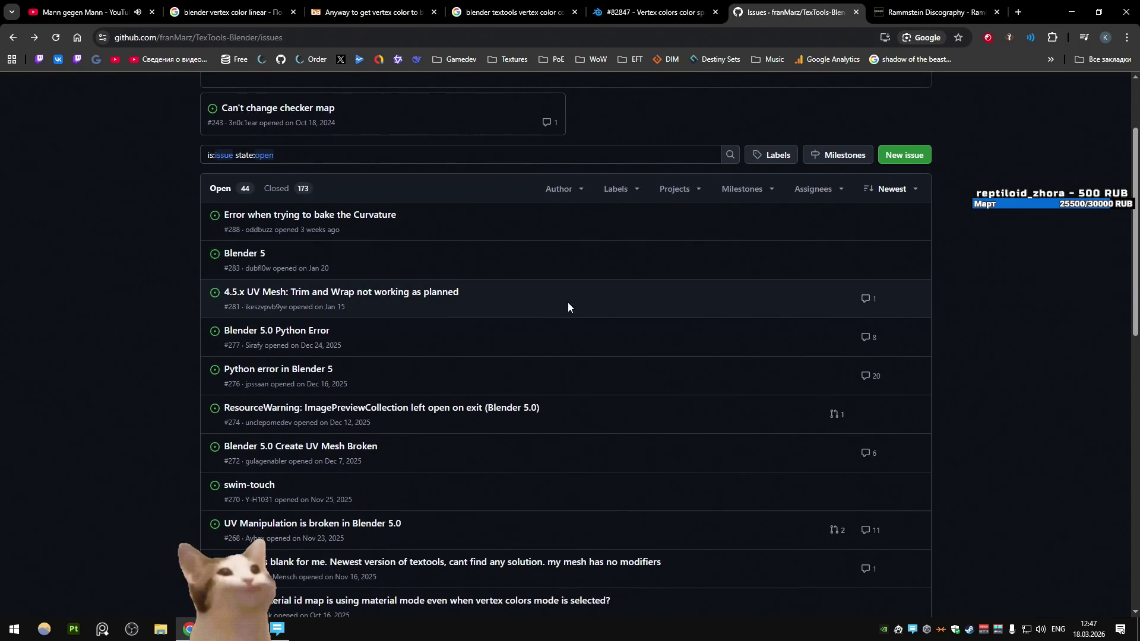
pyautogui.scroll(-3)
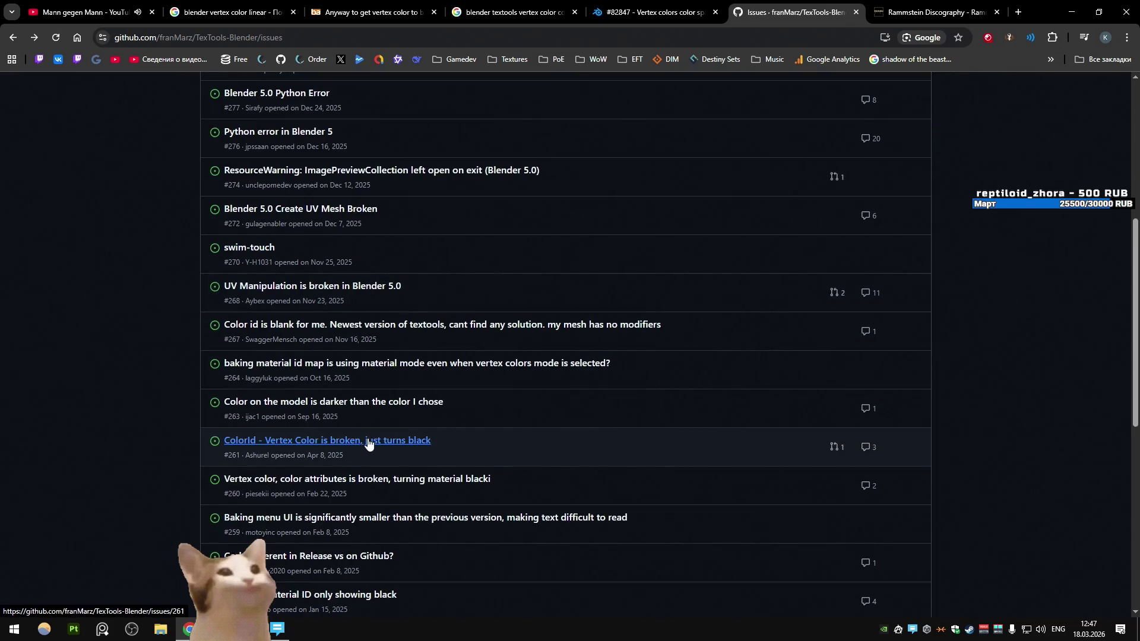
pyautogui.scroll(-3)
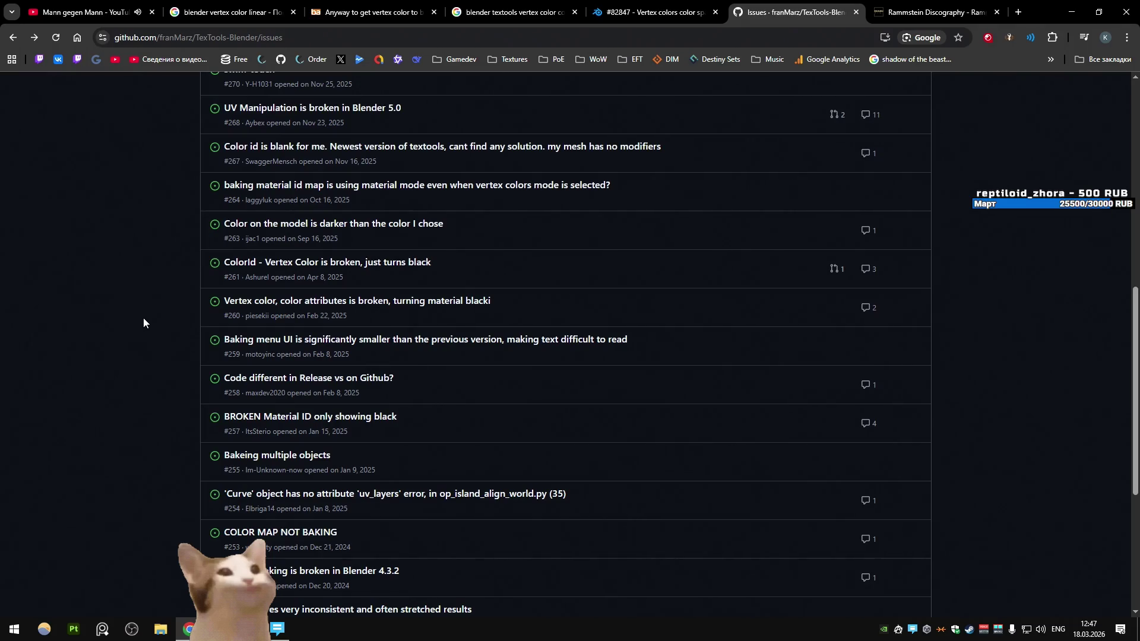
pyautogui.click(1072, 12)
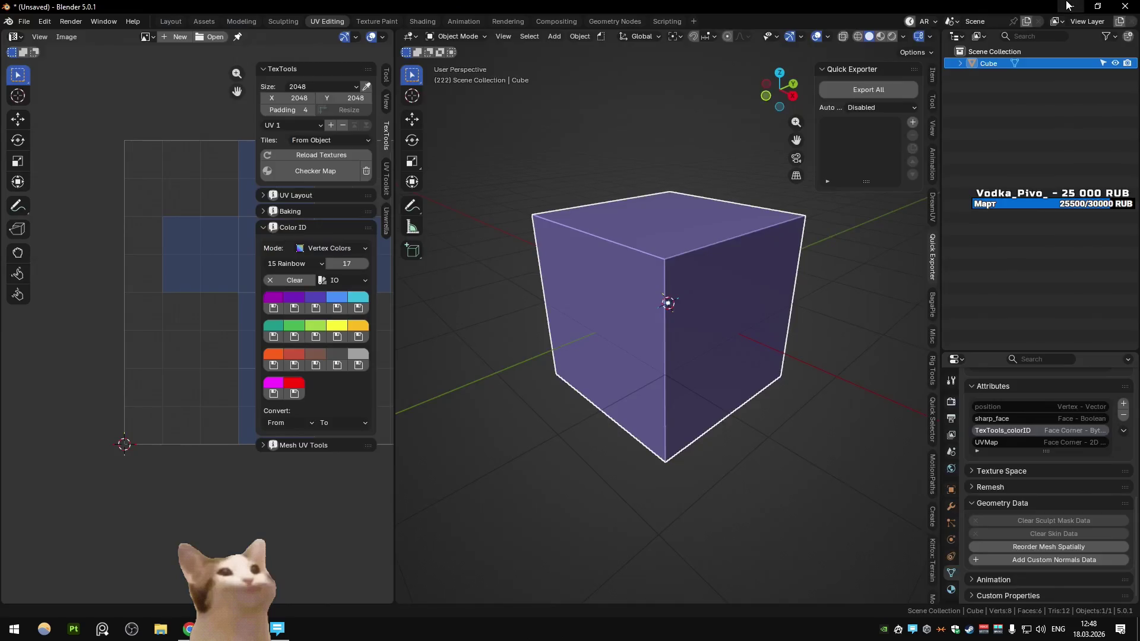
# Bring up the Steam library and select Blender's library page
pyautogui.click(1072, 7)
pyautogui.click(970, 630)
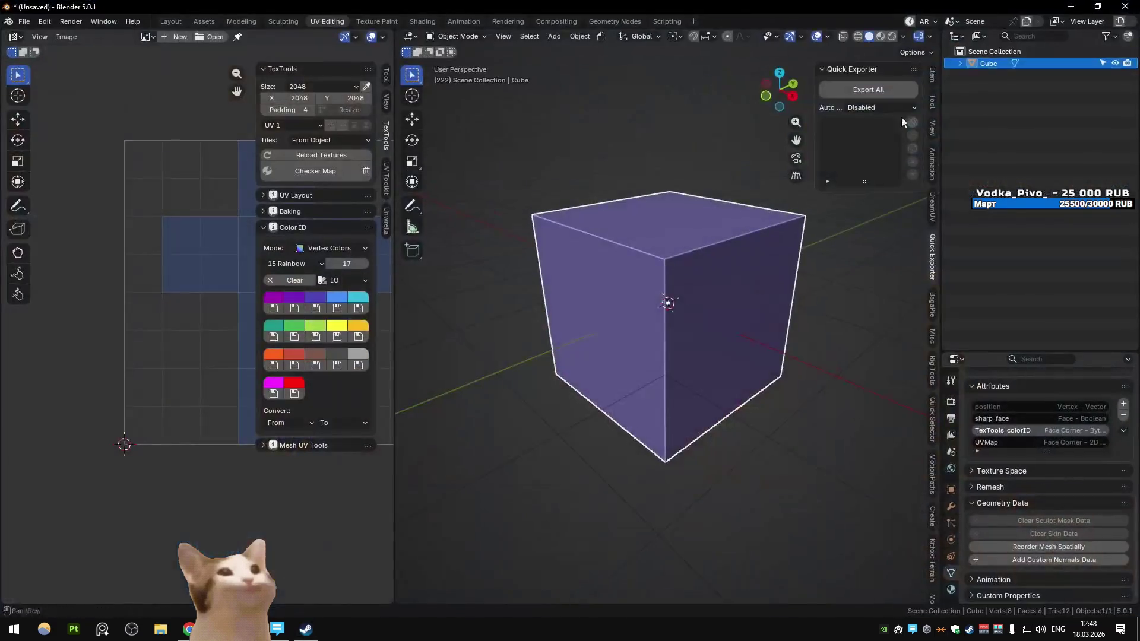
pyautogui.click(72, 177)
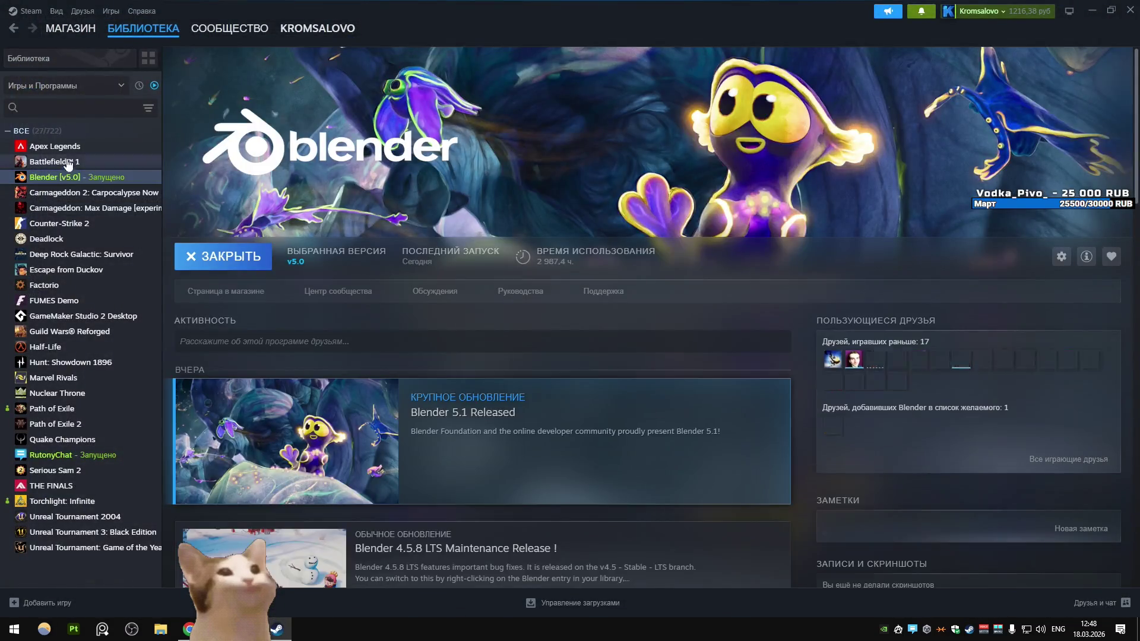
pyautogui.click(72, 161)
pyautogui.click(71, 193)
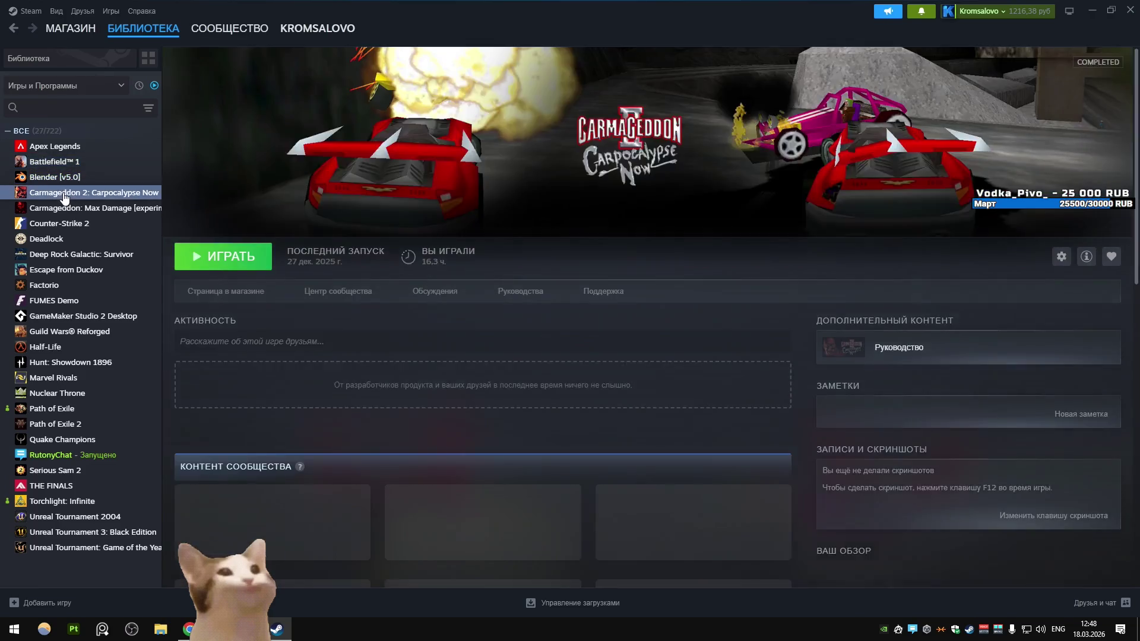
pyautogui.click(71, 177)
# In Blender's Steam properties, switch Game versions & betas to v4.5 Stable - LTS
pyautogui.rightClick(72, 177)
pyautogui.moveTo(141, 255)
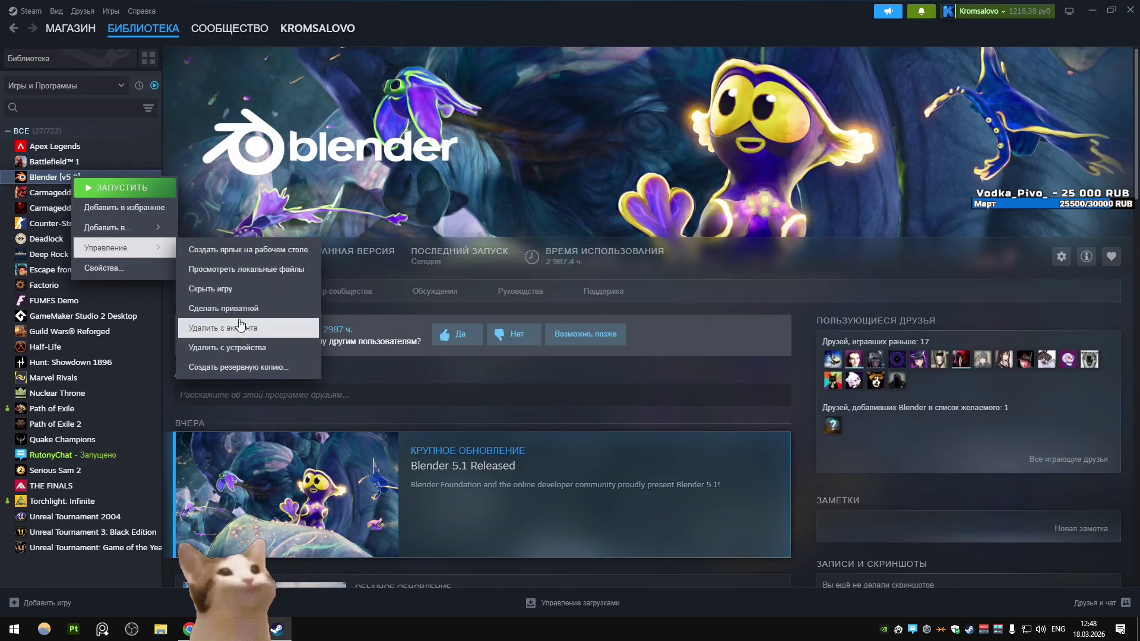
pyautogui.moveTo(122, 231)
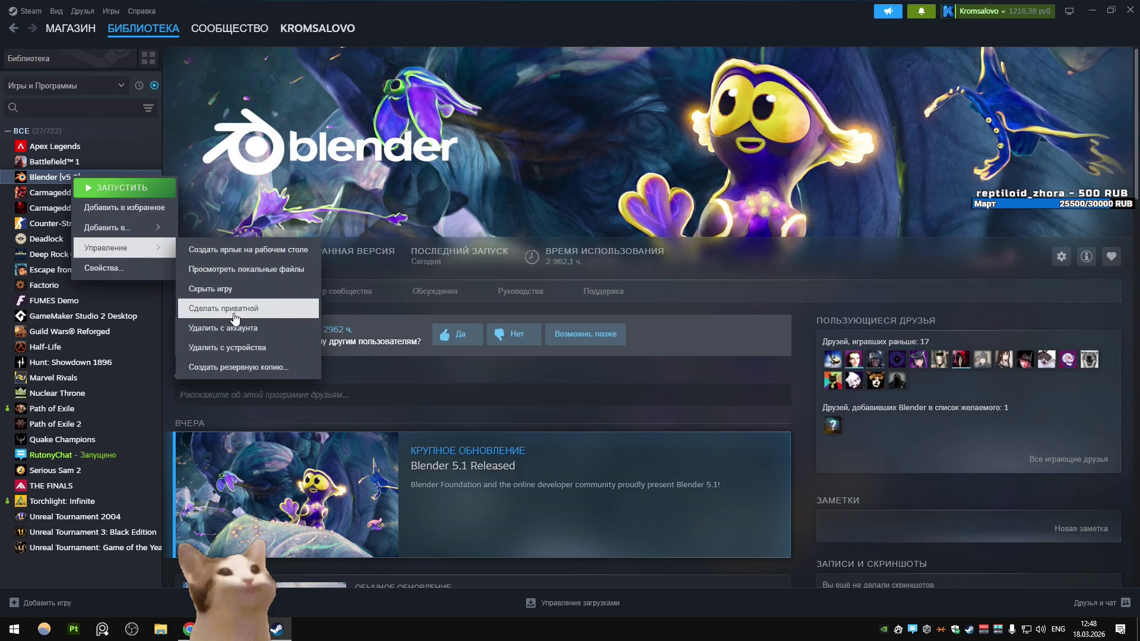
pyautogui.click(134, 267)
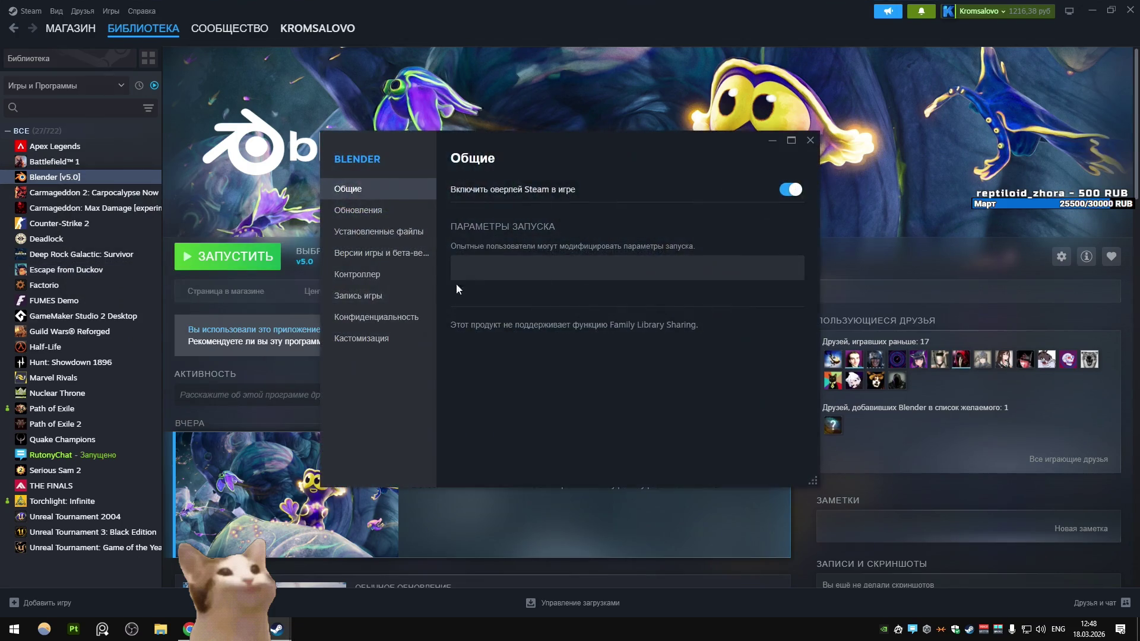
pyautogui.click(356, 275)
pyautogui.click(381, 231)
pyautogui.click(380, 253)
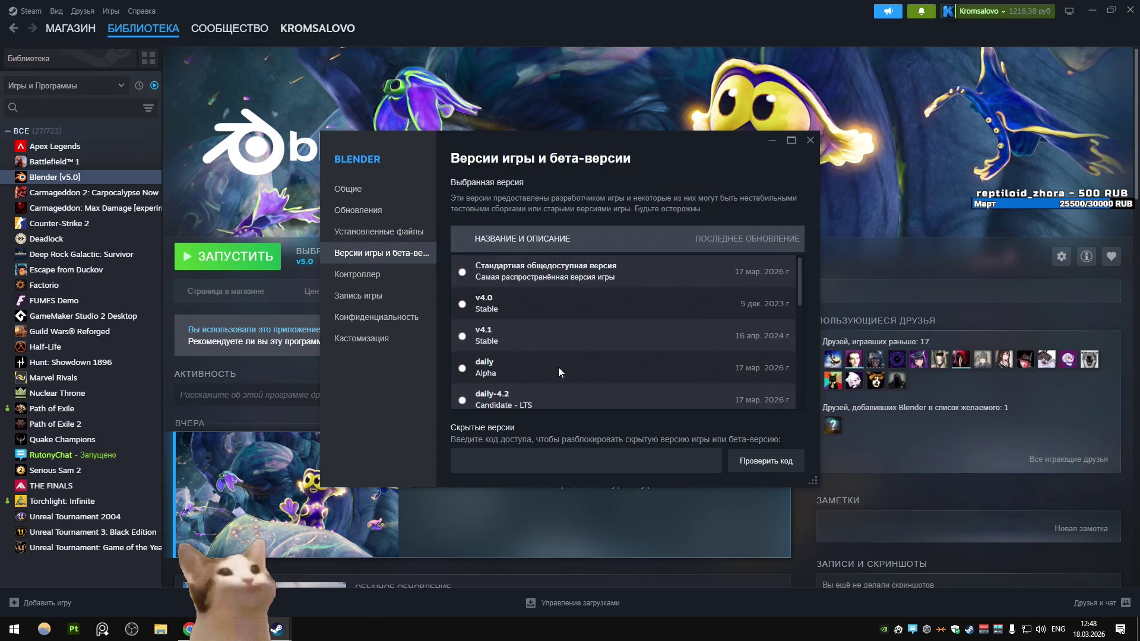
pyautogui.scroll(-3)
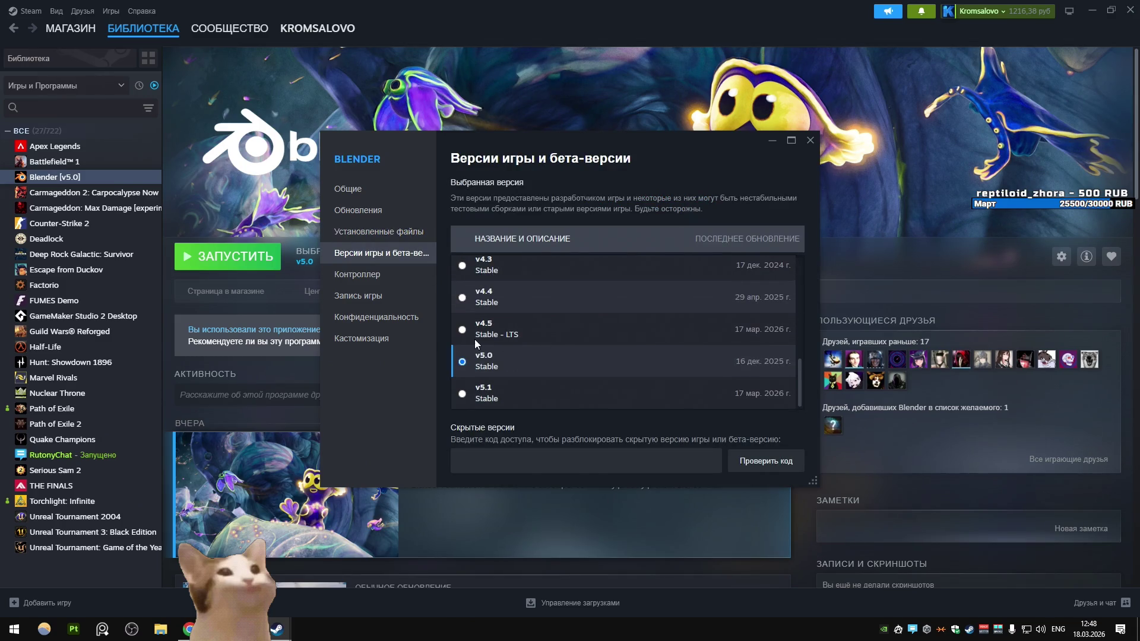
pyautogui.click(536, 341)
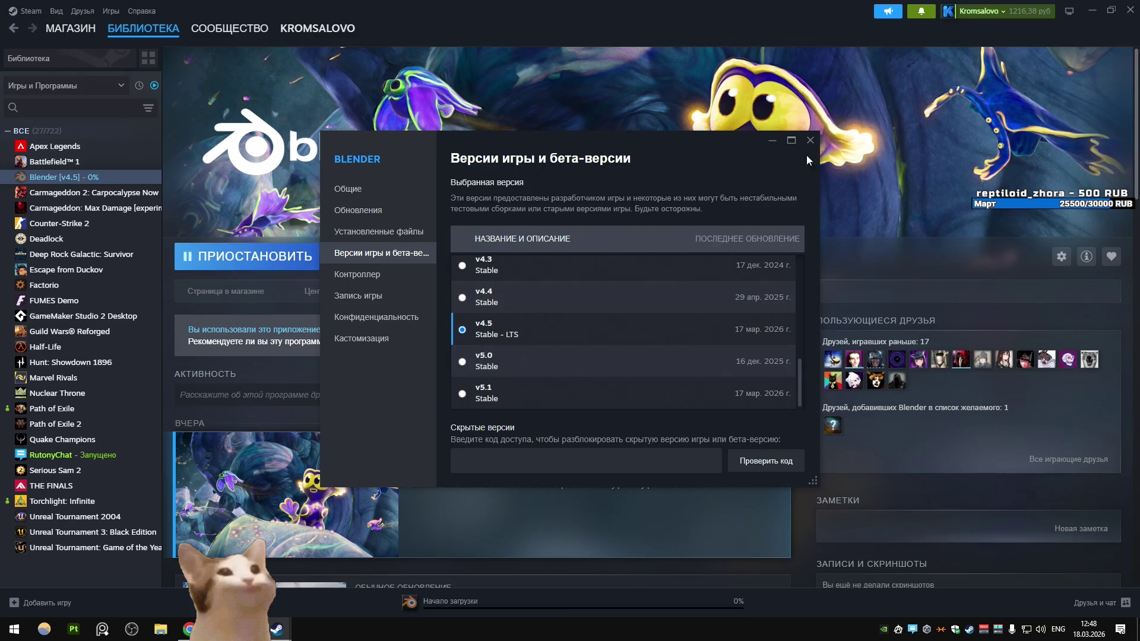
pyautogui.click(812, 141)
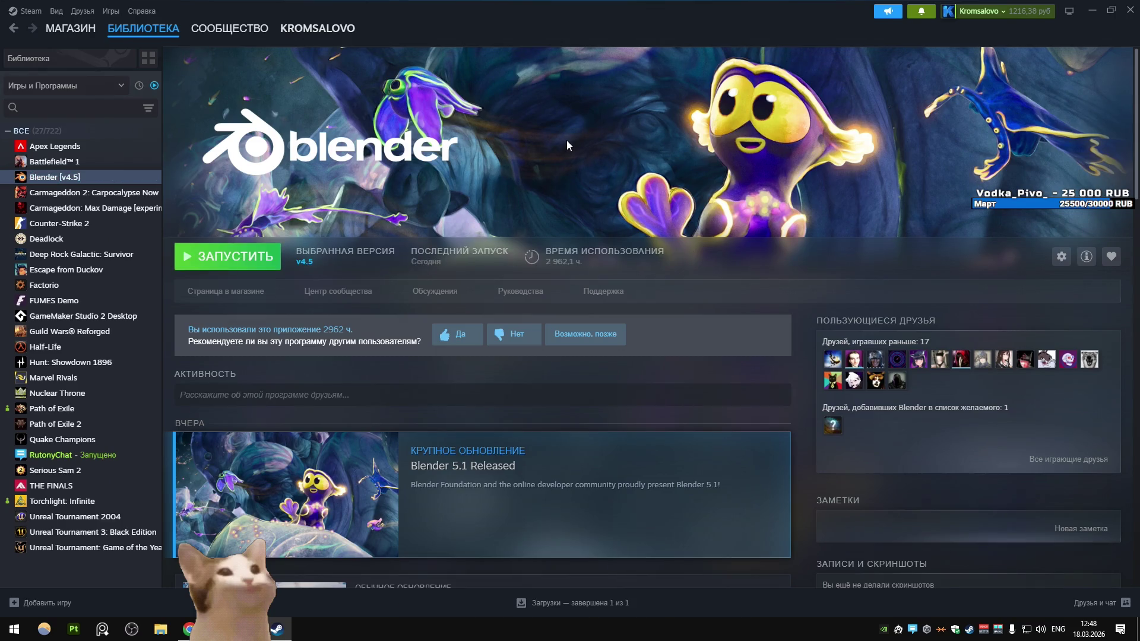
# Launch Blender 4.5 from its Steam library page once the download finishes
pyautogui.click(274, 249)
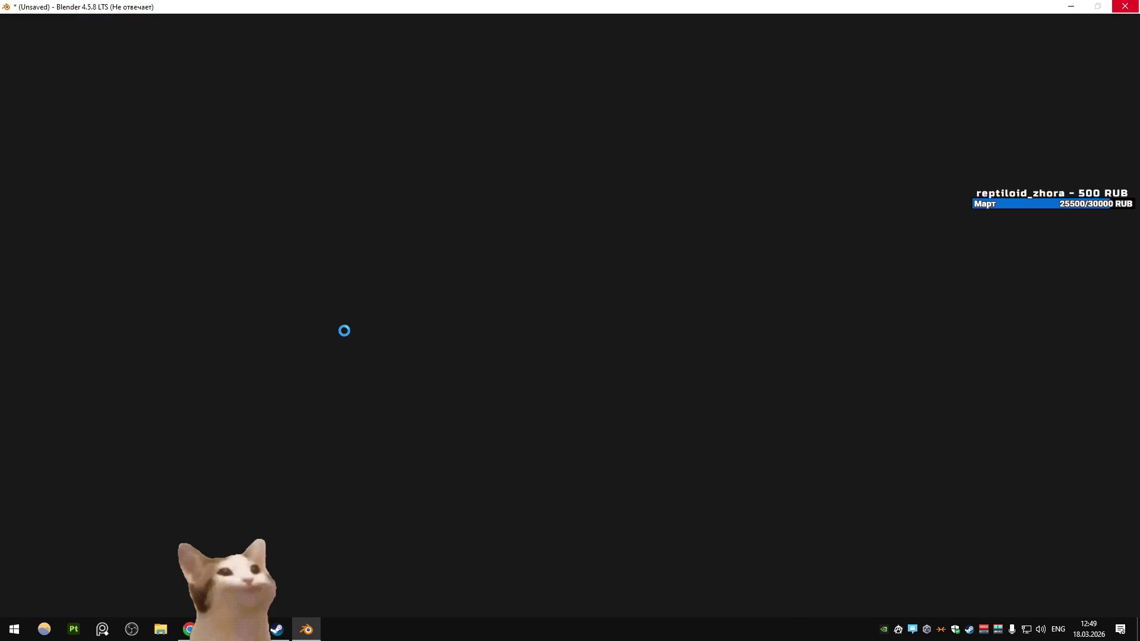
# Select the cube and switch to the UV Editing workspace
pyautogui.click(1126, 6)
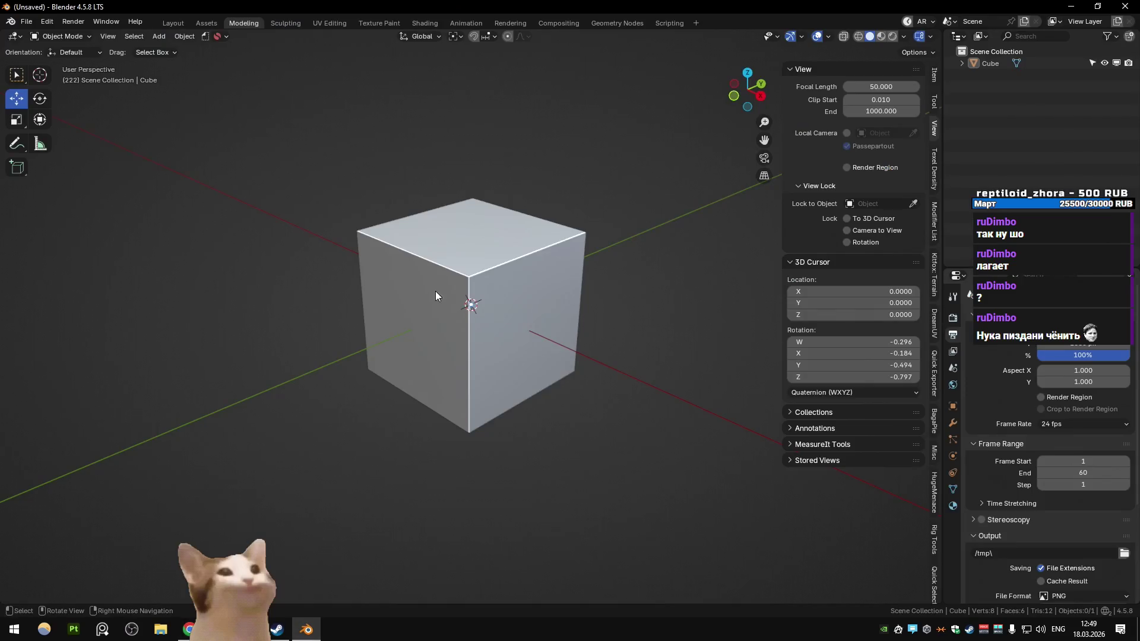
pyautogui.click(436, 291)
pyautogui.click(334, 24)
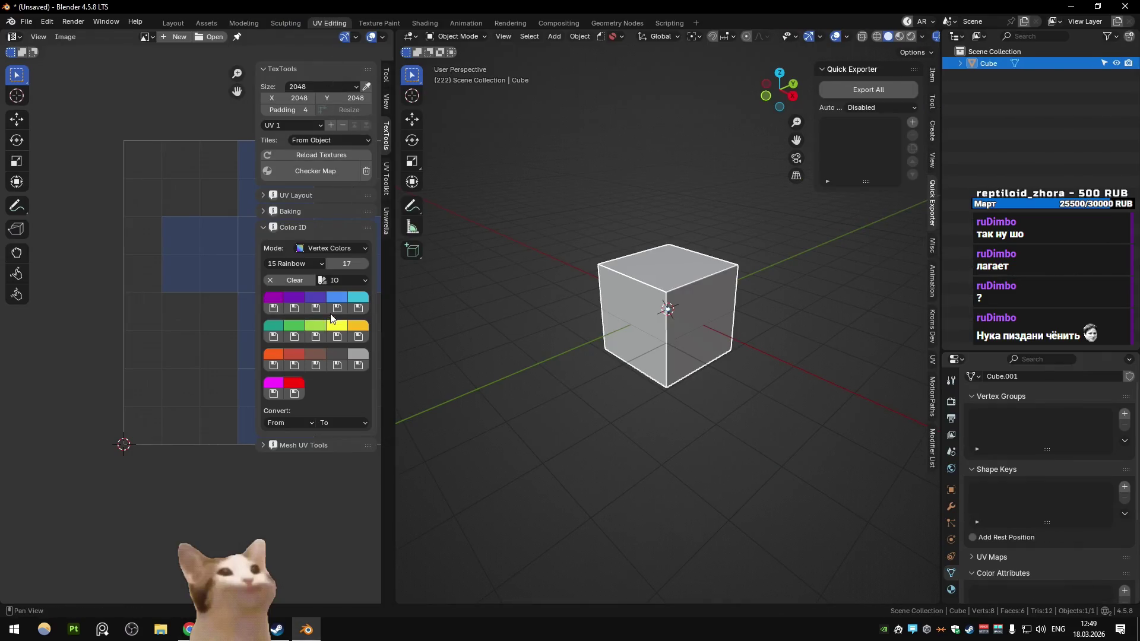
# Alternate the cube's Color ID between blue and indigo, leave it indigo, and quit without saving
pyautogui.click(337, 310)
pyautogui.click(317, 308)
pyautogui.click(338, 308)
pyautogui.click(324, 308)
pyautogui.click(333, 309)
pyautogui.click(324, 309)
pyautogui.click(333, 309)
pyautogui.click(324, 309)
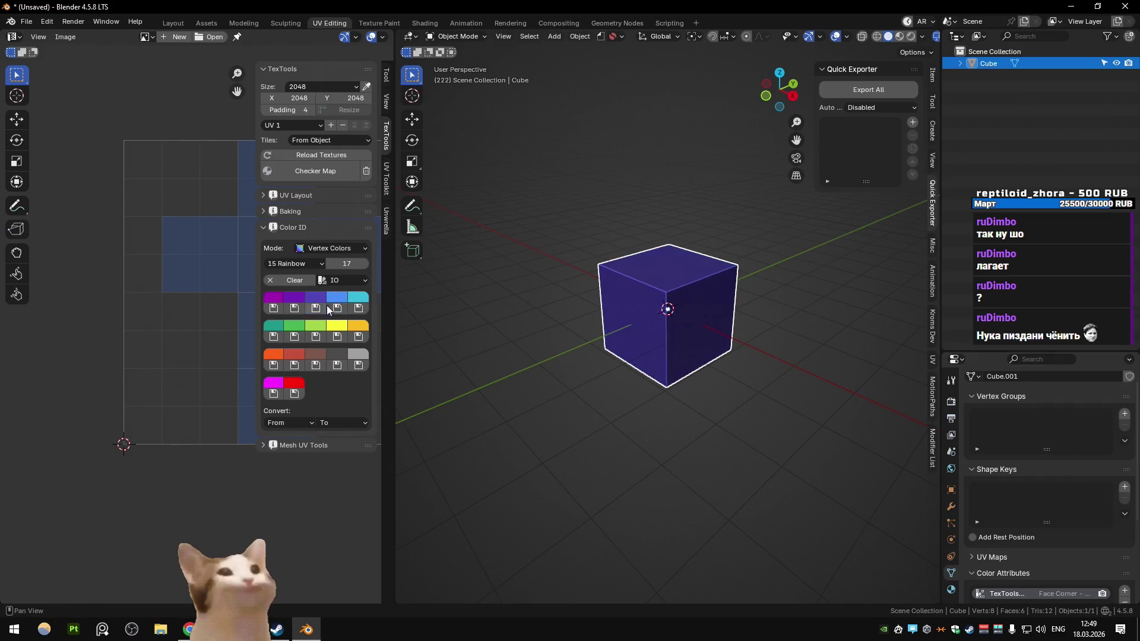
pyautogui.click(332, 310)
pyautogui.click(324, 309)
pyautogui.click(332, 313)
pyautogui.click(324, 309)
pyautogui.click(333, 309)
pyautogui.click(323, 308)
pyautogui.click(332, 309)
pyautogui.click(323, 309)
pyautogui.hotkey('ctrl', 'q')
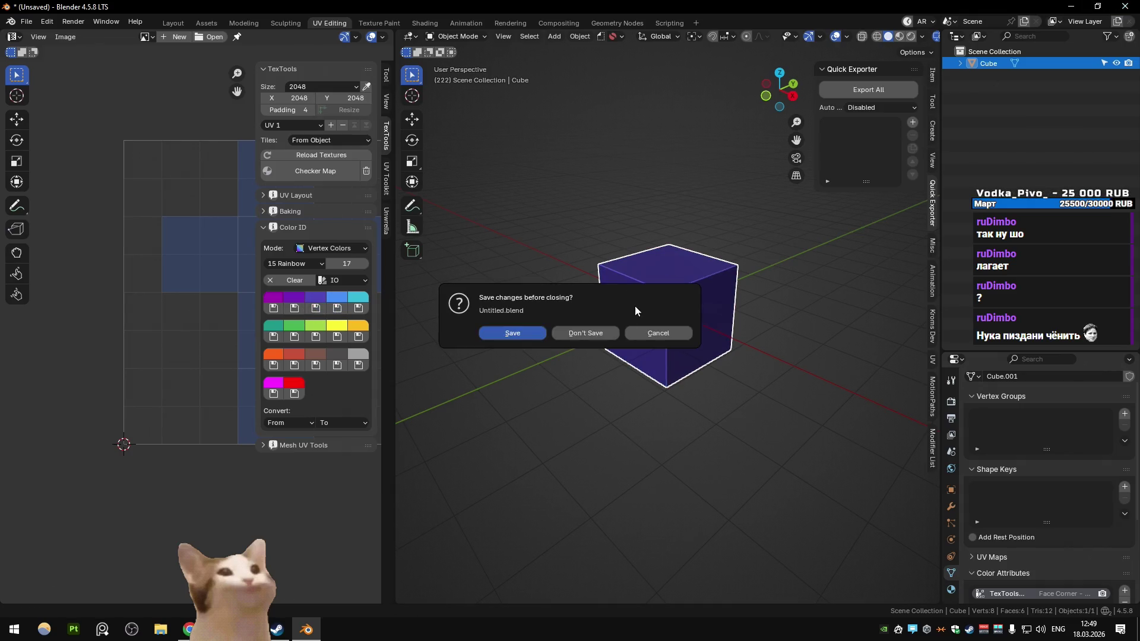
pyautogui.click(601, 331)
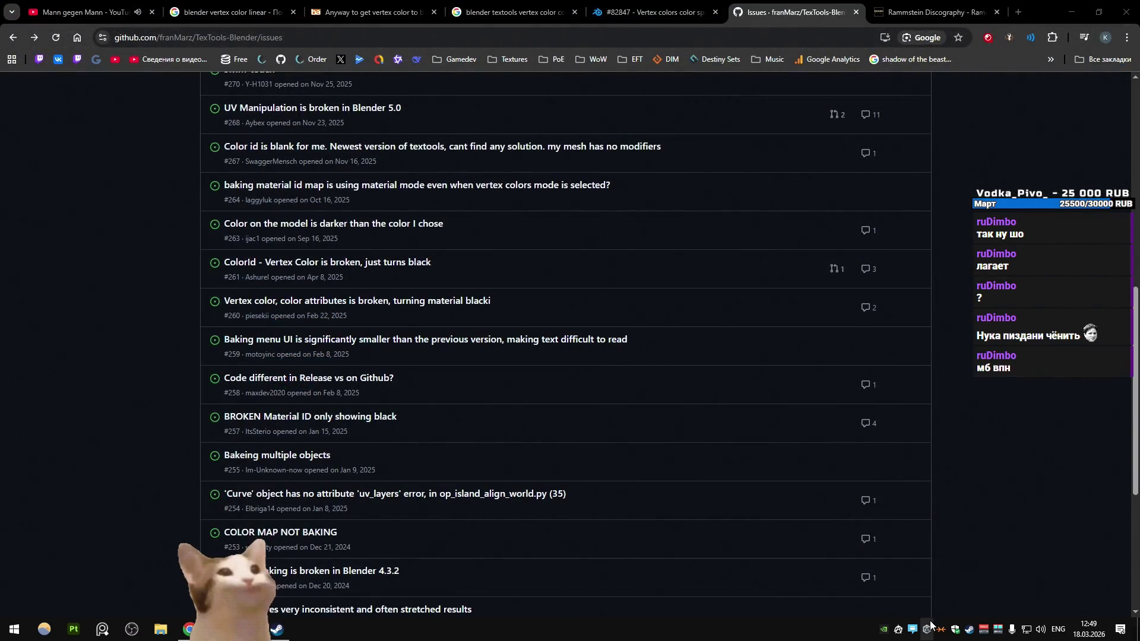
# Set Blender's Steam version back to v5.0 Stable, then return to the browser
pyautogui.click(962, 630)
pyautogui.rightClick(78, 177)
pyautogui.click(107, 242)
pyautogui.click(380, 253)
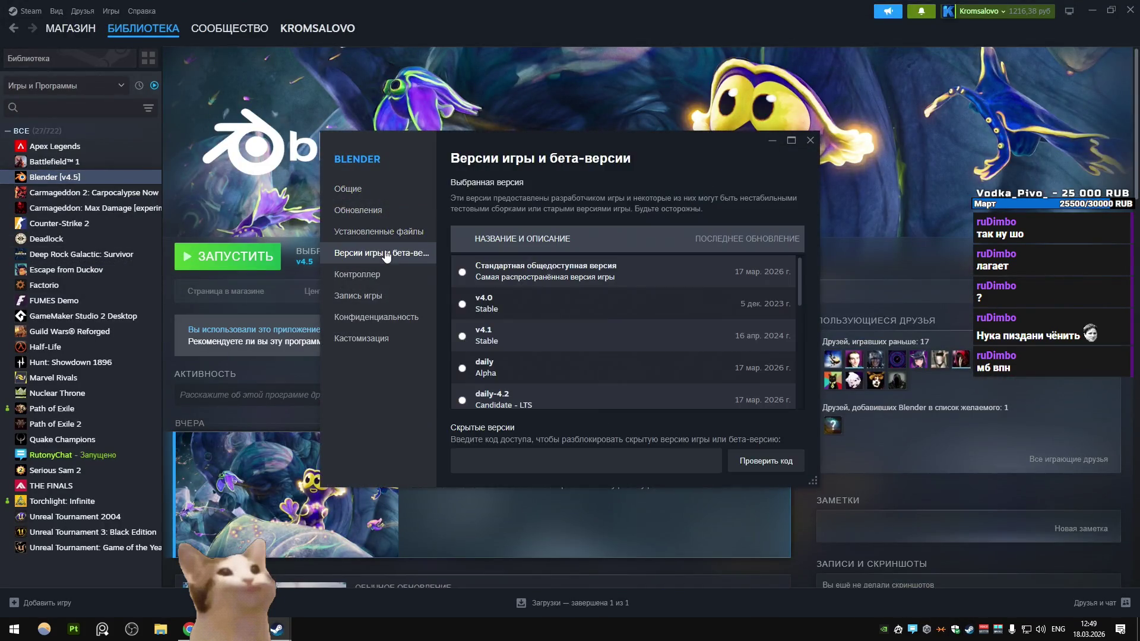
pyautogui.scroll(-3)
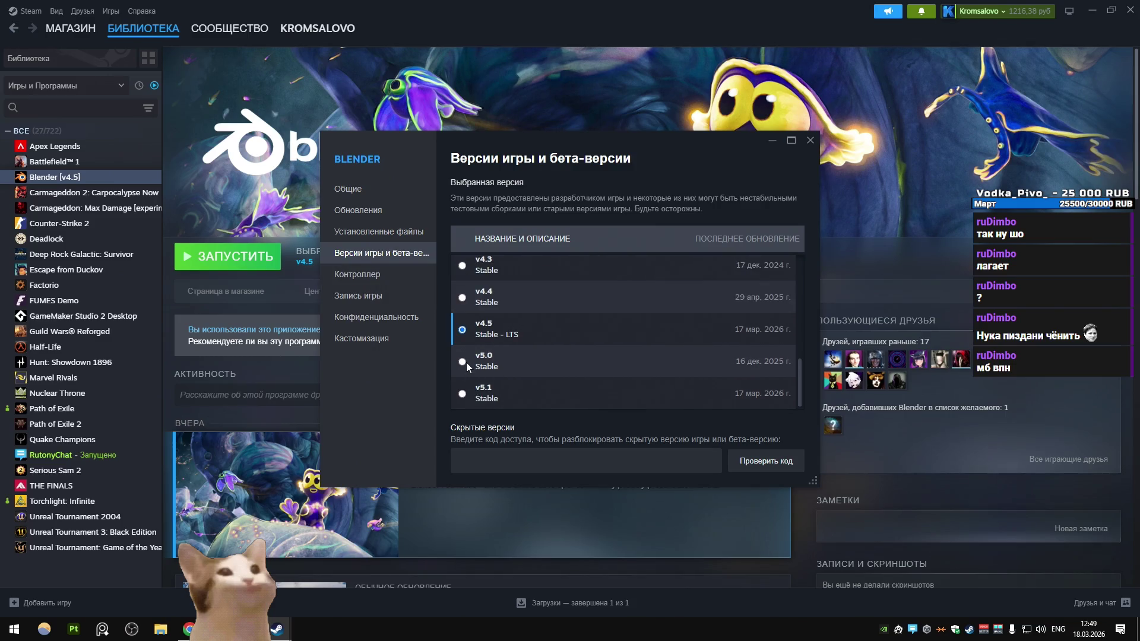
pyautogui.click(463, 362)
pyautogui.click(807, 143)
pyautogui.hotkey('alt', 'Tab')
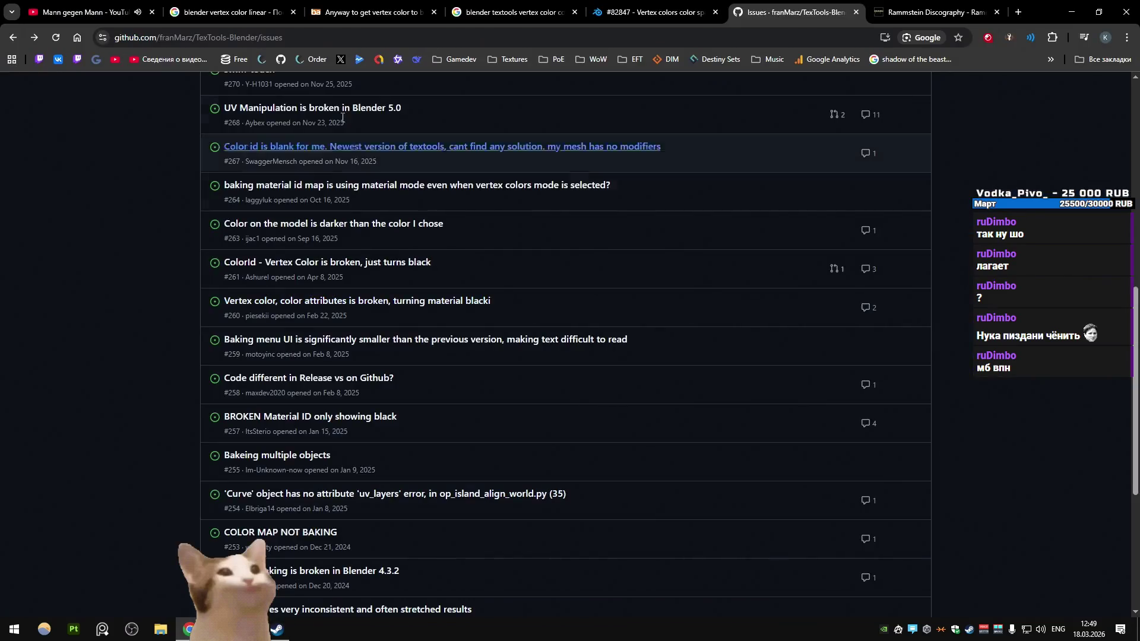
# In a new tab, search 'blender 5.1' and glance at the 5.1 — Blender result
pyautogui.click(1019, 12)
pyautogui.write('blender 5.1')
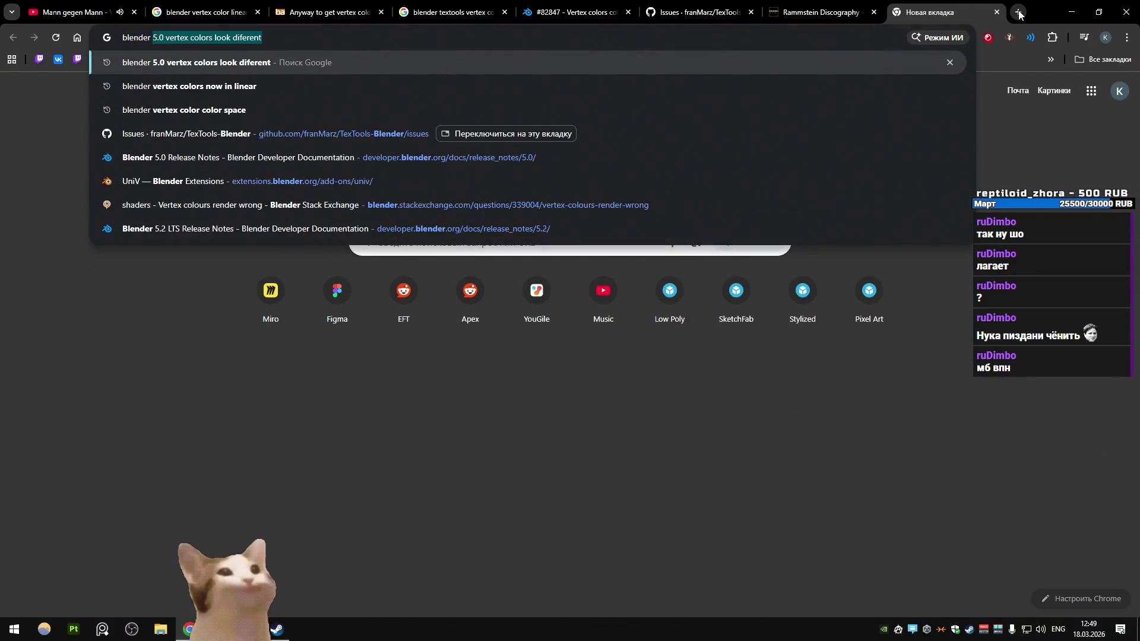
pyautogui.press('Return')
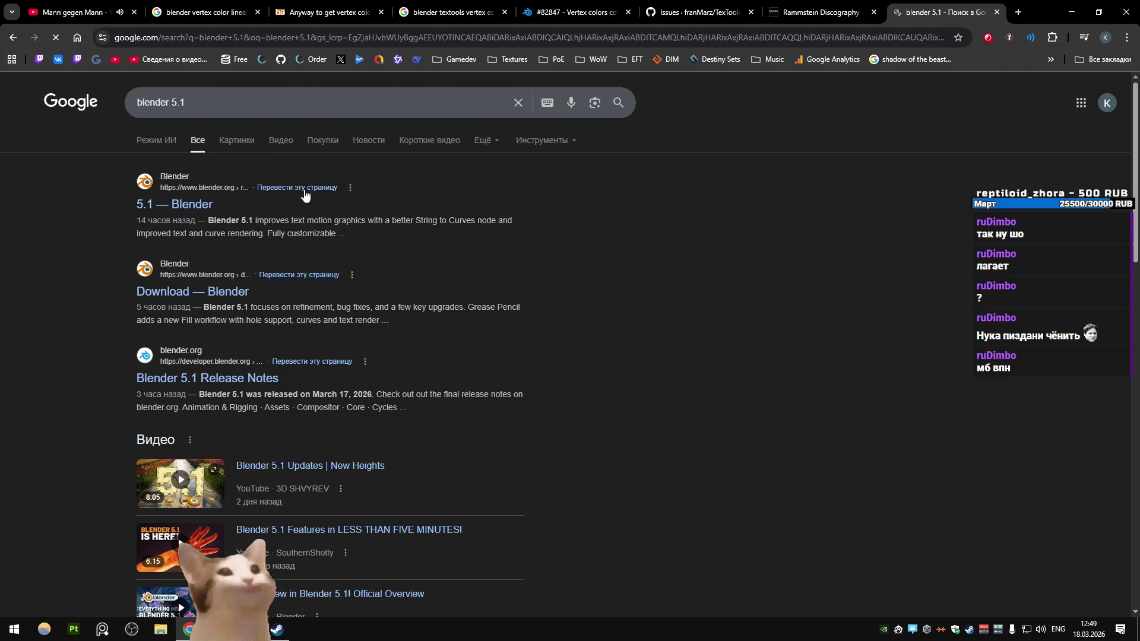
pyautogui.click(174, 205)
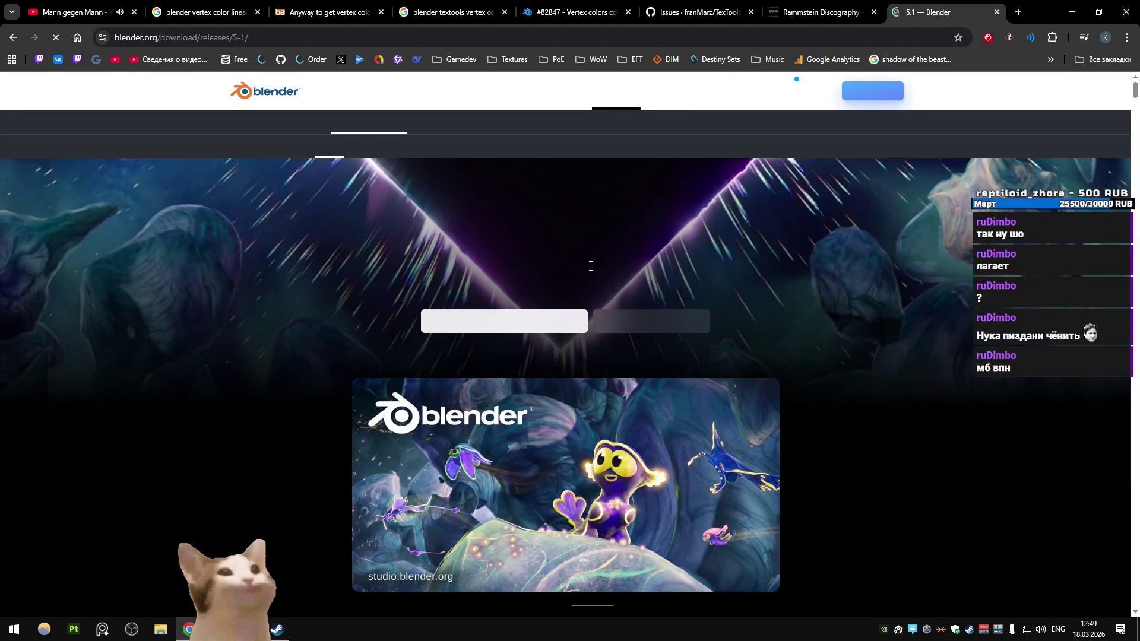
pyautogui.hotkey('alt', 'Left')
# Refine the search to 'blender 5.1 release notes' and open the Release Notes page
pyautogui.click(271, 103)
pyautogui.write('release')
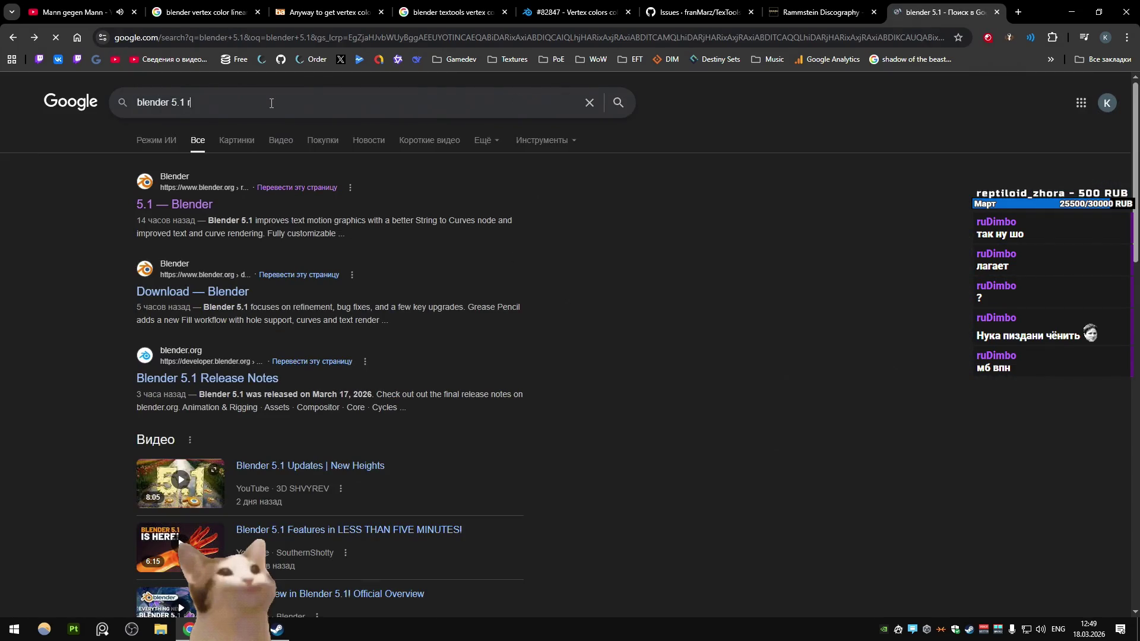
pyautogui.press('Down')
pyautogui.press('Down')
pyautogui.press('Return')
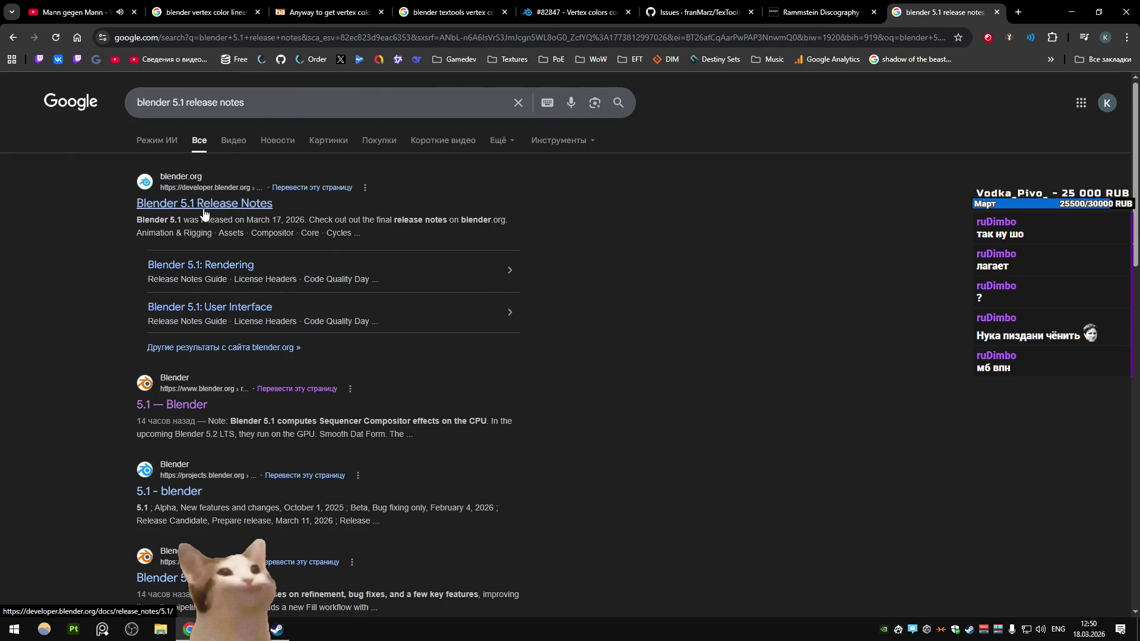
pyautogui.click(178, 208)
pyautogui.scroll(-3)
pyautogui.scroll(3)
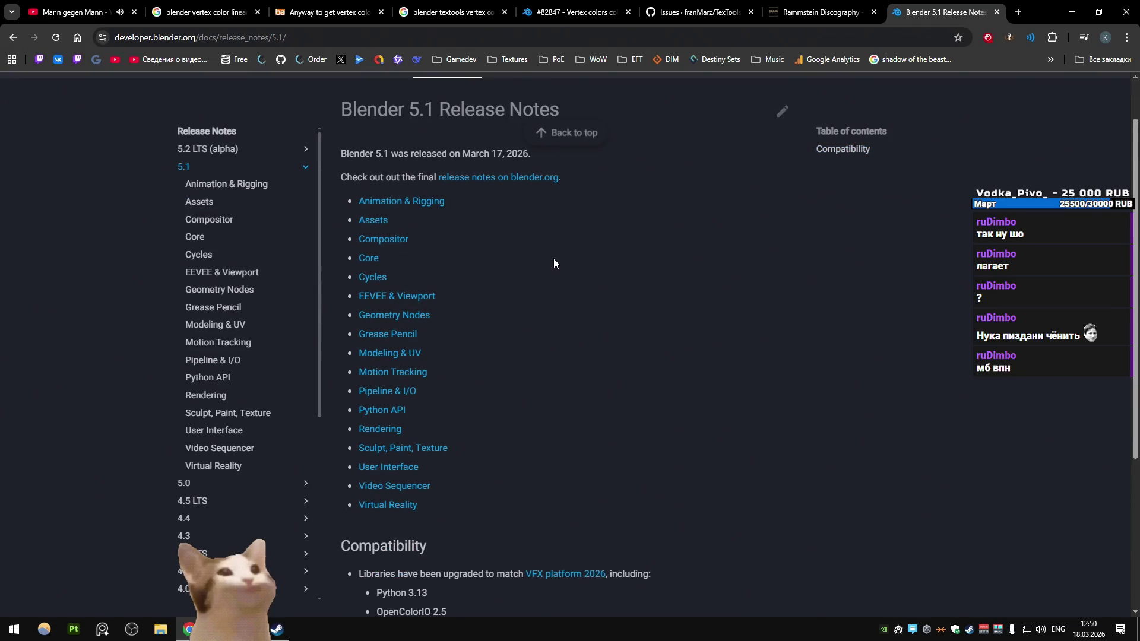
# Look through the Animation & Rigging and Modeling & UV sections of the 5.1 notes
pyautogui.scroll(-3)
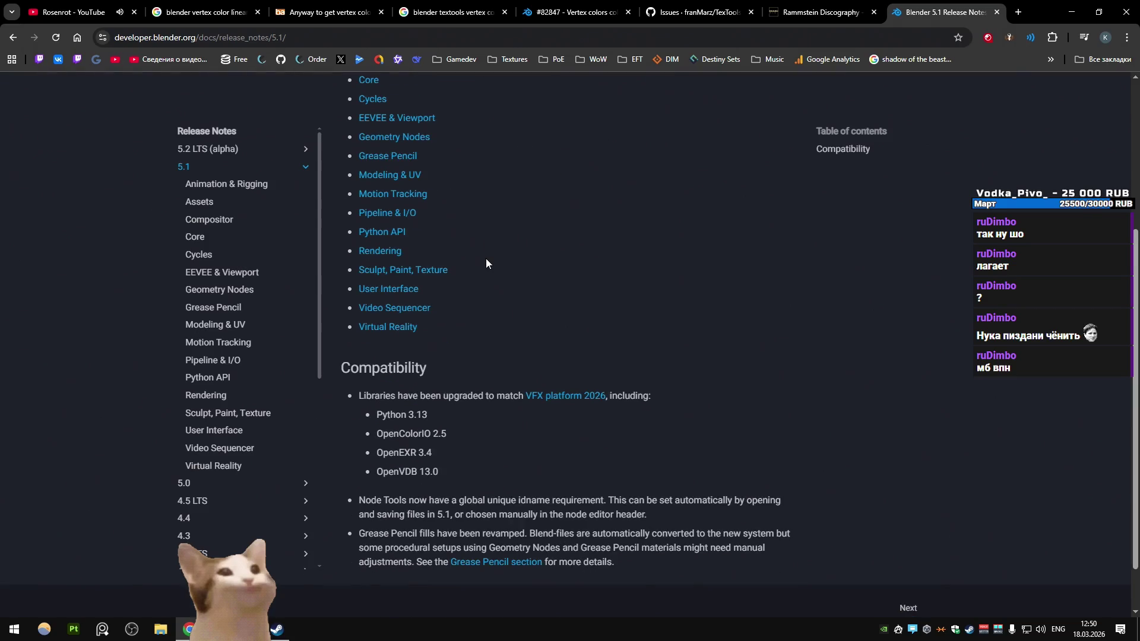
pyautogui.click(254, 191)
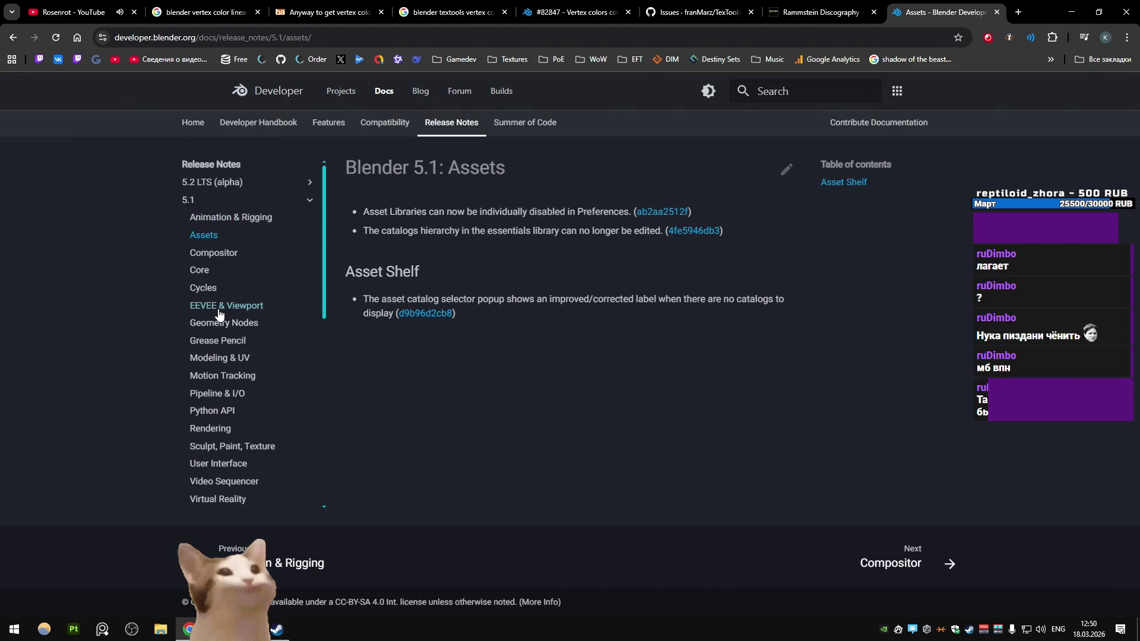
pyautogui.scroll(-3)
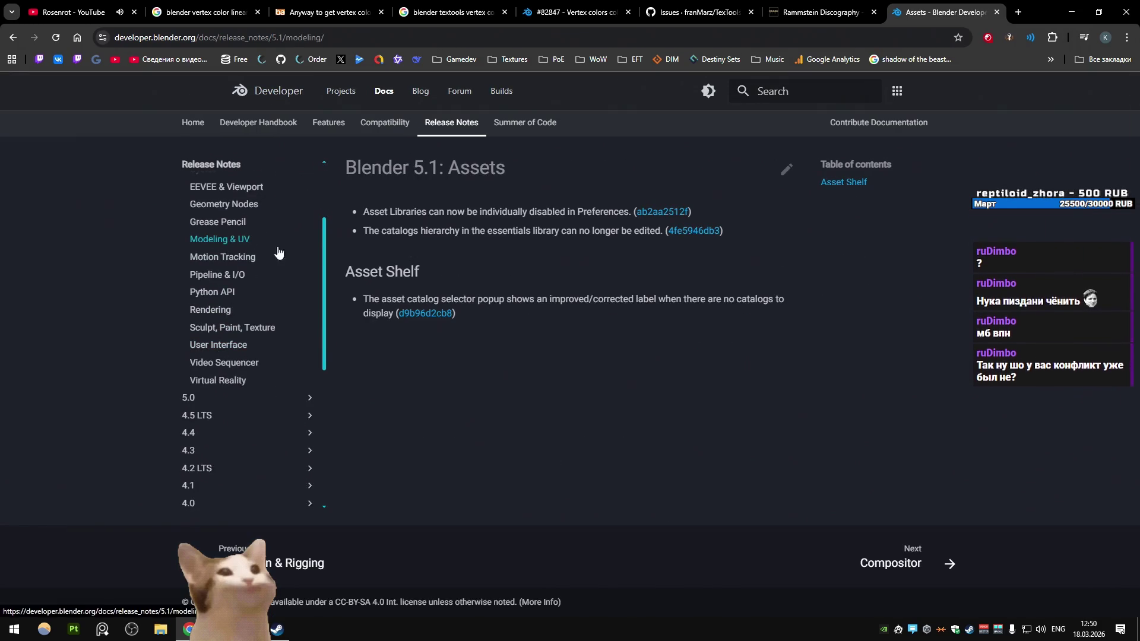
pyautogui.click(220, 272)
# Find 'color' in the Sculpt, Paint, Texture notes, then close the tab
pyautogui.hotkey('ctrl', 'f')
pyautogui.write('color')
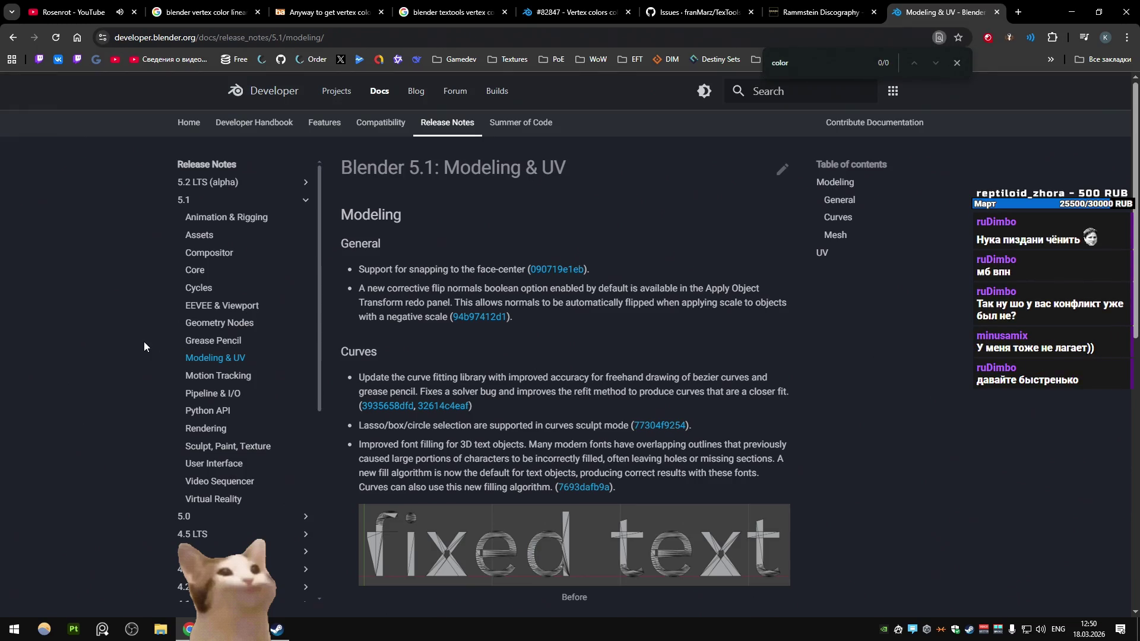
pyautogui.click(205, 445)
pyautogui.press('Return')
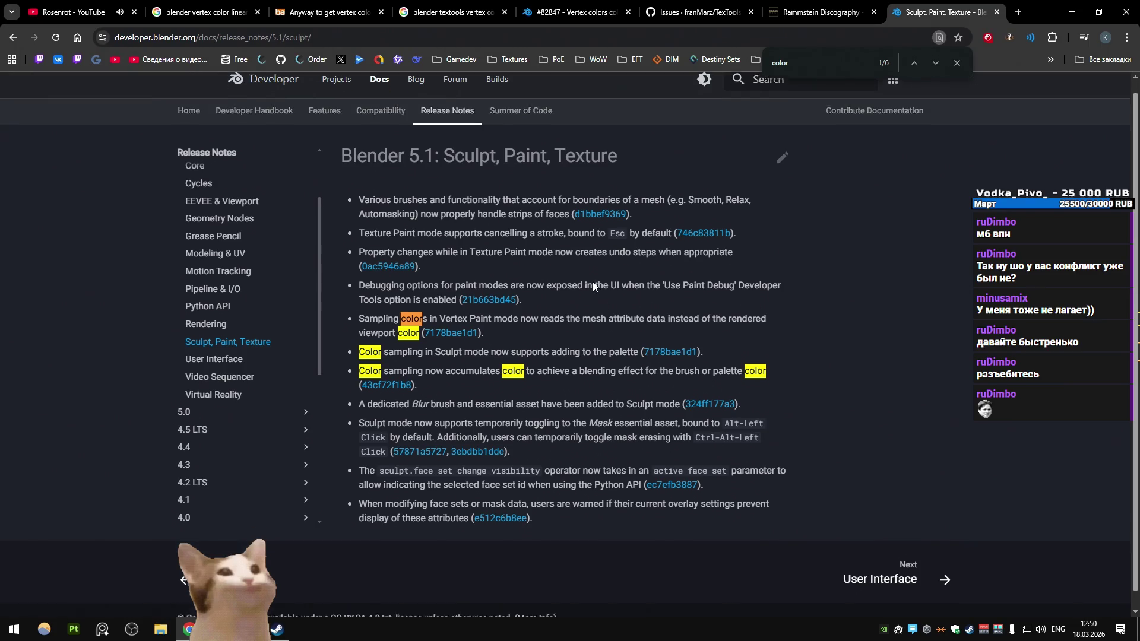
pyautogui.hotkey('ctrl', 'w')
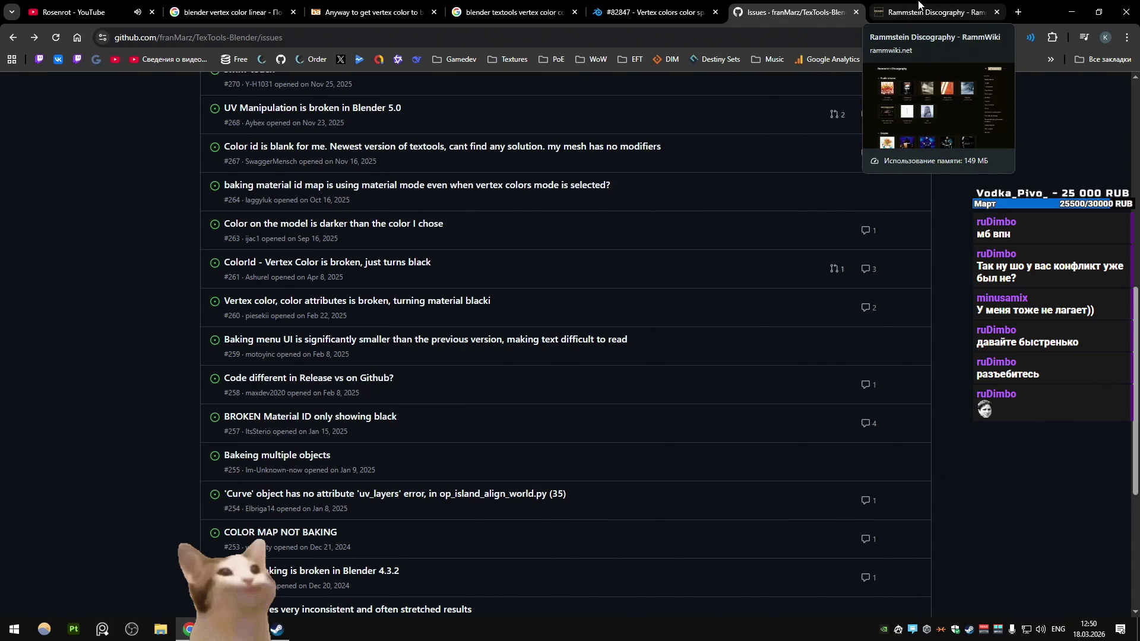
# View the 7 open TexTools-Blender pull requests on GitHub, then minimize Chrome to reveal Steam
pyautogui.scroll(3)
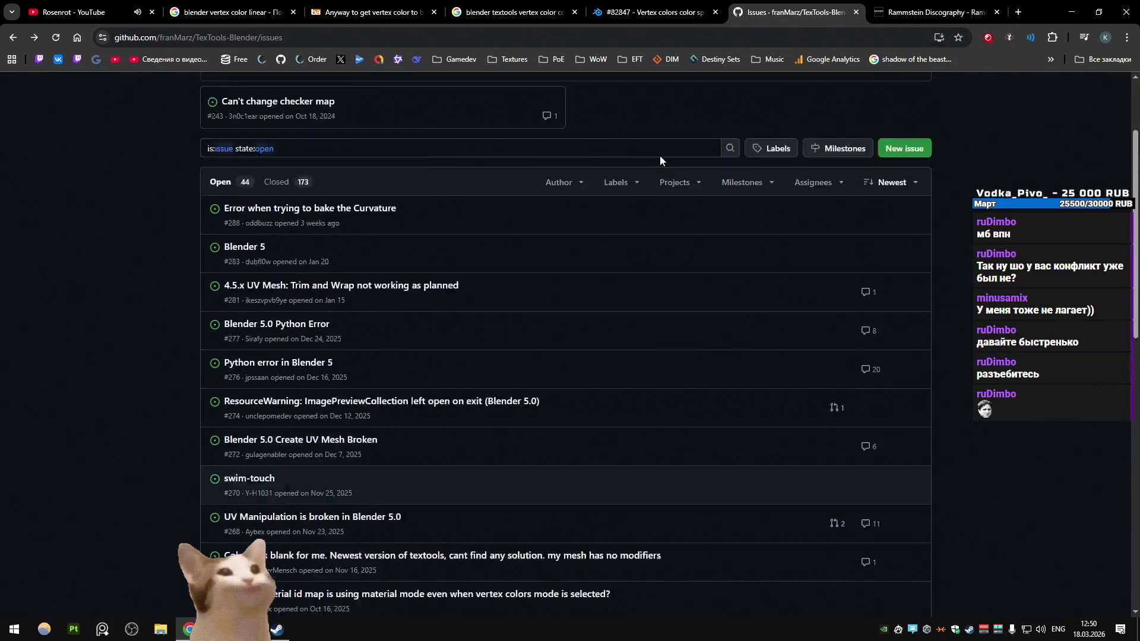
pyautogui.scroll(3)
pyautogui.click(240, 121)
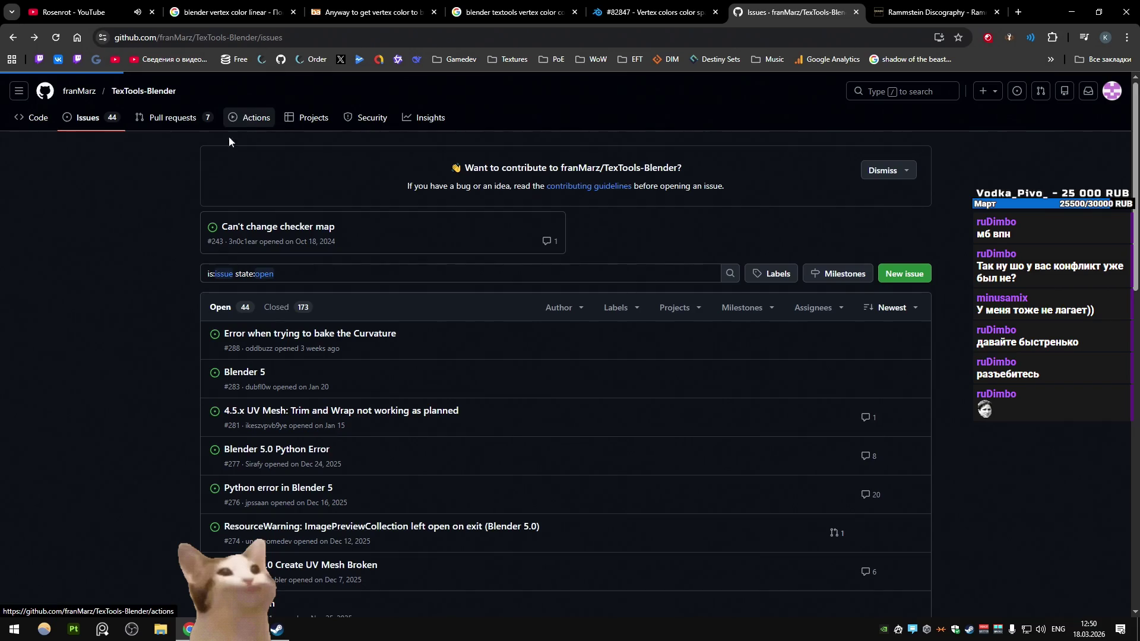
pyautogui.scroll(-3)
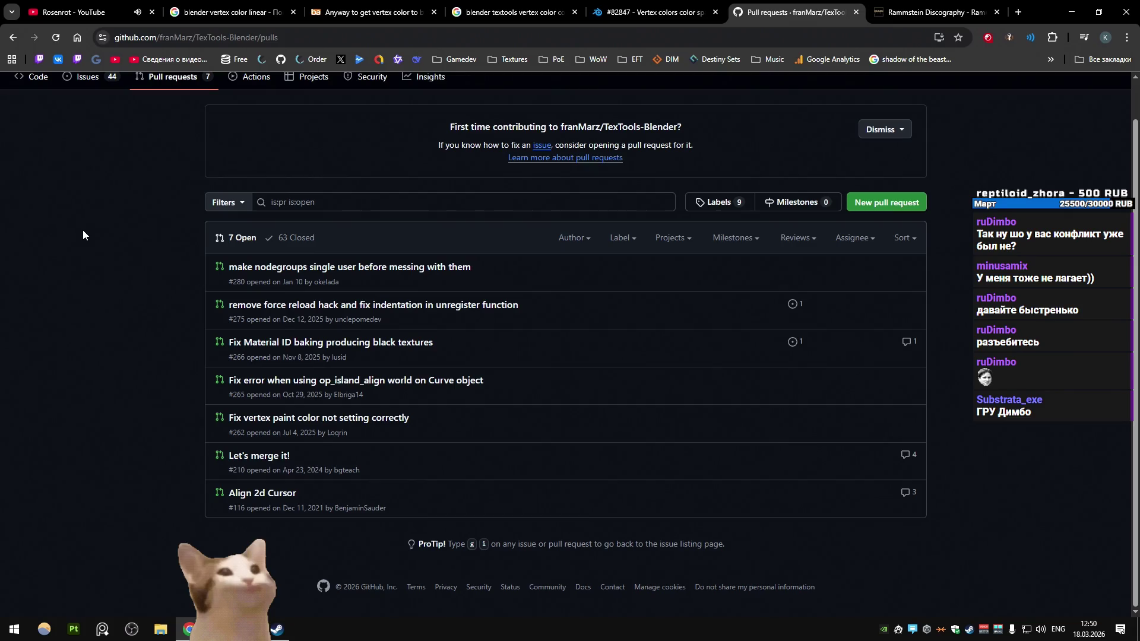
pyautogui.click(1072, 12)
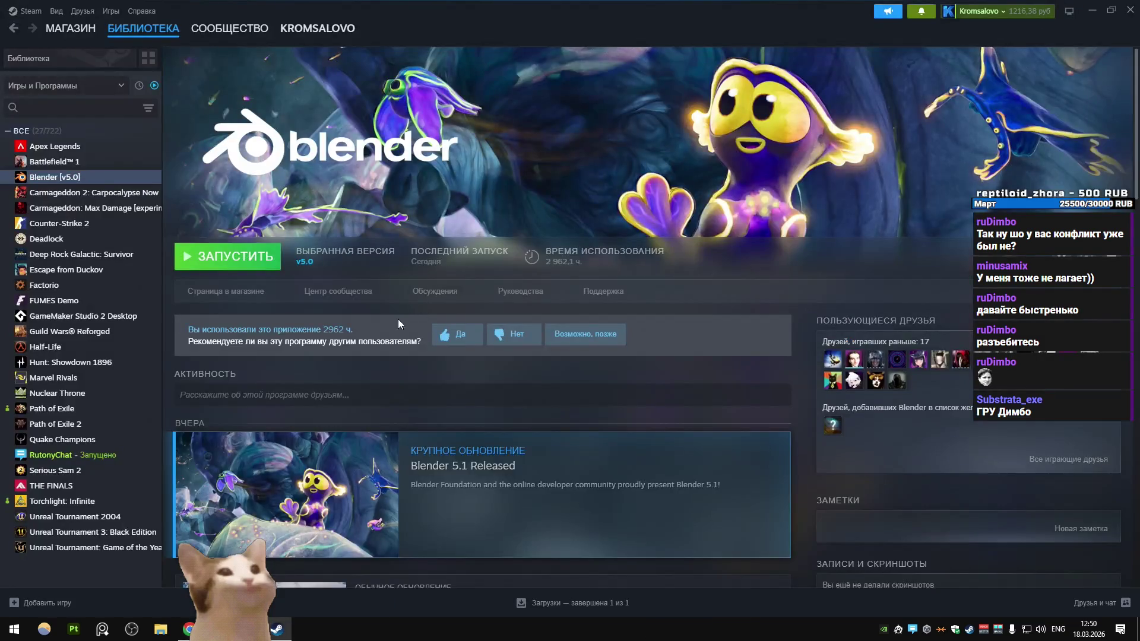
# Launch Blender 5.0.1 from the Steam library and open Schizm_Corrent.blend from Recent Files
pyautogui.click(267, 262)
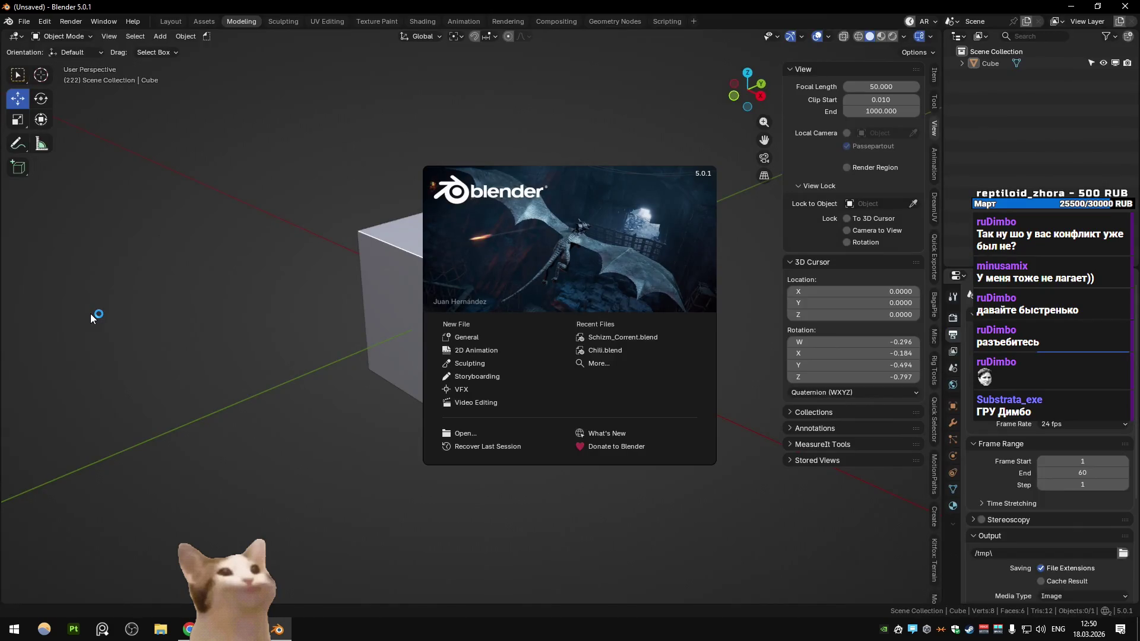
pyautogui.click(618, 338)
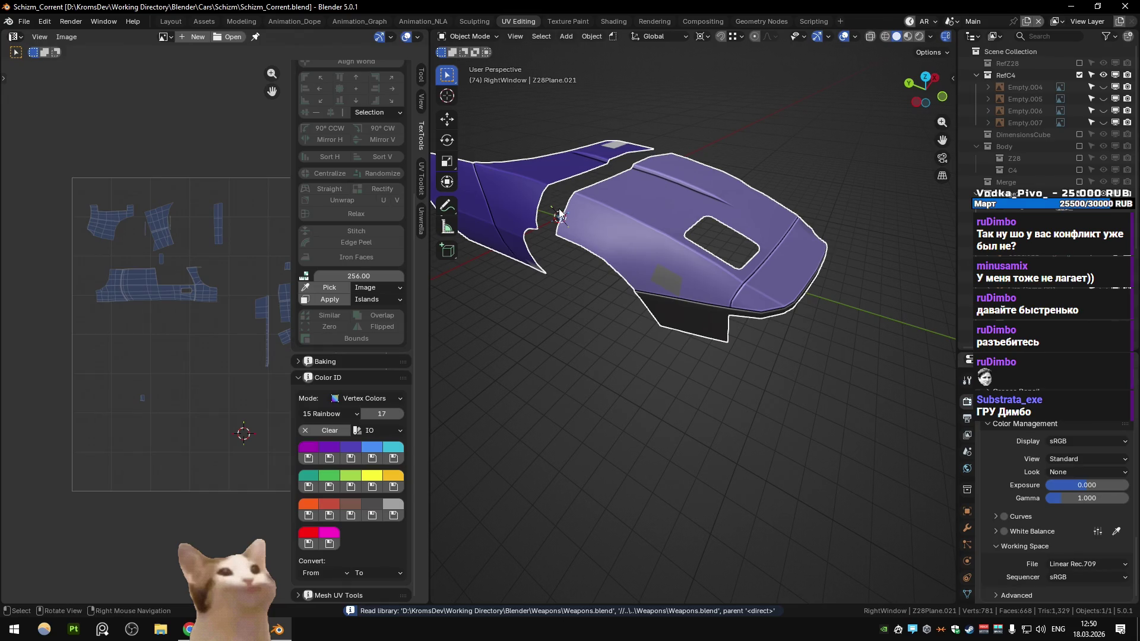
# Inspect the blue-violet #4E42B6 Color ID swatch and sample the hood face colour with the eyedropper
pyautogui.press('Tab')
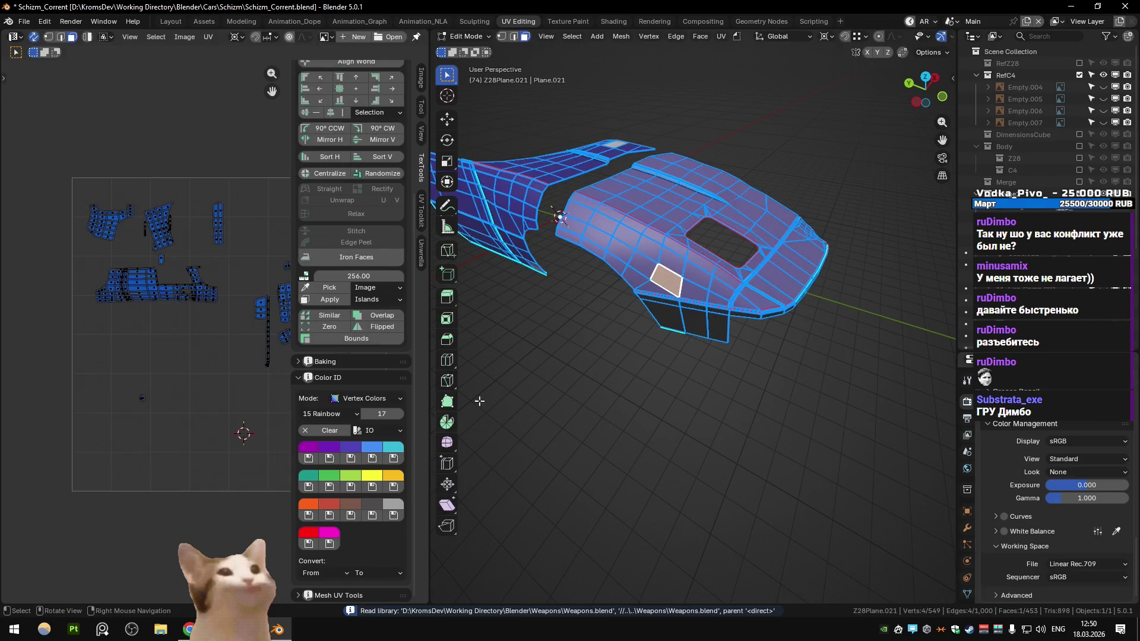
pyautogui.press('Tab')
pyautogui.press('Tab')
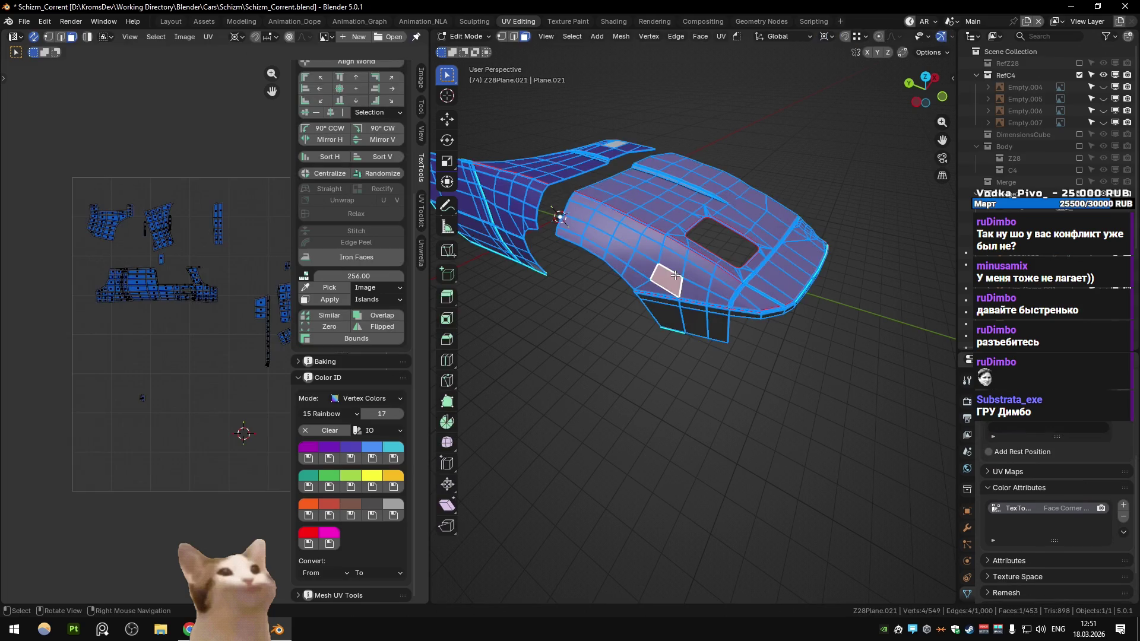
pyautogui.scroll(3)
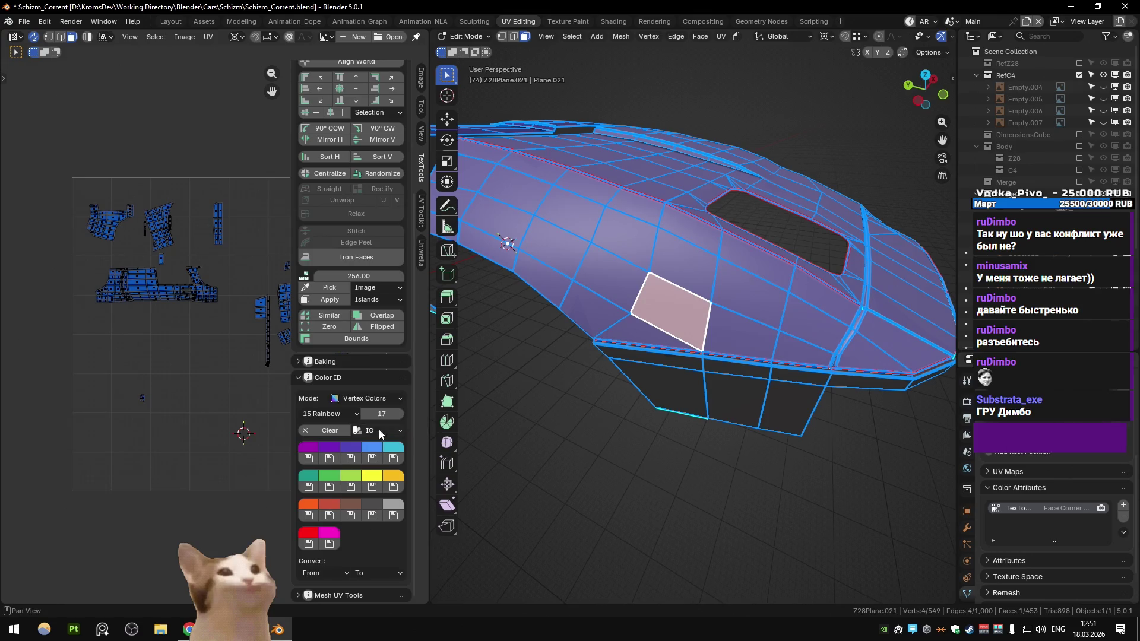
pyautogui.click(355, 447)
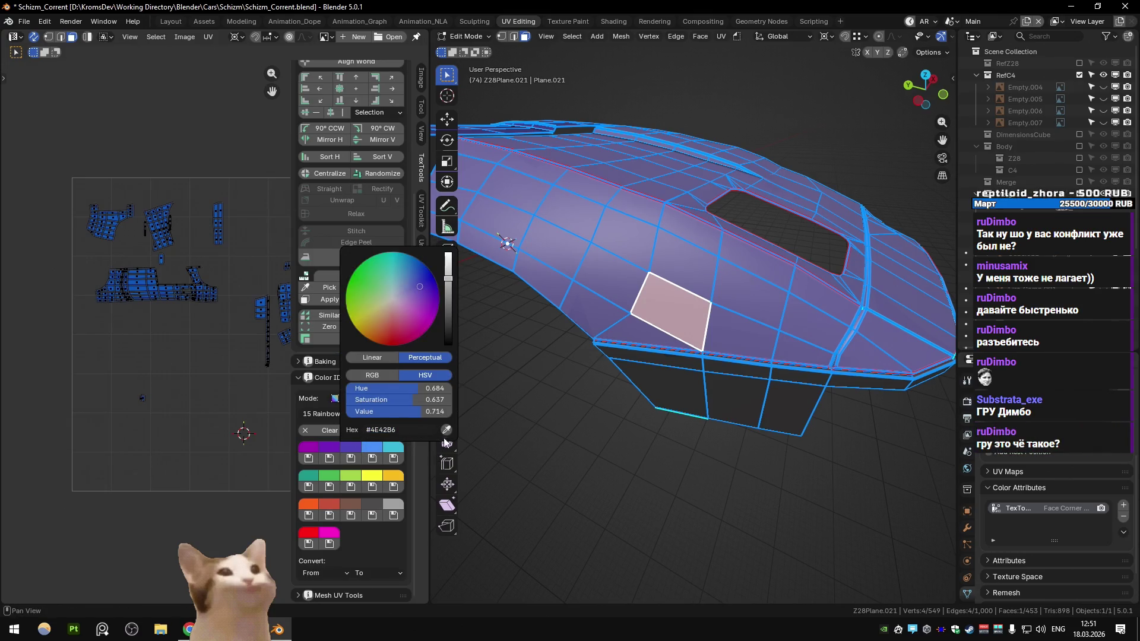
pyautogui.click(447, 430)
pyautogui.click(355, 445)
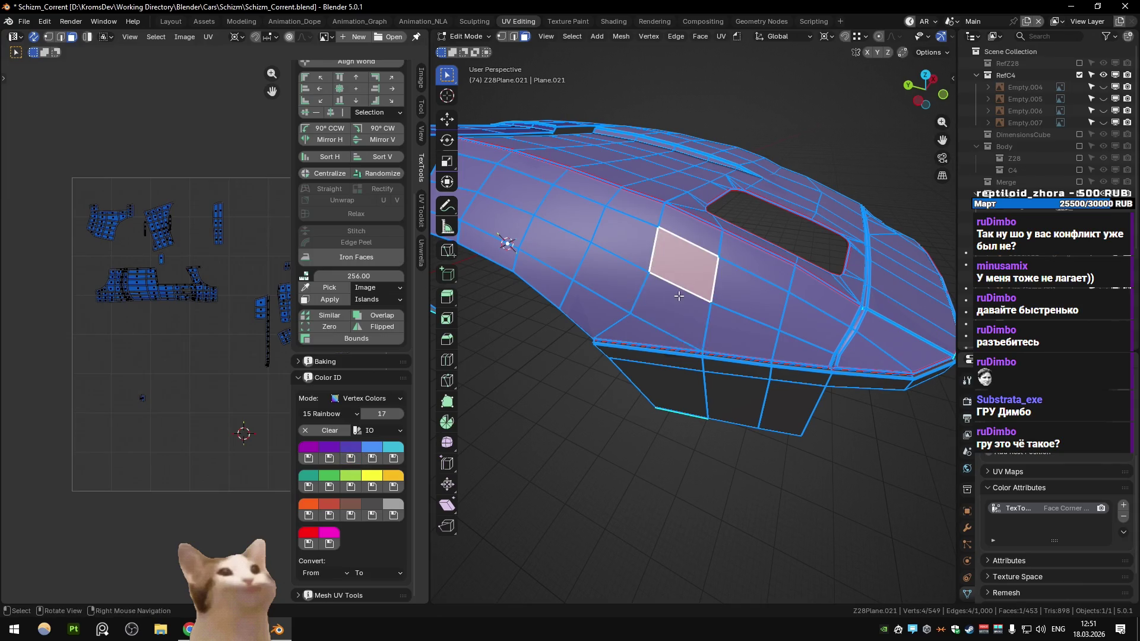
# Return to Object Mode, save Schizm_Corrent.blend, and open the menu holding Preferences
pyautogui.press('Tab')
pyautogui.hotkey('ctrl', 's')
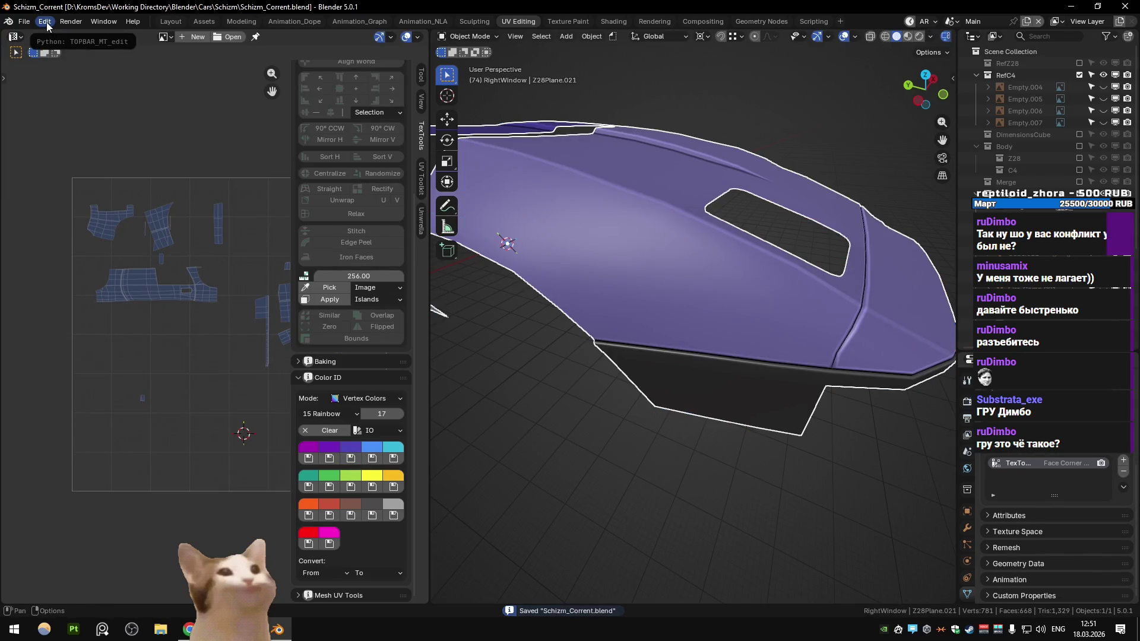
pyautogui.click(47, 26)
pyautogui.click(84, 186)
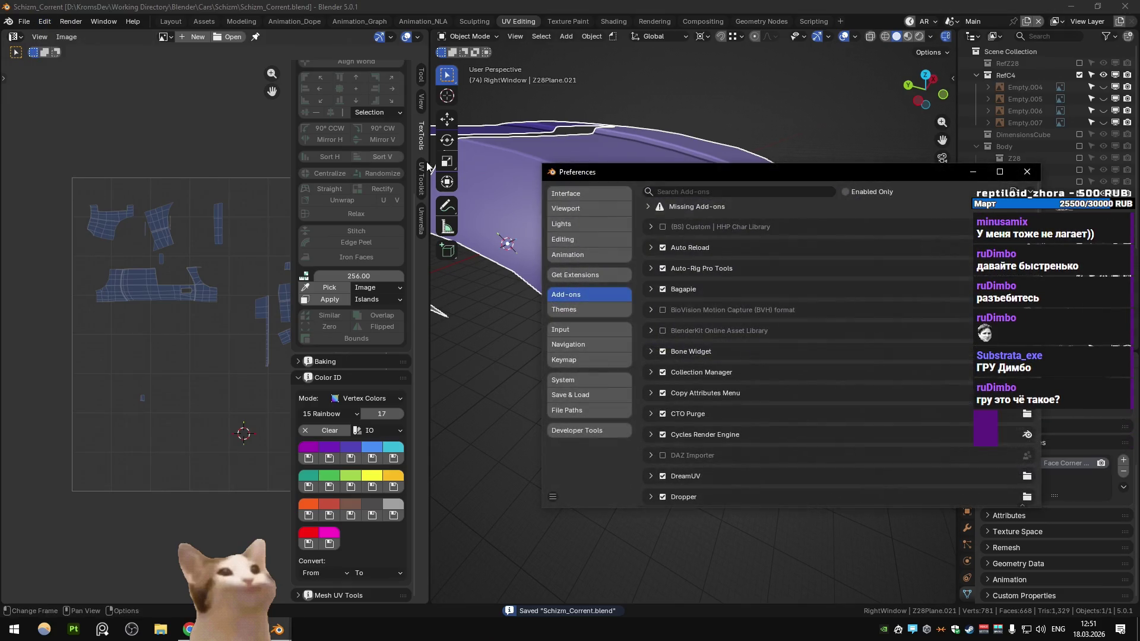
pyautogui.click(590, 195)
pyautogui.scroll(-3)
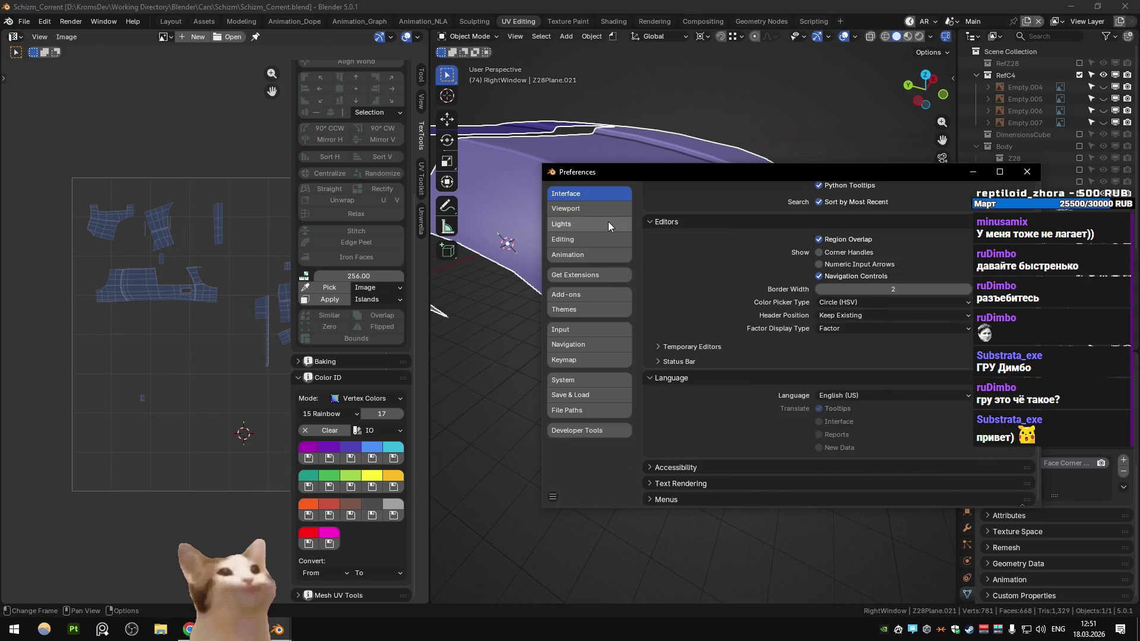
pyautogui.click(593, 326)
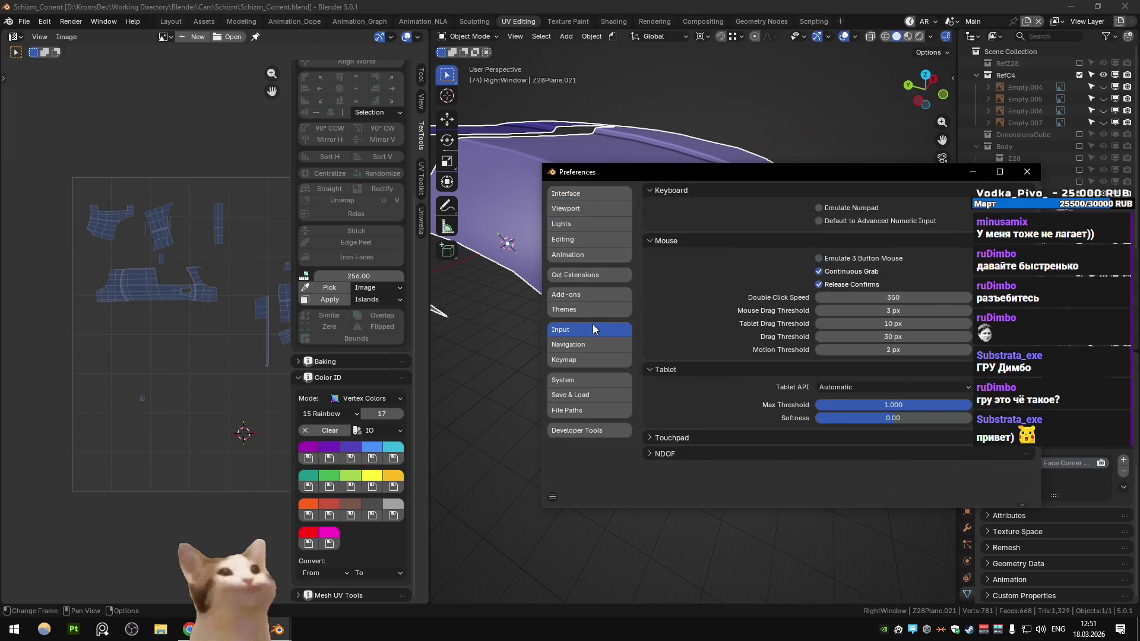
pyautogui.click(590, 380)
pyautogui.scroll(-3)
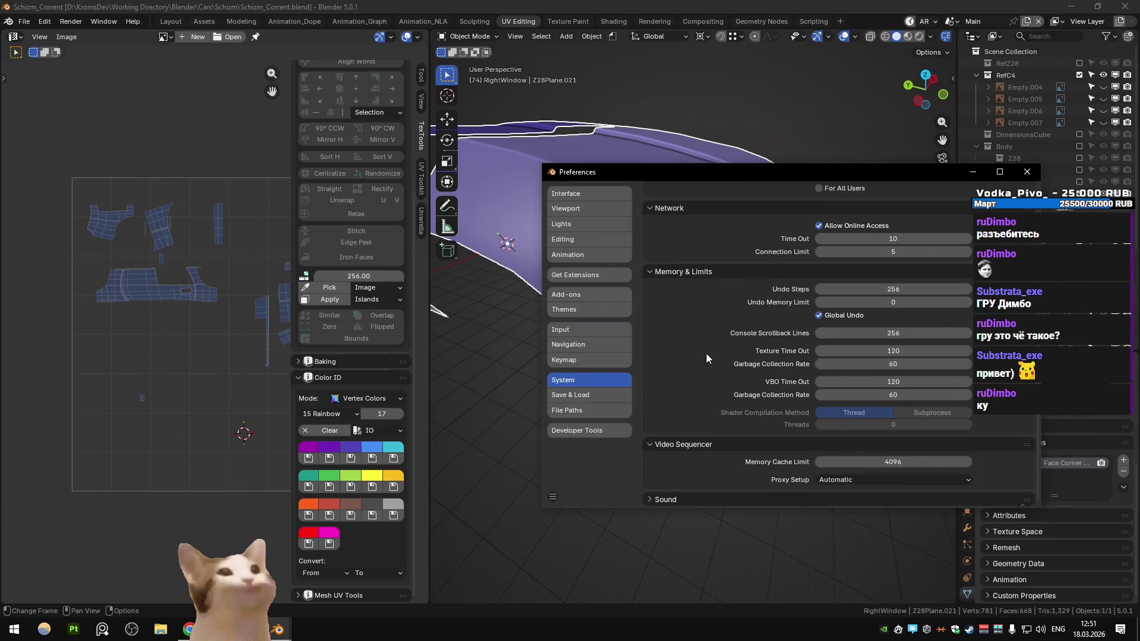
pyautogui.click(586, 240)
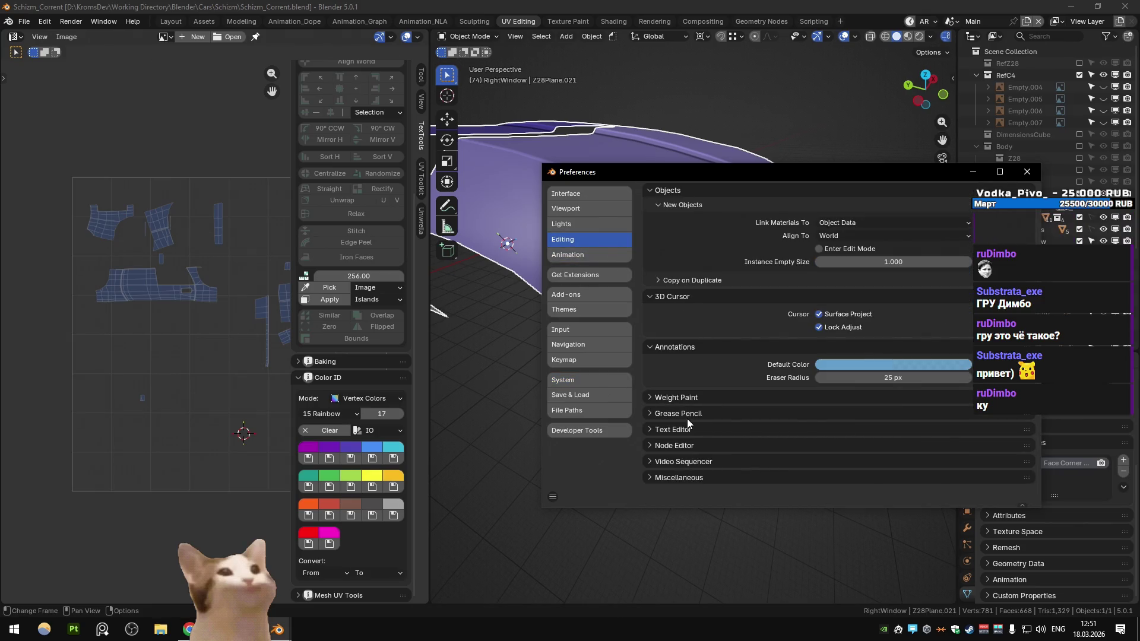
pyautogui.click(682, 397)
pyautogui.click(682, 396)
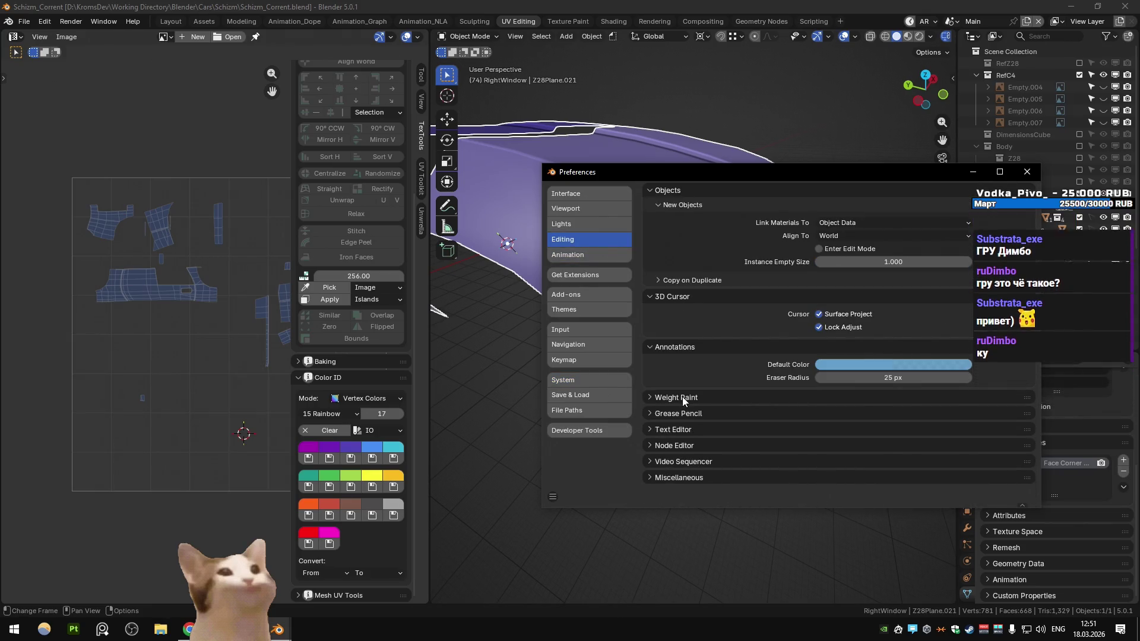
pyautogui.click(679, 478)
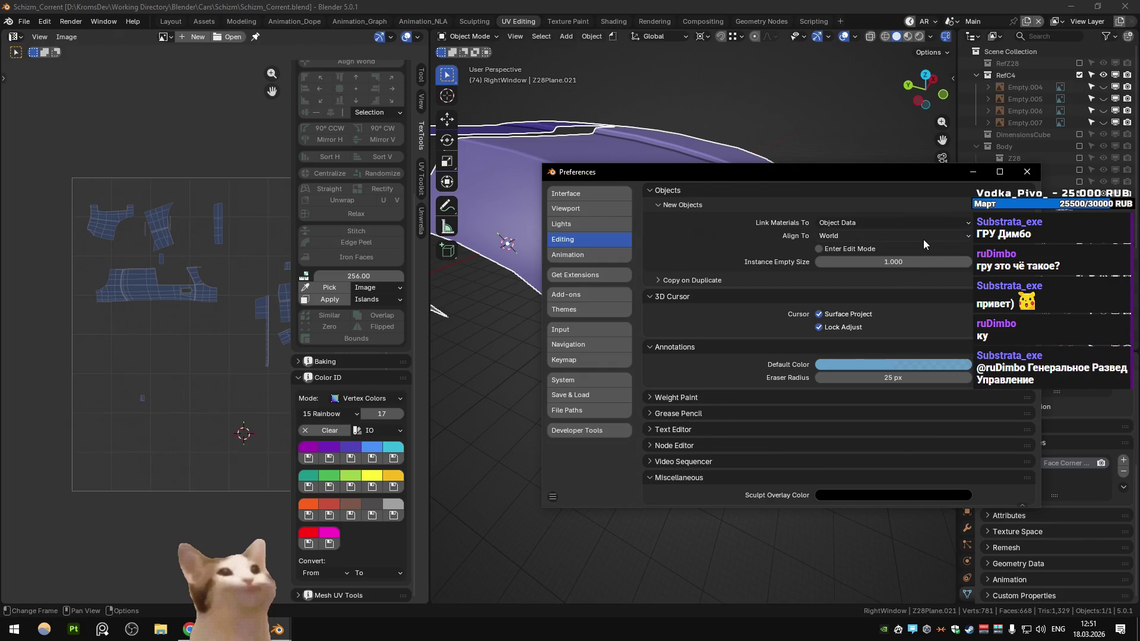
pyautogui.click(1027, 171)
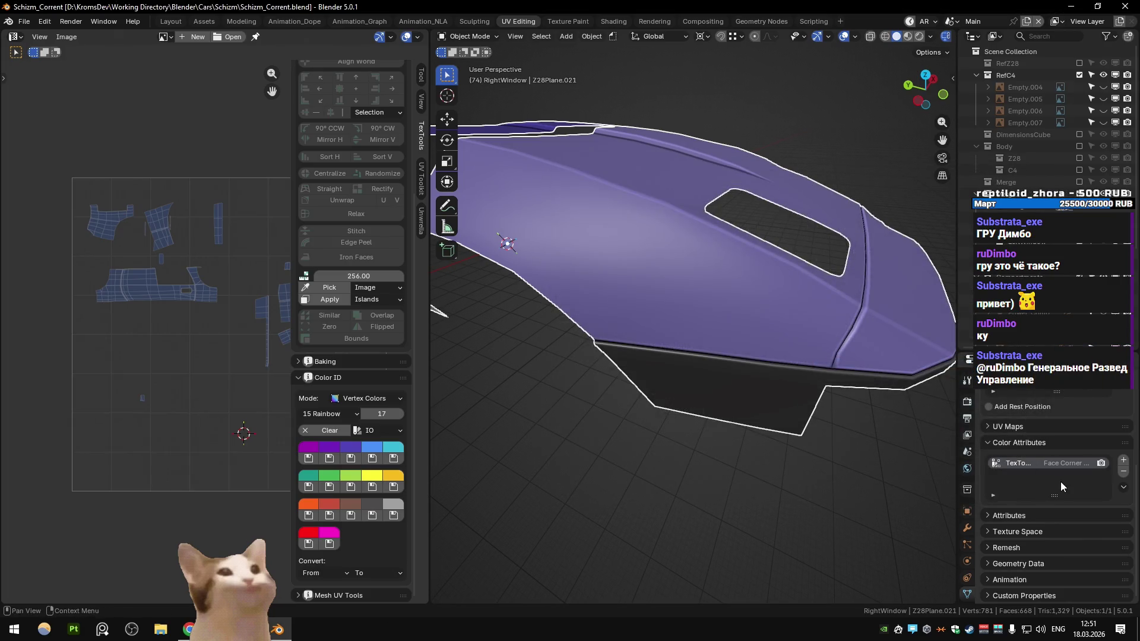
# Replace the TexTools colour attribute with a new Face Corner Color attribute
pyautogui.click(1061, 462)
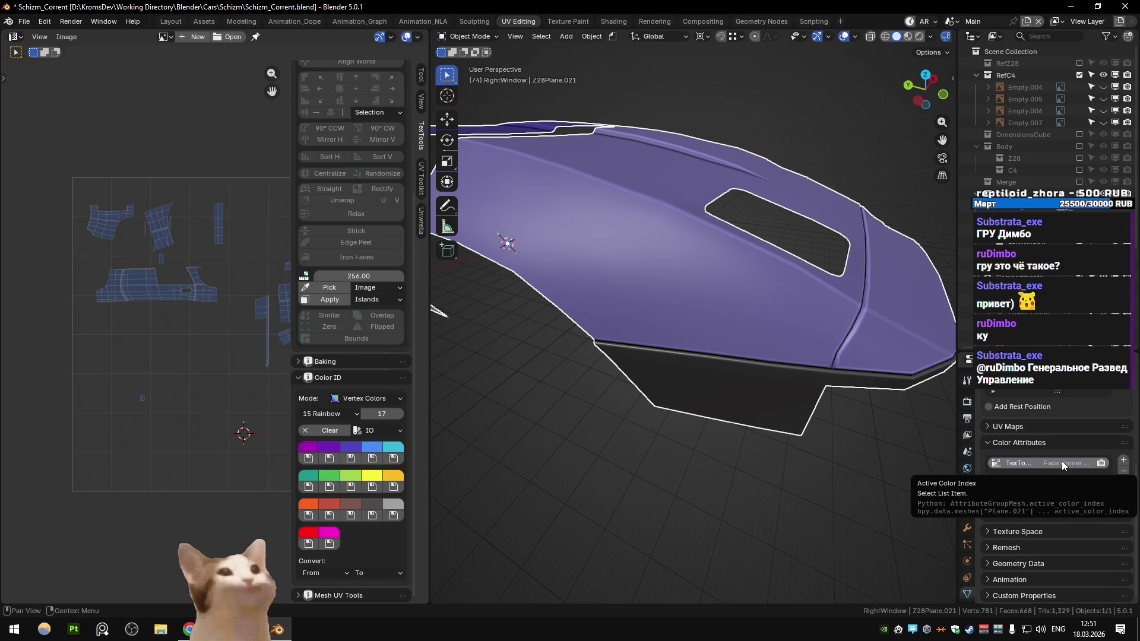
pyautogui.click(1123, 470)
pyautogui.click(1123, 460)
pyautogui.click(1107, 479)
pyautogui.click(997, 527)
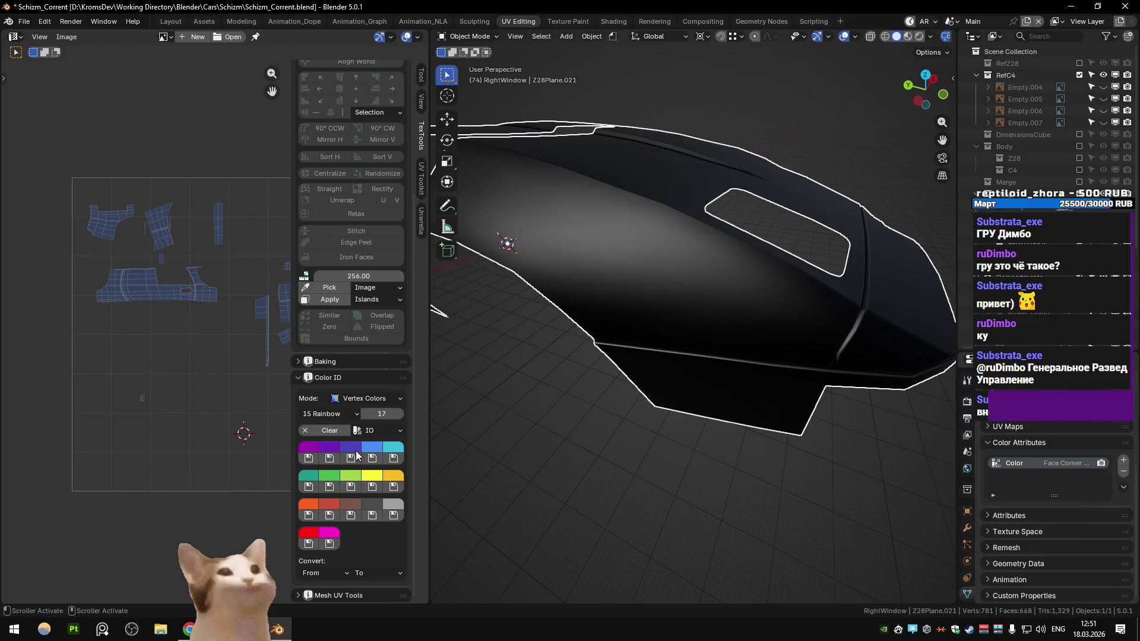
# Apply the blue-violet Color ID to the mesh and remove the extra Color attribute
pyautogui.click(357, 451)
pyautogui.click(350, 461)
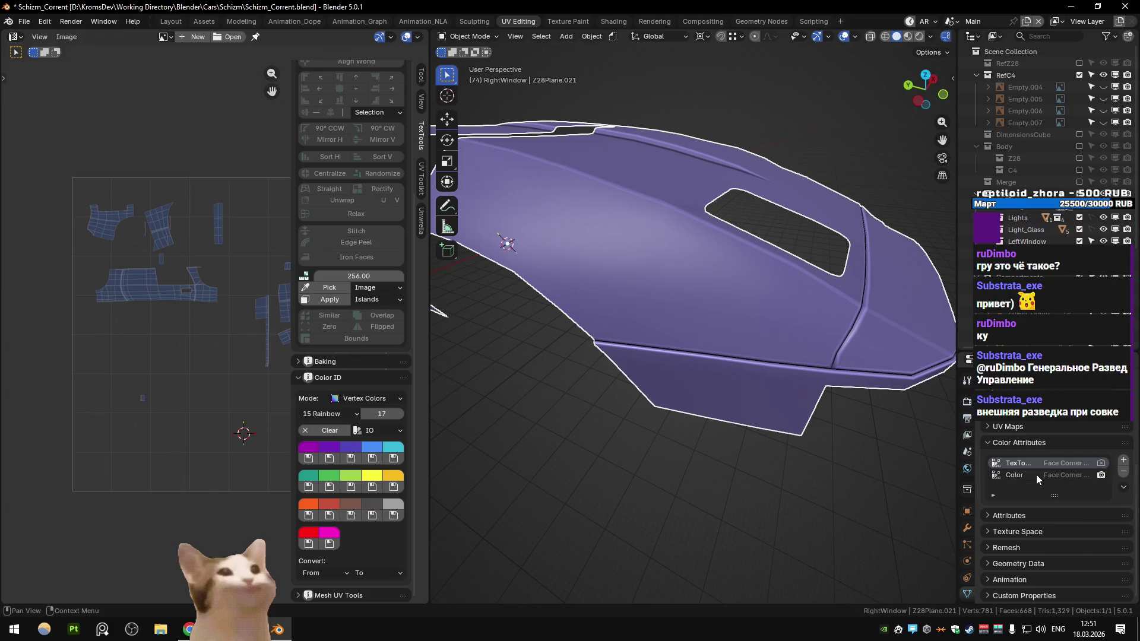
pyautogui.click(1123, 472)
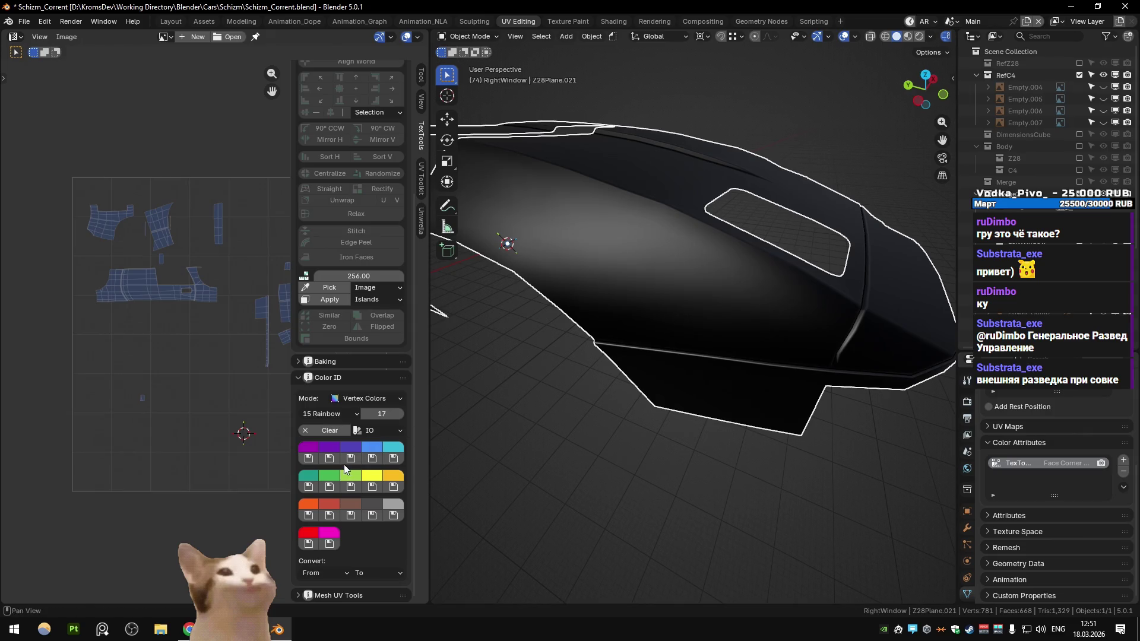
pyautogui.click(344, 462)
# Assign the third ID colour to a hood face, then dismiss the crash report and restart Blender
pyautogui.click(658, 262)
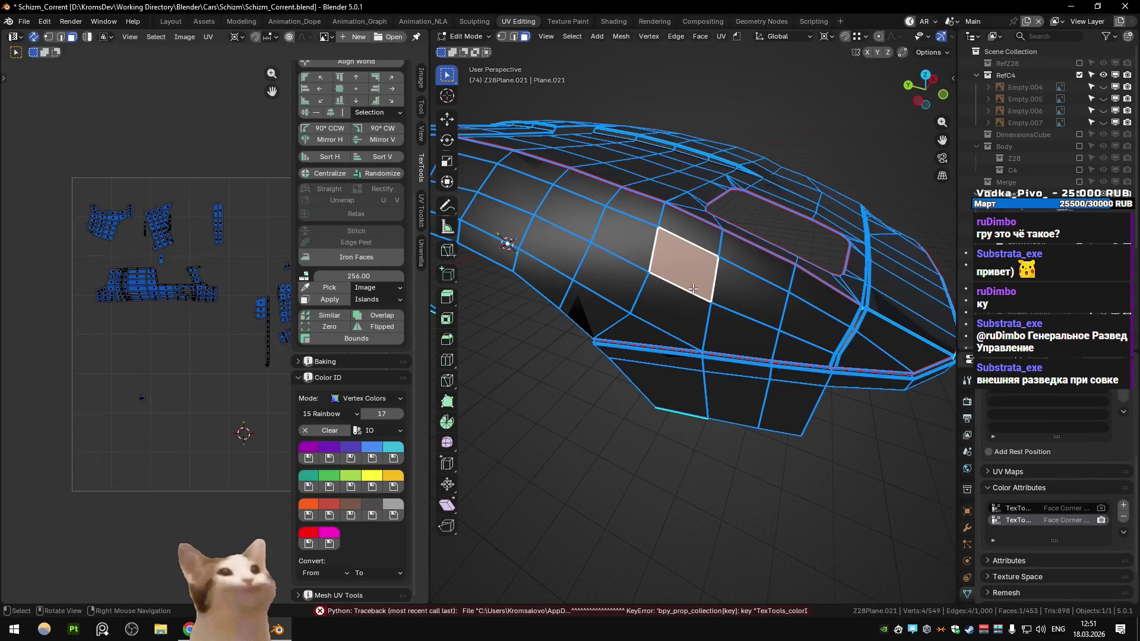
pyautogui.click(351, 458)
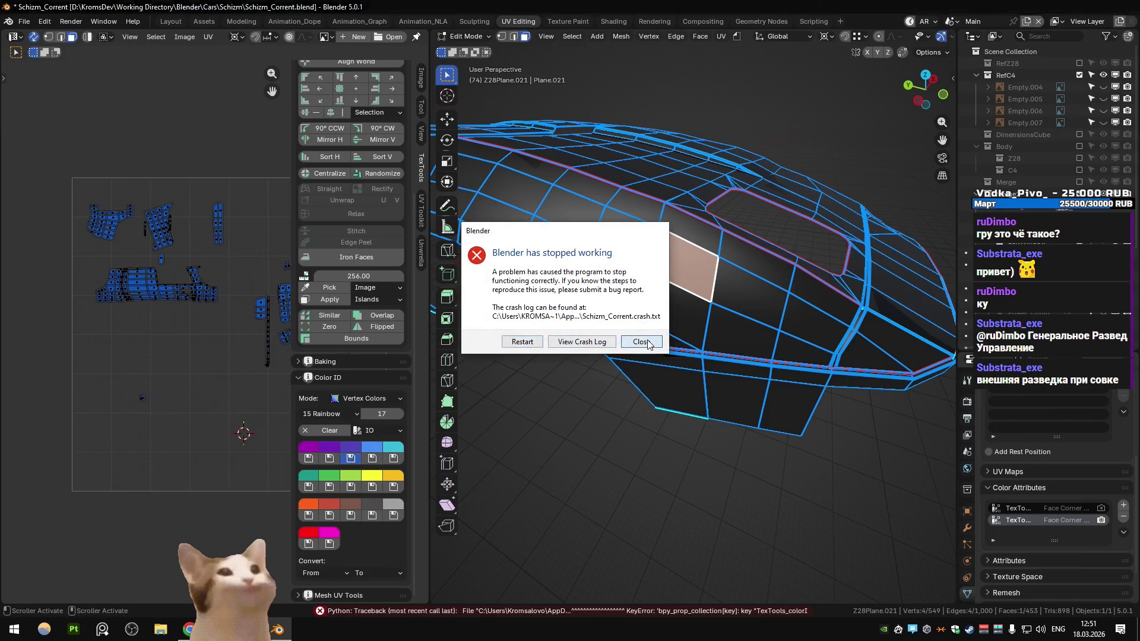
pyautogui.click(646, 342)
pyautogui.doubleClick(1068, 86)
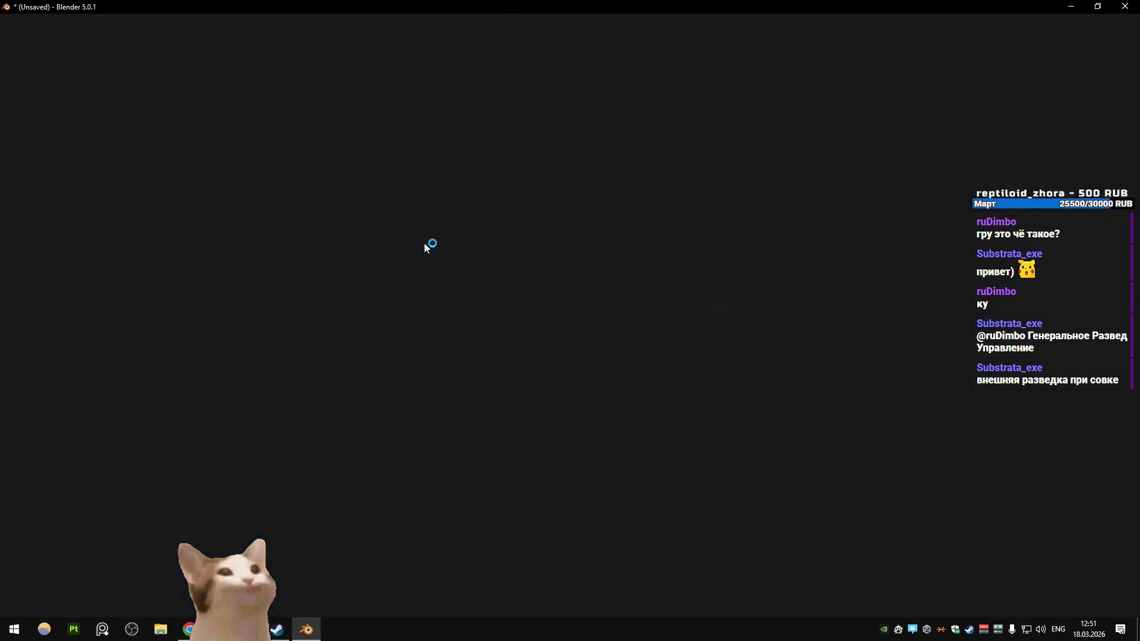
# Reopen Schizm_Corrent.blend and orbit and zoom to view the still blue-violet car body
pyautogui.click(606, 339)
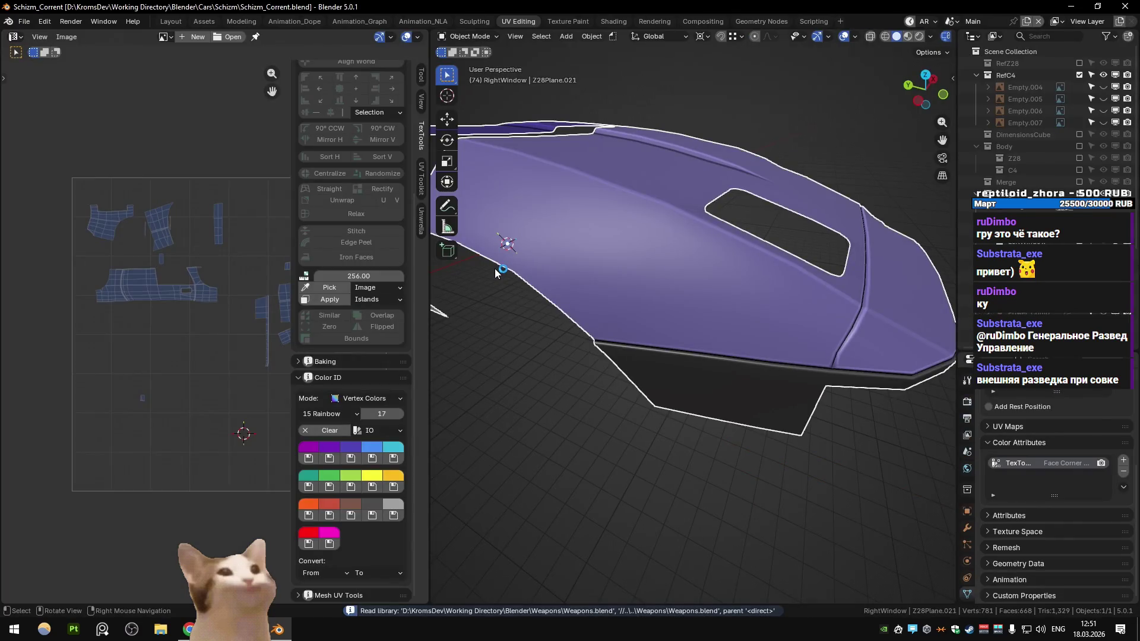
pyautogui.moveTo(494, 269); pyautogui.dragTo(629, 319)
pyautogui.scroll(3)
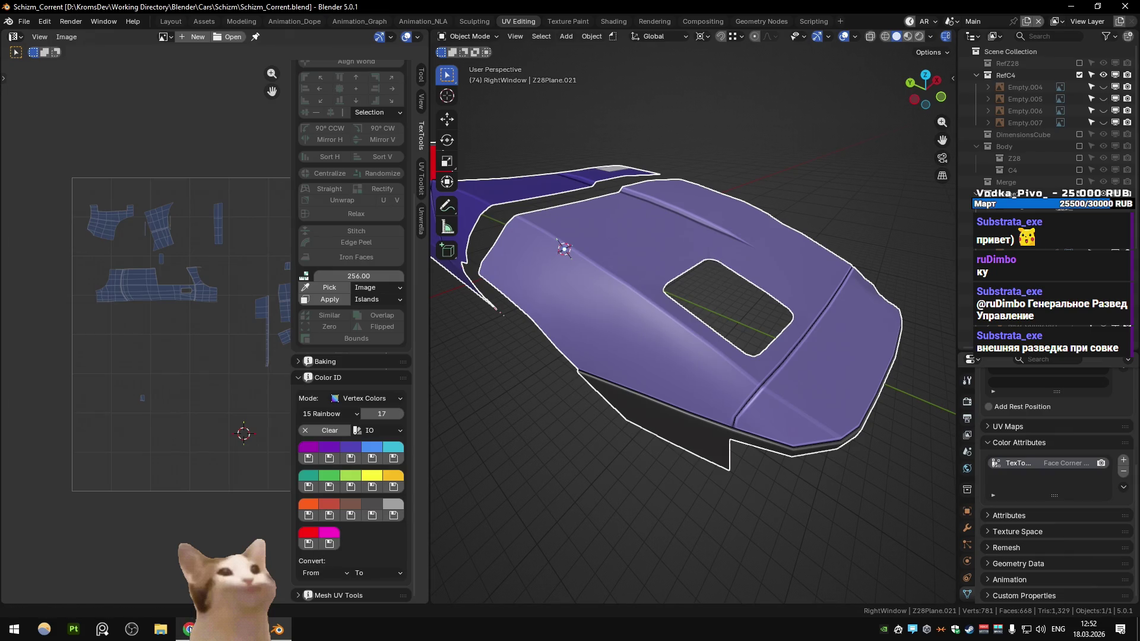
pyautogui.click(189, 630)
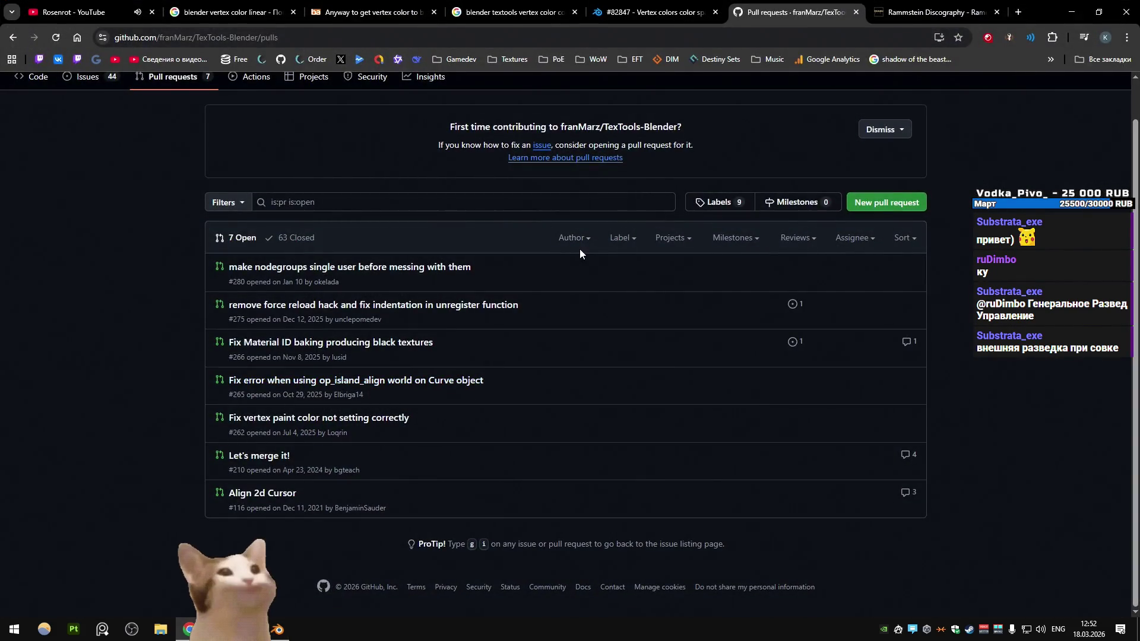
# Open pull request #262, 'Fix vertex paint color not setting correctly', and read its description
pyautogui.click(374, 419)
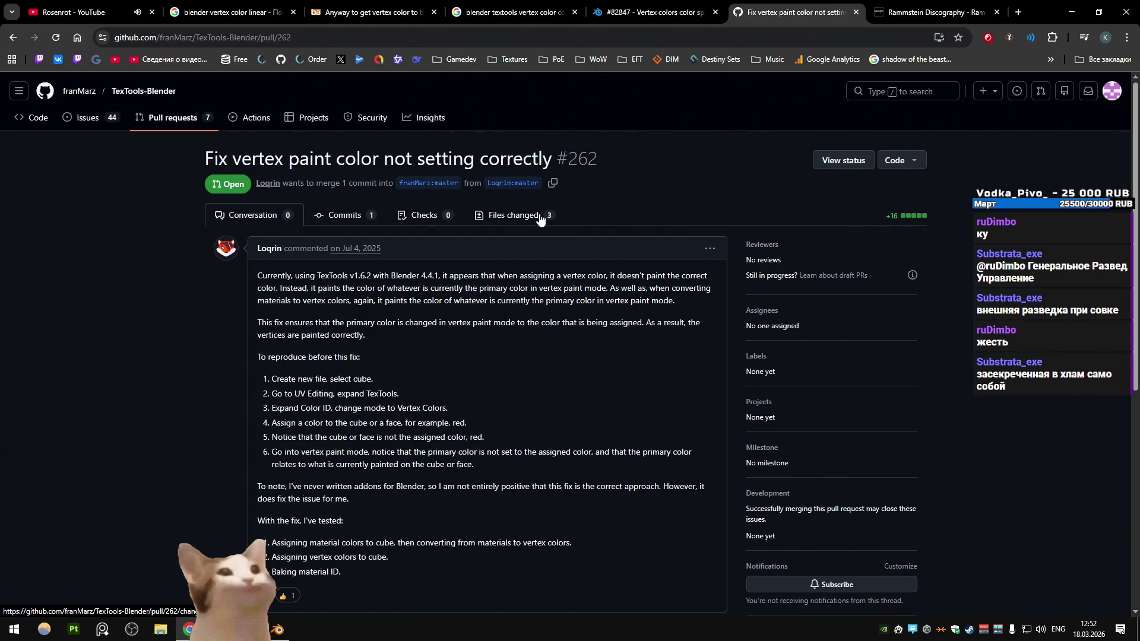
pyautogui.scroll(-3)
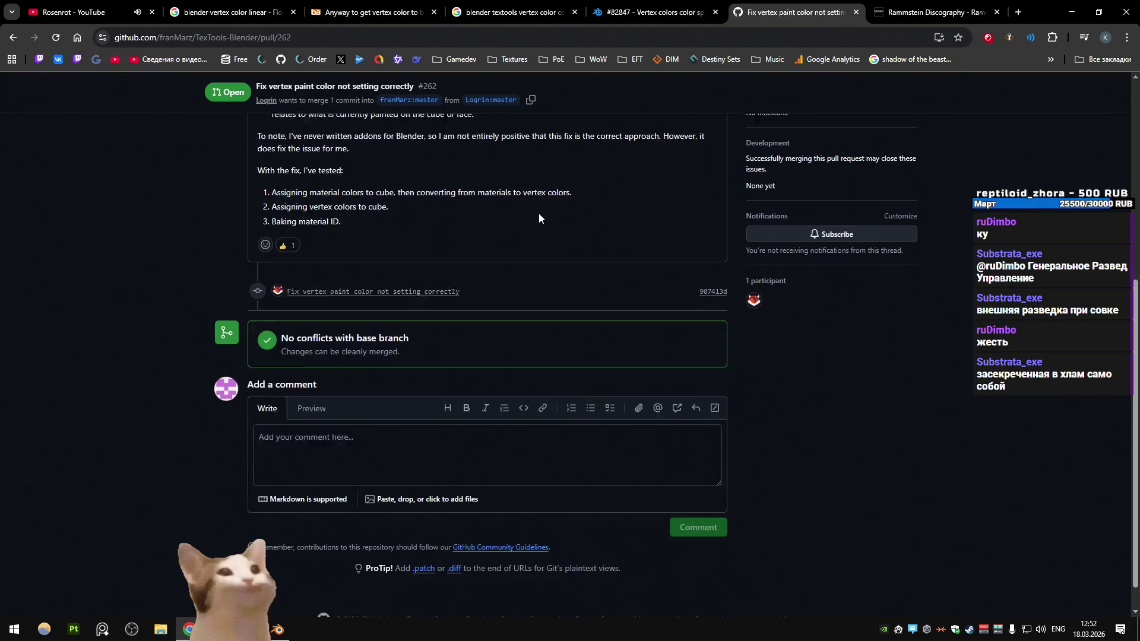
pyautogui.scroll(3)
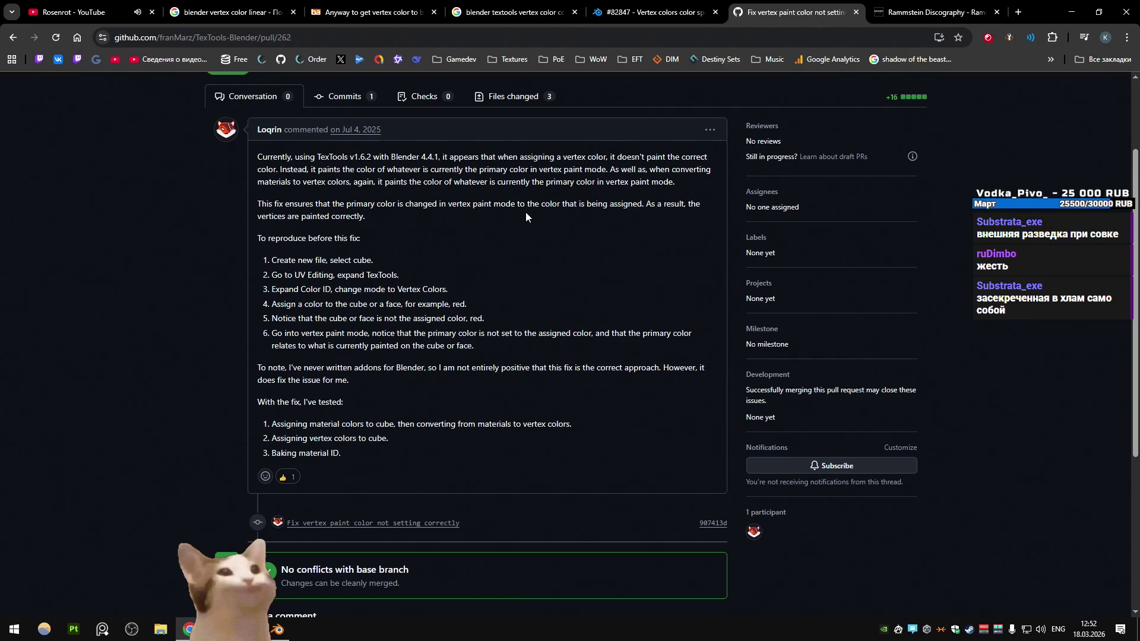
pyautogui.scroll(-3)
pyautogui.scroll(3)
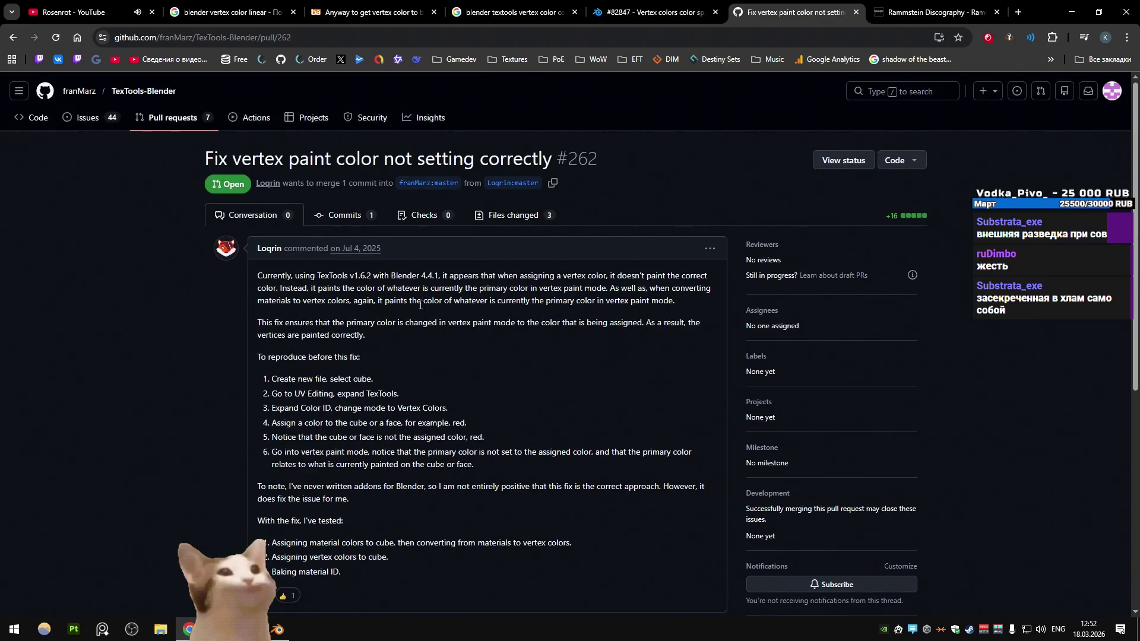
# Open the fix commit from the Commits list and review its three changed files
pyautogui.click(351, 218)
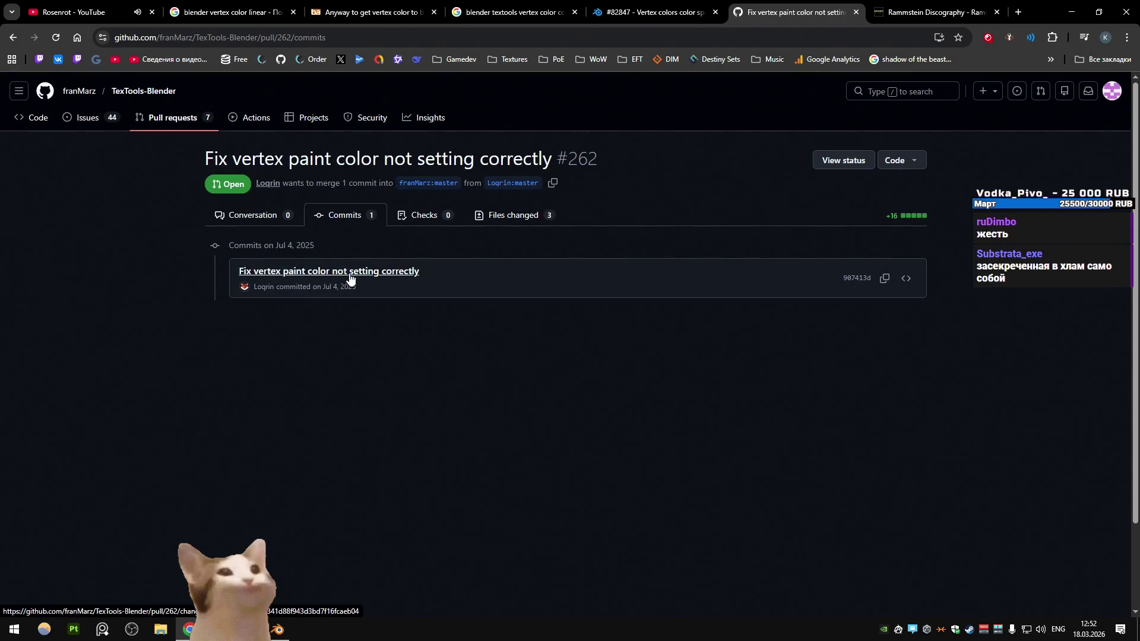
pyautogui.click(349, 273)
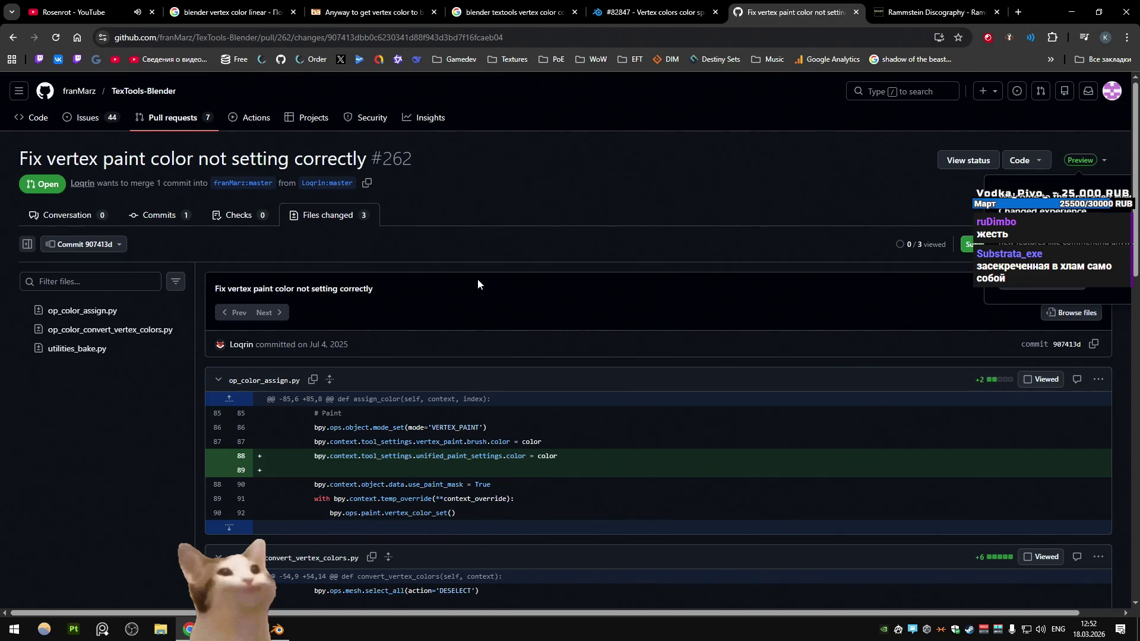
pyautogui.scroll(-3)
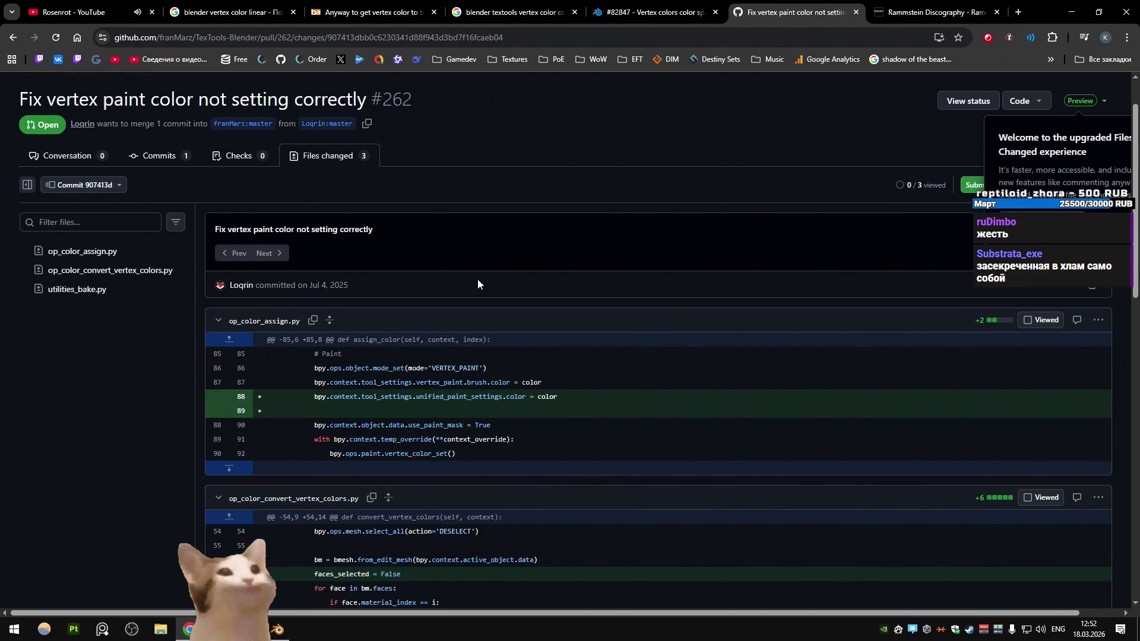
pyautogui.scroll(-3)
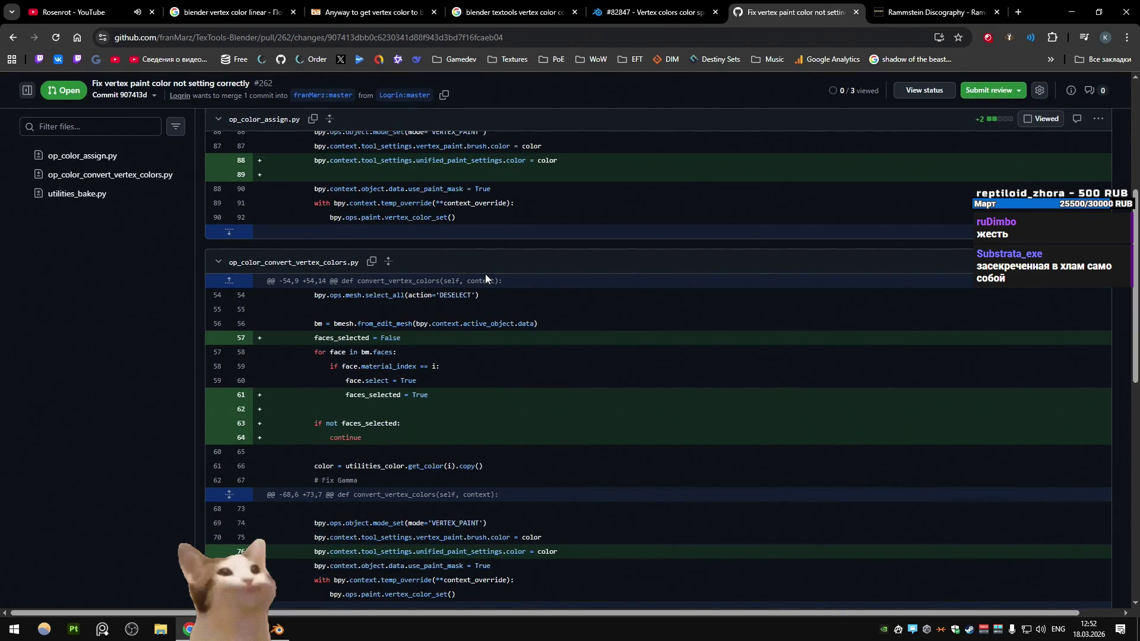
pyautogui.scroll(-3)
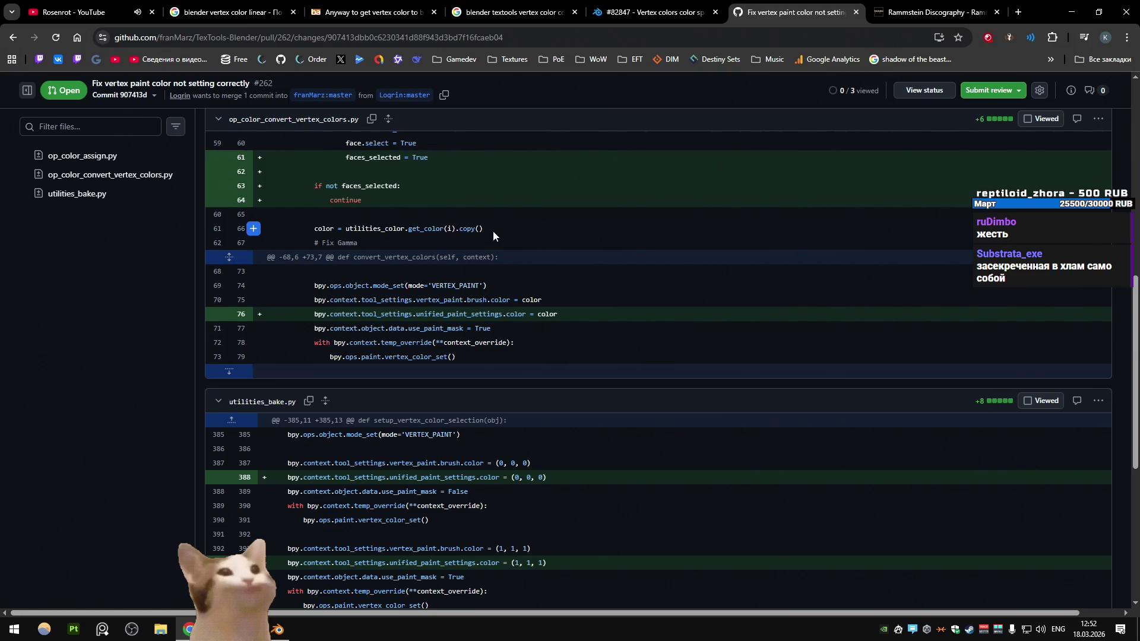
pyautogui.scroll(-3)
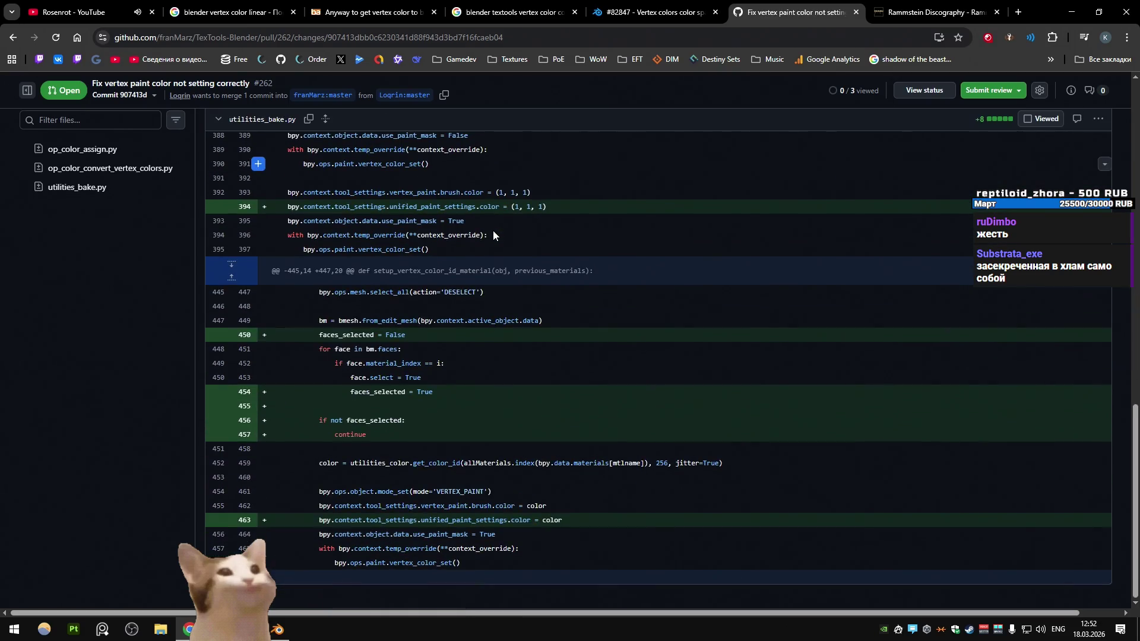
pyautogui.hotkey('alt', 'Tab')
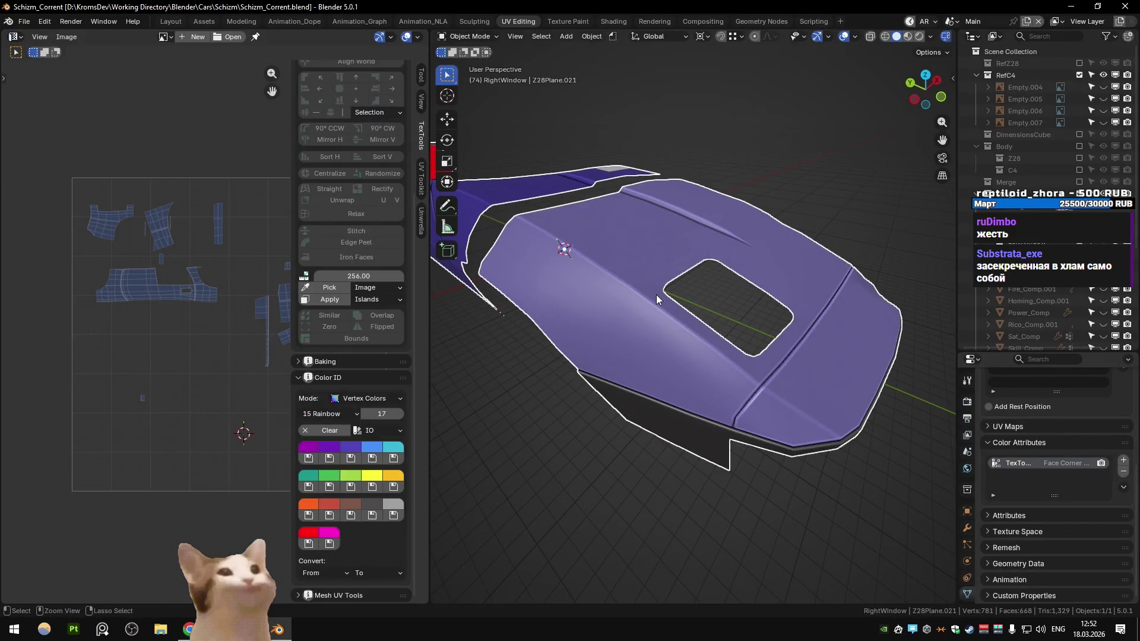
# Switch the car body to Vertex Paint and assign the yellow, then purple Color IDs to the face
pyautogui.press('Tab')
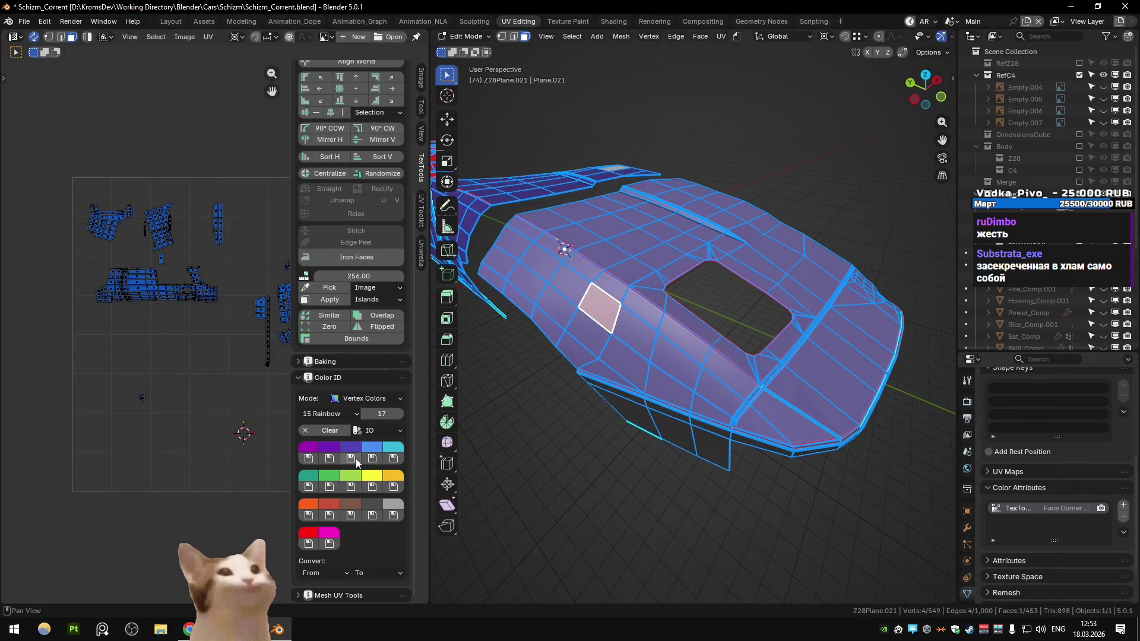
pyautogui.press('Tab')
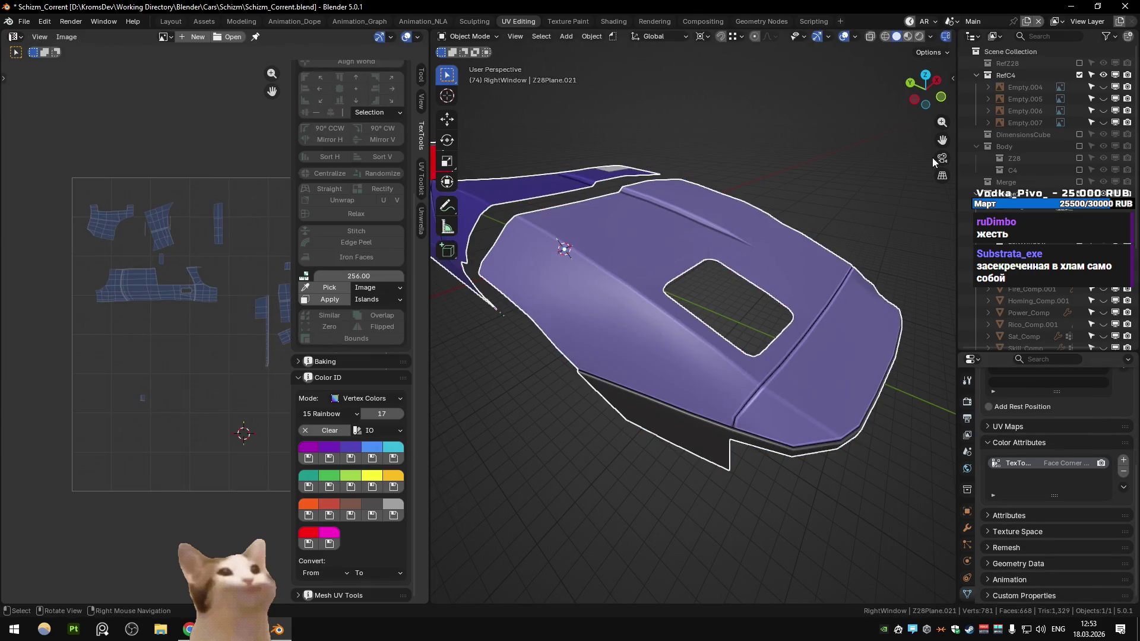
pyautogui.press('n')
pyautogui.click(468, 35)
pyautogui.click(477, 90)
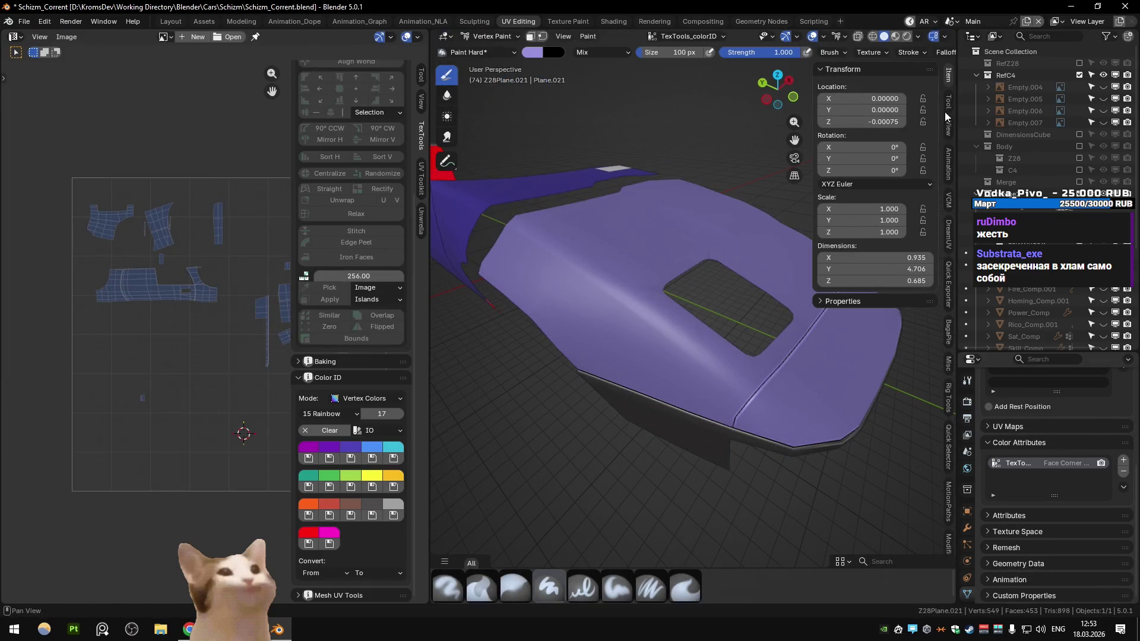
pyautogui.click(948, 102)
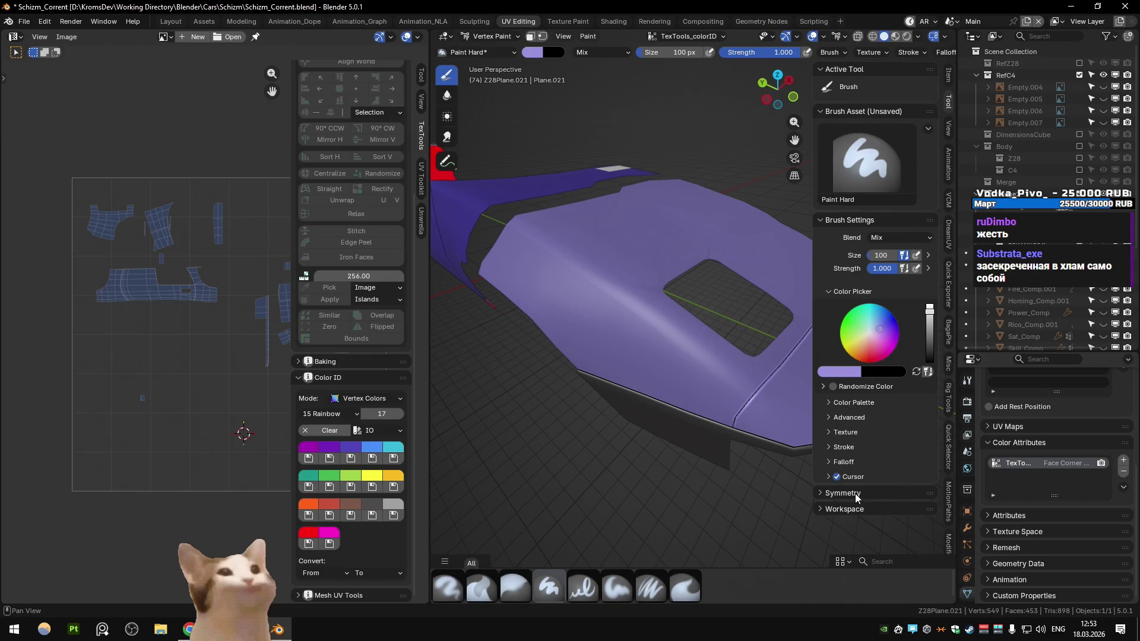
pyautogui.click(371, 486)
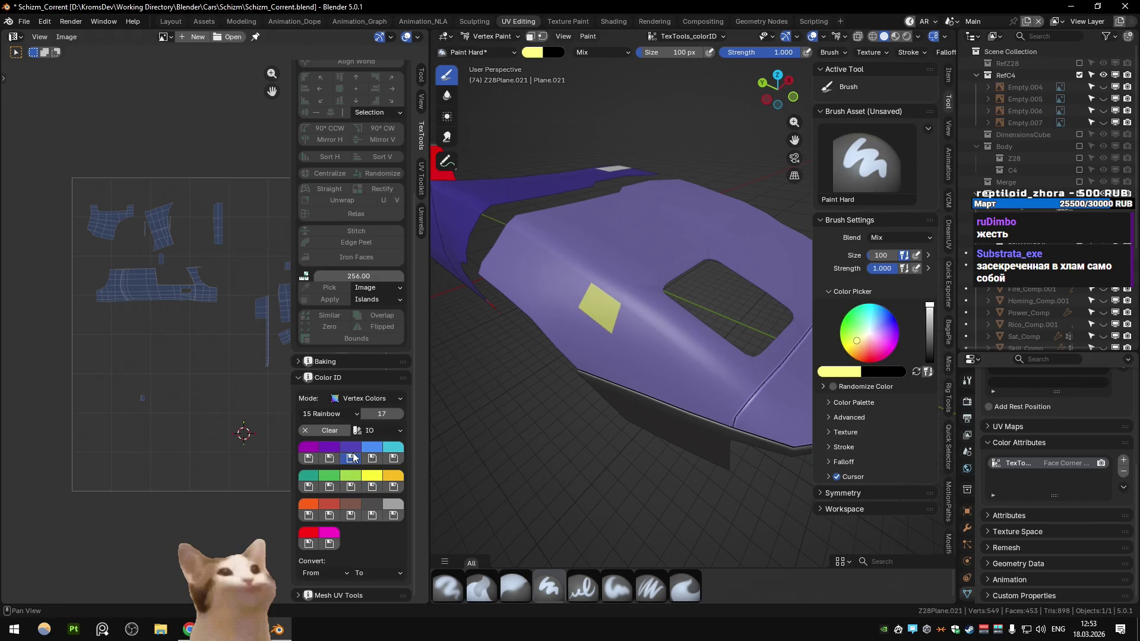
pyautogui.click(354, 456)
# Inspect the random colour, colour palette, advanced and brush mode subpanels of the paint brush
pyautogui.click(823, 386)
pyautogui.click(823, 386)
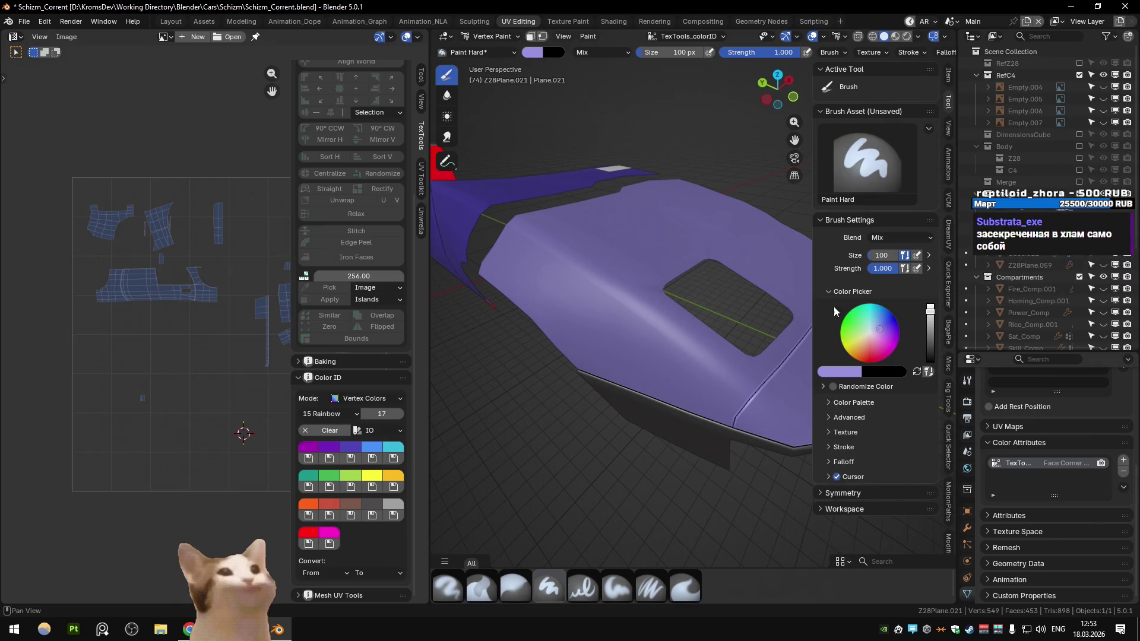
pyautogui.click(849, 417)
pyautogui.click(850, 417)
pyautogui.click(832, 402)
pyautogui.click(832, 404)
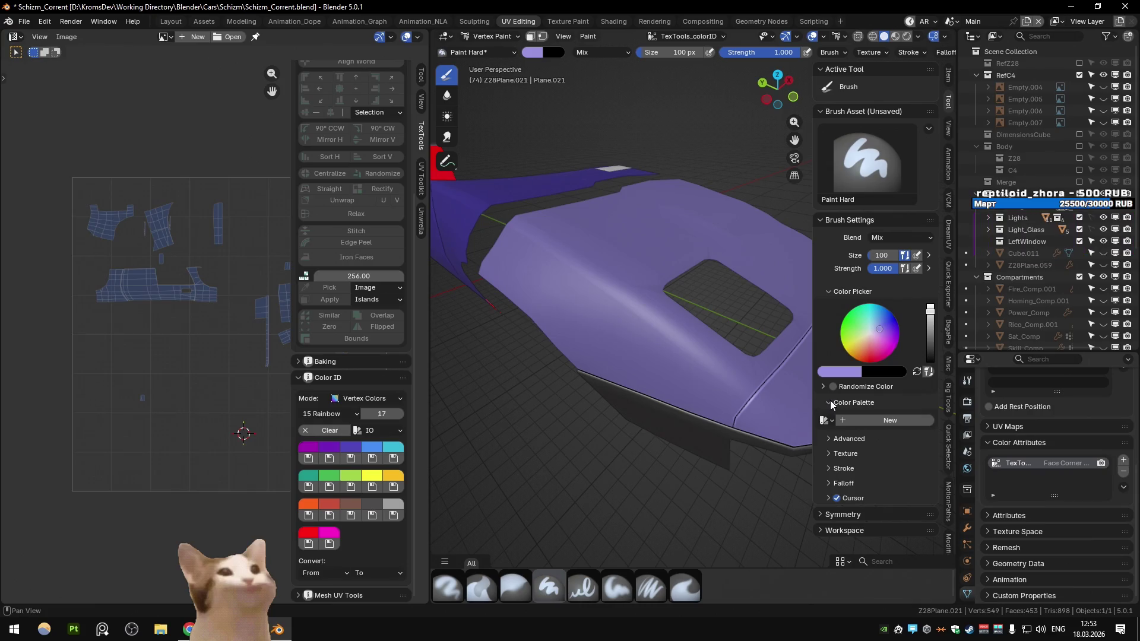
pyautogui.click(832, 417)
pyautogui.click(827, 491)
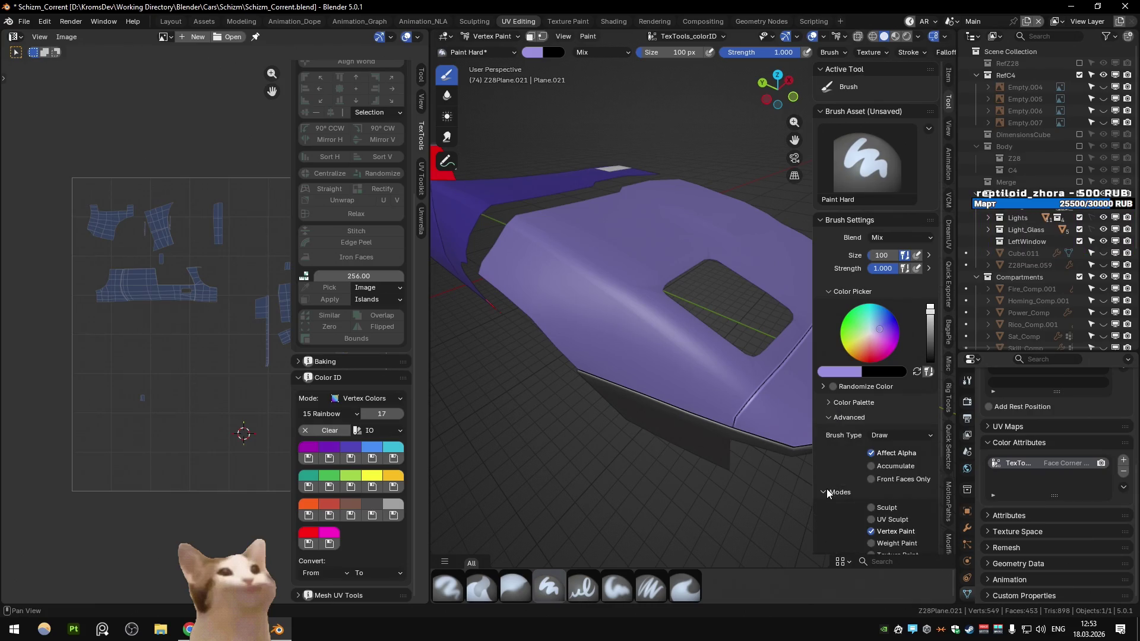
pyautogui.scroll(-3)
pyautogui.scroll(3)
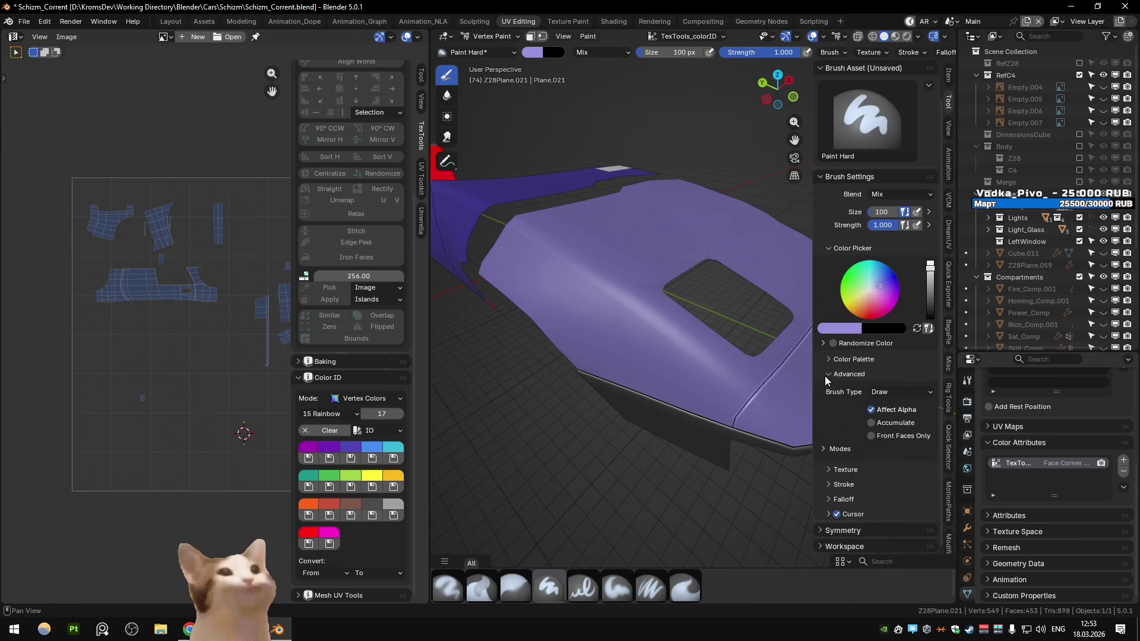
pyautogui.click(829, 417)
# Inspect the brush texture, stroke spacing and jitter, and symmetry subpanels
pyautogui.click(828, 433)
pyautogui.click(828, 433)
pyautogui.click(827, 449)
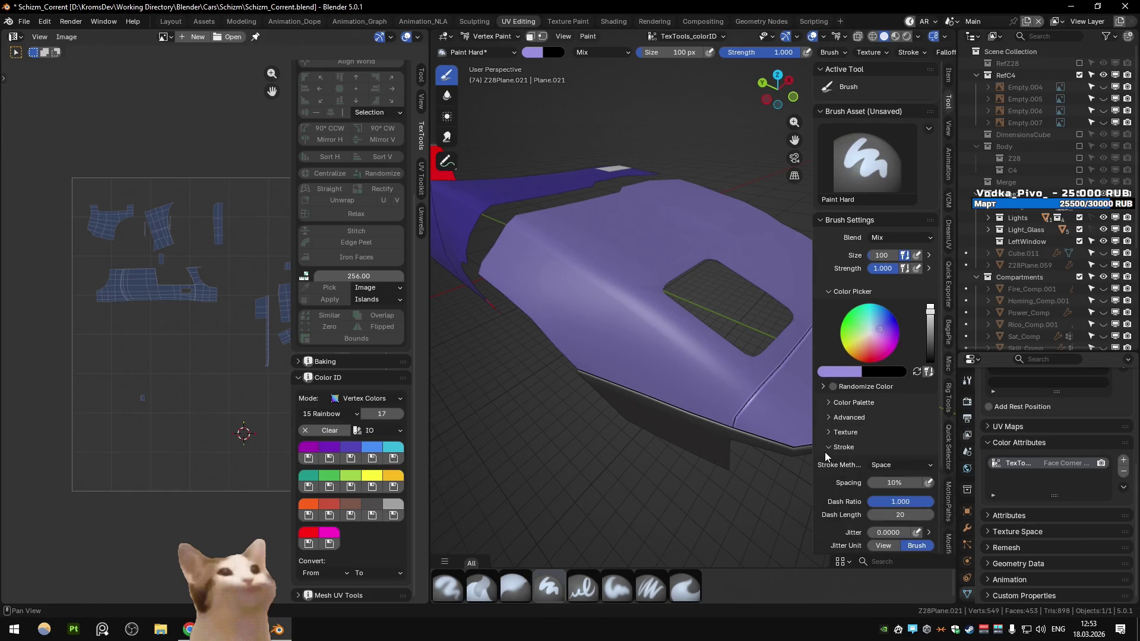
pyautogui.scroll(-3)
pyautogui.click(828, 349)
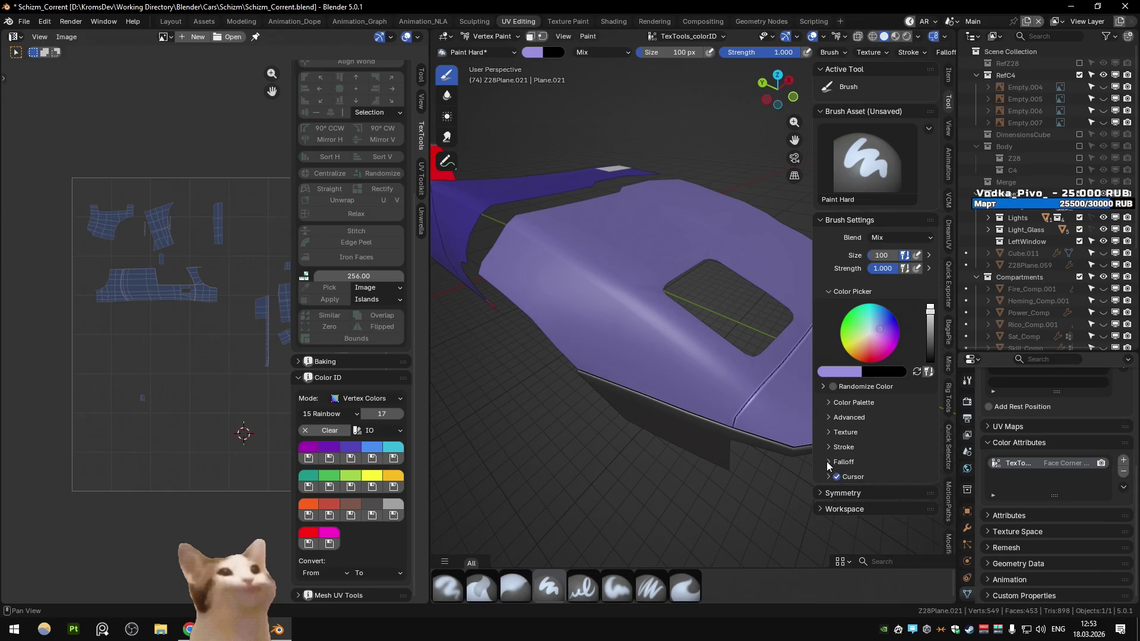
pyautogui.click(821, 493)
pyautogui.scroll(-3)
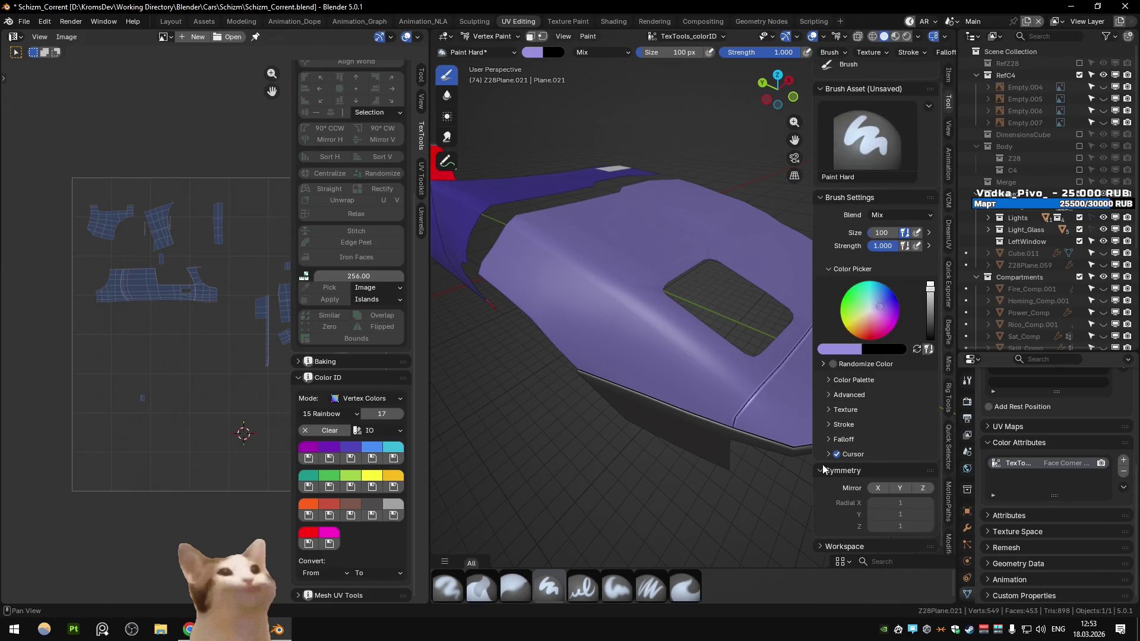
pyautogui.click(823, 470)
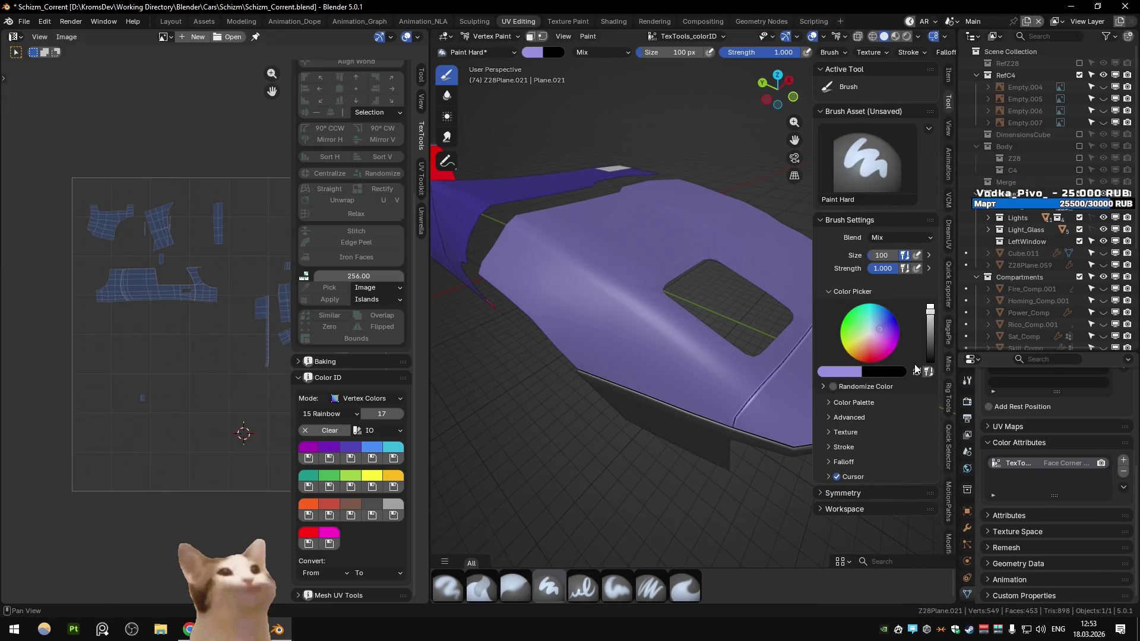
pyautogui.hotkey('alt', 'Tab')
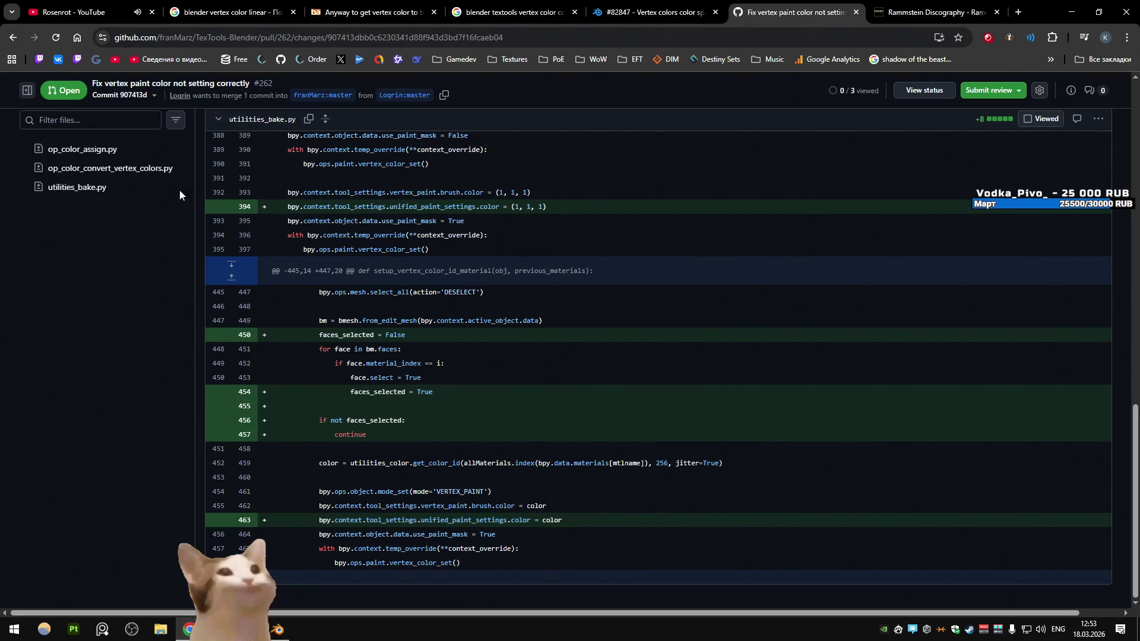
# Search Google in a new tab for 'blender vertex color color space'
pyautogui.hotkey('ctrl', 't')
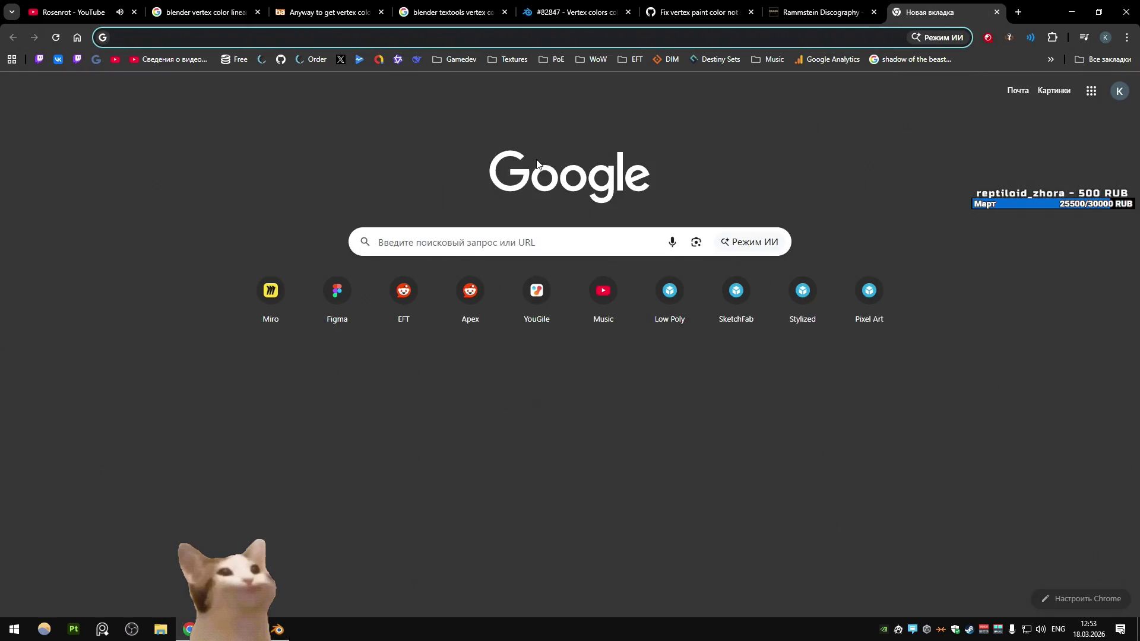
pyautogui.write('blender vere')
pyautogui.press('BackSpace')
pyautogui.write('tex color colo')
pyautogui.press('Return')
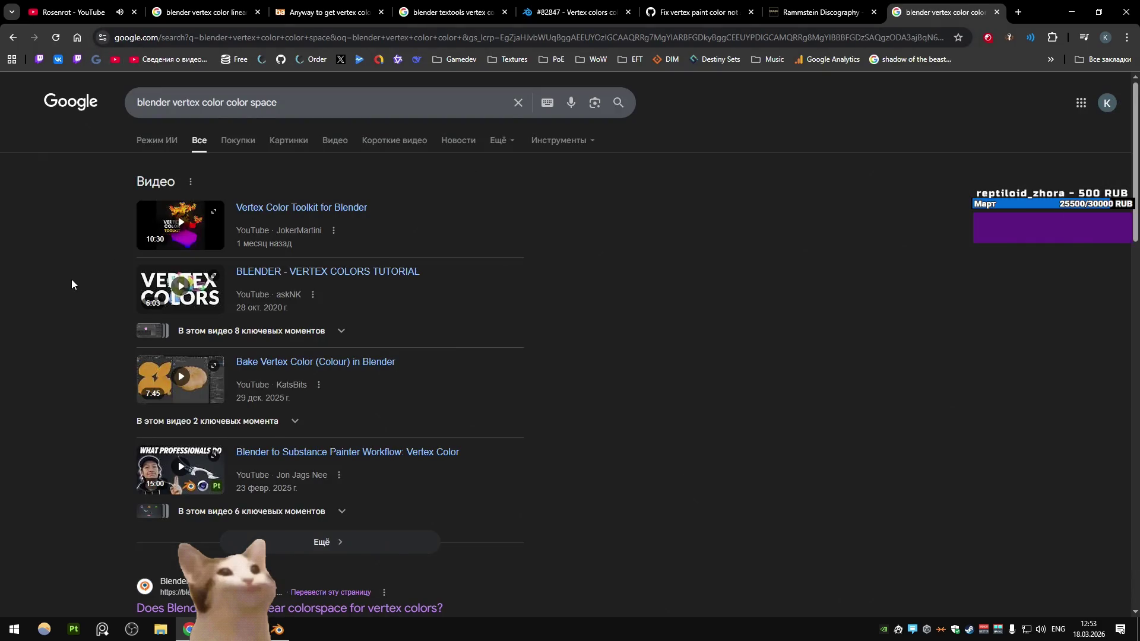
pyautogui.scroll(-3)
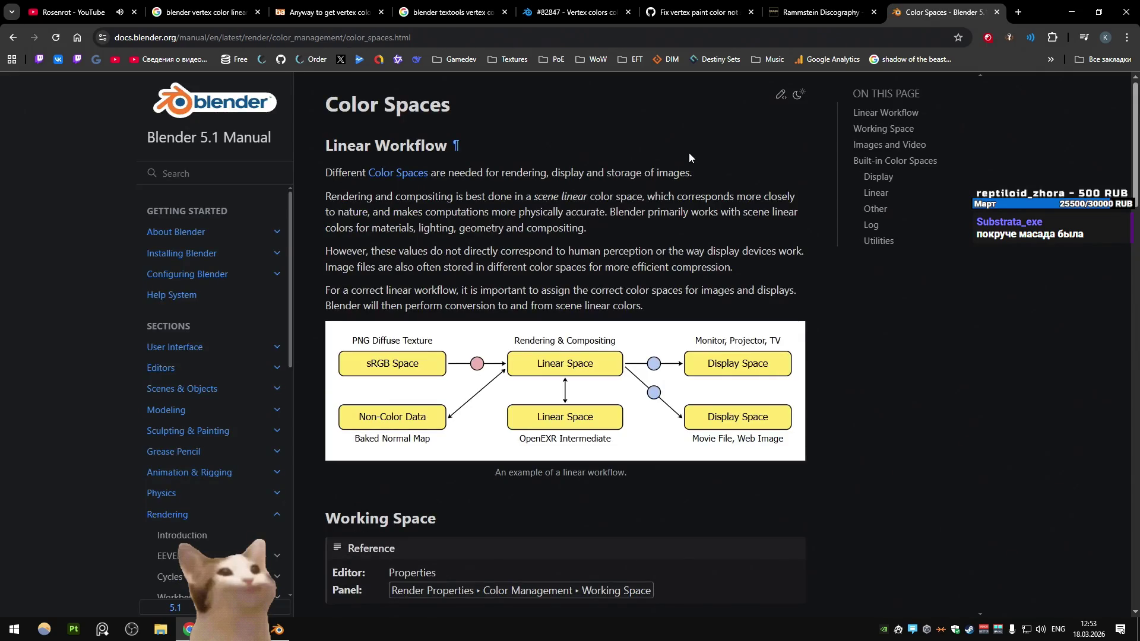
# Scroll the Blender 5.1 Color Spaces page to the Display and Linear lists, then return to the results
pyautogui.scroll(-3)
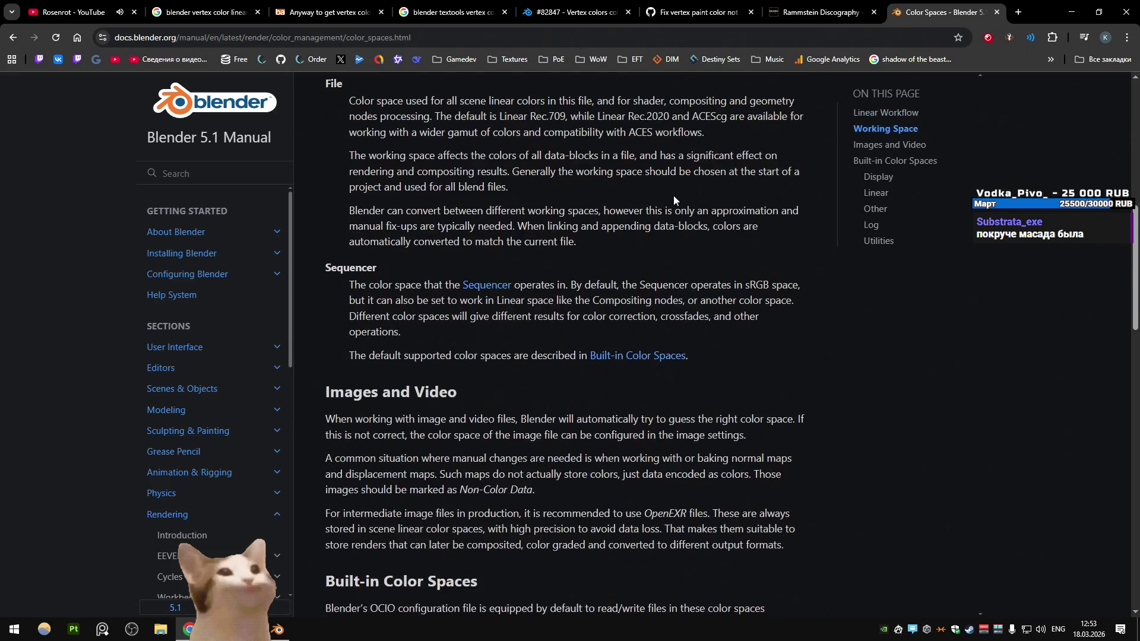
pyautogui.scroll(-3)
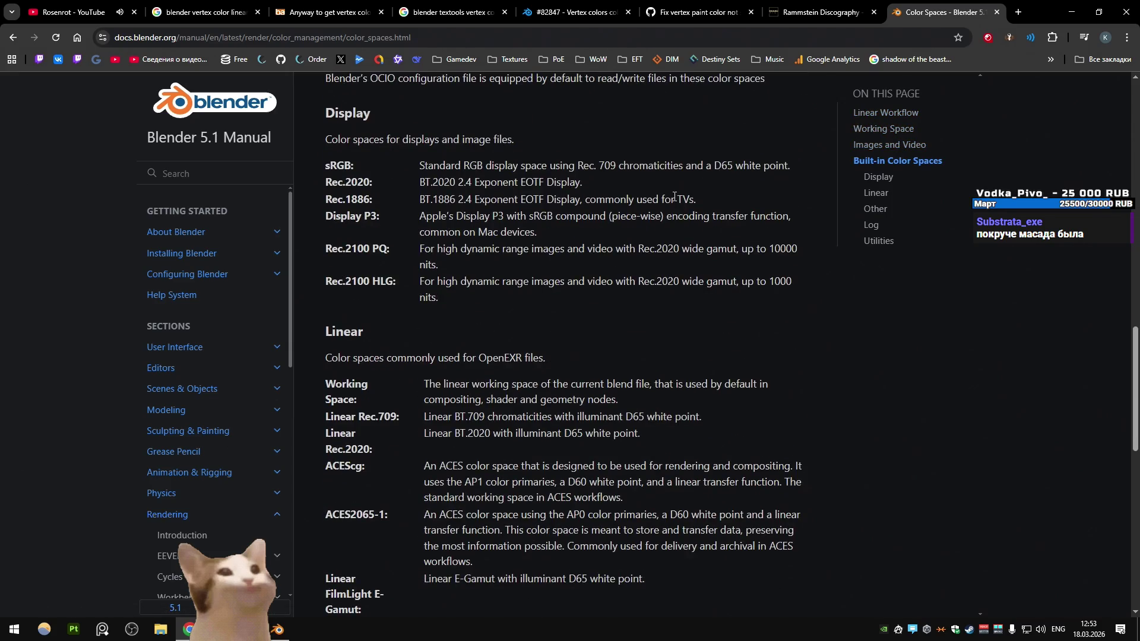
pyautogui.scroll(-3)
pyautogui.hotkey('alt', 'Left')
pyautogui.scroll(-3)
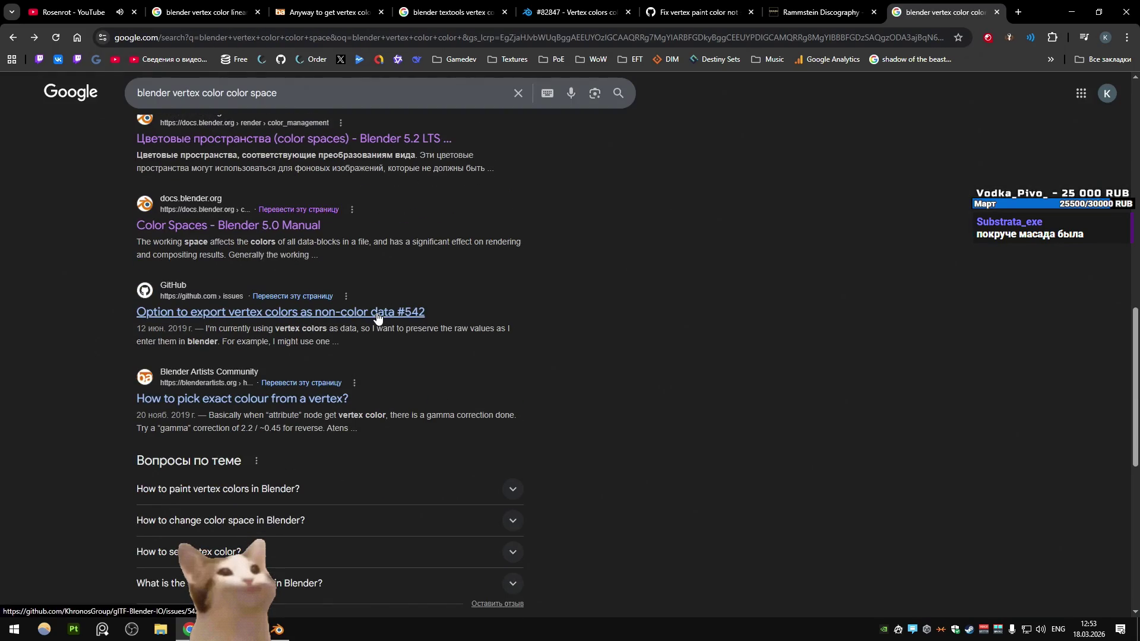
# Browse page 2 of the 'blender vertex color color space' results, then close the search tab
pyautogui.scroll(-3)
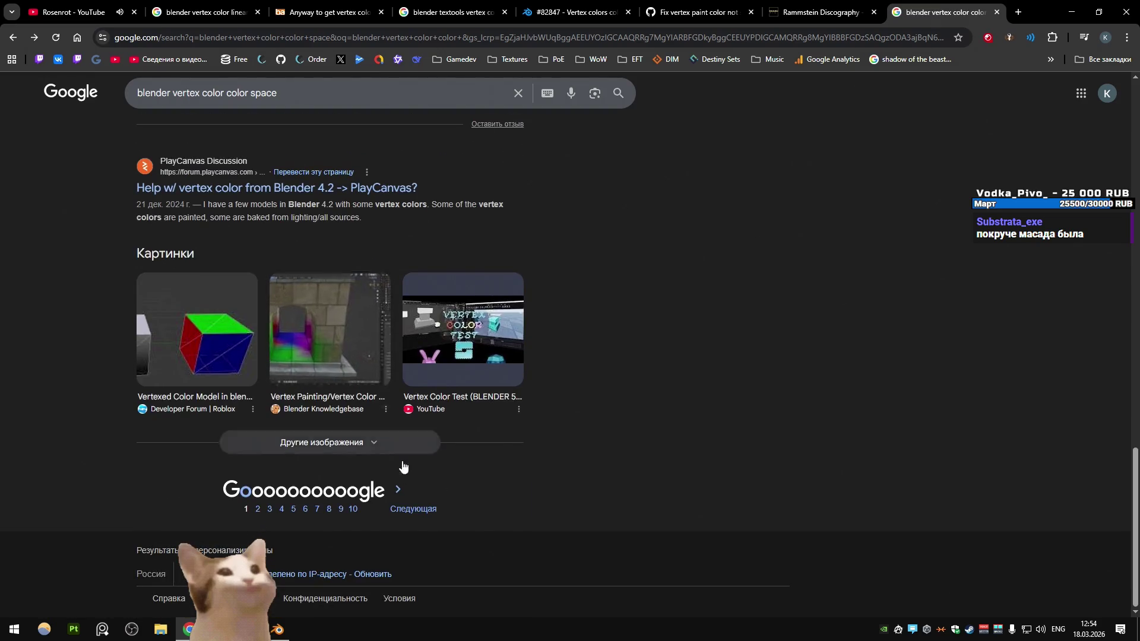
pyautogui.click(415, 508)
pyautogui.hotkey('alt', 'Left')
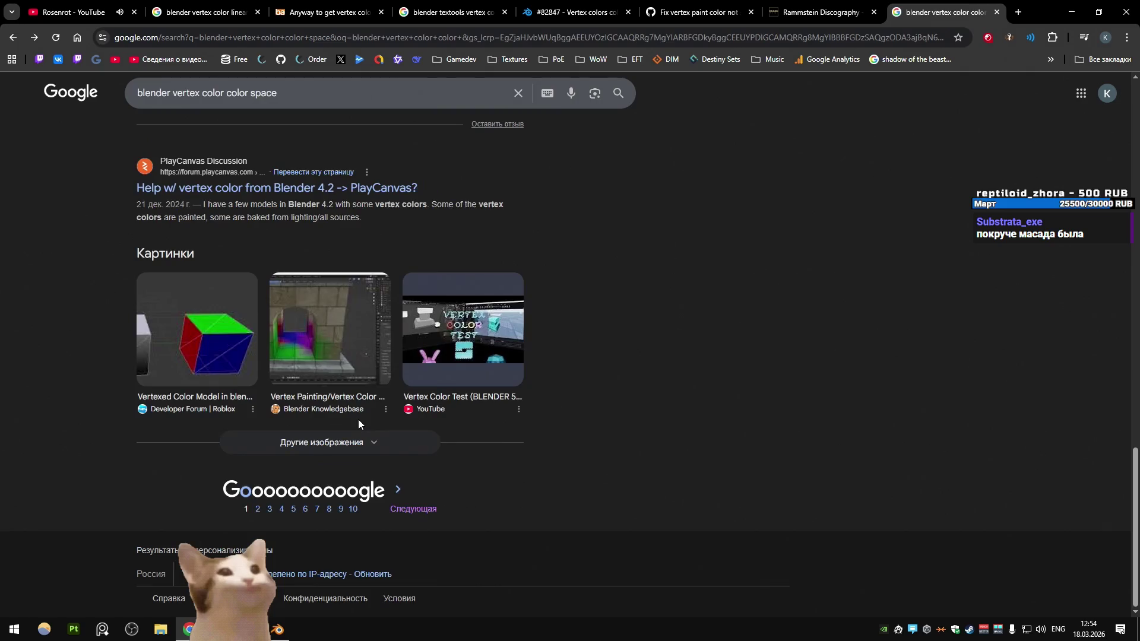
pyautogui.click(426, 508)
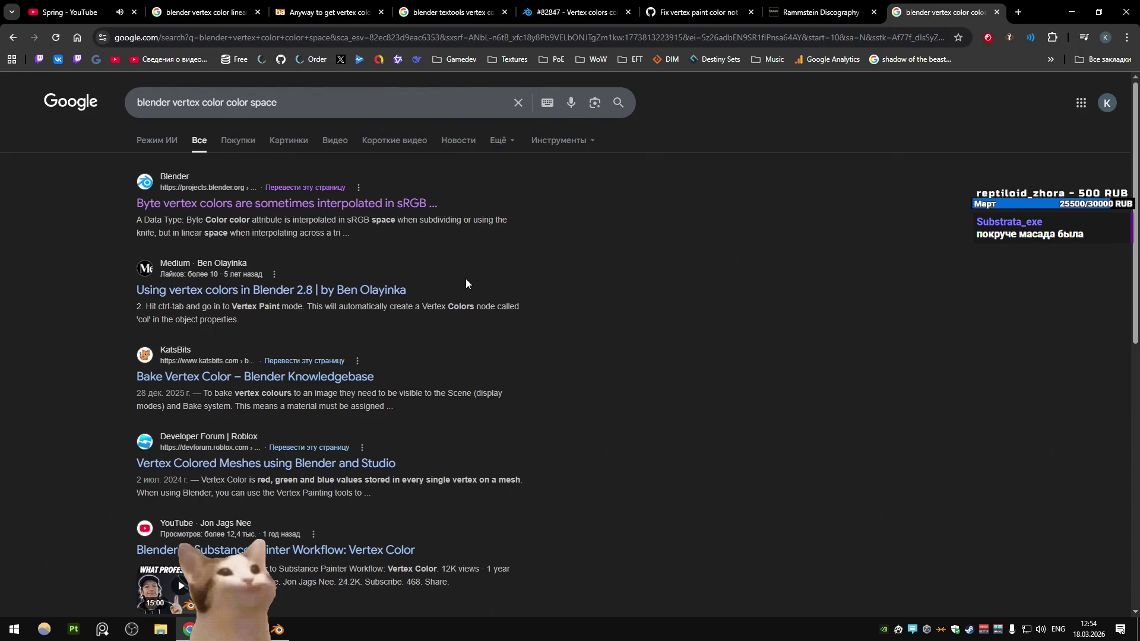
pyautogui.scroll(-3)
pyautogui.scroll(-3)
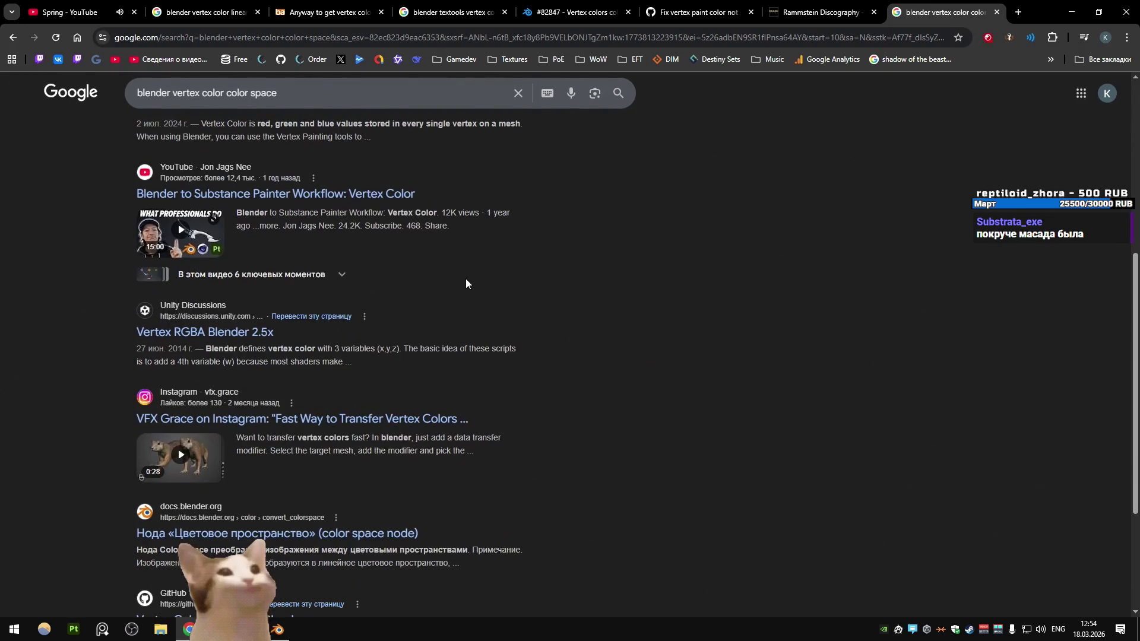
pyautogui.scroll(-3)
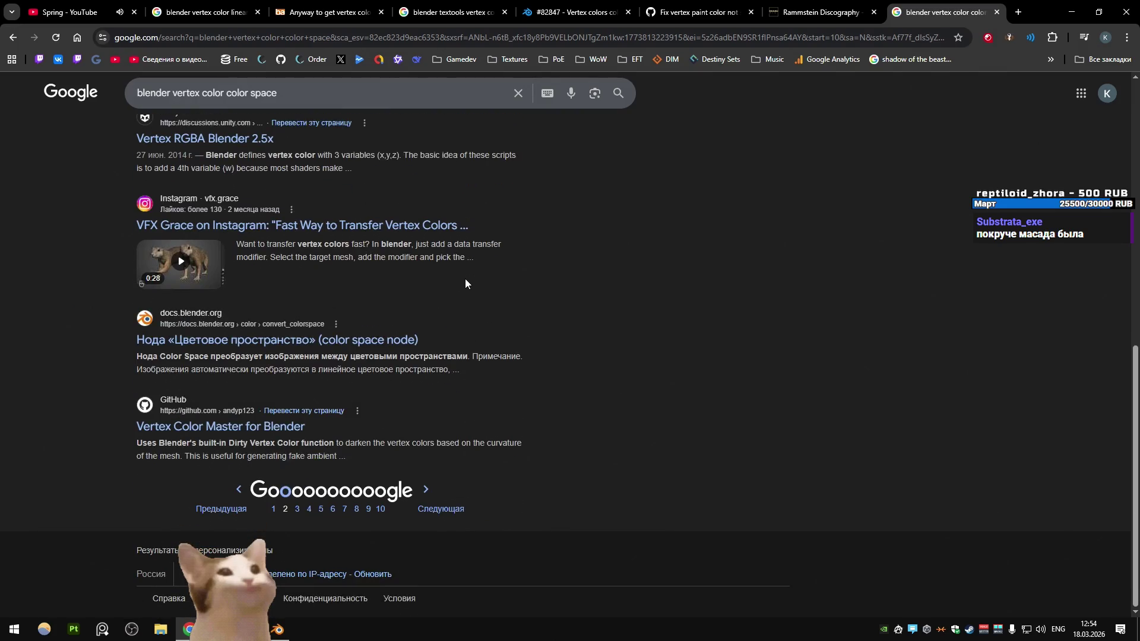
pyautogui.hotkey('ctrl', 'w')
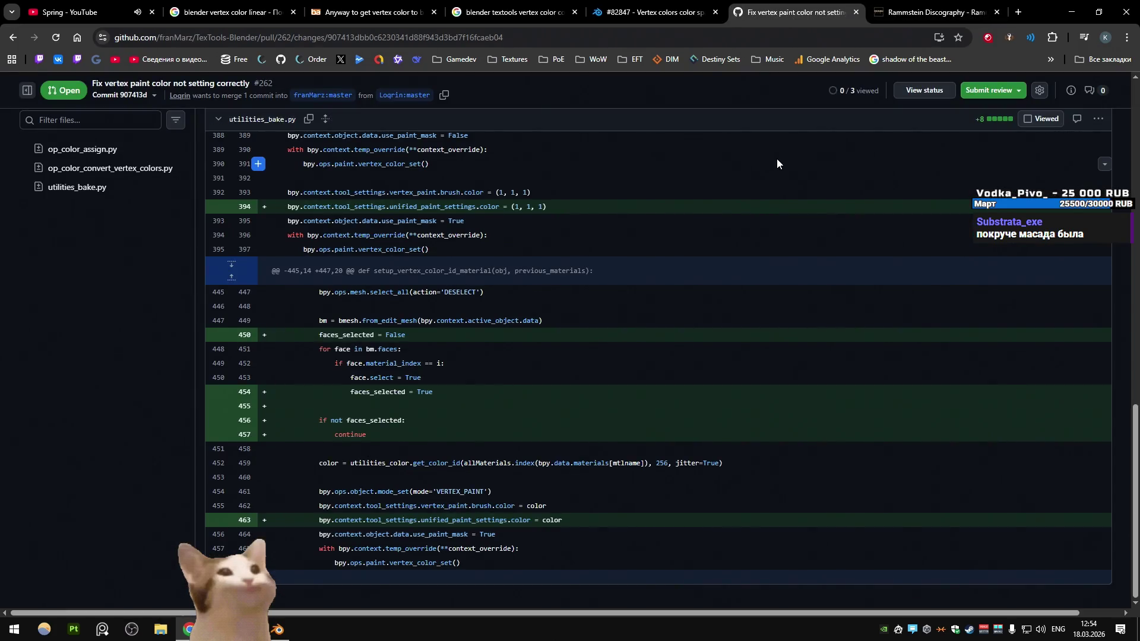
# Return to Blender and orbit around the car body to see both halves
pyautogui.click(933, 5)
pyautogui.click(1072, 12)
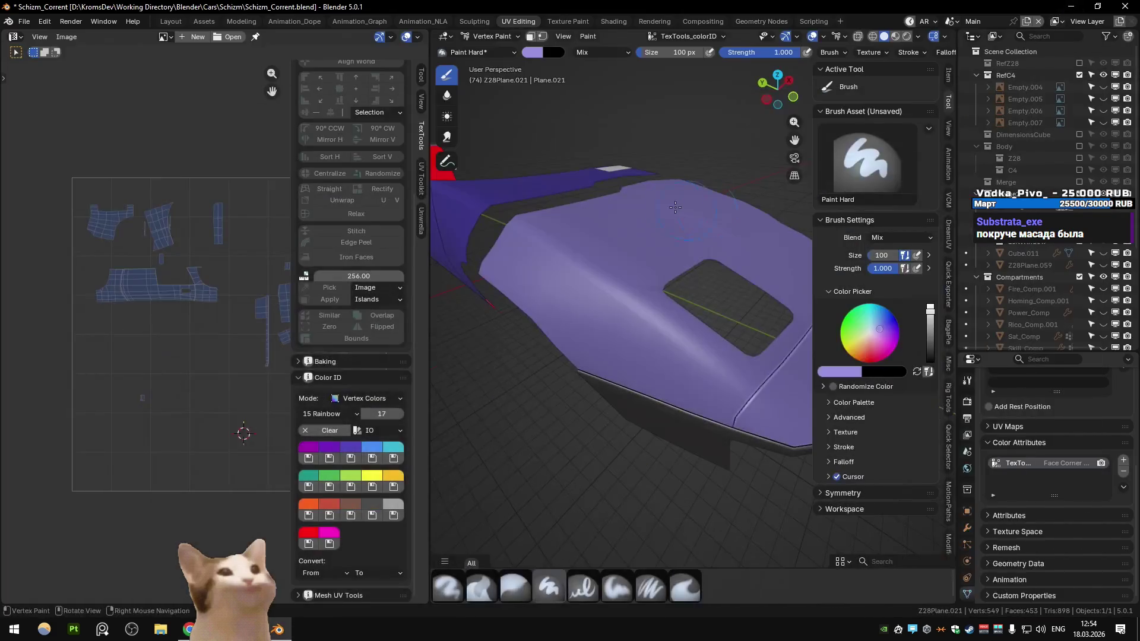
pyautogui.press('Tab')
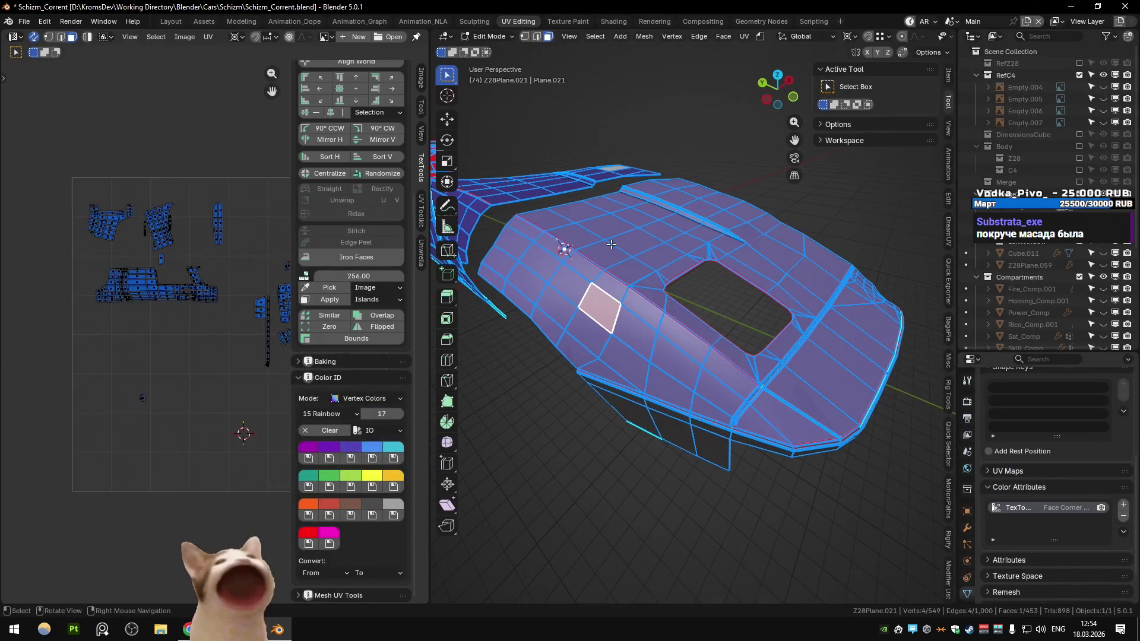
pyautogui.press('Tab')
pyautogui.press('Tab')
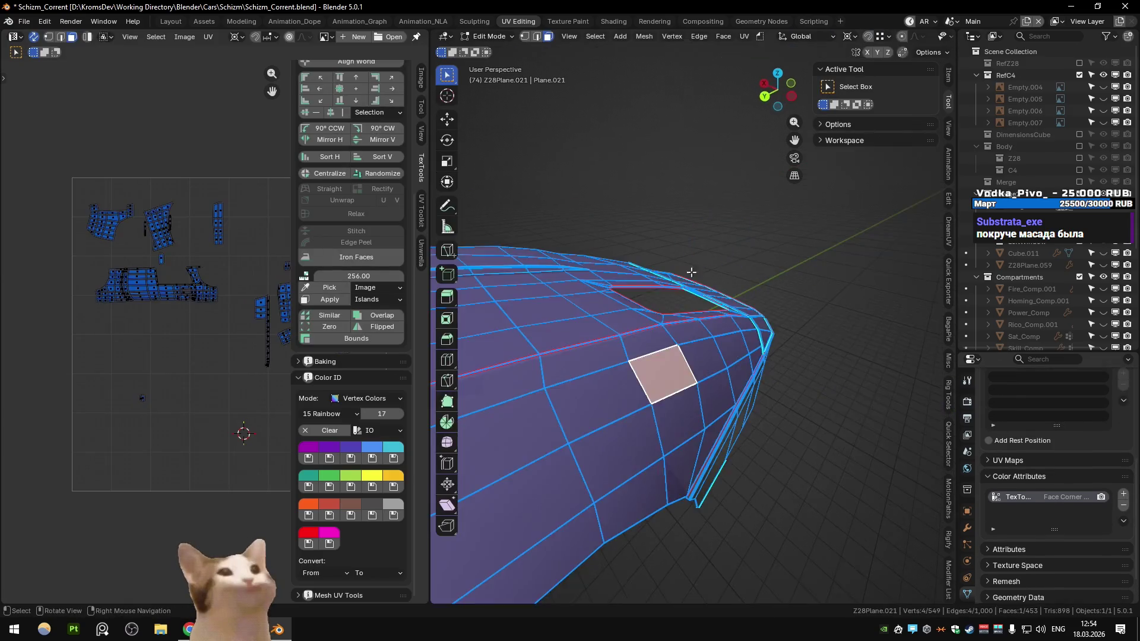
pyautogui.scroll(-3)
pyautogui.press('KP_7')
pyautogui.moveTo(670, 293); pyautogui.dragTo(625, 321)
pyautogui.scroll(3)
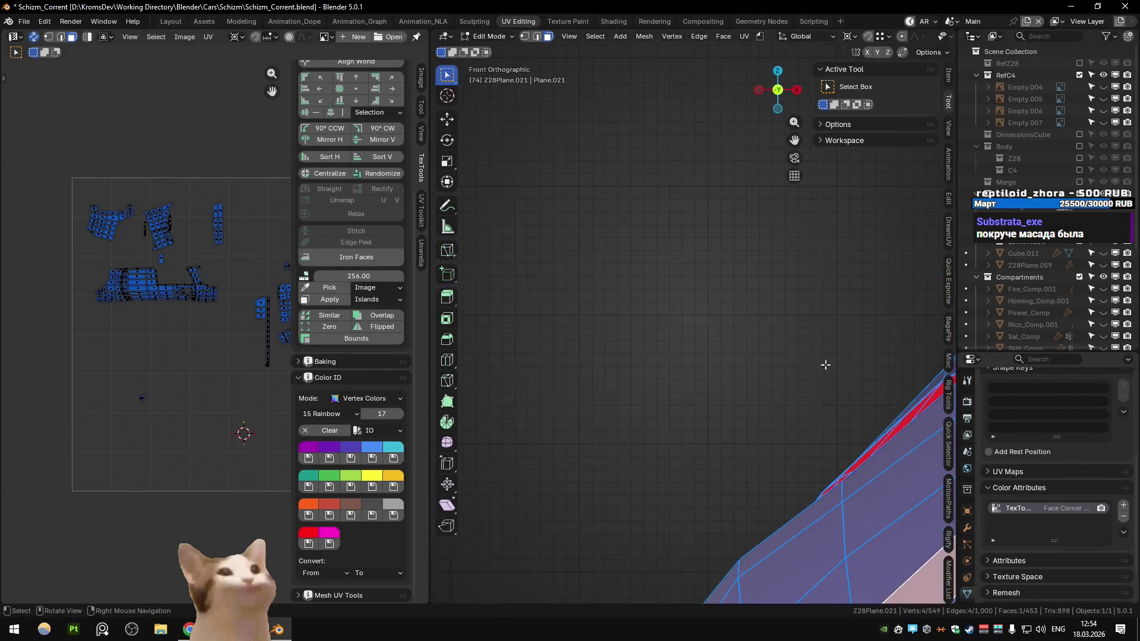
pyautogui.scroll(-3)
pyautogui.moveTo(697, 341); pyautogui.dragTo(678, 326)
# Go back into Edit Mode with vertex select; a trial axis-locked move is cancelled
pyautogui.click(486, 37)
pyautogui.click(493, 51)
pyautogui.press('Tab')
pyautogui.press('1')
pyautogui.scroll(3)
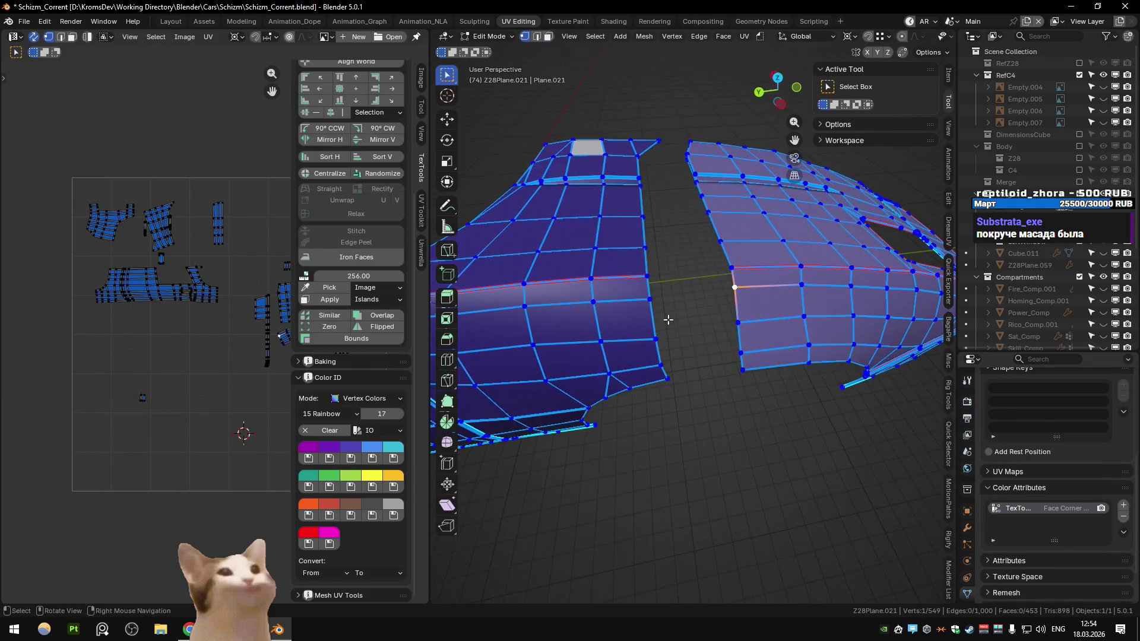
pyautogui.press('g')
pyautogui.press('y')
pyautogui.press('x')
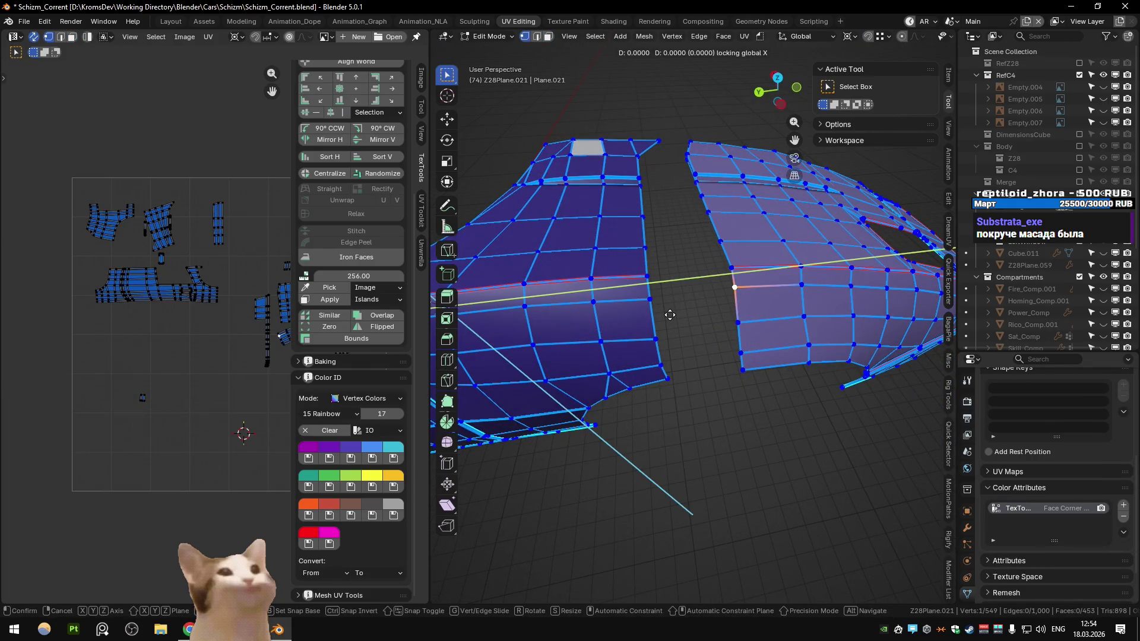
pyautogui.press('Escape')
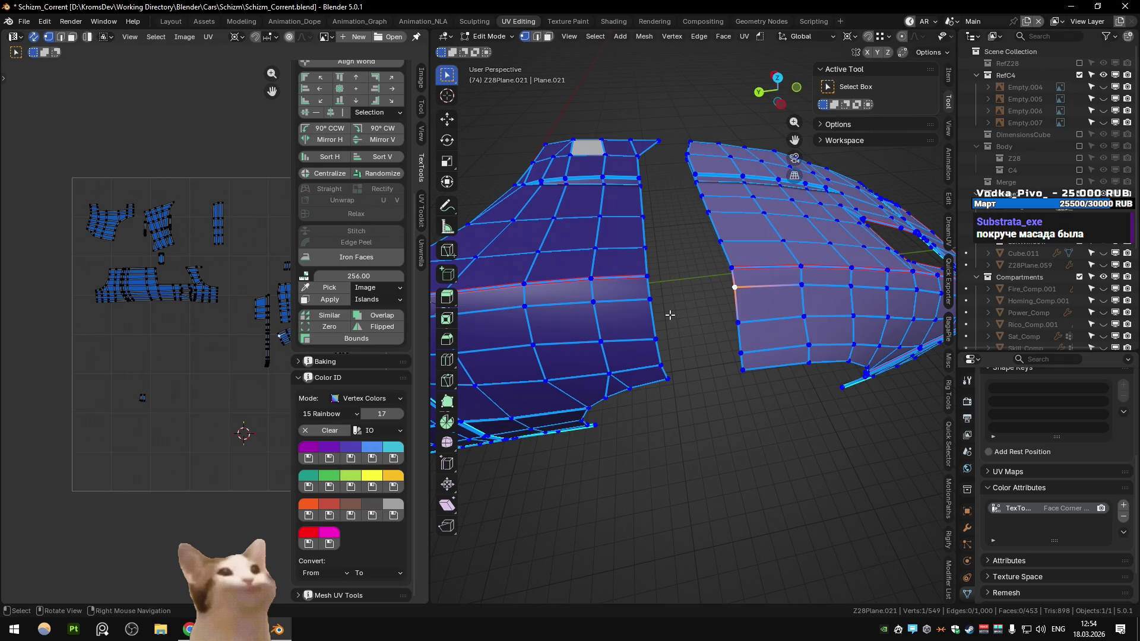
# Move a lower neighbouring panel vertex with the Y axis excluded, then check it from the front
pyautogui.click(736, 323)
pyautogui.press('g')
pyautogui.hotkey('shift', 'y')
pyautogui.click(586, 333)
pyautogui.moveTo(585, 333); pyautogui.dragTo(601, 335)
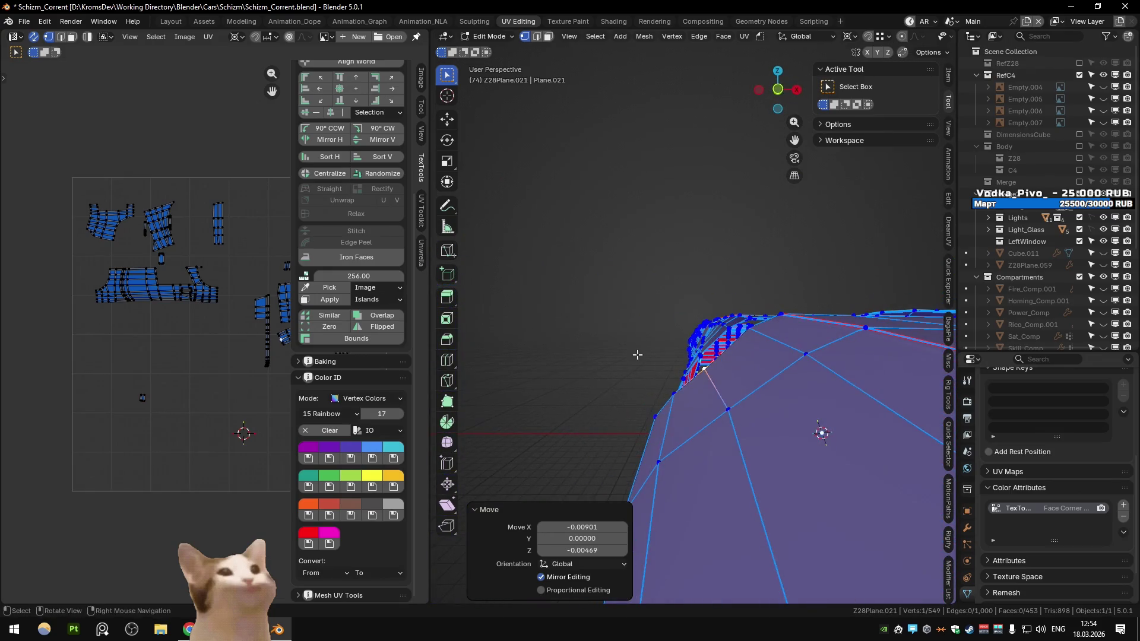
pyautogui.press('KP_1')
pyautogui.scroll(3)
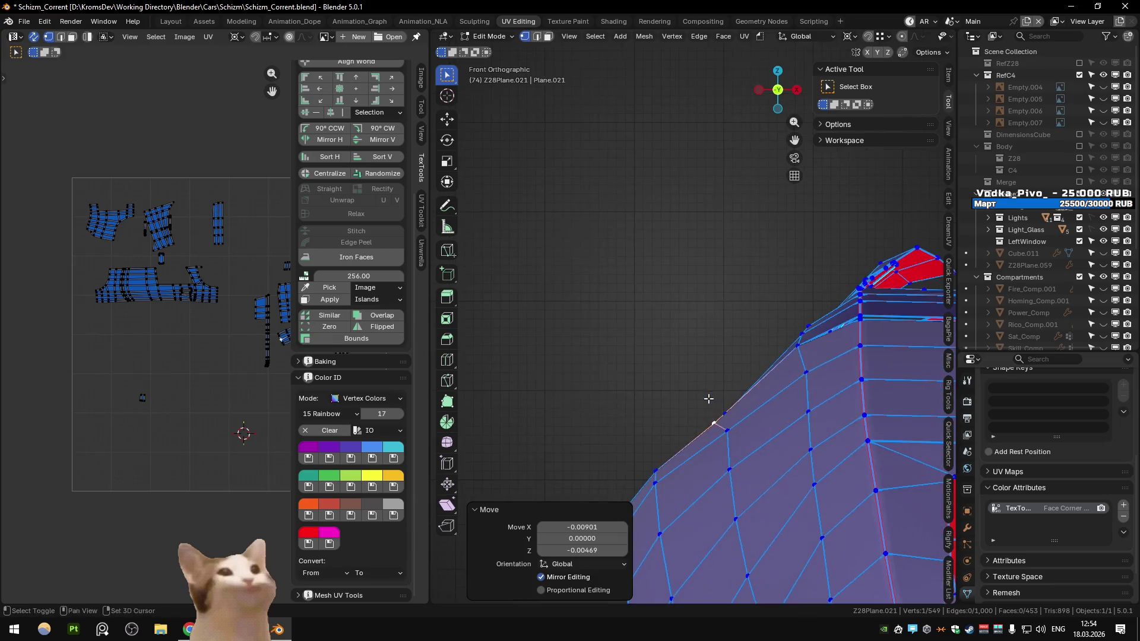
# Slide two vertices along the panel edge to tidy its outline
pyautogui.click(723, 406)
pyautogui.press('g')
pyautogui.press('g')
pyautogui.click(712, 409)
pyautogui.click(836, 320)
pyautogui.press('g')
pyautogui.press('g')
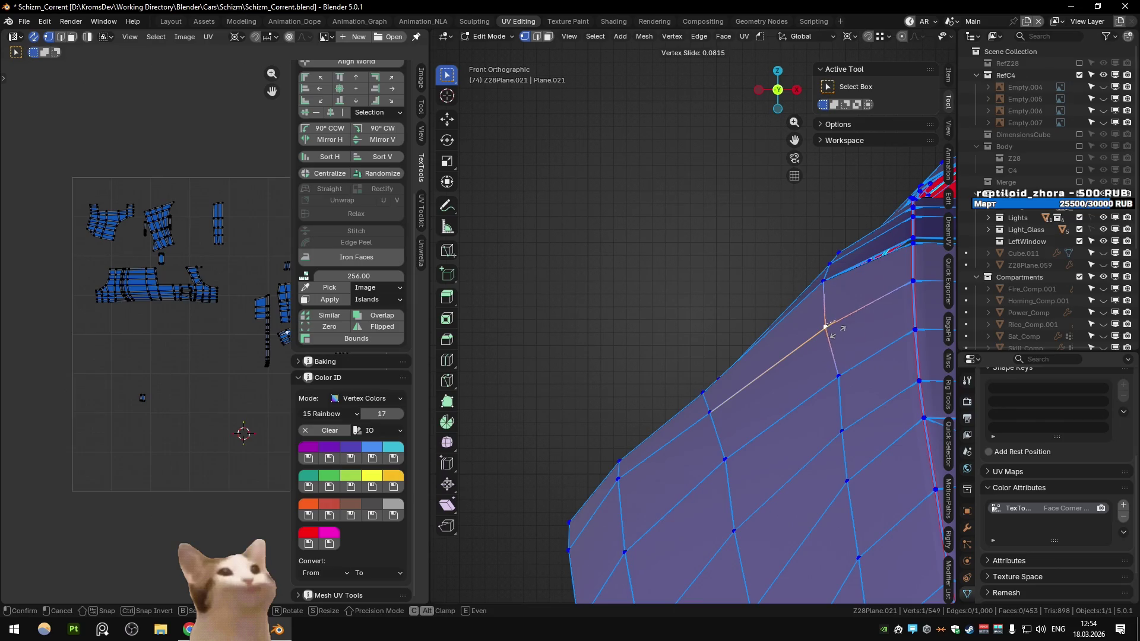
pyautogui.click(841, 332)
pyautogui.moveTo(839, 333); pyautogui.dragTo(825, 338)
pyautogui.press('ctrl+KP_3')
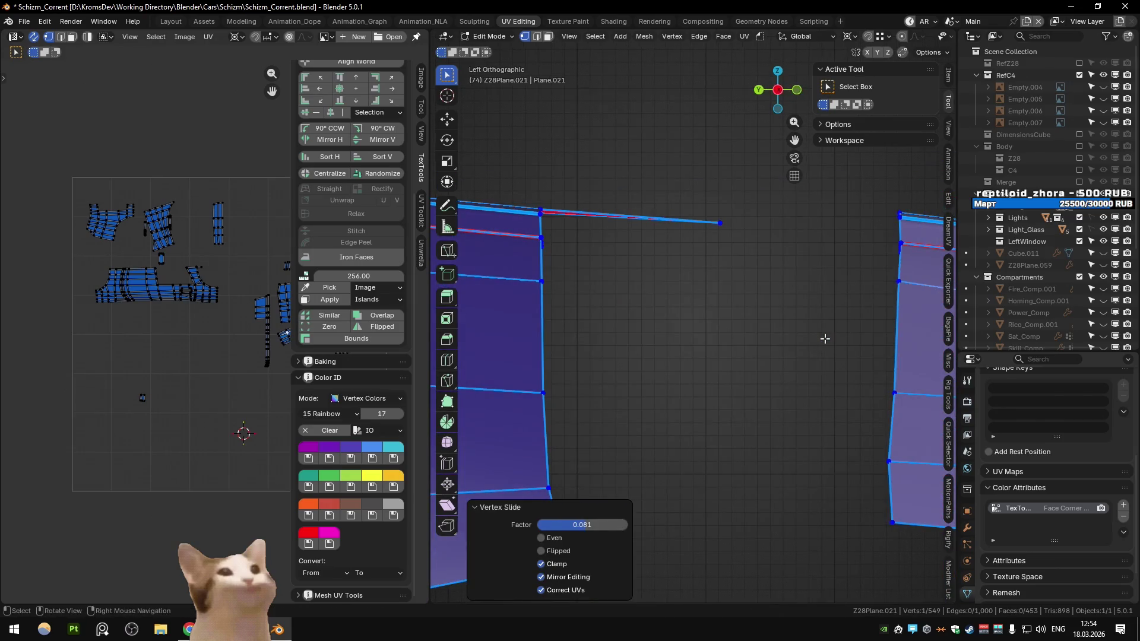
pyautogui.scroll(3)
# Slide another vertex further along its edge on the body panel
pyautogui.press('g')
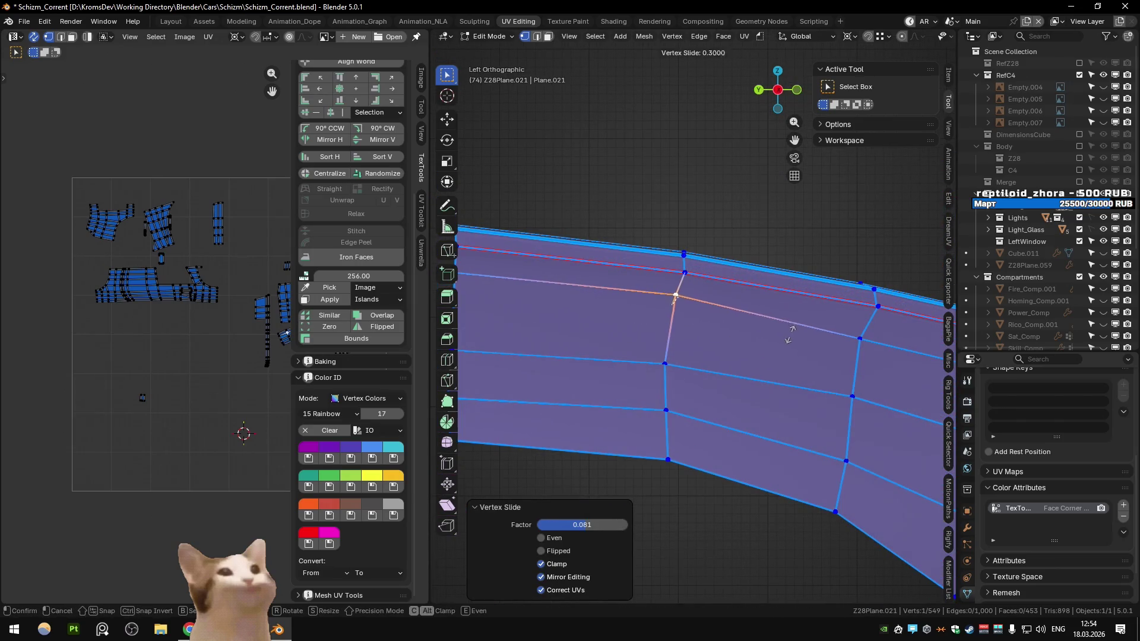
pyautogui.rightClick(790, 334)
pyautogui.scroll(-3)
pyautogui.moveTo(812, 355); pyautogui.dragTo(789, 346)
pyautogui.press('g')
pyautogui.press('g')
pyautogui.click(725, 322)
pyautogui.press('g')
# Raise the vertex near the panel's top edge by 0.0049 along Z
pyautogui.click(749, 325)
pyautogui.click(612, 295)
pyautogui.press('g')
pyautogui.press('z')
pyautogui.click(698, 309)
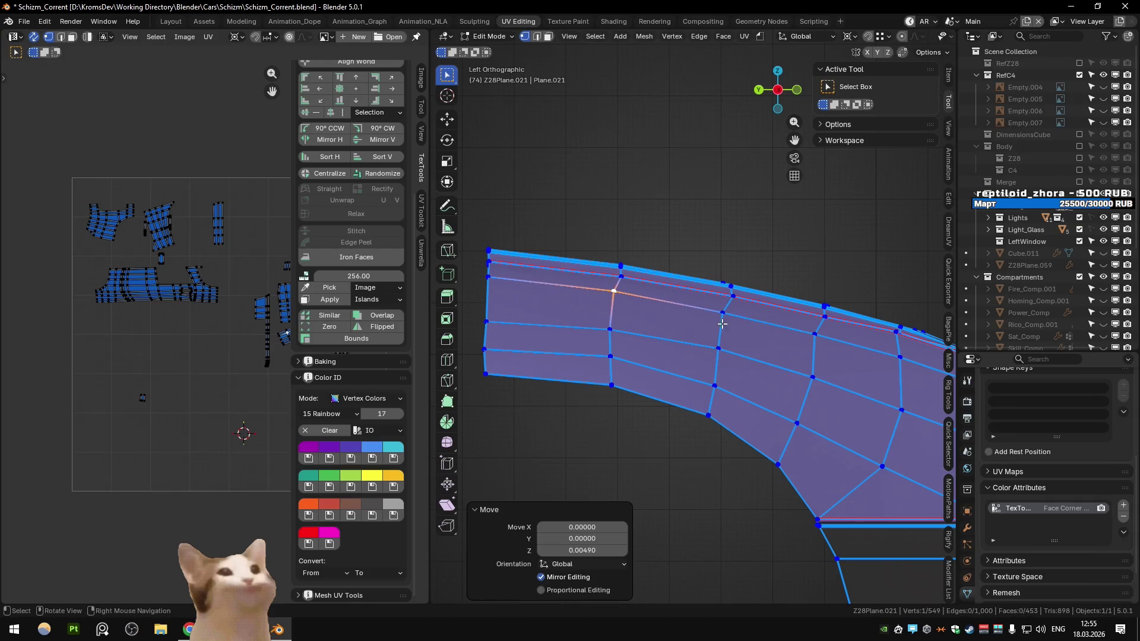
pyautogui.hotkey('ctrl', 'z')
pyautogui.hotkey('ctrl', 'z')
pyautogui.moveTo(698, 309); pyautogui.dragTo(599, 306)
# In edge select mode, pick an edge path along the panel seam
pyautogui.press('Tab')
pyautogui.press('2')
pyautogui.click(578, 298)
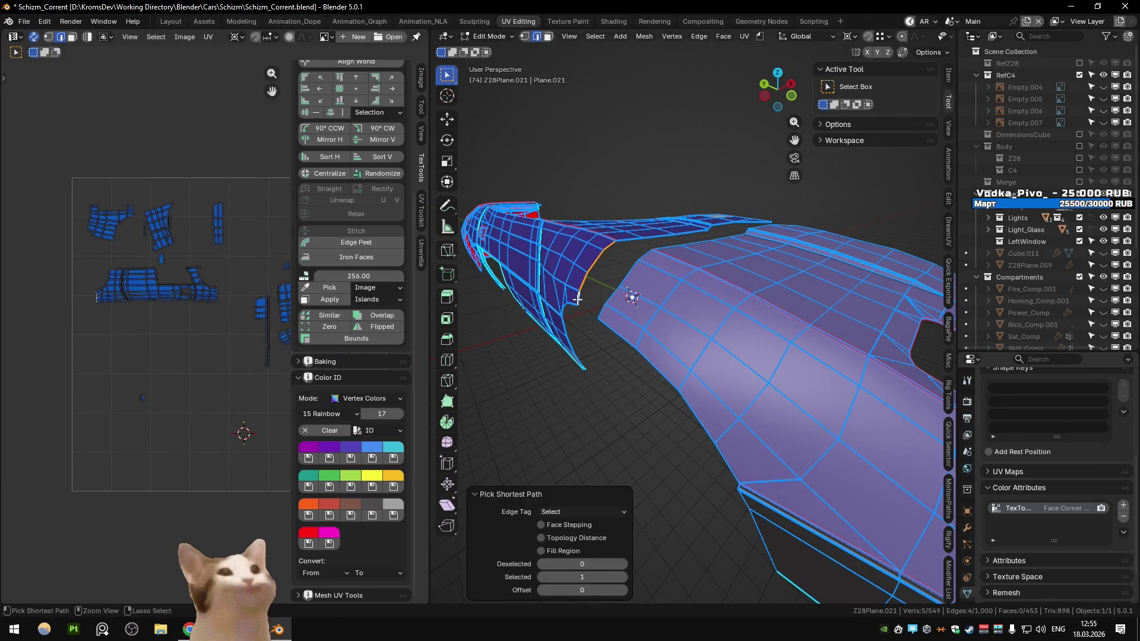
# Isolate two seam edge paths and move them twice with the Y axis excluded
pyautogui.click(596, 319)
pyautogui.hotkey('shift', 'h')
pyautogui.press('1')
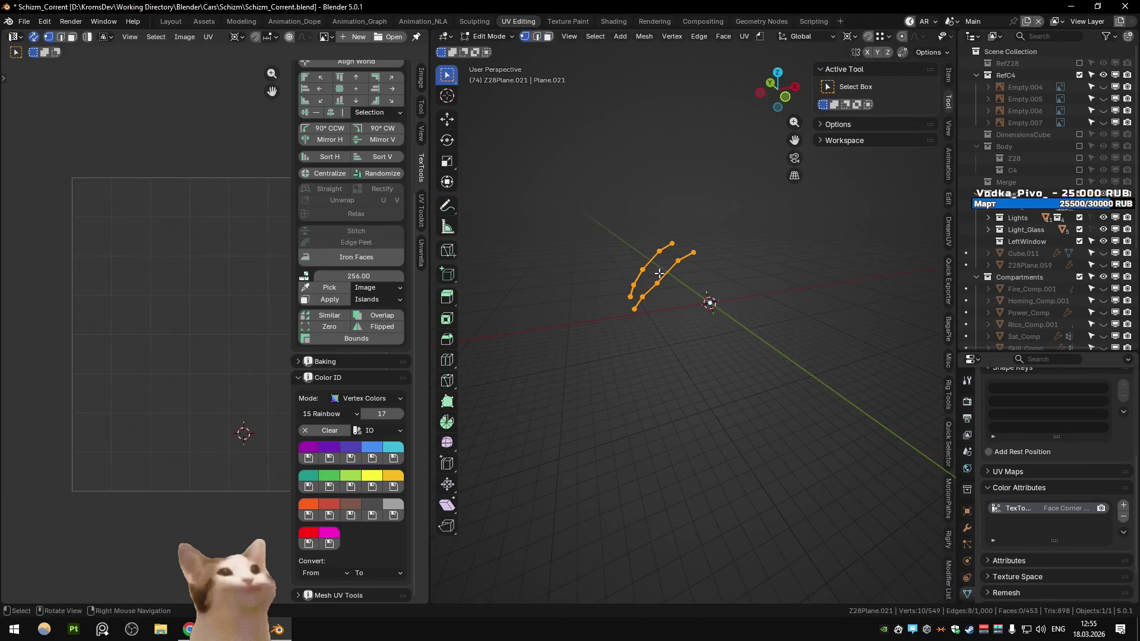
pyautogui.press('KP_1')
pyautogui.scroll(3)
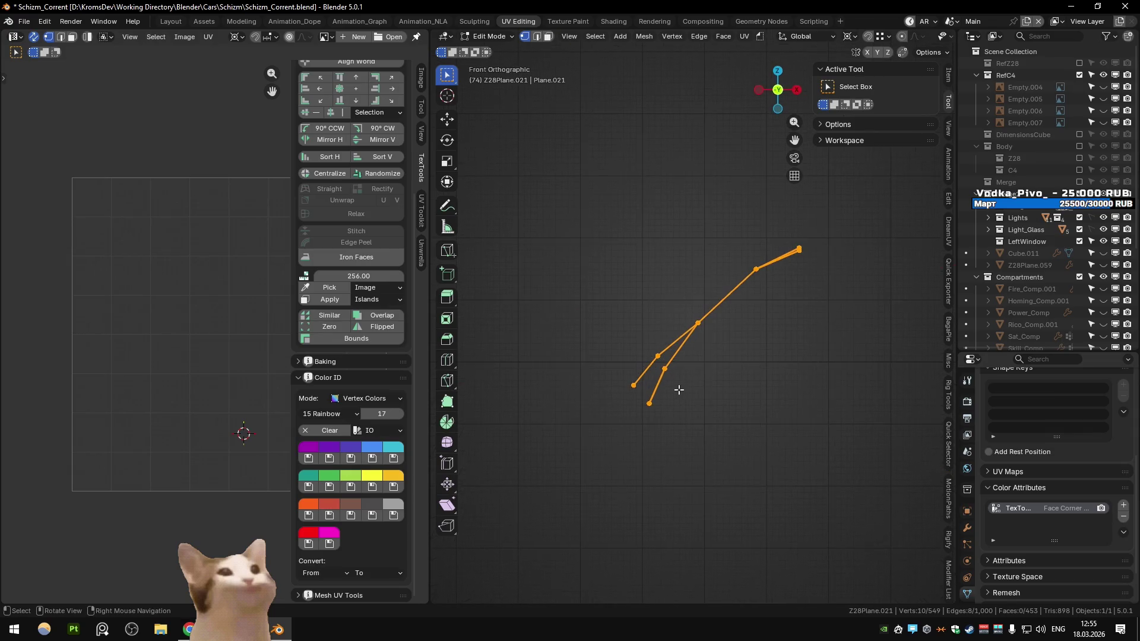
pyautogui.moveTo(661, 369); pyautogui.dragTo(683, 366)
pyautogui.press('g')
pyautogui.hotkey('shift', 'y')
pyautogui.click(683, 366)
pyautogui.press('g')
pyautogui.hotkey('shift', 'y')
pyautogui.click(683, 367)
# Reveal the whole mesh and nudge one panel vertex 0.0157 in X and -0.0047 in Z
pyautogui.hotkey('alt', 'h')
pyautogui.moveTo(778, 390); pyautogui.dragTo(697, 370)
pyautogui.moveTo(806, 366); pyautogui.dragTo(705, 381)
pyautogui.click(646, 455)
pyautogui.scroll(3)
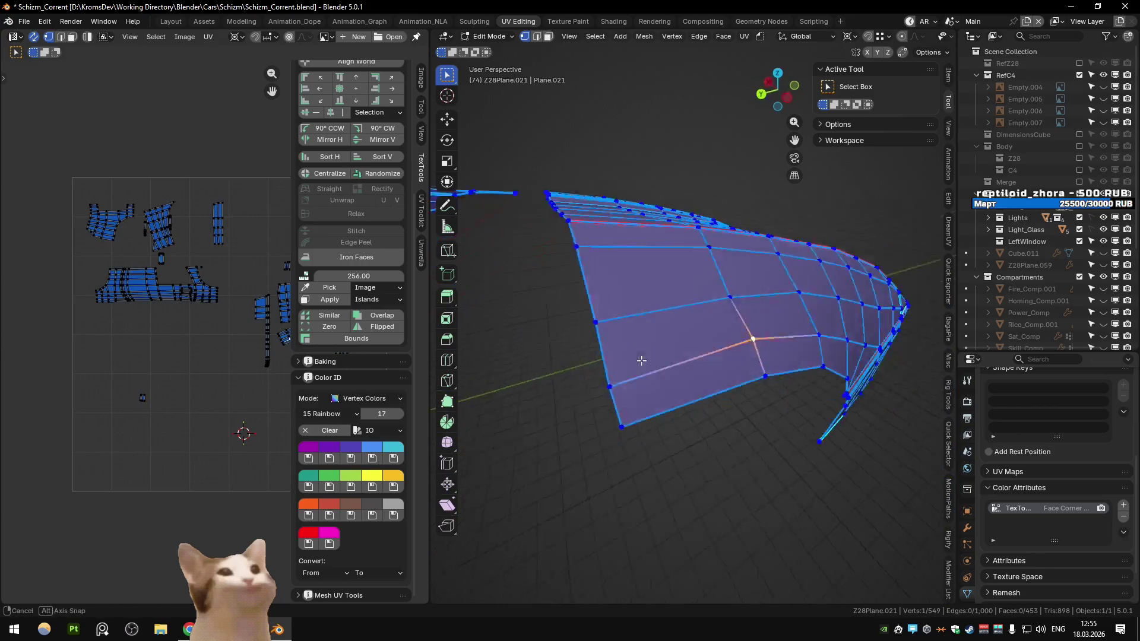
pyautogui.press('g')
pyautogui.click(630, 400)
pyautogui.moveTo(629, 399); pyautogui.dragTo(632, 316)
pyautogui.scroll(-3)
pyautogui.moveTo(743, 387); pyautogui.dragTo(757, 400)
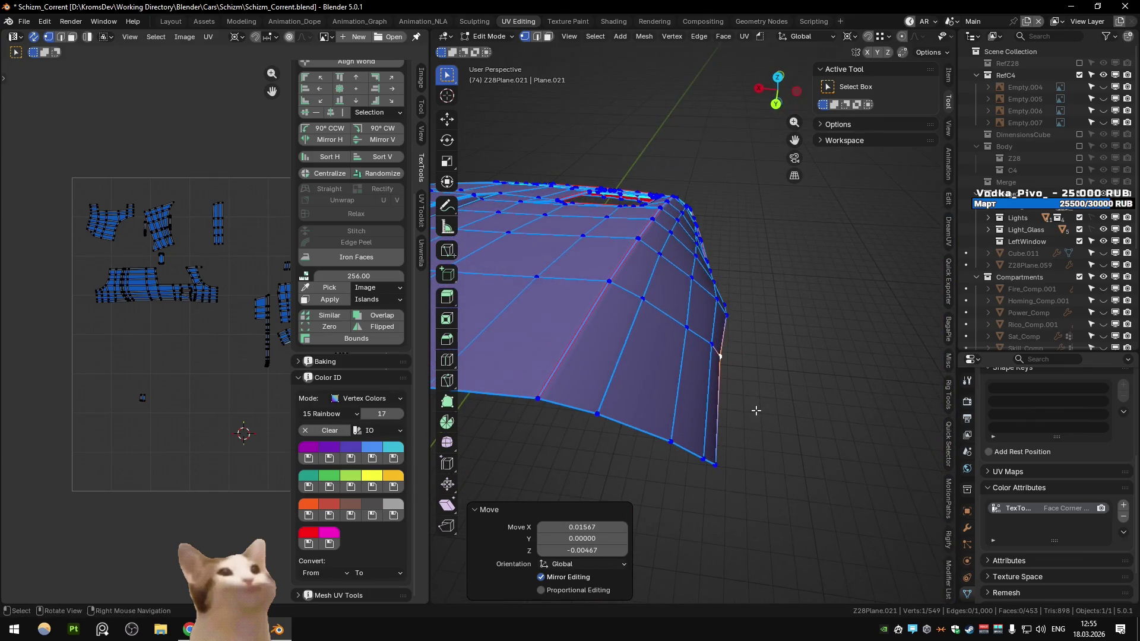
pyautogui.scroll(3)
# Select the linked panel mesh, hide and unhide it, then return to Object Mode
pyautogui.press('KP_7')
pyautogui.scroll(3)
pyautogui.click(646, 330)
pyautogui.hotkey('ctrl', 'l')
pyautogui.scroll(-3)
pyautogui.press('h')
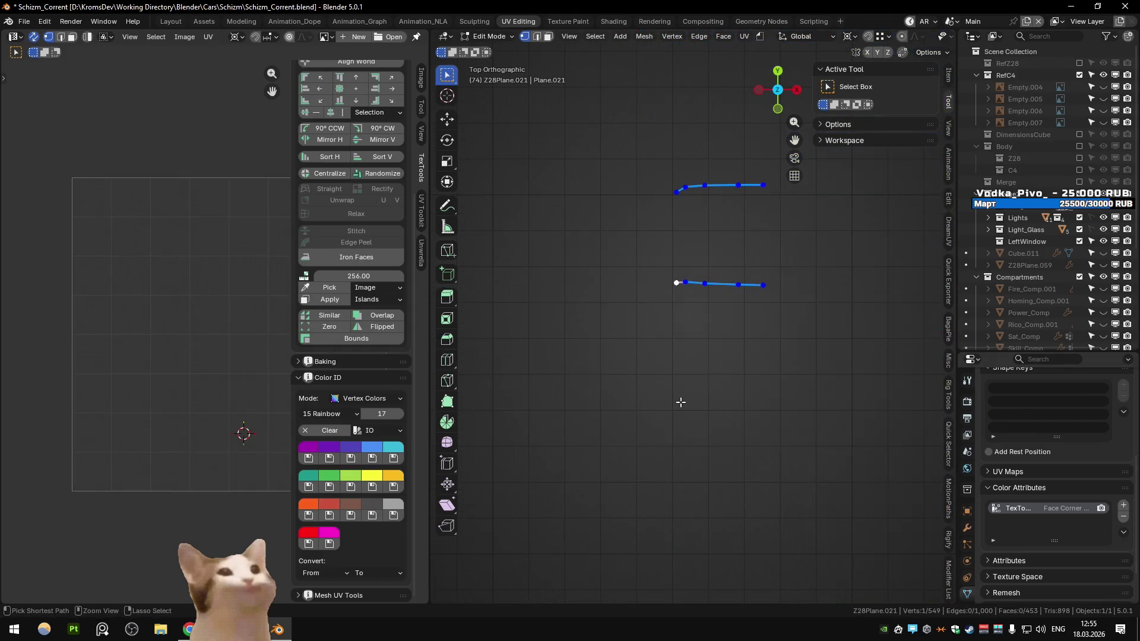
pyautogui.hotkey('alt', 'h')
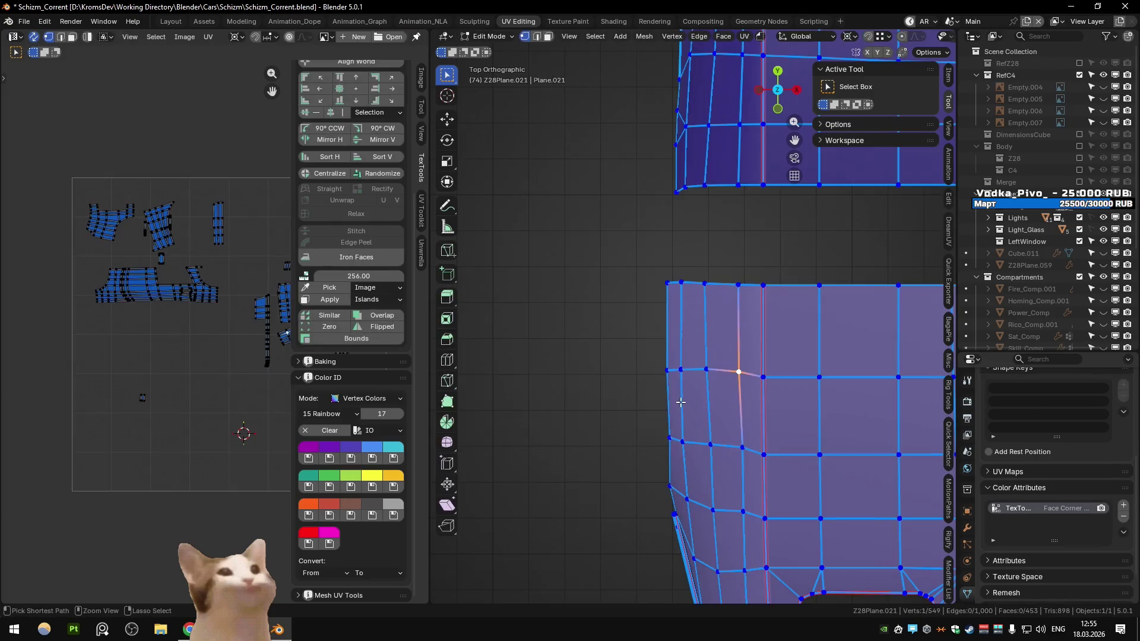
pyautogui.press('3')
pyautogui.press('Tab')
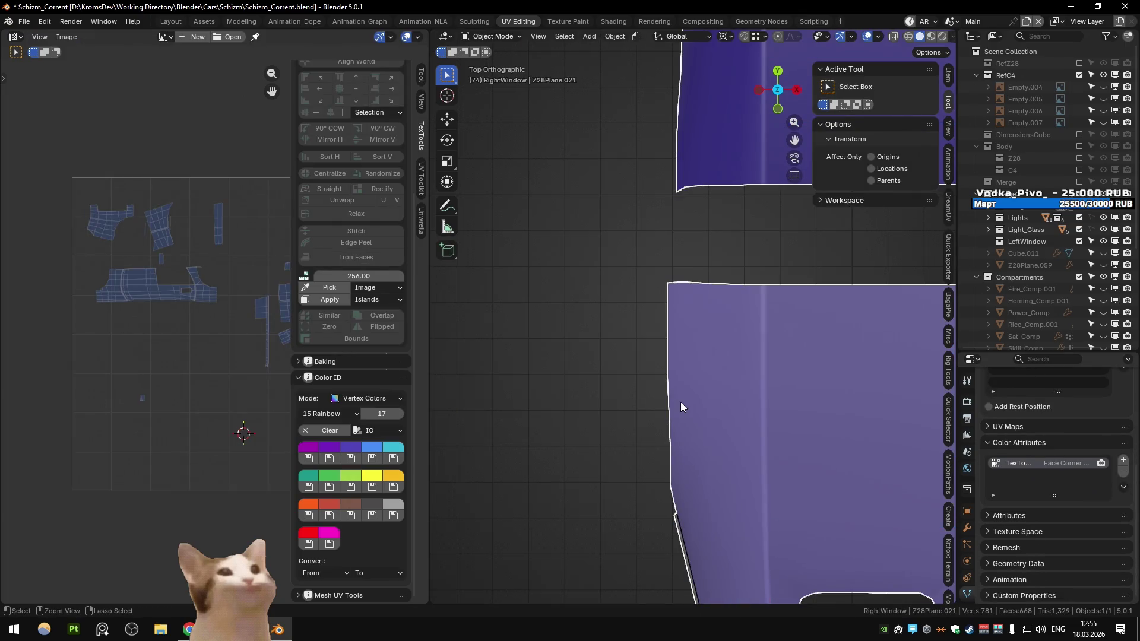
# In Edit Mode, frame the vertex at the panel's edge in front view
pyautogui.press('Tab')
pyautogui.moveTo(680, 401); pyautogui.dragTo(669, 256)
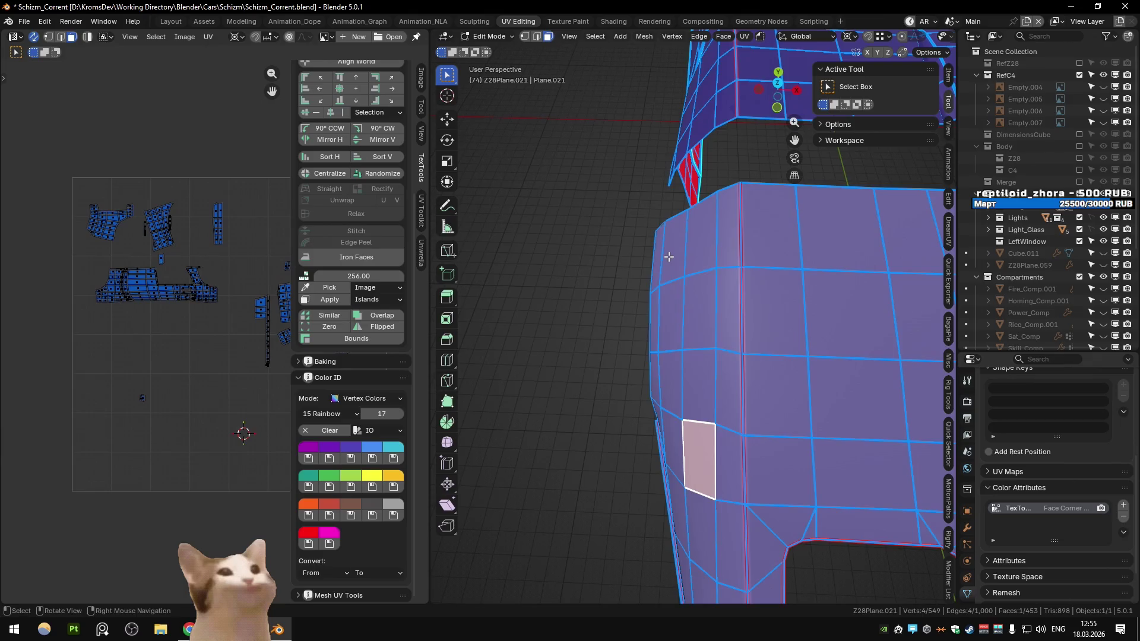
pyautogui.press('KP_7')
pyautogui.press('Tab')
pyautogui.press('Tab')
pyautogui.press('1')
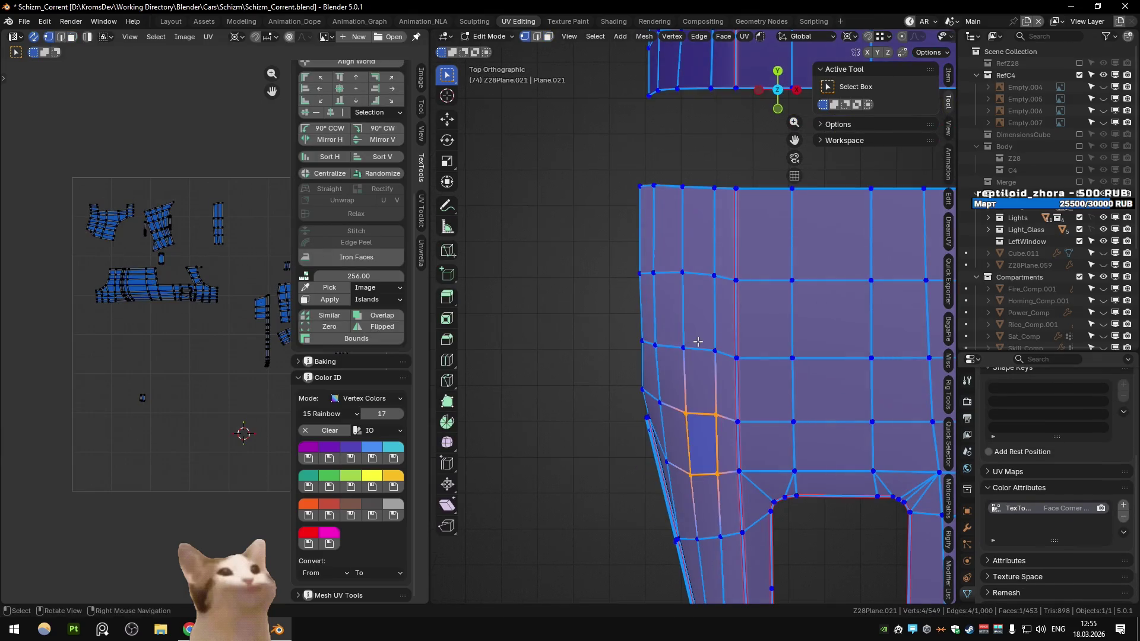
pyautogui.click(711, 341)
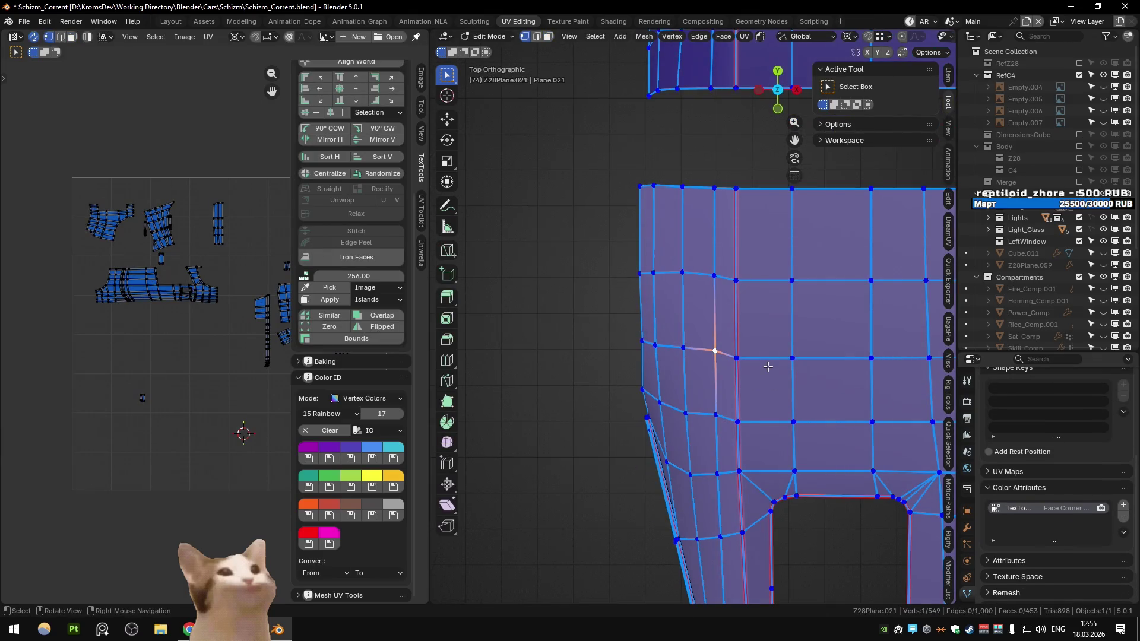
pyautogui.press('KP_1')
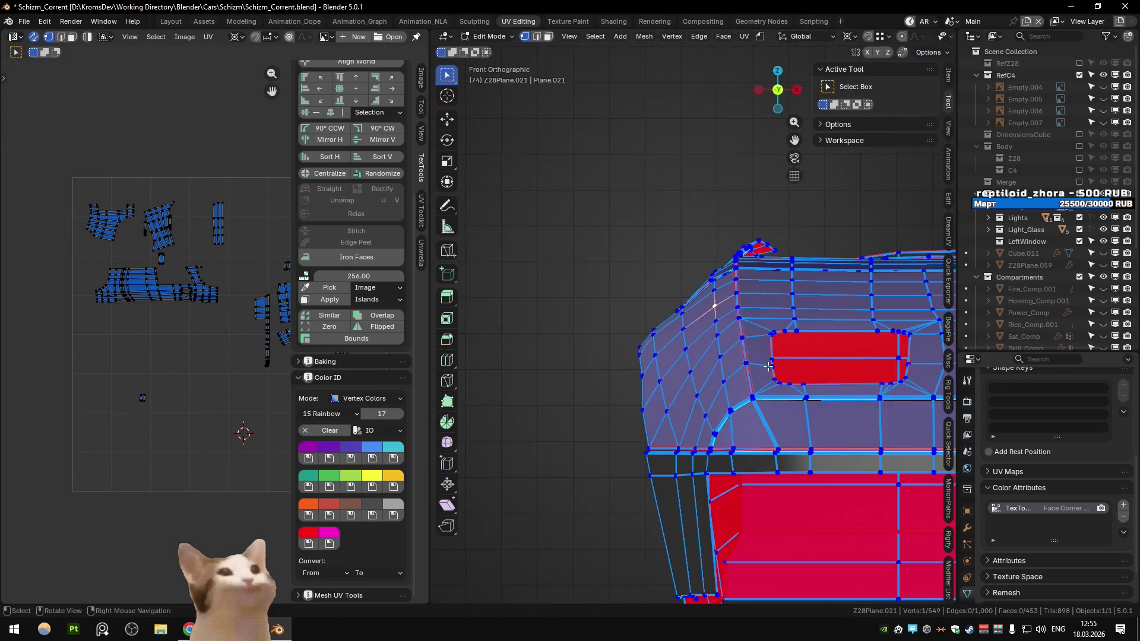
pyautogui.press('KP_Decimal')
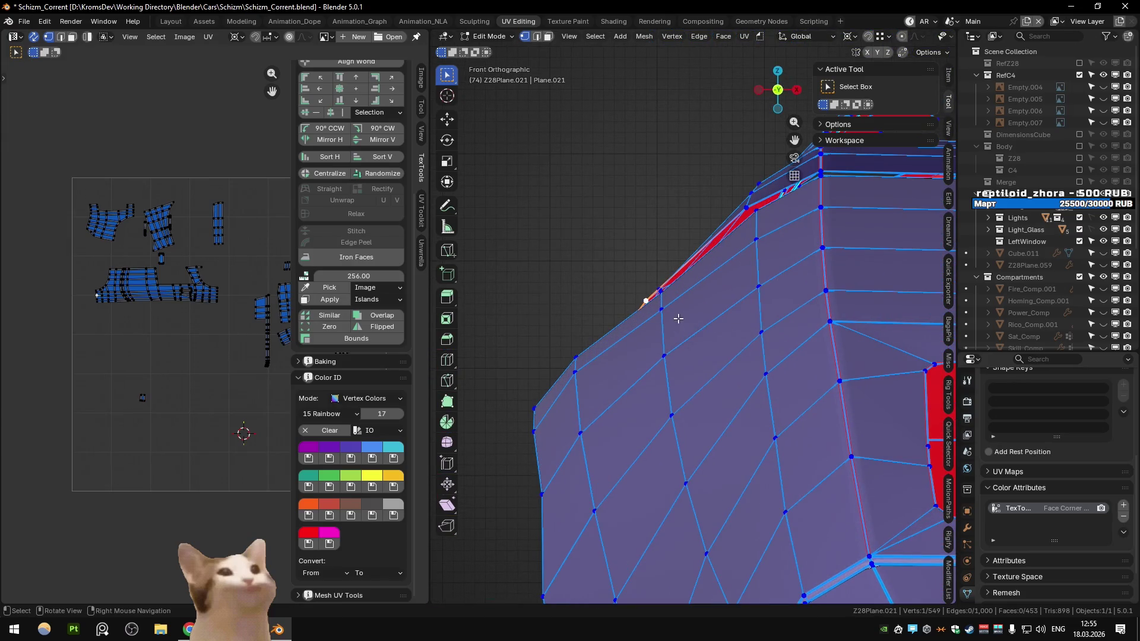
# Move the short edge near the panel corner and nudge a nearby vertex
pyautogui.press('2')
pyautogui.click(667, 305)
pyautogui.press('g')
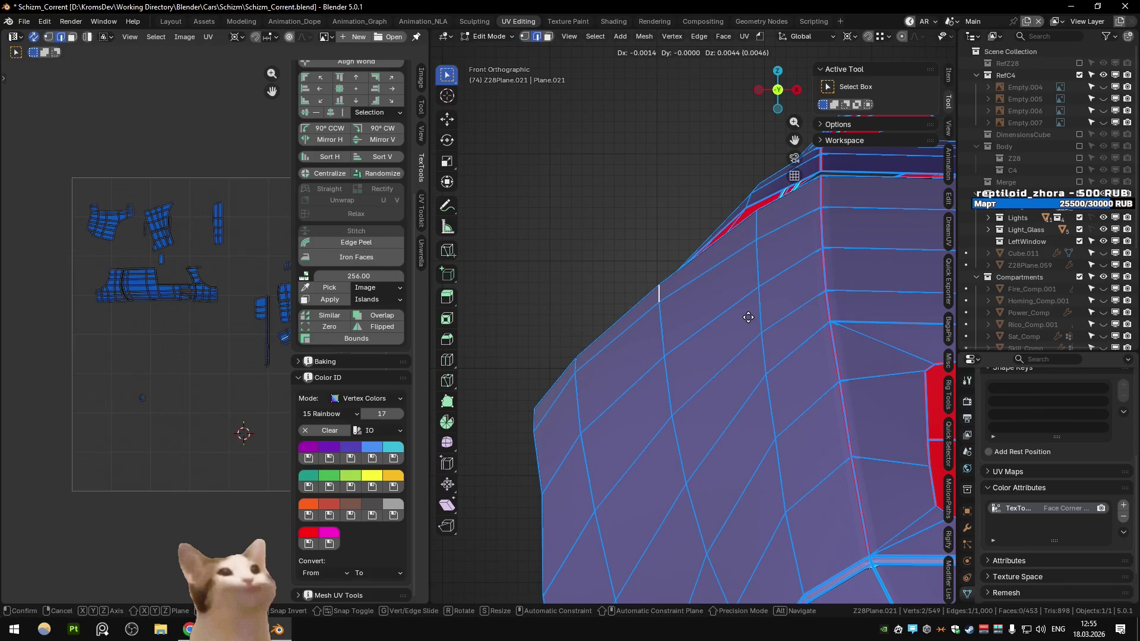
pyautogui.click(748, 318)
pyautogui.press('1')
pyautogui.click(661, 348)
pyautogui.press('g')
pyautogui.click(748, 354)
pyautogui.scroll(-3)
pyautogui.moveTo(642, 340); pyautogui.dragTo(636, 363)
# Back in Object Mode, select the Z28Plane.021 panel and zoom to view it whole
pyautogui.press('Tab')
pyautogui.scroll(-3)
pyautogui.click(733, 326)
pyautogui.scroll(3)
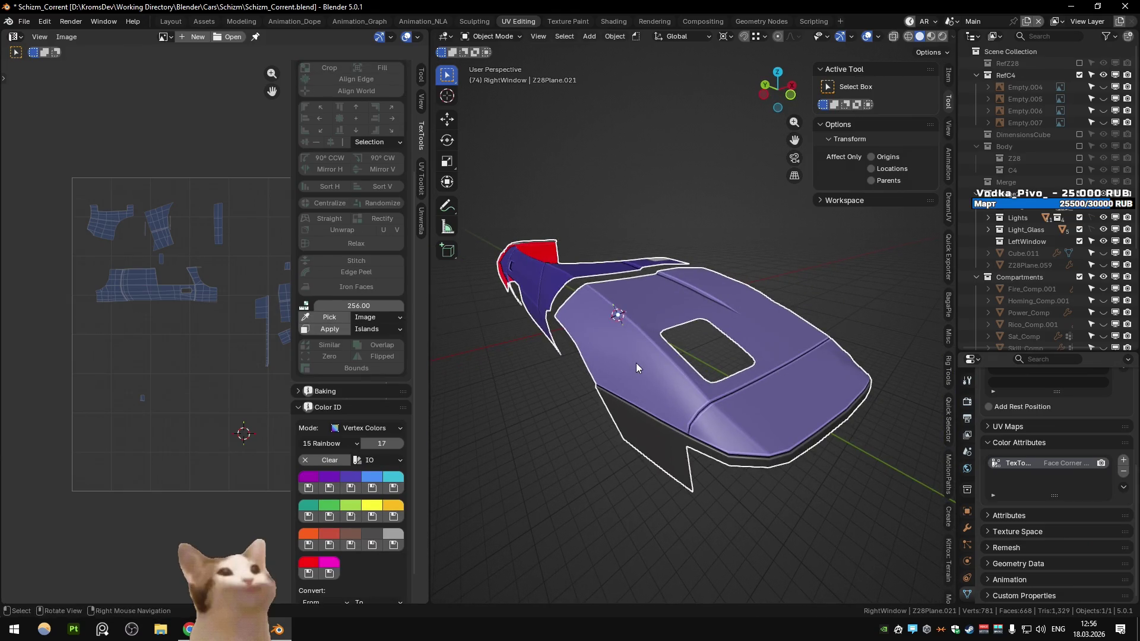
pyautogui.scroll(-3)
pyautogui.scroll(-3)
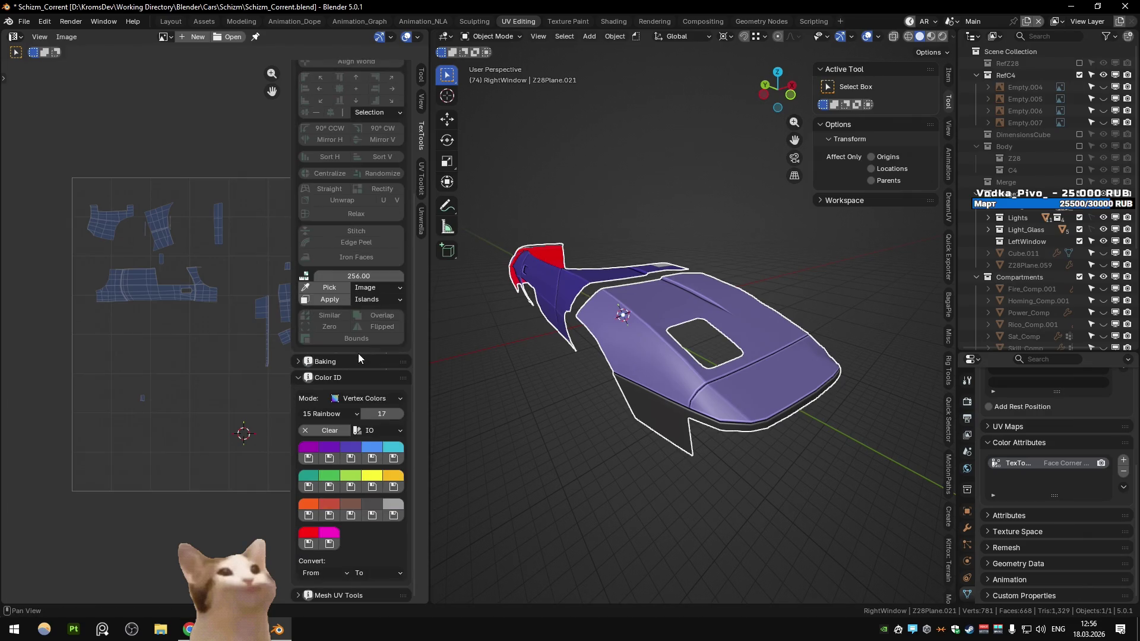
pyautogui.hotkey('alt', 'Tab')
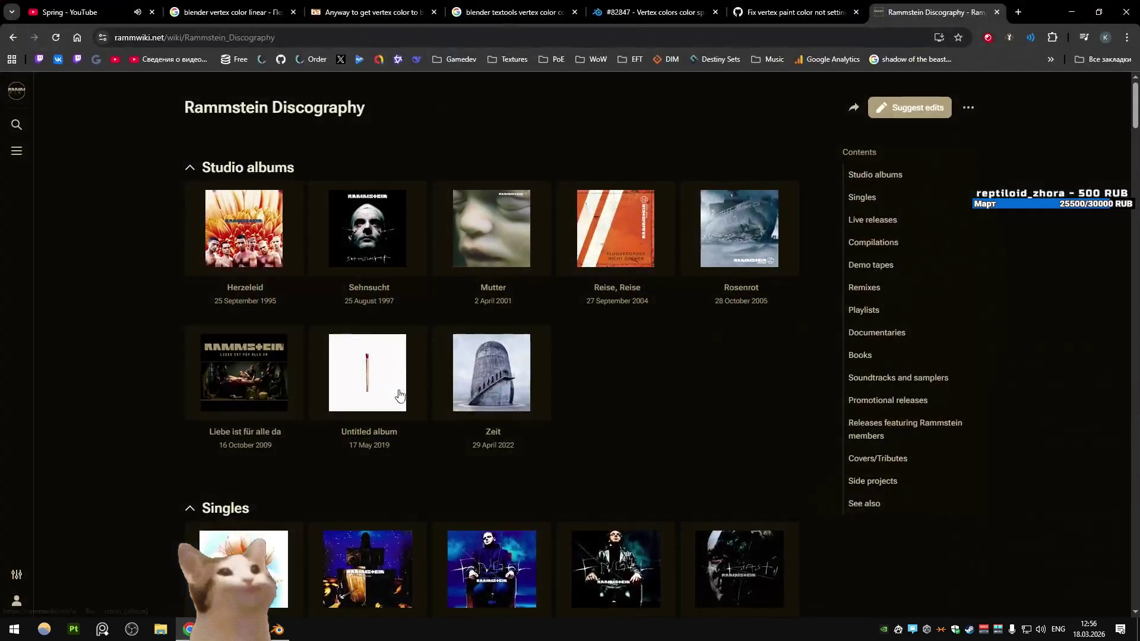
# Inspect PR #262's commit and its changed files for the vertex paint colour fix
pyautogui.click(760, 20)
pyautogui.scroll(3)
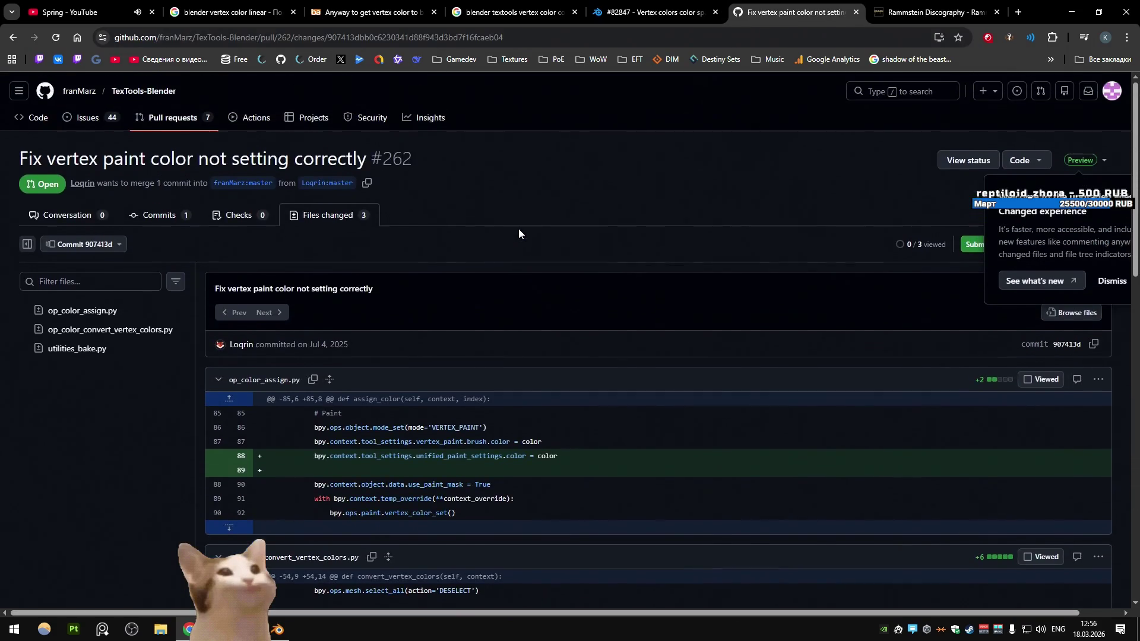
pyautogui.hotkey('alt', 'Left')
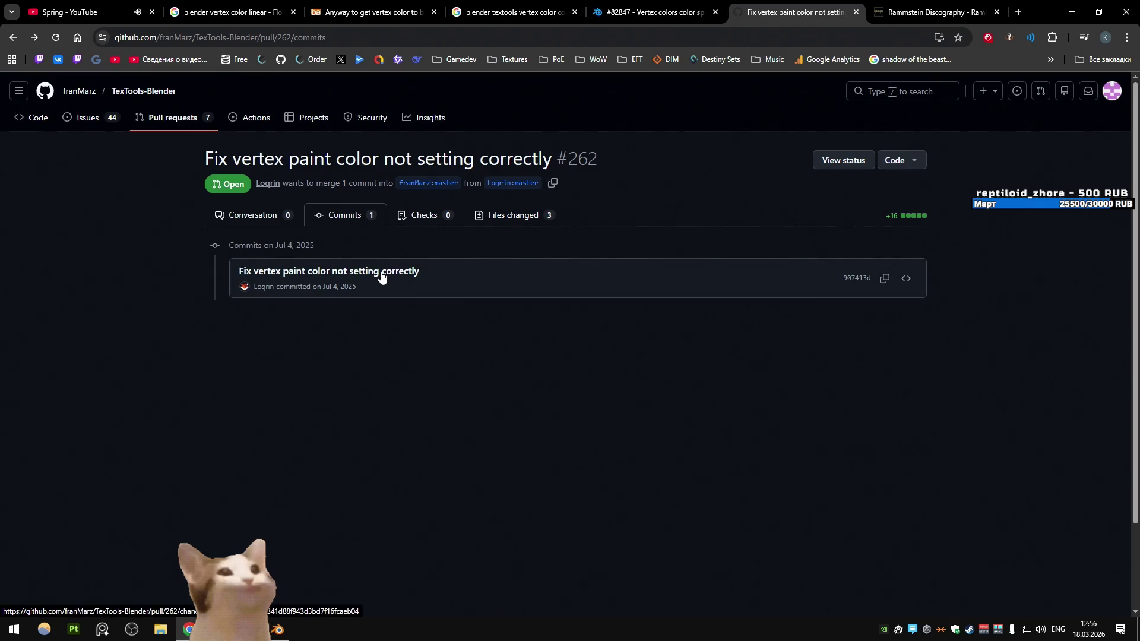
pyautogui.click(475, 276)
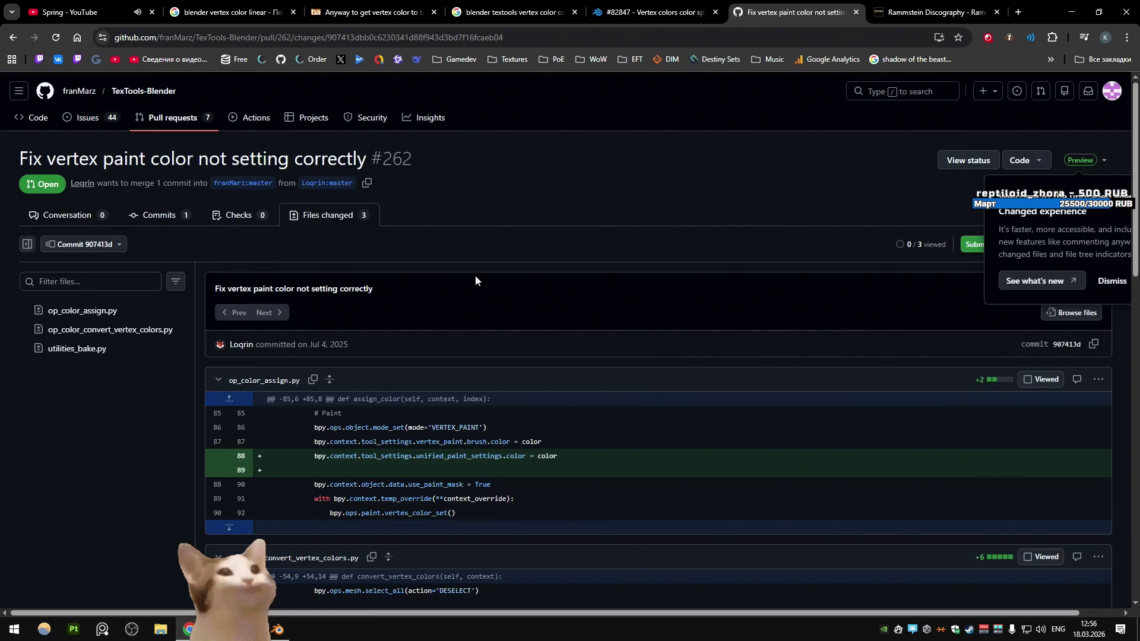
pyautogui.scroll(3)
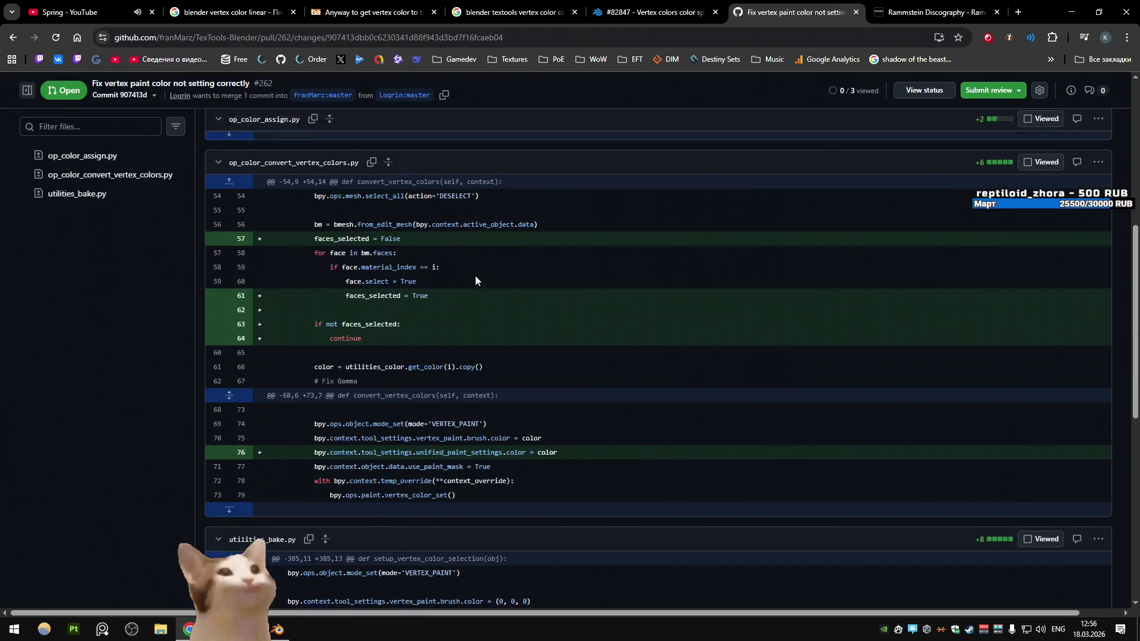
pyautogui.hotkey('alt', 'Left')
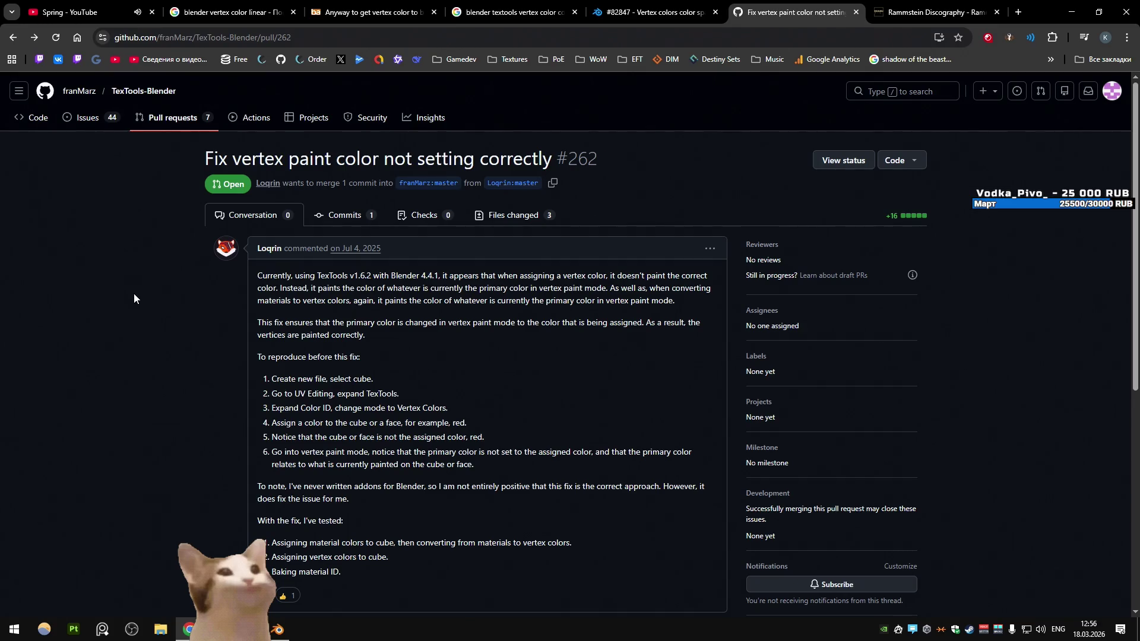
# Read the PR description, then go back through the pull-request list to the TexTools-Blender repository
pyautogui.scroll(-3)
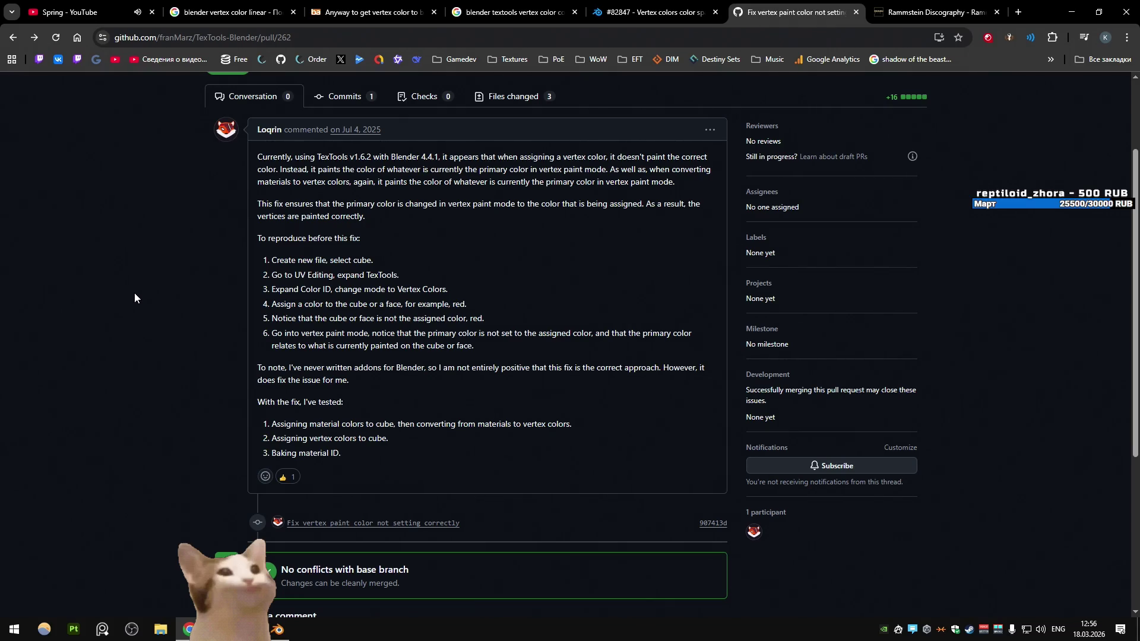
pyautogui.scroll(-3)
pyautogui.hotkey('alt', 'Left')
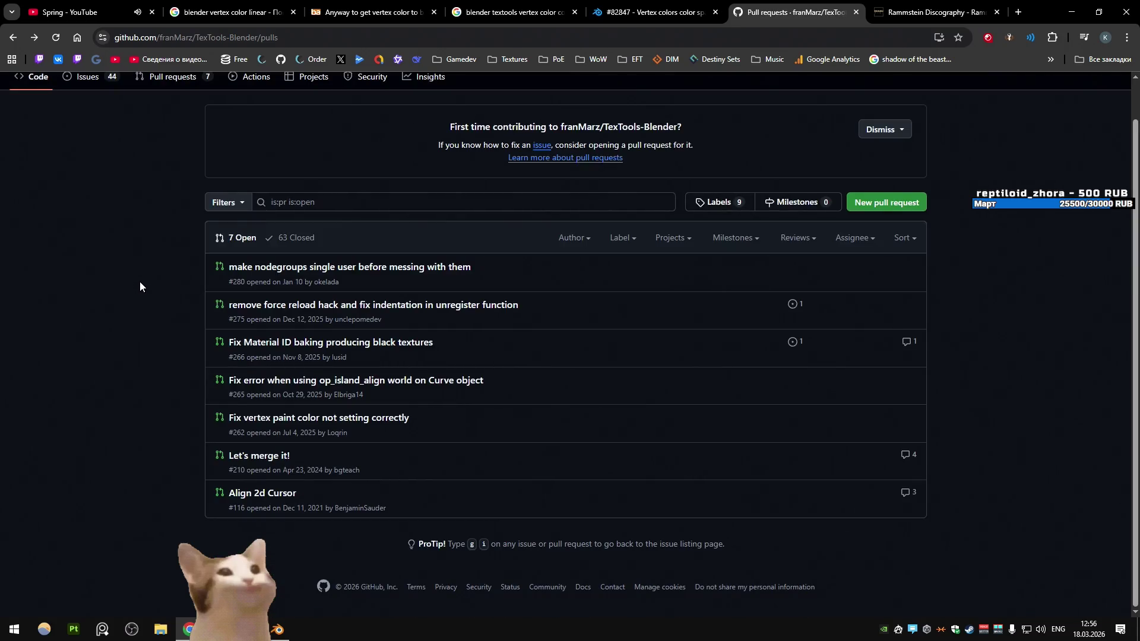
pyautogui.hotkey('alt', 'Left')
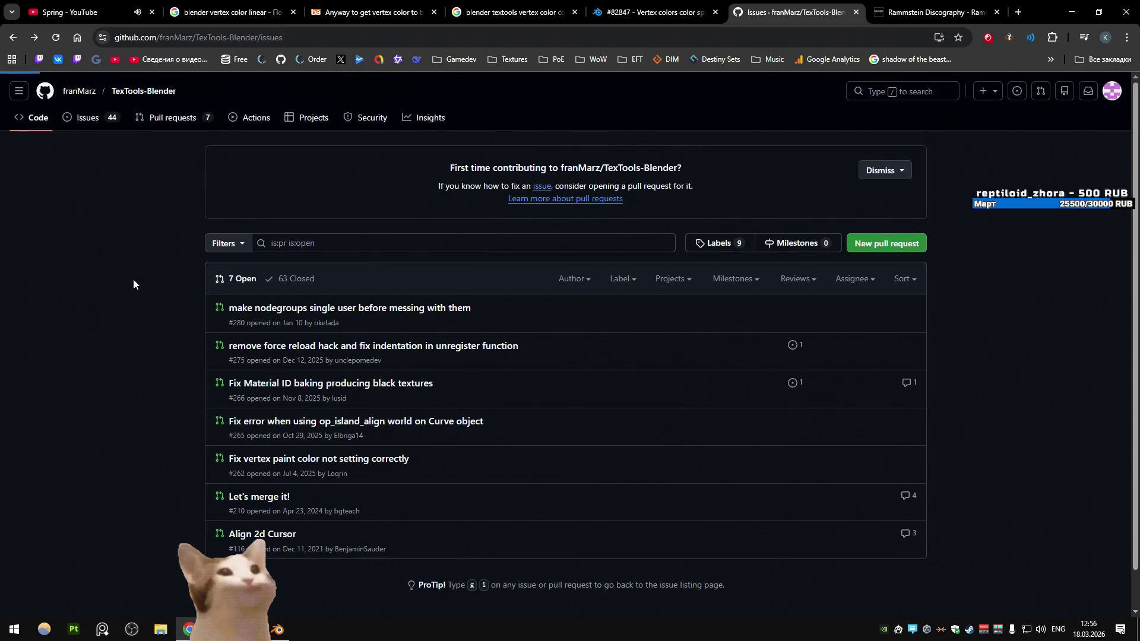
pyautogui.click(688, 38)
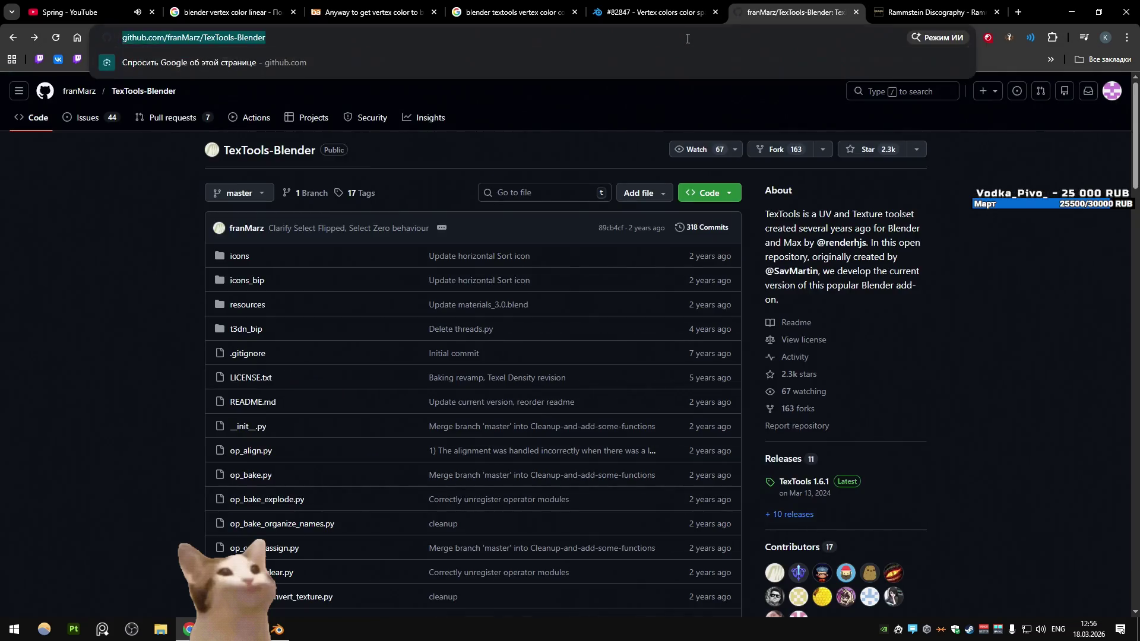
# Search Google for 'blender 5.0 tex tools vertex colors'
pyautogui.write('blender 5.')
pyautogui.press('BackSpace')
pyautogui.press('BackSpace')
pyautogui.press('BackSpace')
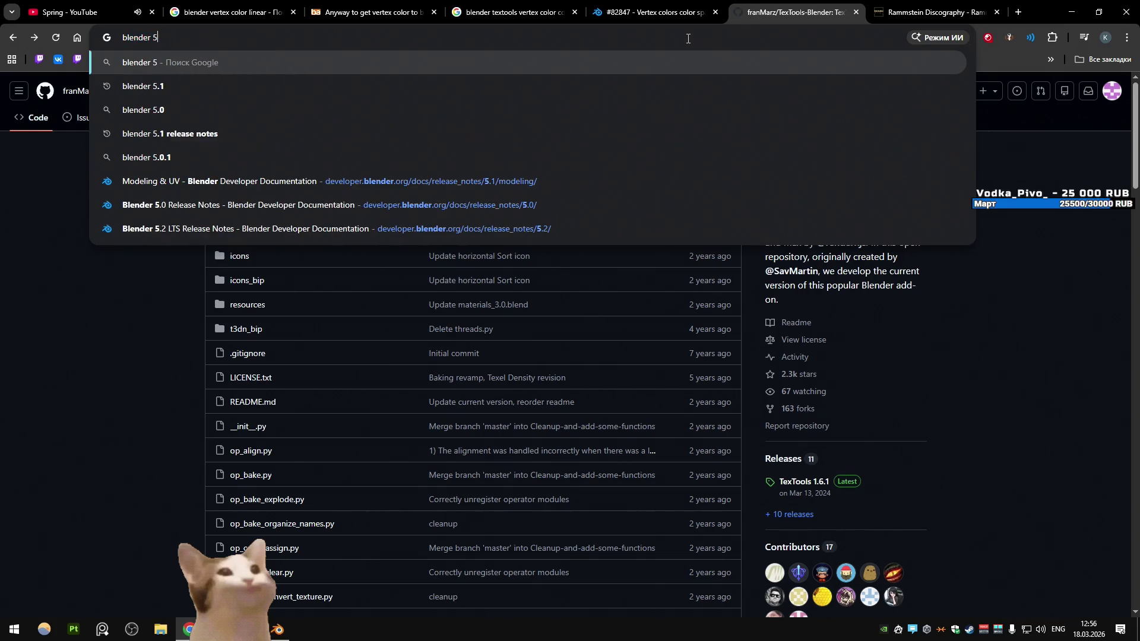
pyautogui.write('5.0 tex')
pyautogui.write(' tools v')
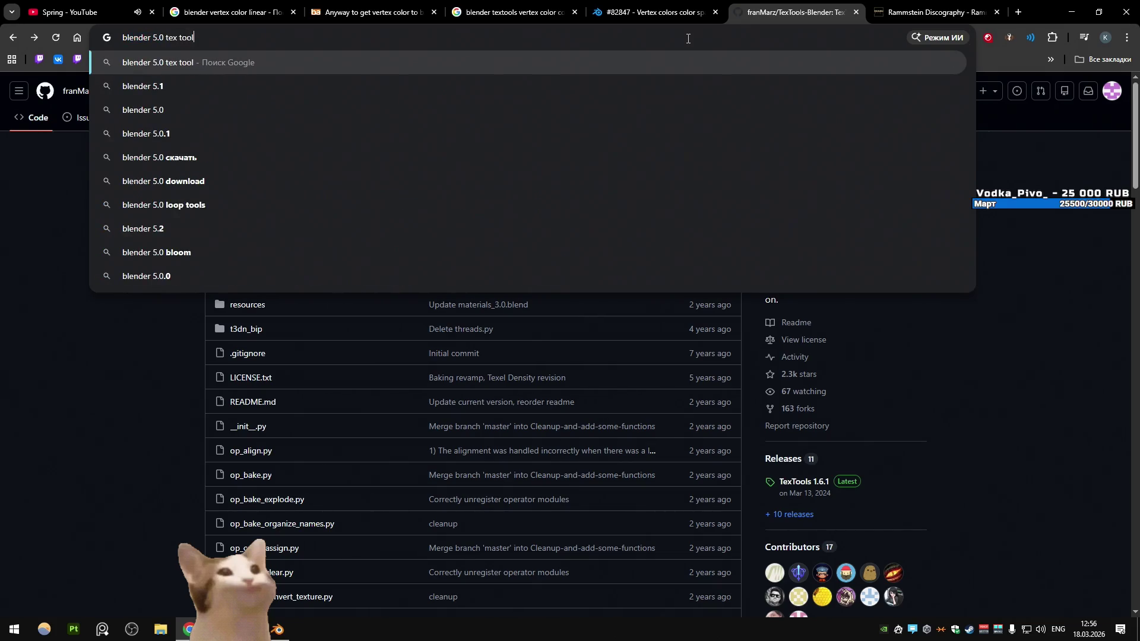
pyautogui.press('BackSpace')
pyautogui.press('BackSpace')
pyautogui.press('BackSpace')
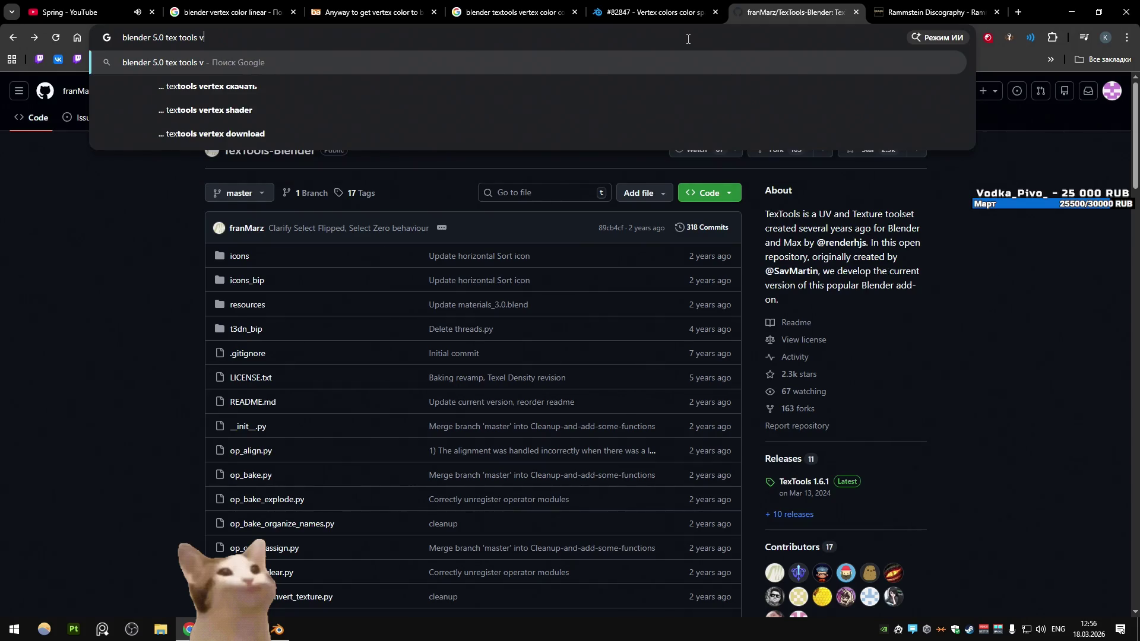
pyautogui.write('ertex colors')
pyautogui.press('Return')
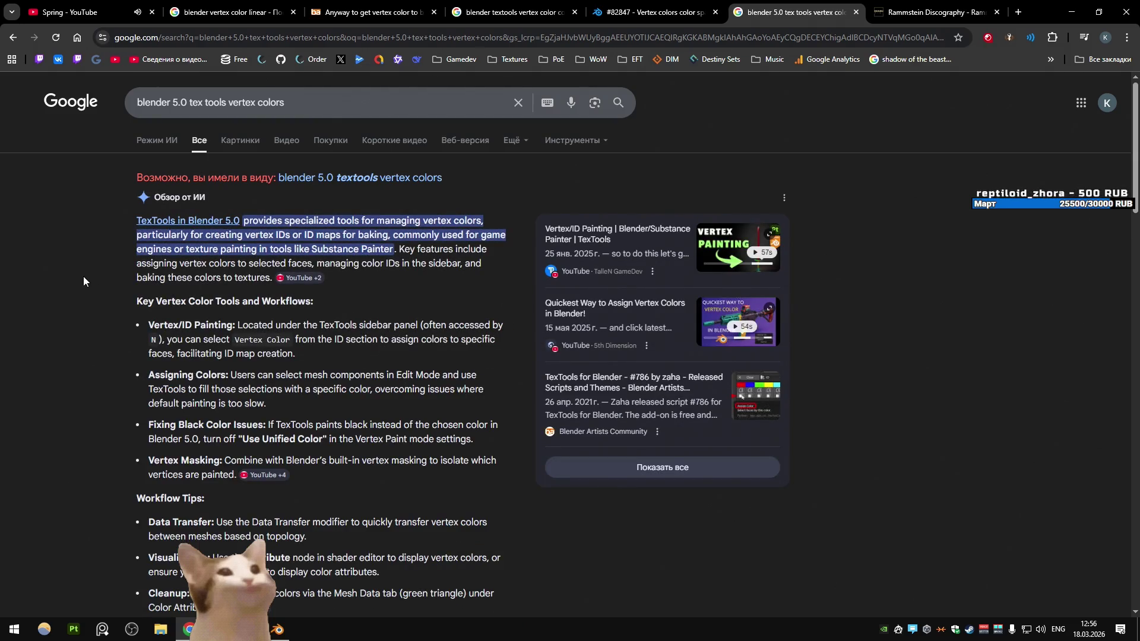
# Open the Vertex Paint Tools manual and Issue #277 'Blender 5.0 Python Error' in new tabs
pyautogui.scroll(-3)
pyautogui.scroll(-3)
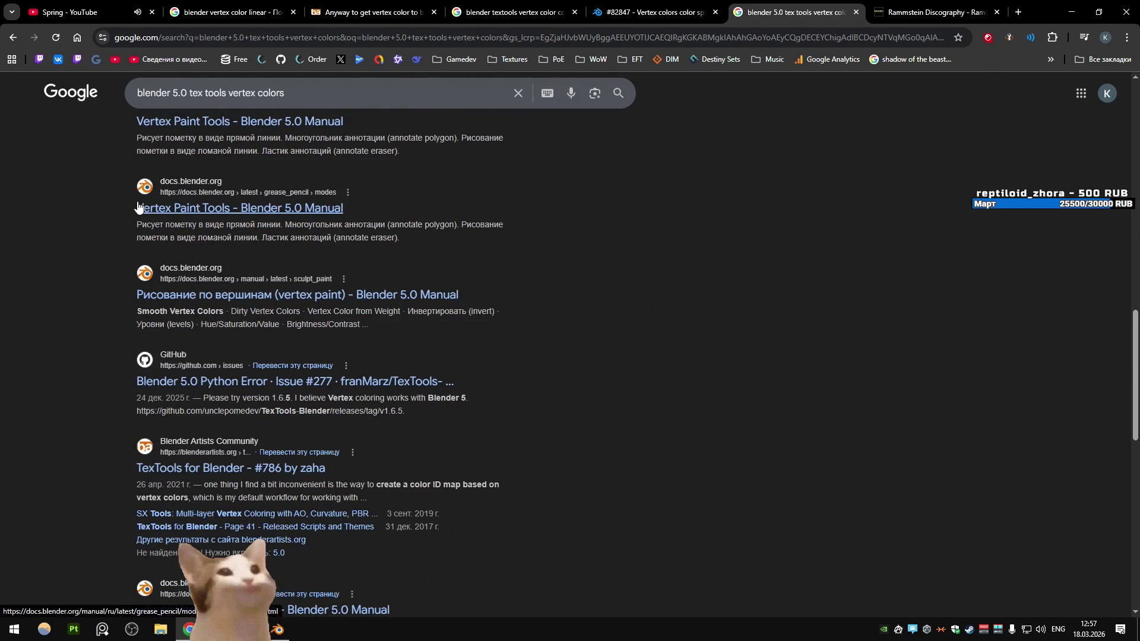
pyautogui.middleClick(153, 121)
pyautogui.scroll(-3)
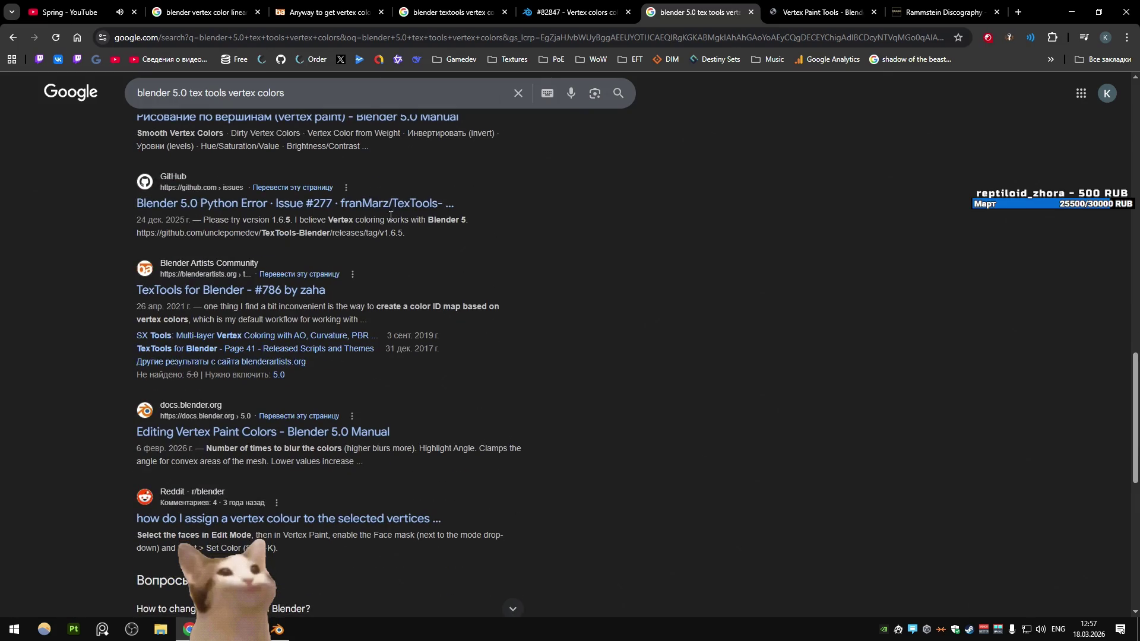
pyautogui.middleClick(393, 206)
pyautogui.click(840, 12)
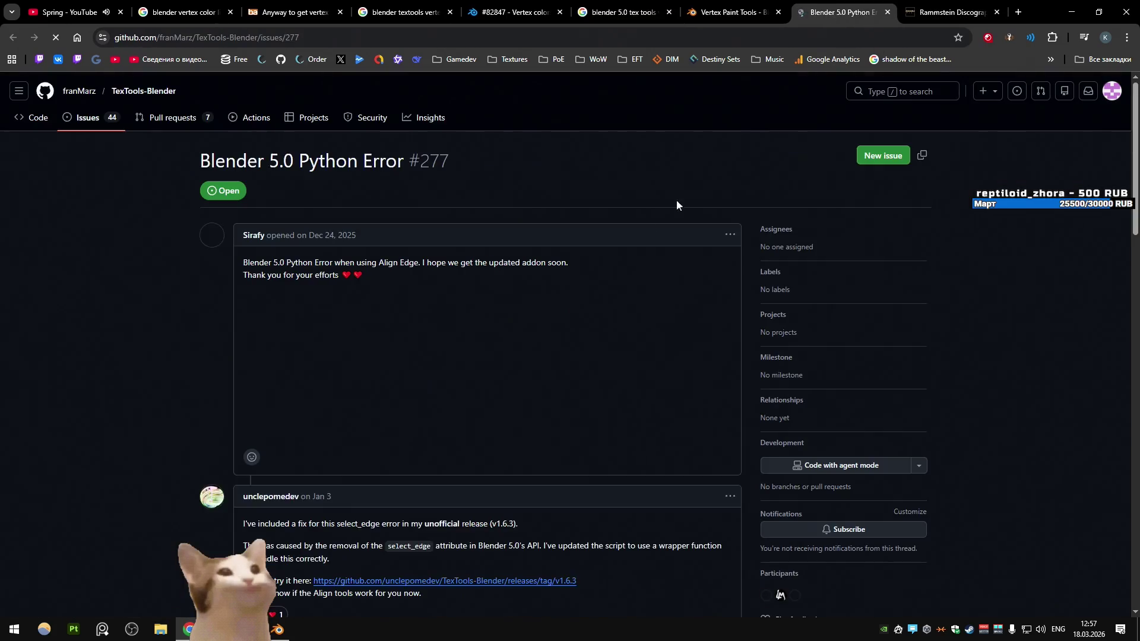
# Read down issue #277's comment thread and follow the link to the v1.6.5 release page
pyautogui.scroll(-3)
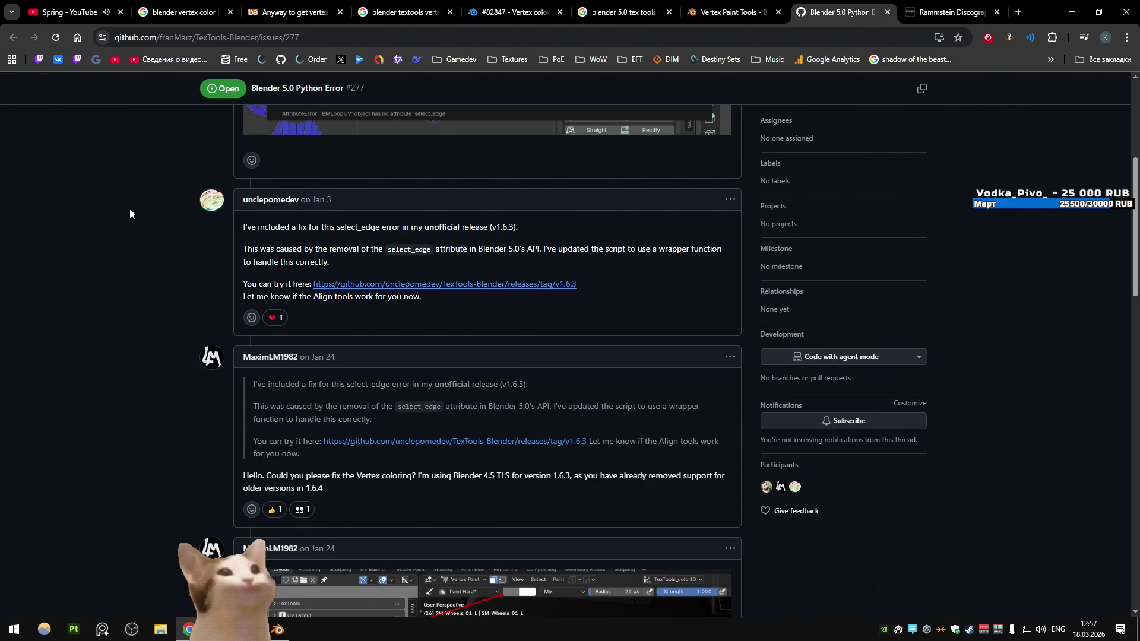
pyautogui.scroll(-3)
pyautogui.scroll(-3)
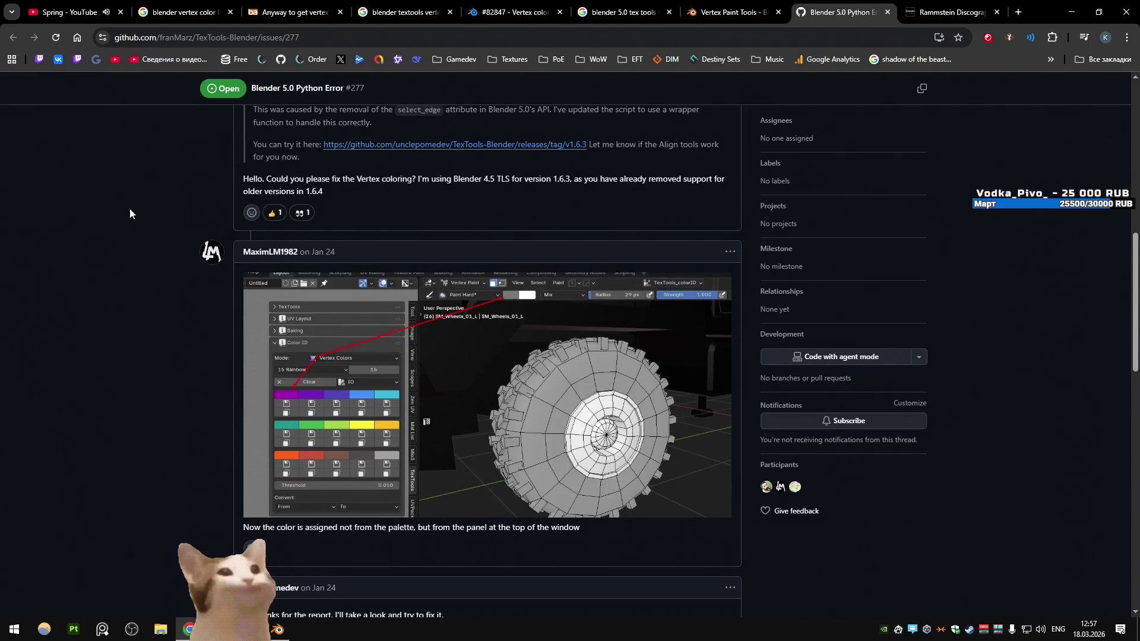
pyautogui.scroll(-3)
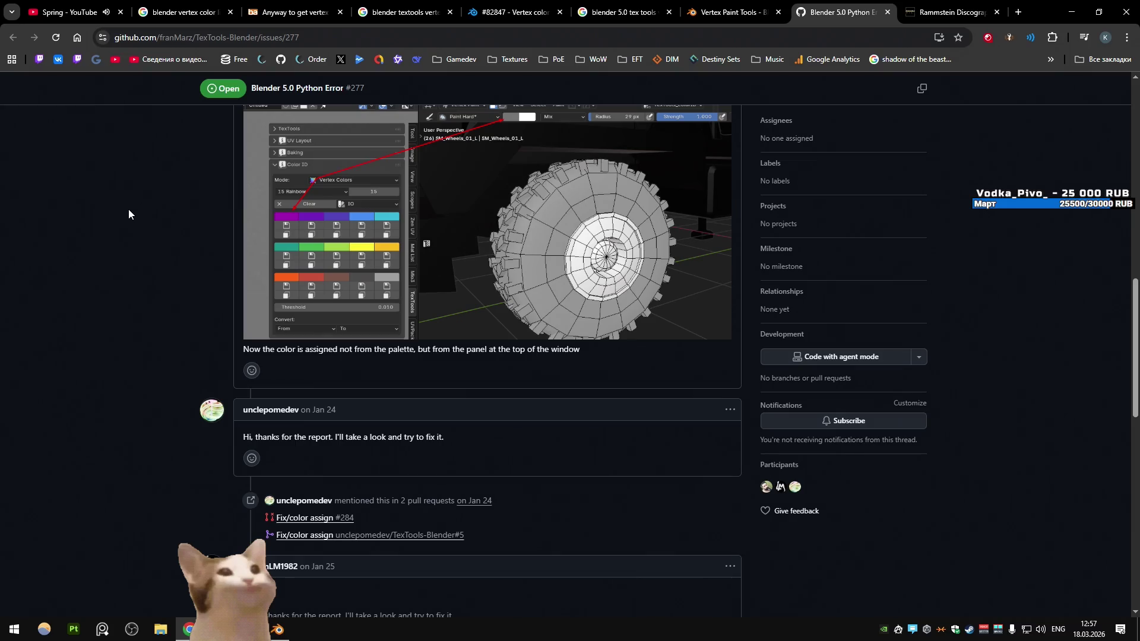
pyautogui.scroll(-3)
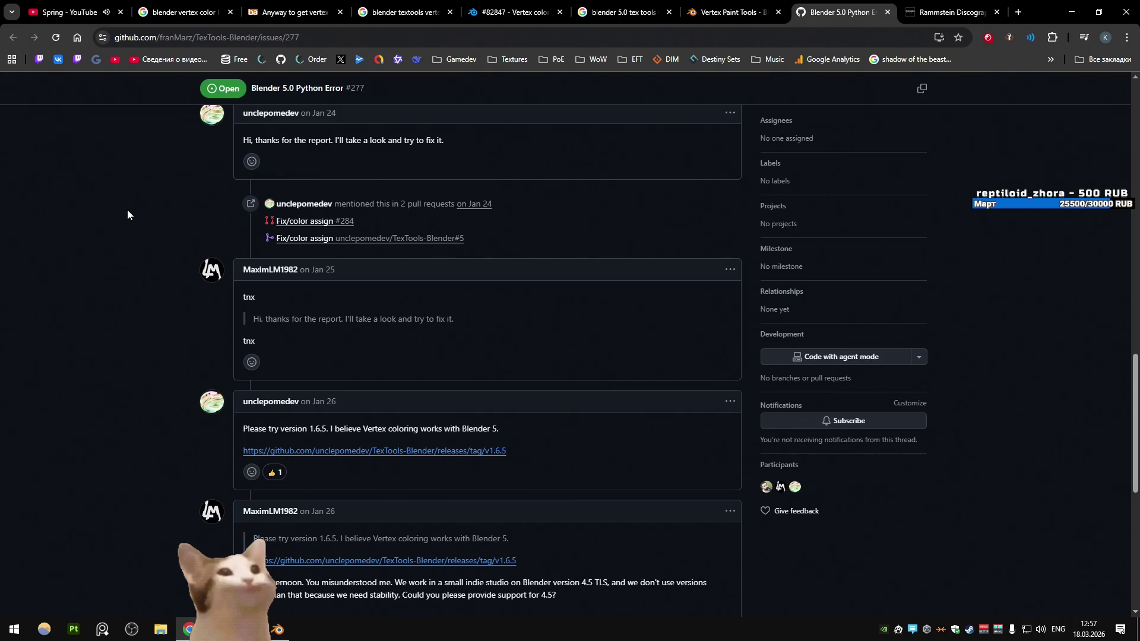
pyautogui.scroll(-3)
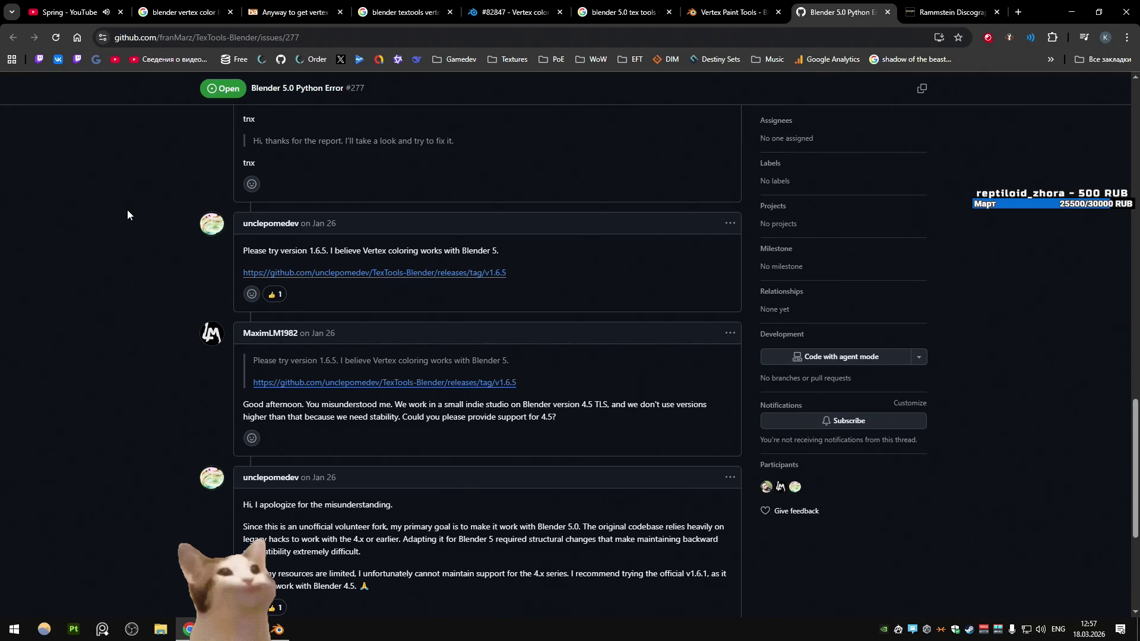
pyautogui.scroll(-3)
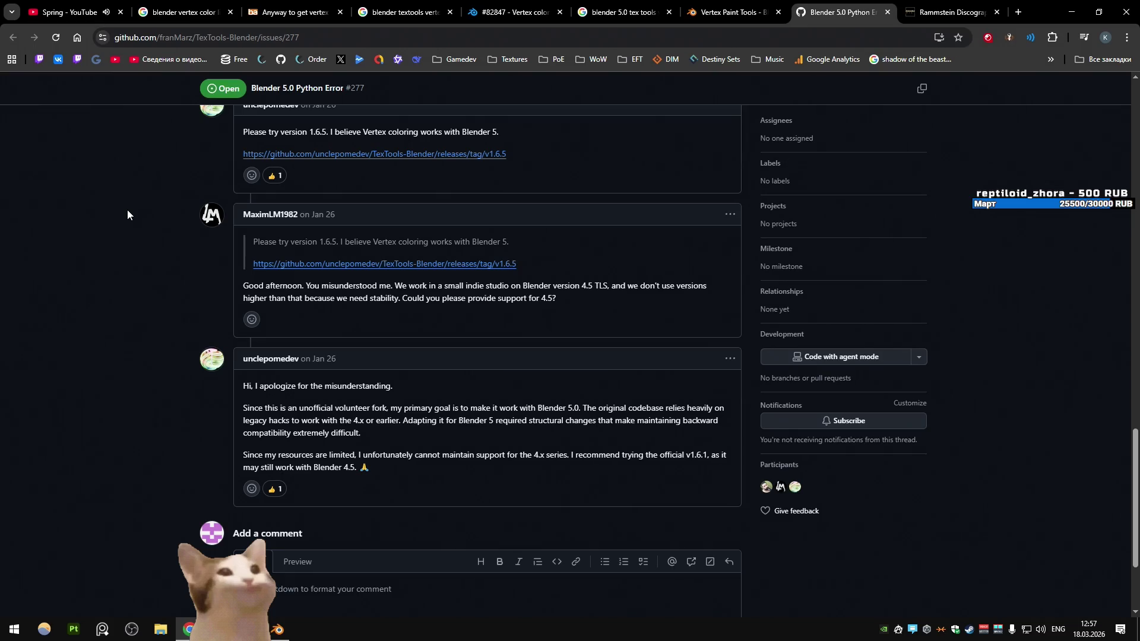
pyautogui.scroll(-3)
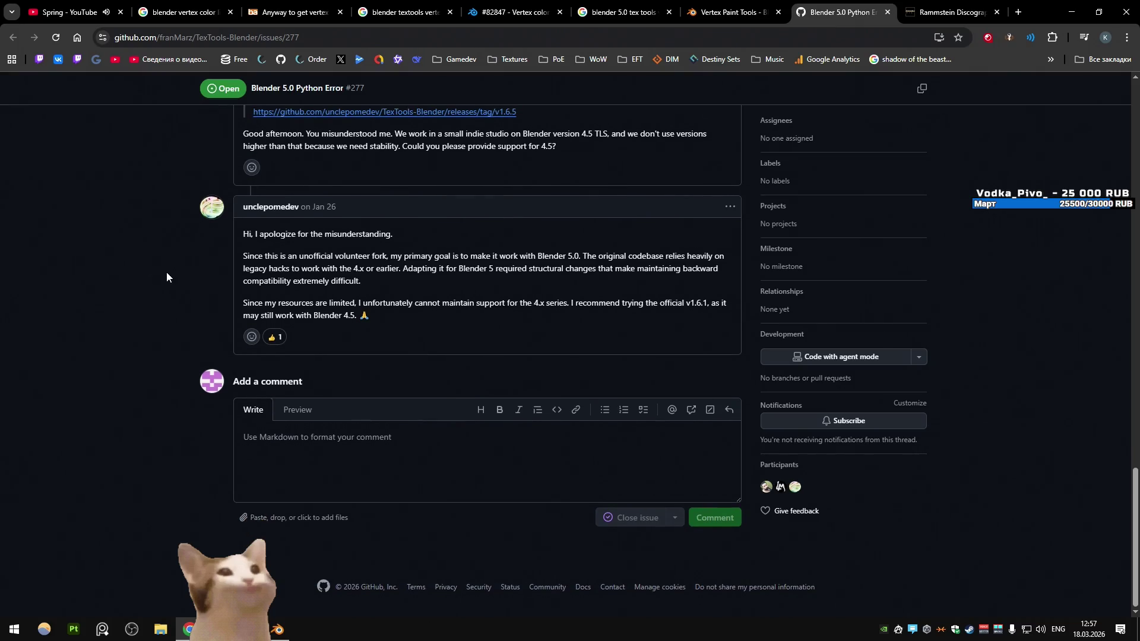
pyautogui.scroll(3)
pyautogui.click(455, 350)
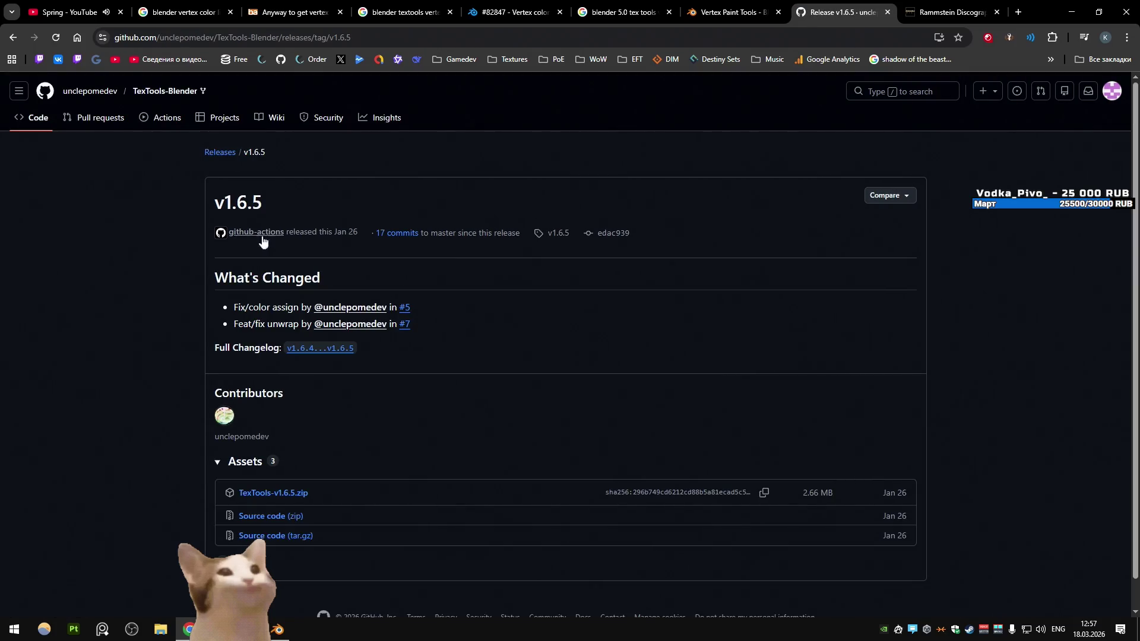
# Go from the TexTools-Blender repo's Forks list to the most-starred fork's v1.6.11 release
pyautogui.hotkey('alt', 'Left')
pyautogui.scroll(3)
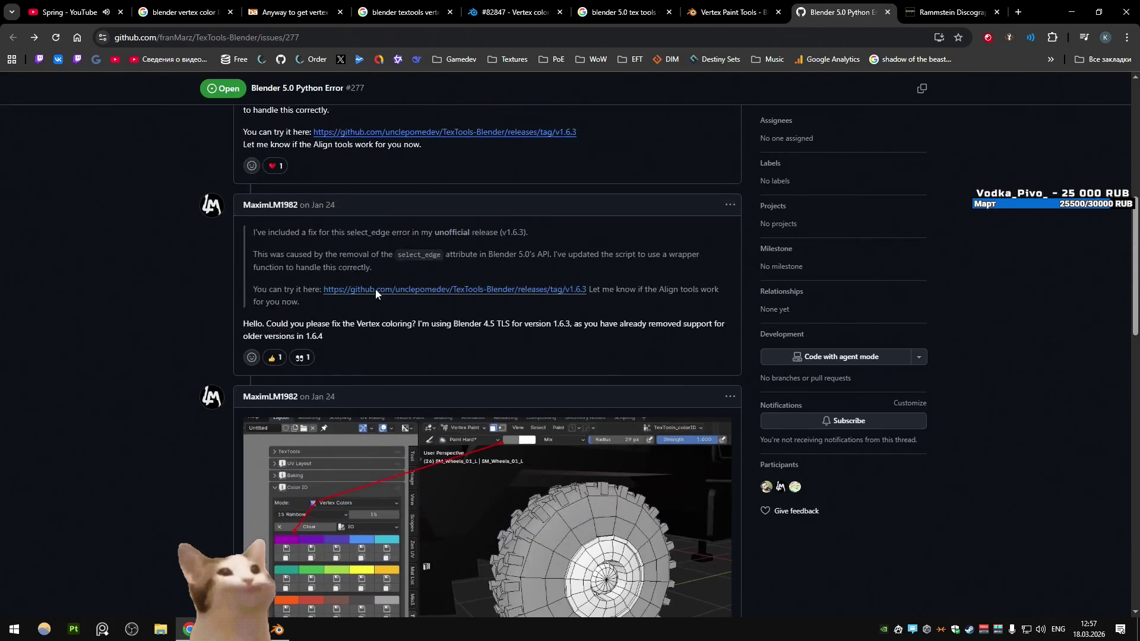
pyautogui.scroll(3)
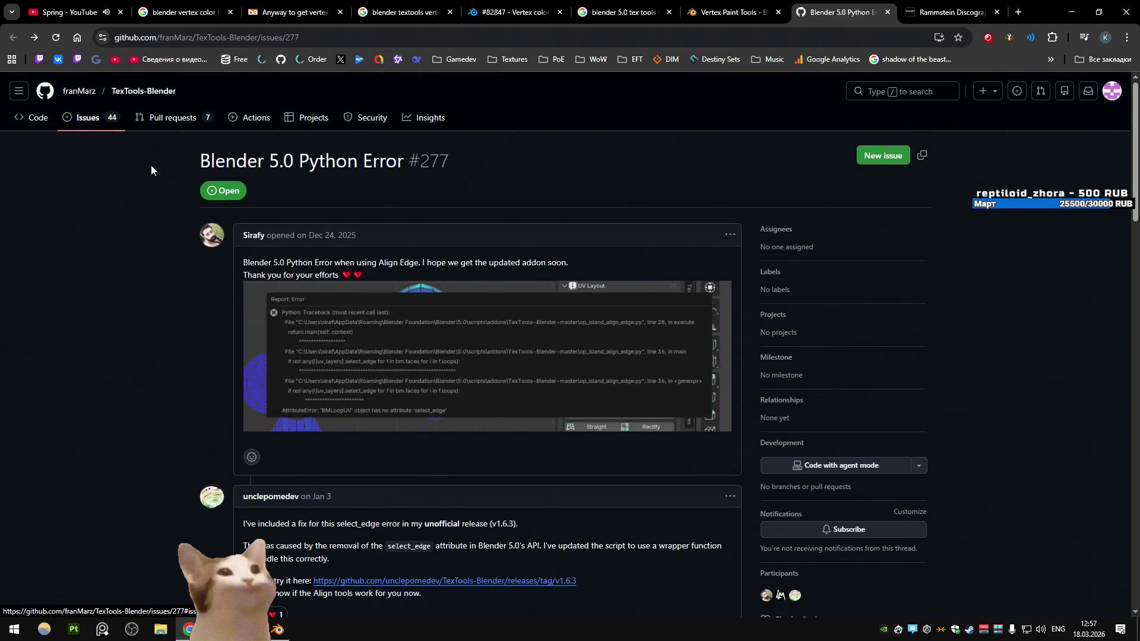
pyautogui.click(143, 91)
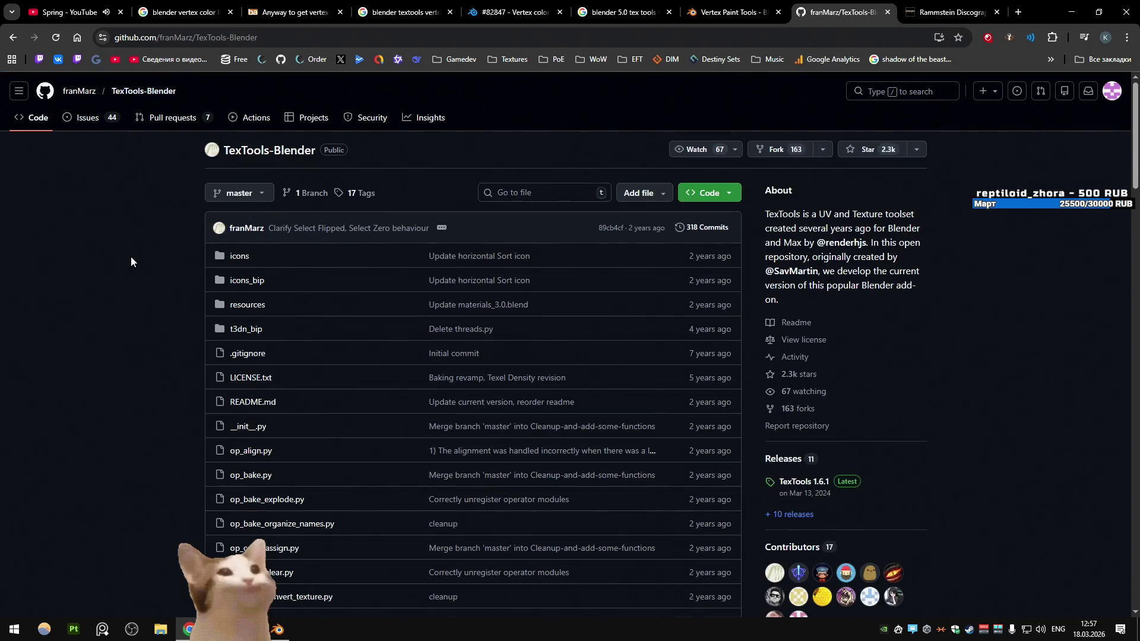
pyautogui.click(798, 408)
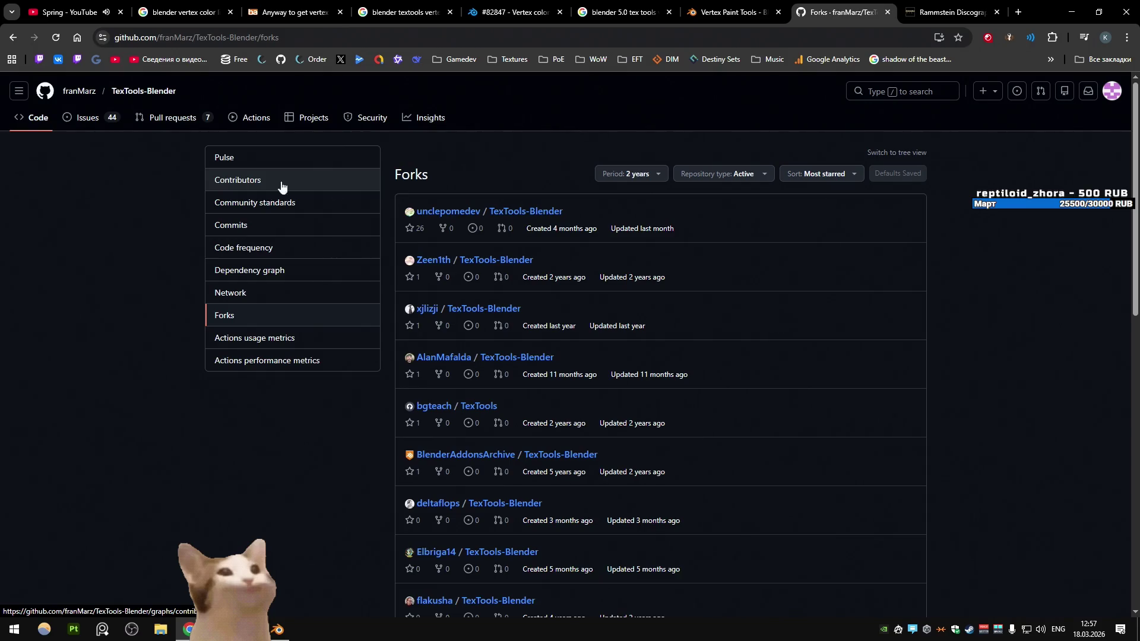
pyautogui.click(555, 213)
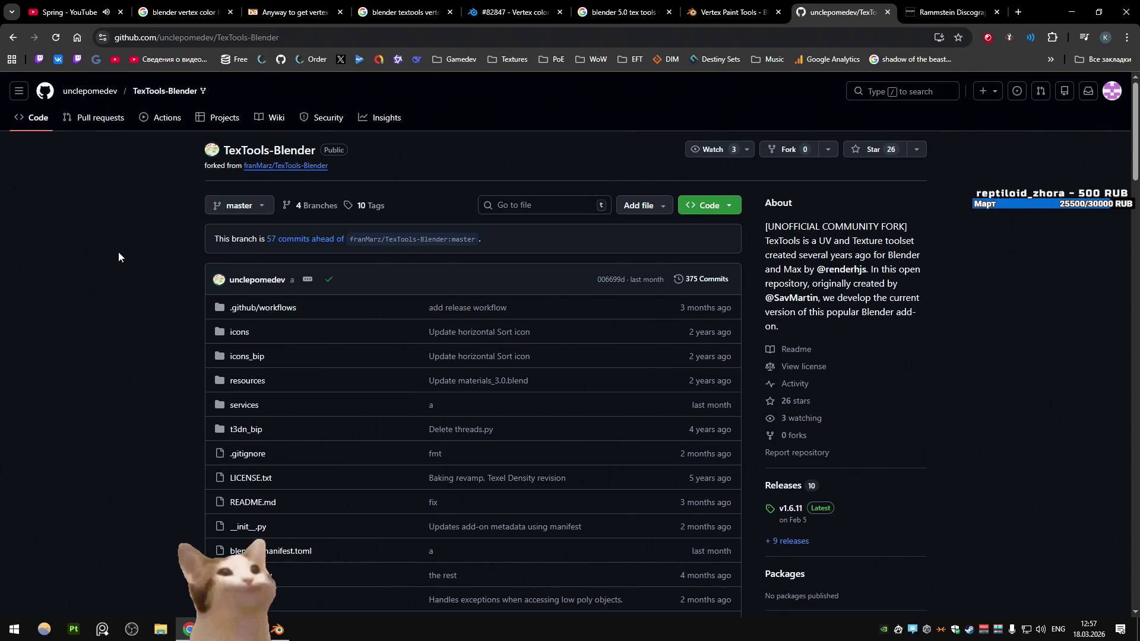
pyautogui.scroll(-3)
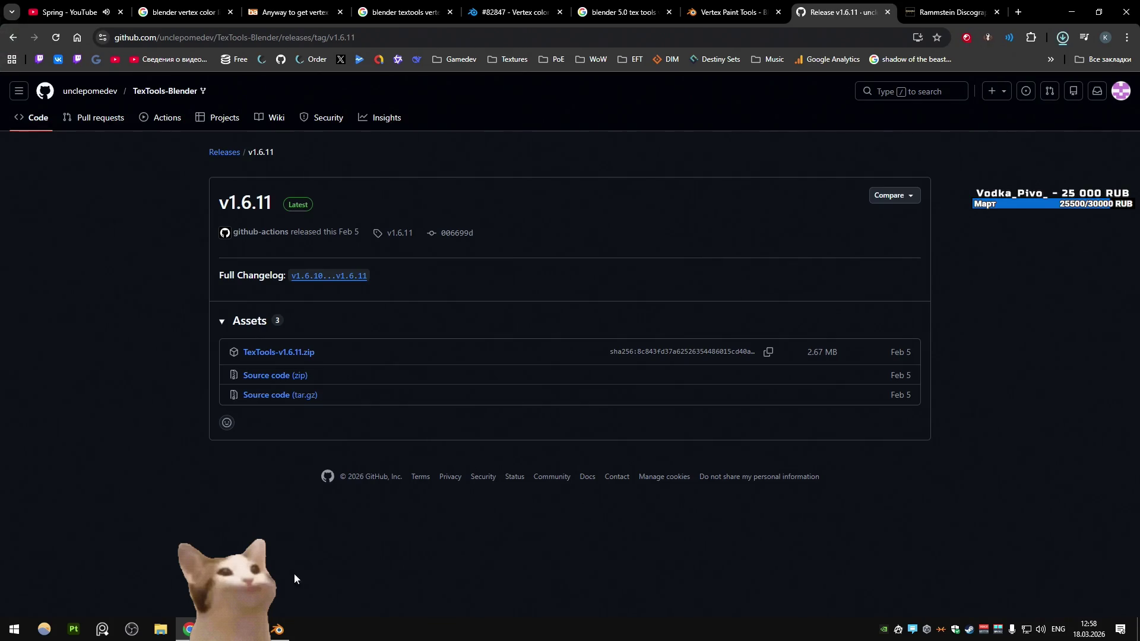
pyautogui.click(278, 630)
# Save the file and filter the Preferences add-on list by 'tex'
pyautogui.moveTo(636, 256); pyautogui.dragTo(547, 218)
pyautogui.hotkey('ctrl', 's')
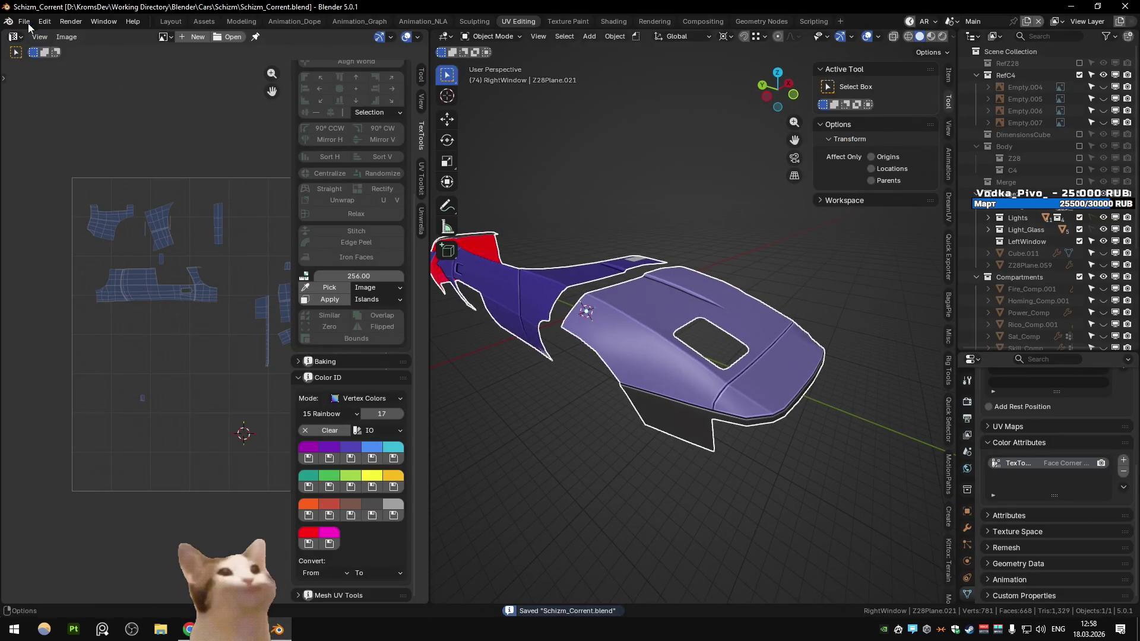
pyautogui.click(24, 21)
pyautogui.moveTo(44, 21)
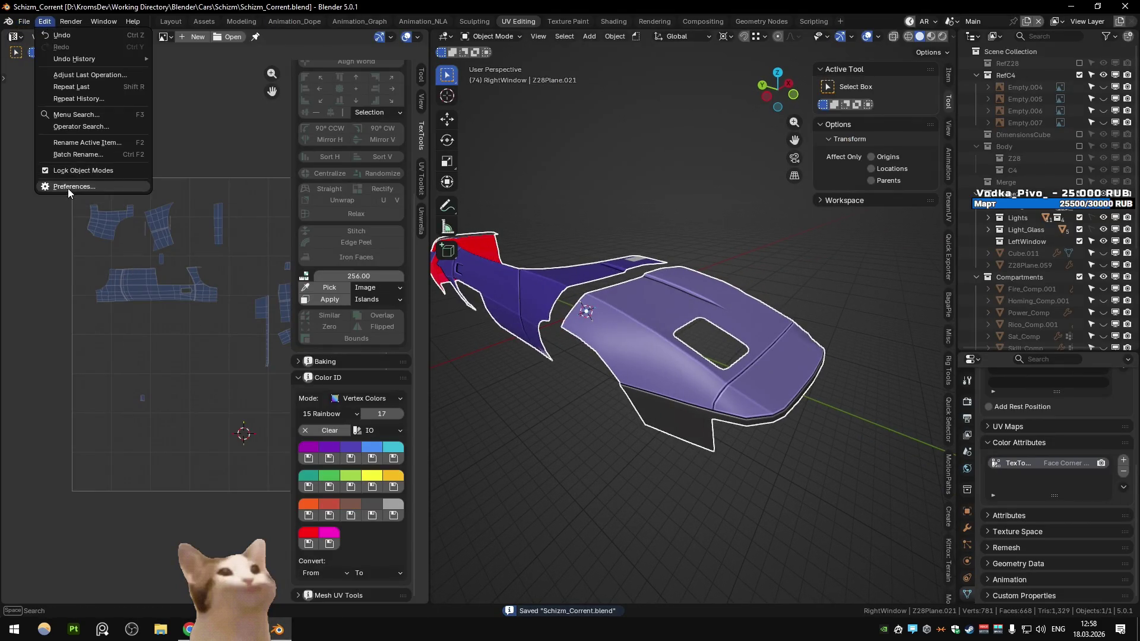
pyautogui.click(67, 188)
pyautogui.click(697, 192)
pyautogui.write('tex')
pyautogui.press('Return')
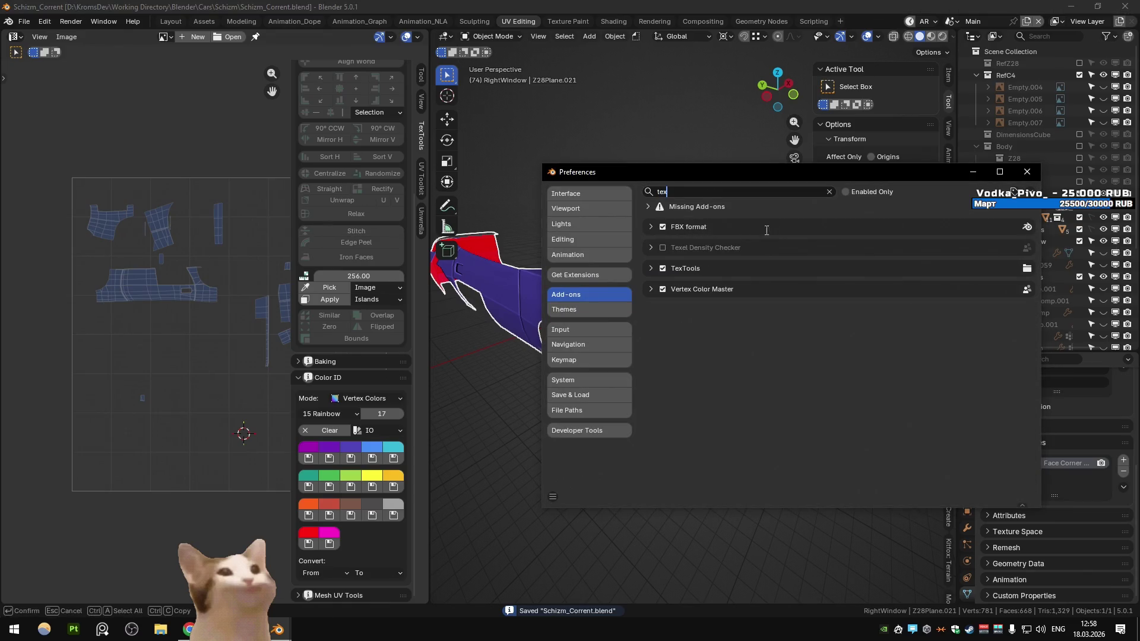
# Uninstall the legacy TexTools 1.6.1 add-on
pyautogui.click(646, 207)
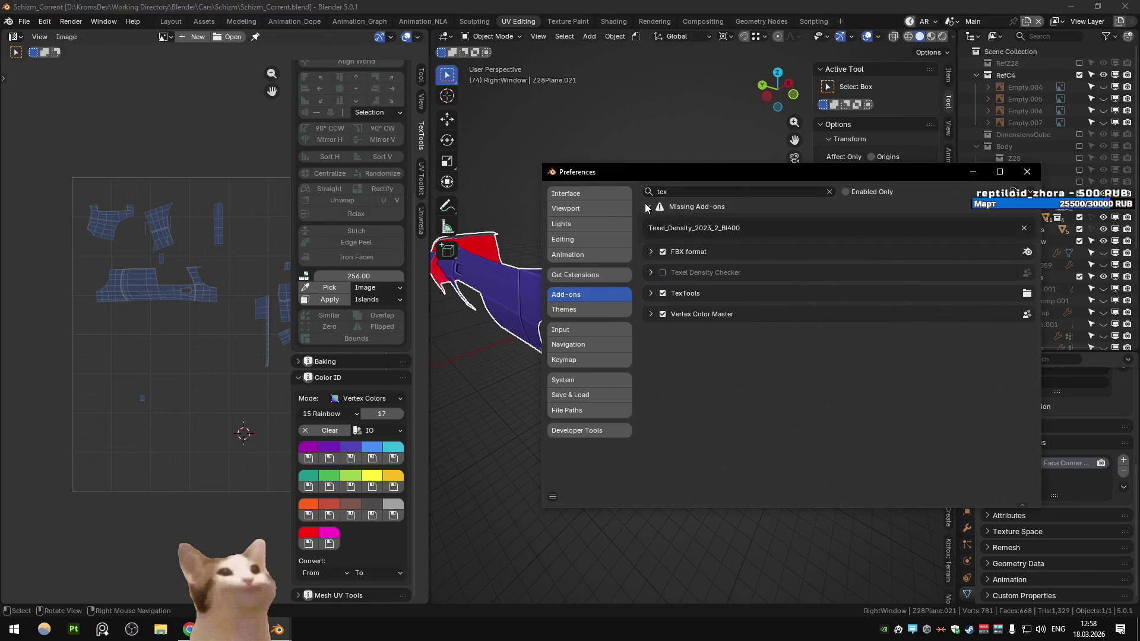
pyautogui.click(647, 206)
pyautogui.click(652, 268)
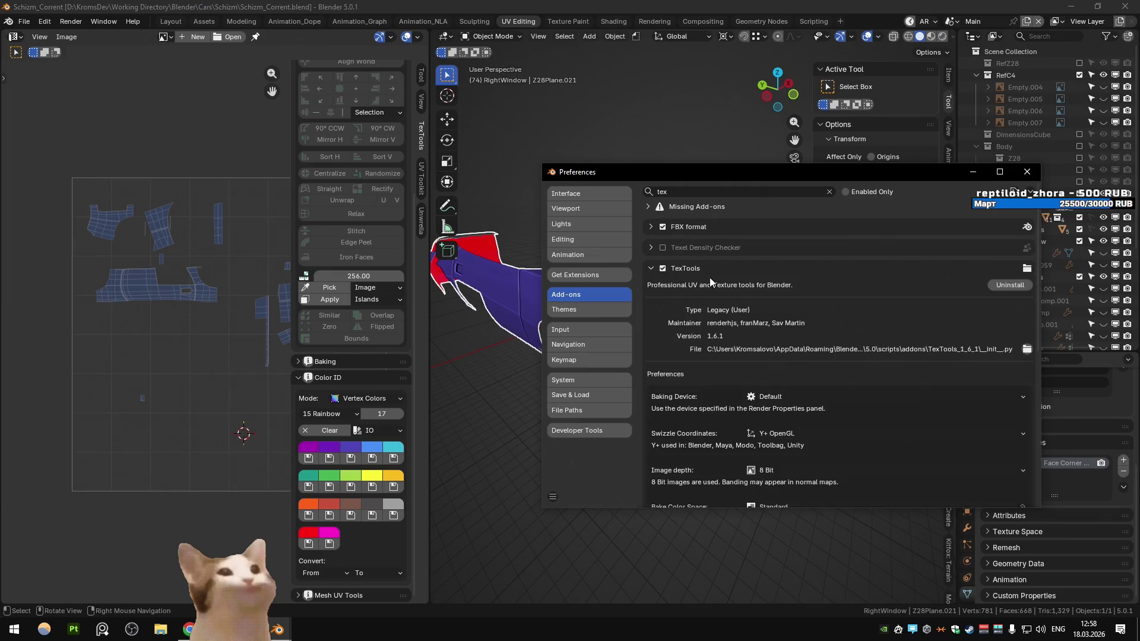
pyautogui.click(1030, 285)
pyautogui.click(779, 323)
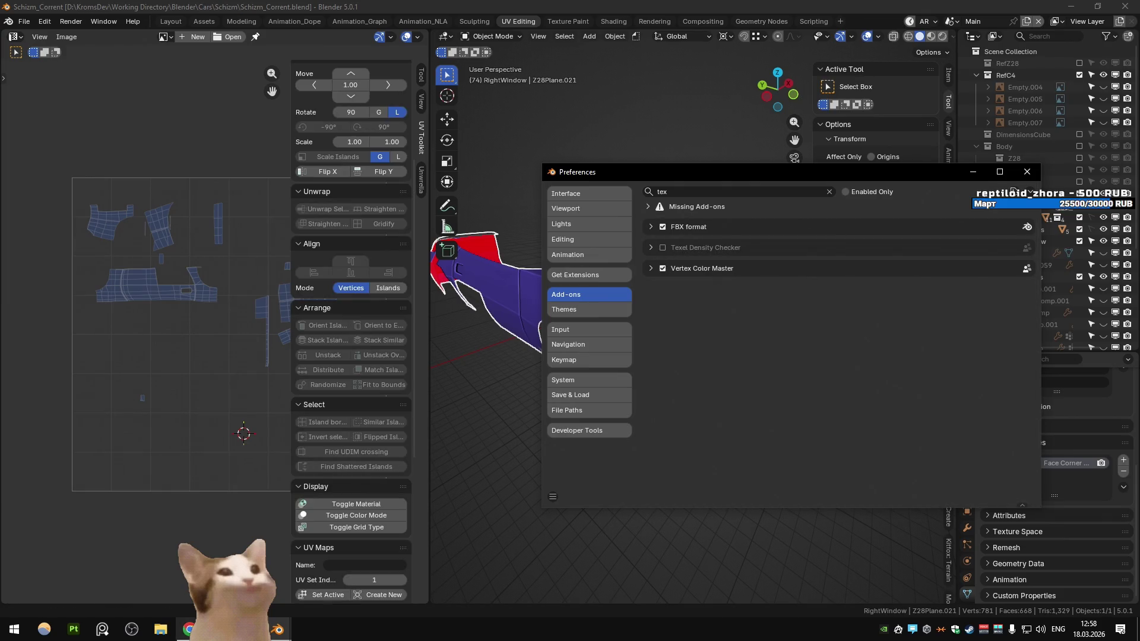
# Install TexTools 1.6.11 from the downloaded zip via Install from Disk, then close Preferences
pyautogui.click(1030, 192)
pyautogui.click(1006, 217)
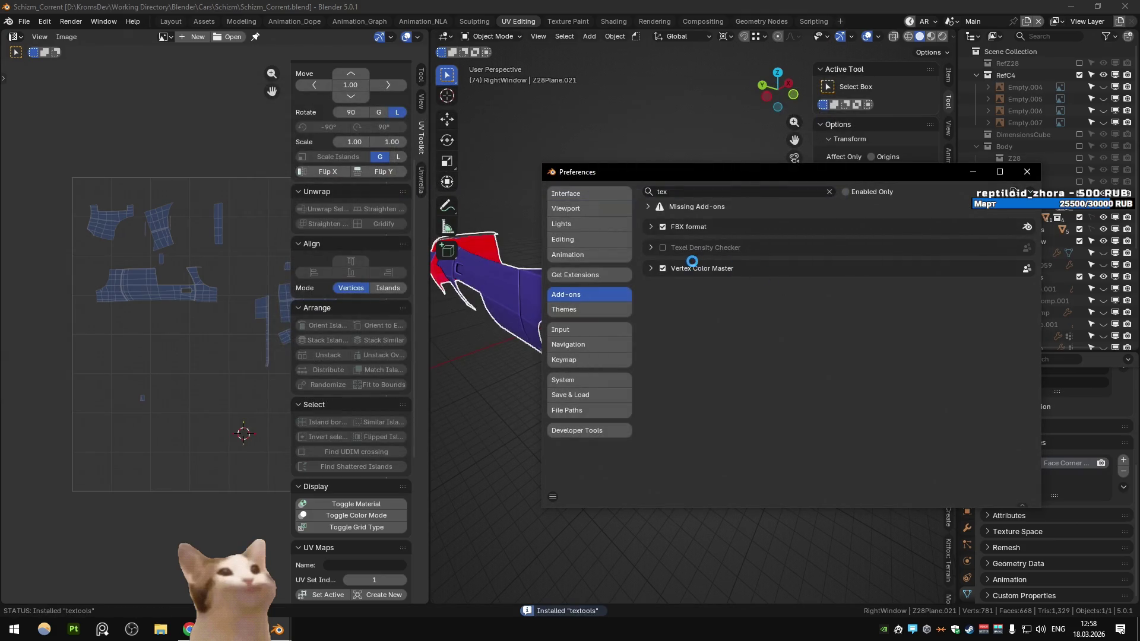
pyautogui.click(679, 269)
pyautogui.scroll(-3)
pyautogui.scroll(-3)
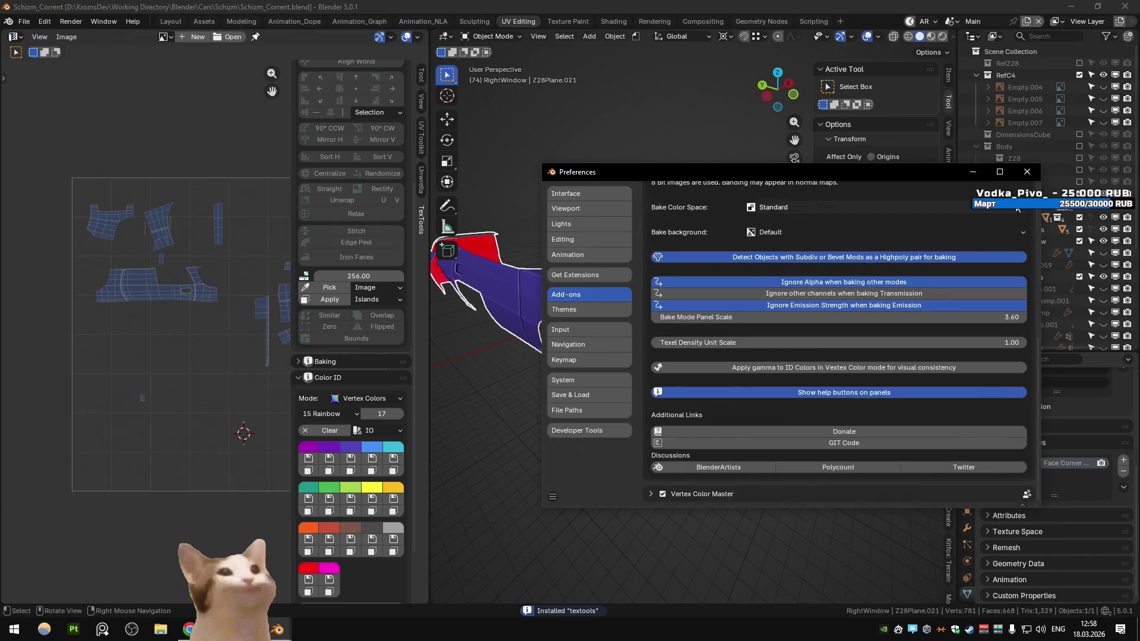
pyautogui.click(1027, 172)
pyautogui.press('Tab')
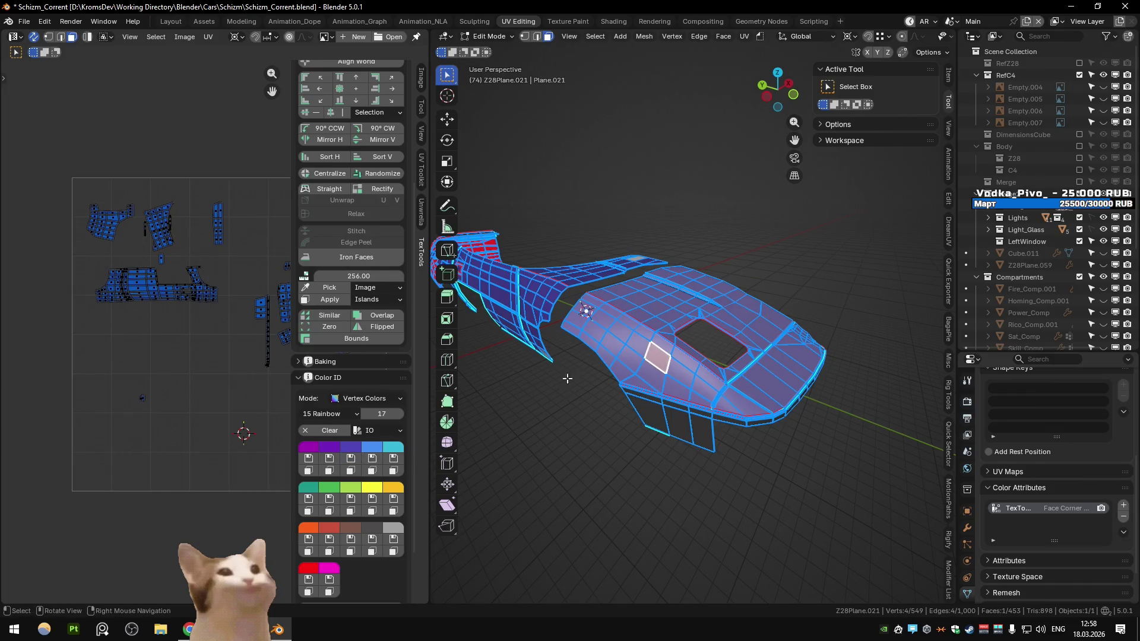
# Select the whole body mesh in Edit Mode, then orbit closer to the body panels
pyautogui.press('Tab')
pyautogui.scroll(3)
pyautogui.press('Tab')
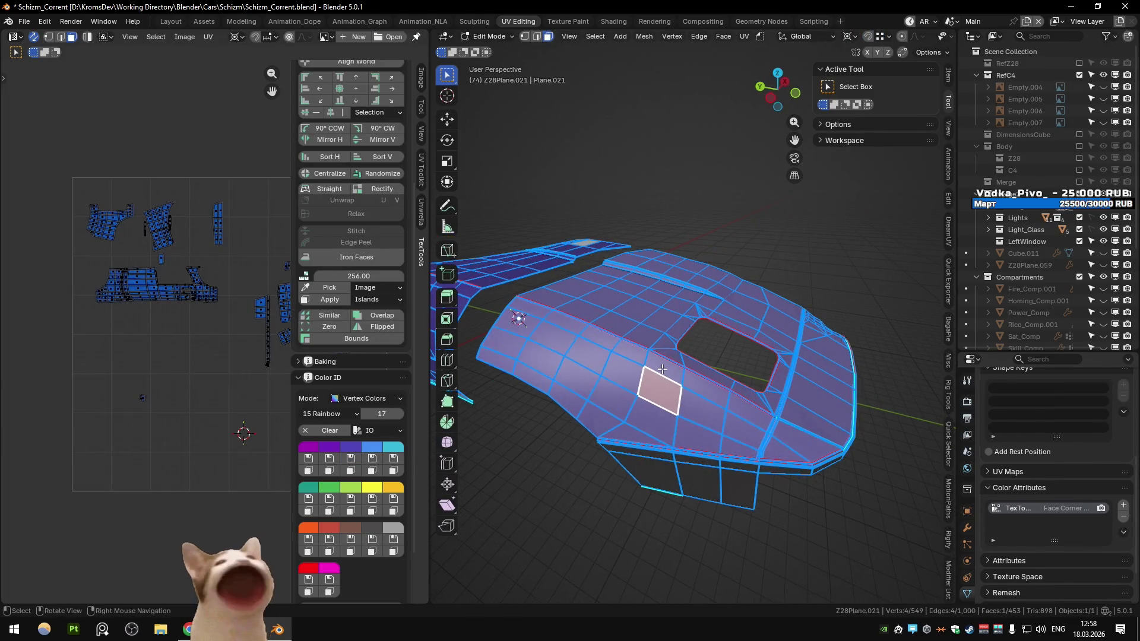
pyautogui.press('a')
pyautogui.press('Tab')
pyautogui.scroll(-3)
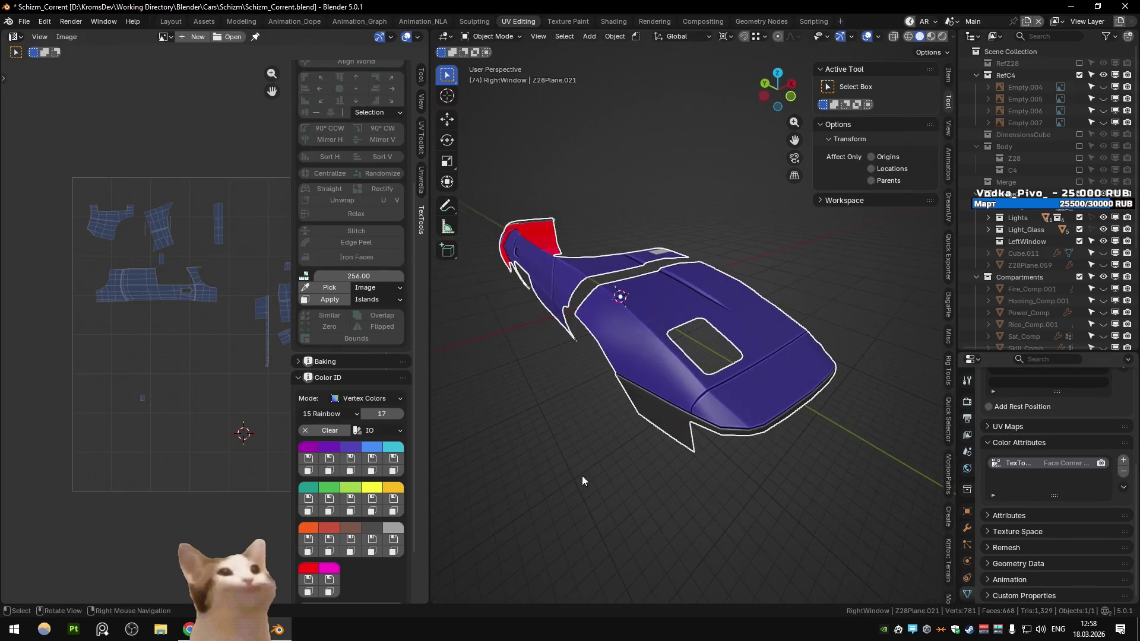
pyautogui.moveTo(655, 270); pyautogui.dragTo(657, 337)
# Select connected body pieces with Ctrl+L and L from a couple of angles
pyautogui.press('Tab')
pyautogui.hotkey('ctrl', 'l')
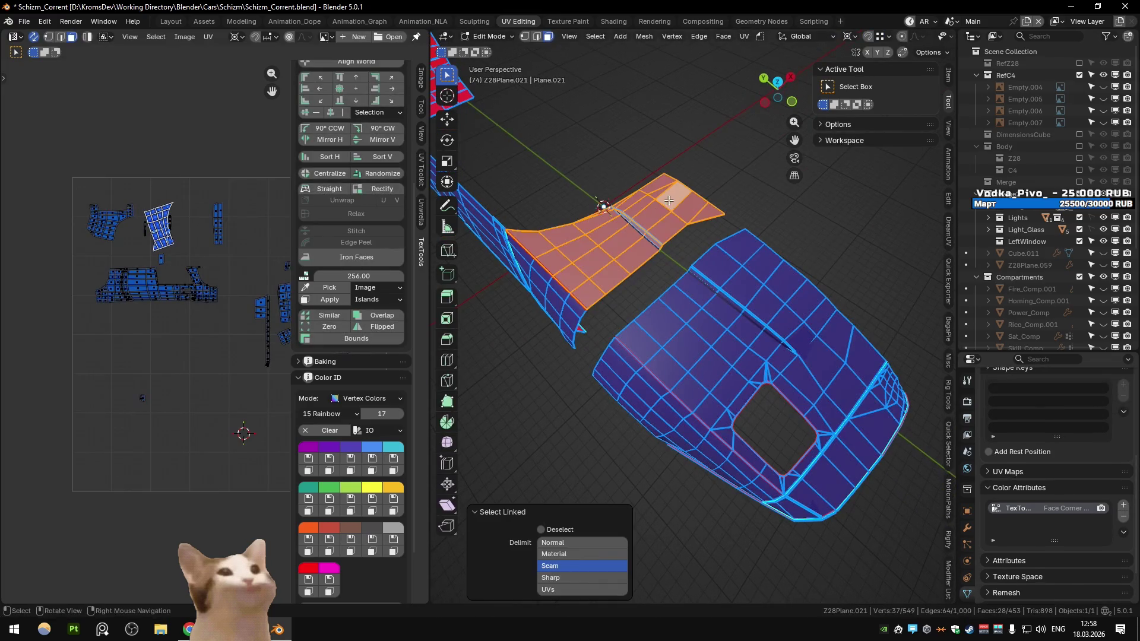
pyautogui.press('Tab')
pyautogui.moveTo(711, 265); pyautogui.dragTo(616, 386)
pyautogui.press('Tab')
pyautogui.press('l')
pyautogui.press('Tab')
pyautogui.moveTo(740, 307); pyautogui.dragTo(730, 323)
pyautogui.press('Tab')
# Unhide all car parts with Alt+H, then delete a selected part's stray vertices
pyautogui.press('Tab')
pyautogui.hotkey('alt', 'h')
pyautogui.click(745, 297)
pyautogui.press('Tab')
pyautogui.press('x')
pyautogui.click(600, 404)
pyautogui.press('Tab')
pyautogui.scroll(-3)
pyautogui.scroll(-3)
pyautogui.scroll(3)
# Colour the rear window louvre red, roll cage Z28Plane.056 orange-red, and rear bar Cube.011 red
pyautogui.click(733, 323)
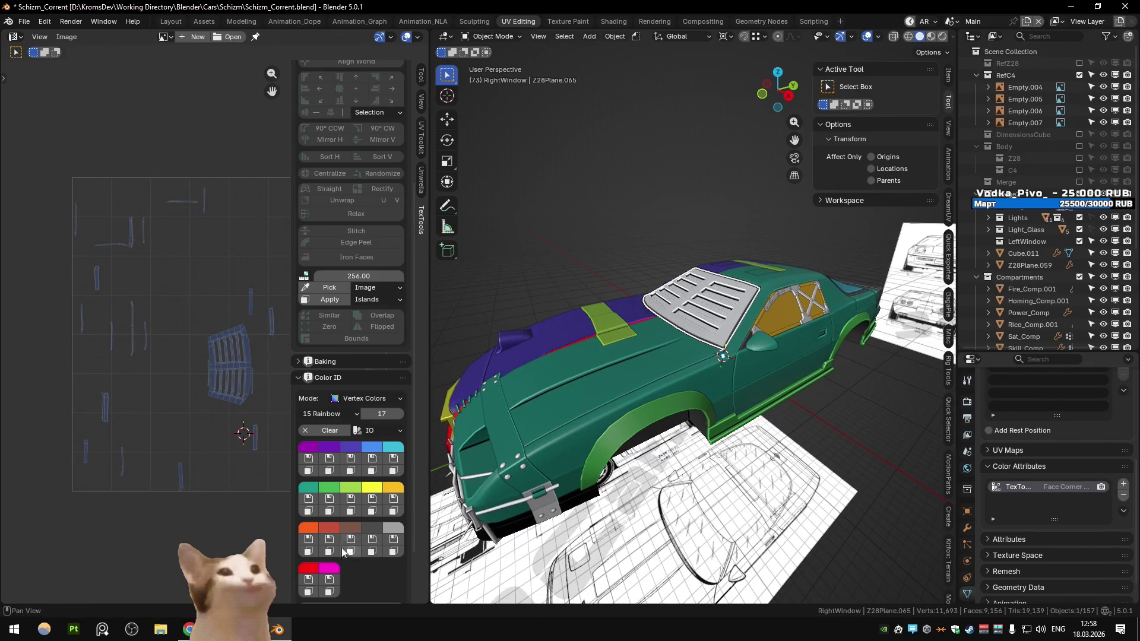
pyautogui.click(310, 581)
pyautogui.moveTo(625, 373); pyautogui.dragTo(626, 369)
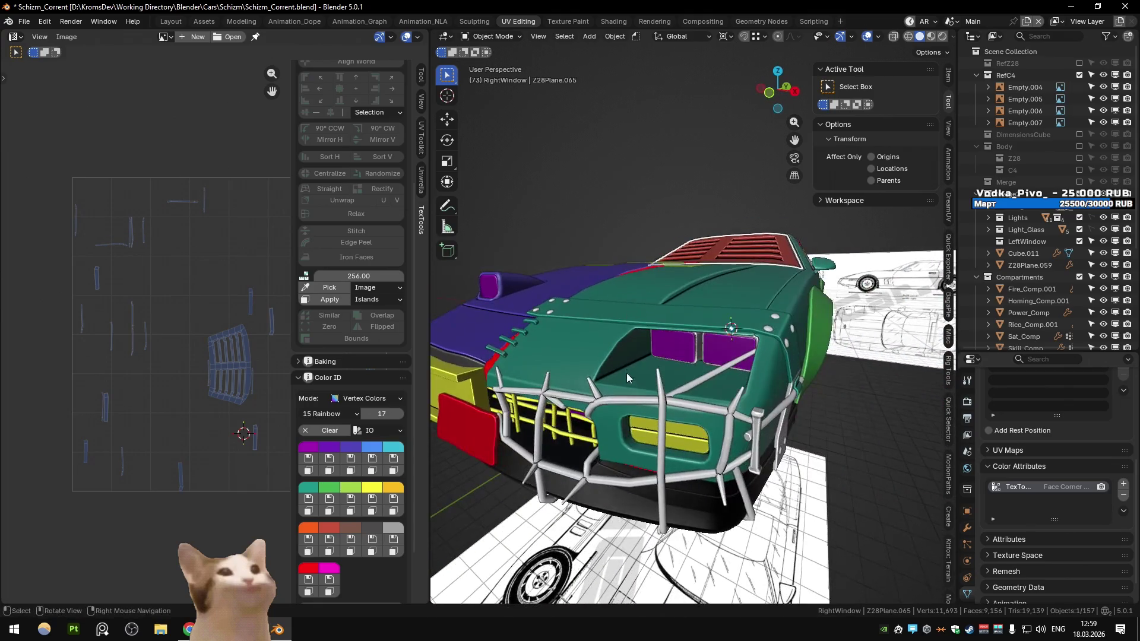
pyautogui.click(666, 431)
pyautogui.click(308, 541)
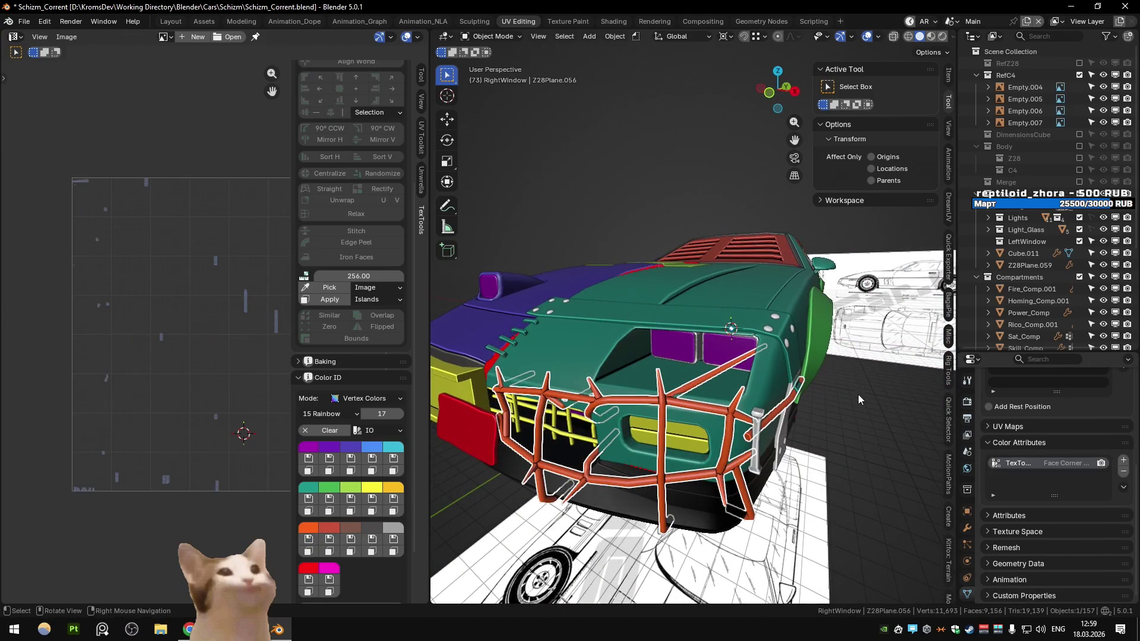
pyautogui.click(737, 255)
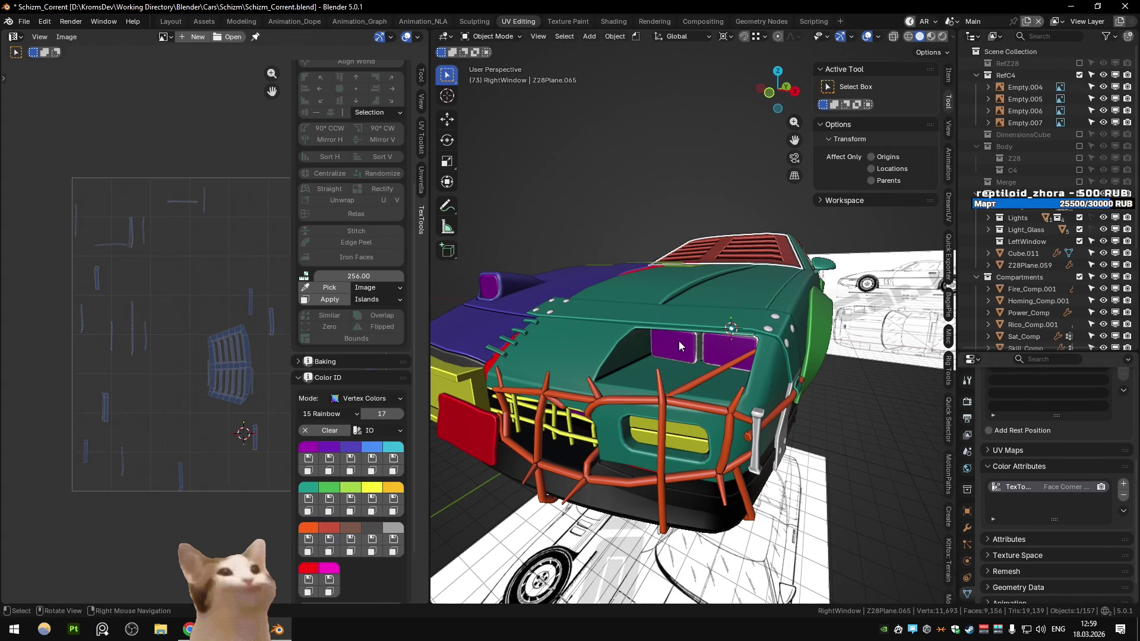
pyautogui.moveTo(623, 327); pyautogui.dragTo(663, 430)
pyautogui.click(663, 433)
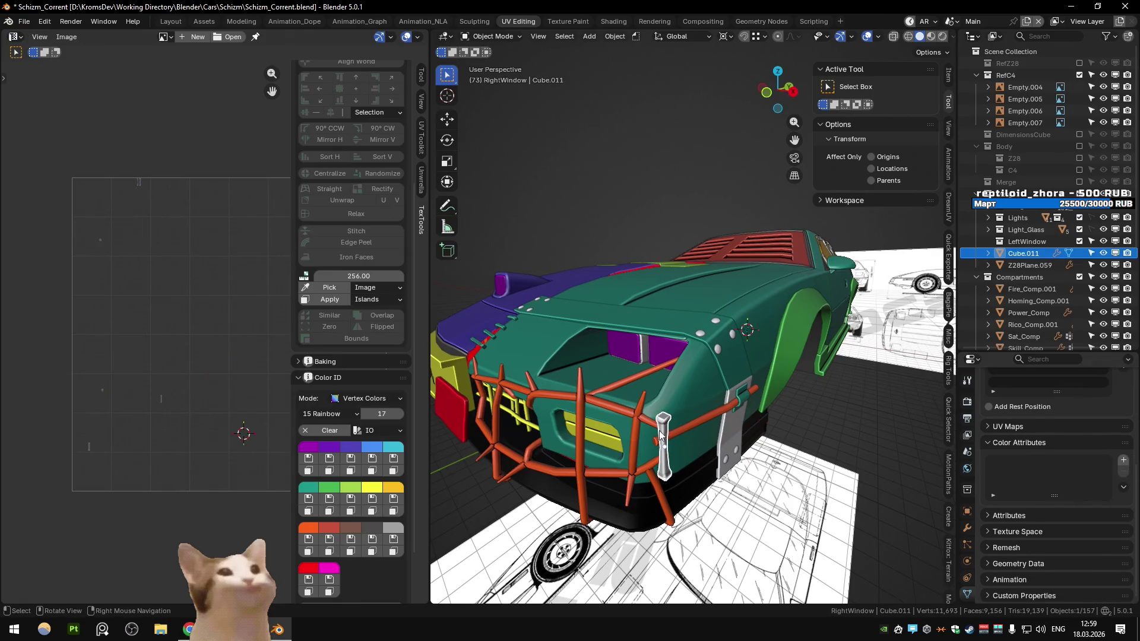
pyautogui.click(330, 539)
# Colour the rear panel yellow-green and the bolts Circle.035 orange-red
pyautogui.moveTo(621, 368); pyautogui.dragTo(671, 416)
pyautogui.click(647, 390)
pyautogui.click(357, 501)
pyautogui.moveTo(582, 433); pyautogui.dragTo(669, 422)
pyautogui.click(669, 421)
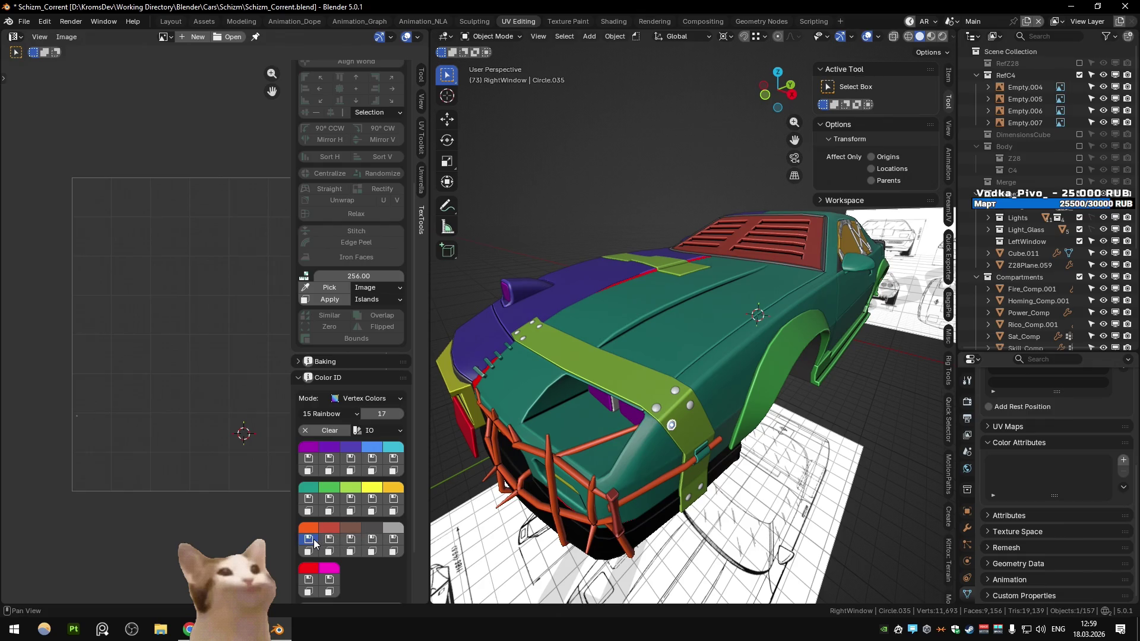
pyautogui.click(314, 542)
# Colour one side window's frame strips red and dark red, and its plates and X-brace dark red
pyautogui.moveTo(594, 357); pyautogui.dragTo(686, 304)
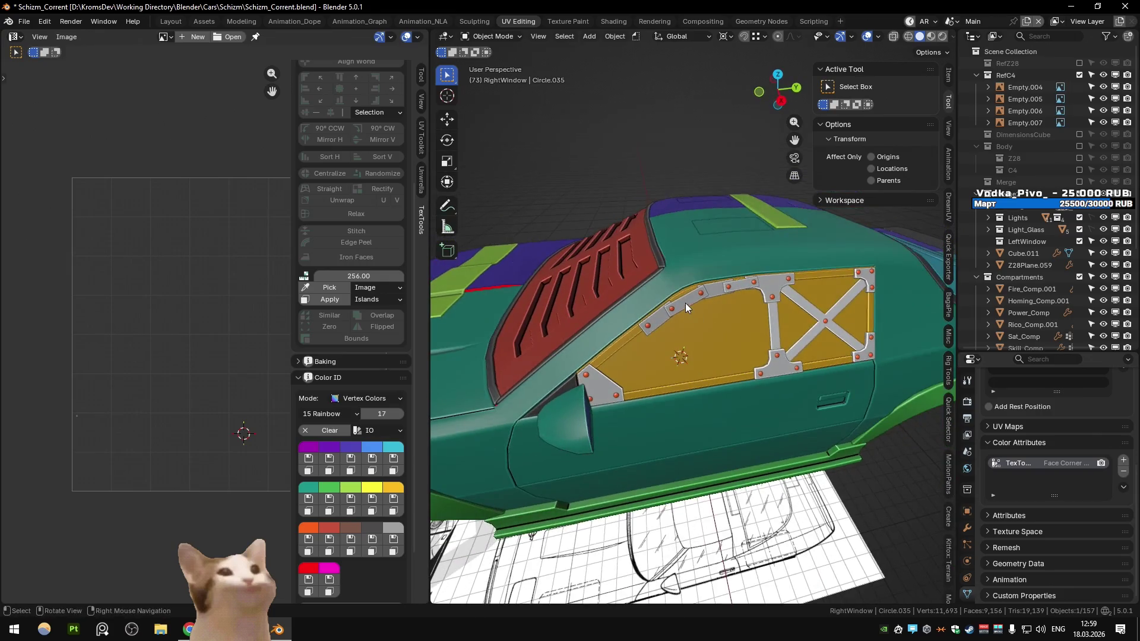
pyautogui.click(686, 304)
pyautogui.click(320, 549)
pyautogui.click(660, 320)
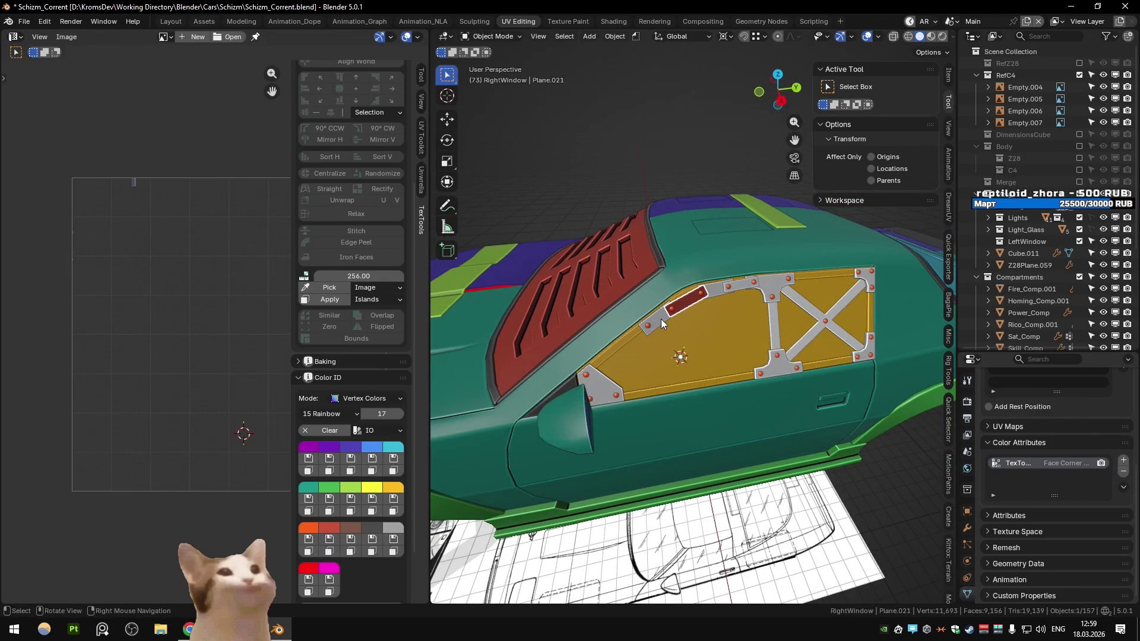
pyautogui.click(337, 529)
pyautogui.click(772, 282)
pyautogui.click(780, 371)
pyautogui.click(601, 398)
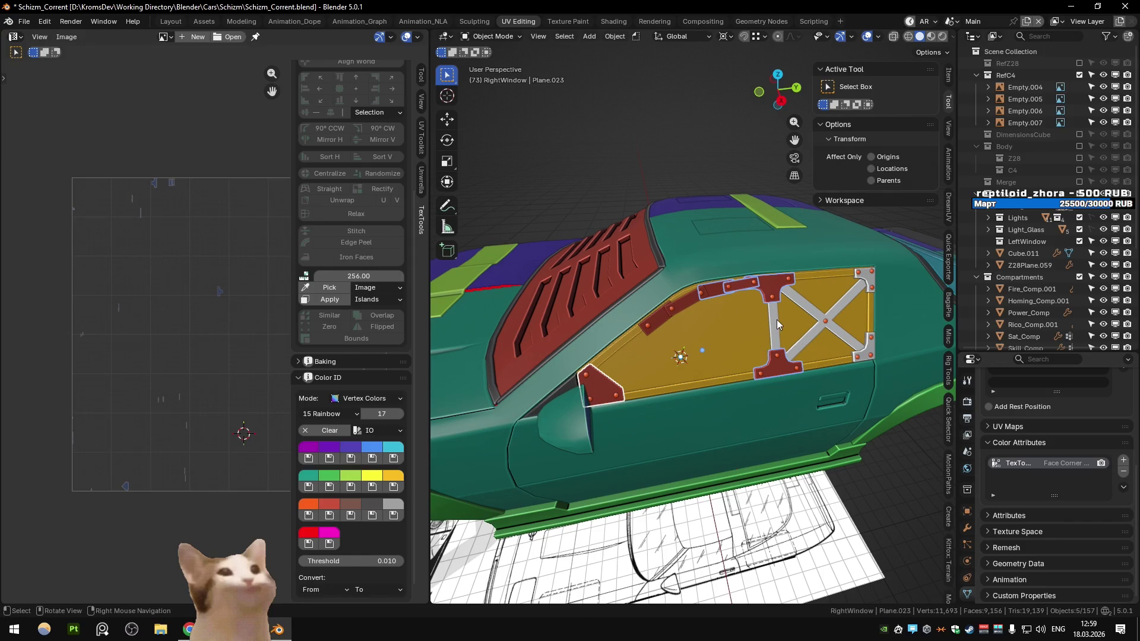
pyautogui.click(777, 320)
pyautogui.click(340, 540)
# Colour the corner brackets dark red, then turn to the other side window
pyautogui.click(866, 285)
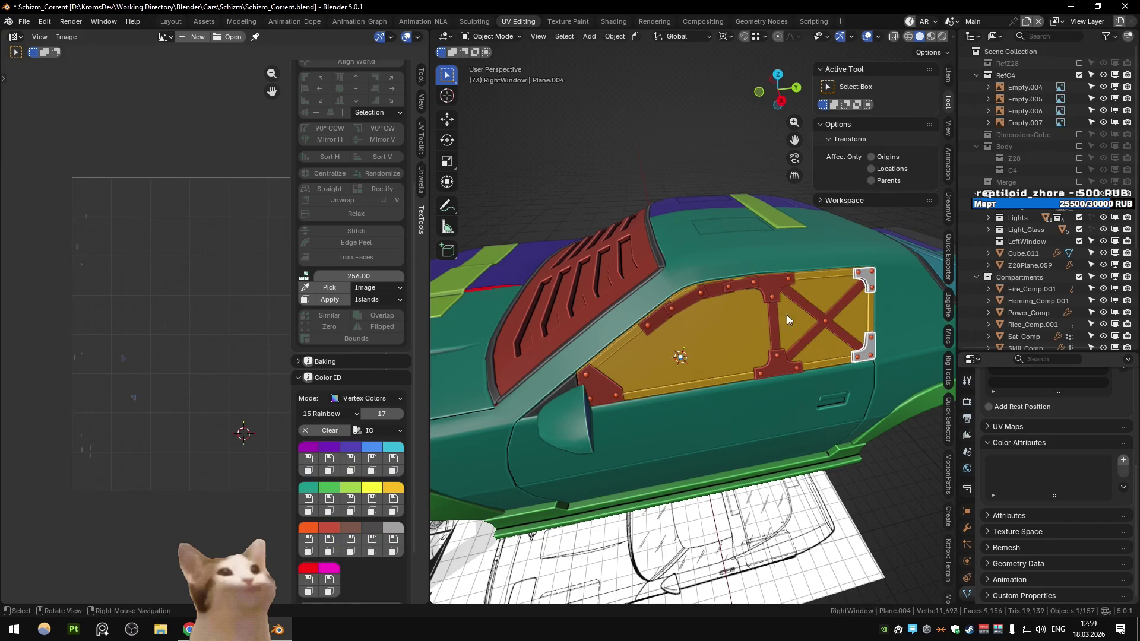
pyautogui.click(329, 539)
pyautogui.moveTo(618, 425); pyautogui.dragTo(682, 372)
pyautogui.click(682, 372)
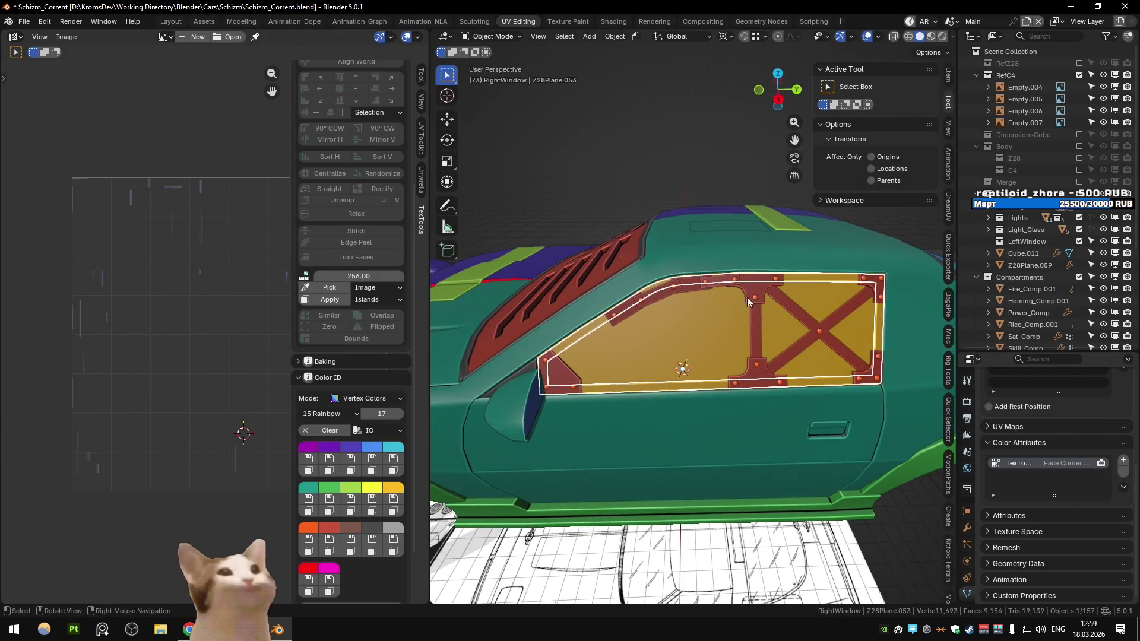
pyautogui.click(690, 158)
pyautogui.moveTo(690, 159); pyautogui.dragTo(671, 333)
# Colour the window struts and corner plates Plane.032 and Plane.031 red
pyautogui.click(671, 334)
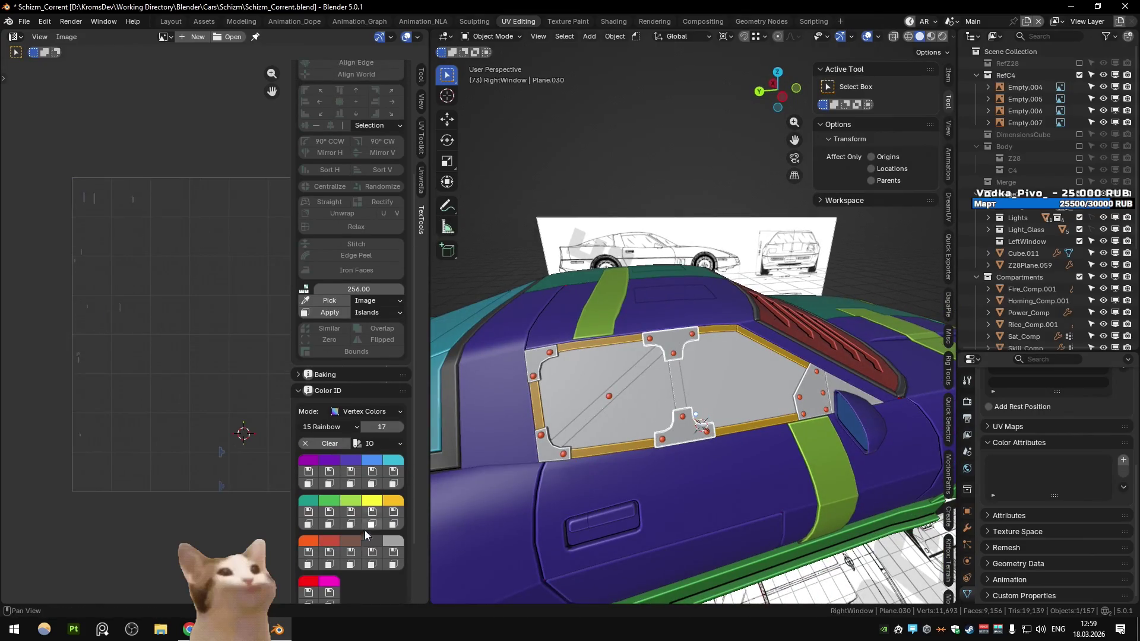
pyautogui.click(330, 565)
pyautogui.click(330, 553)
pyautogui.click(545, 442)
pyautogui.click(330, 554)
pyautogui.click(809, 395)
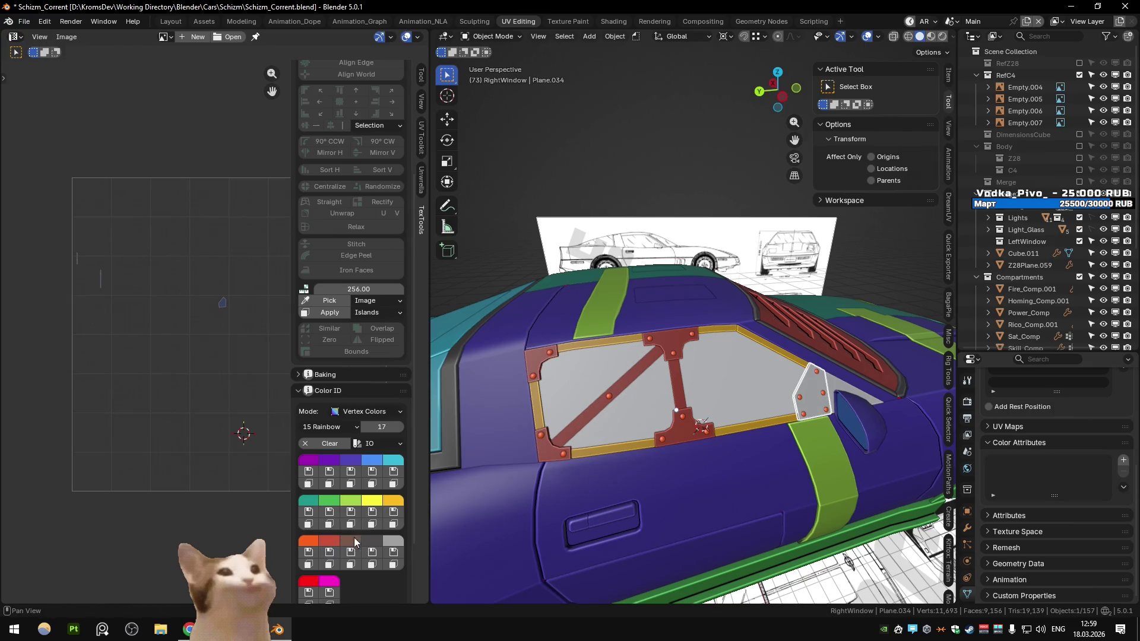
pyautogui.click(329, 553)
# Give frame C4Plane.004's inner border red and the C4Plane.003 window glass yellow
pyautogui.moveTo(625, 377); pyautogui.dragTo(594, 397)
pyautogui.click(604, 378)
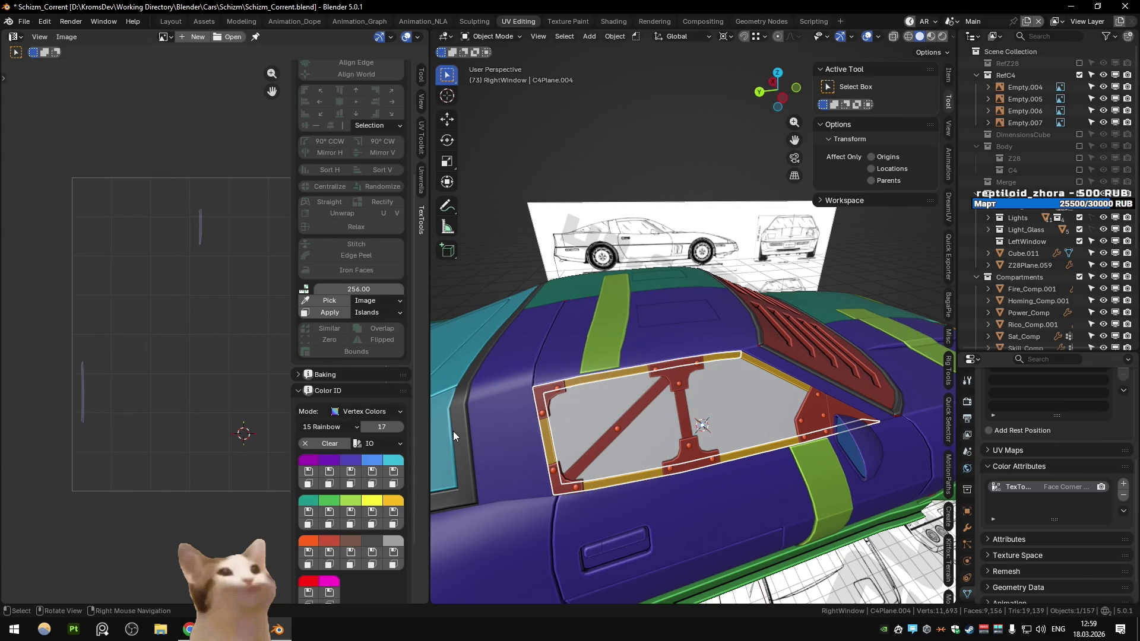
pyautogui.click(351, 525)
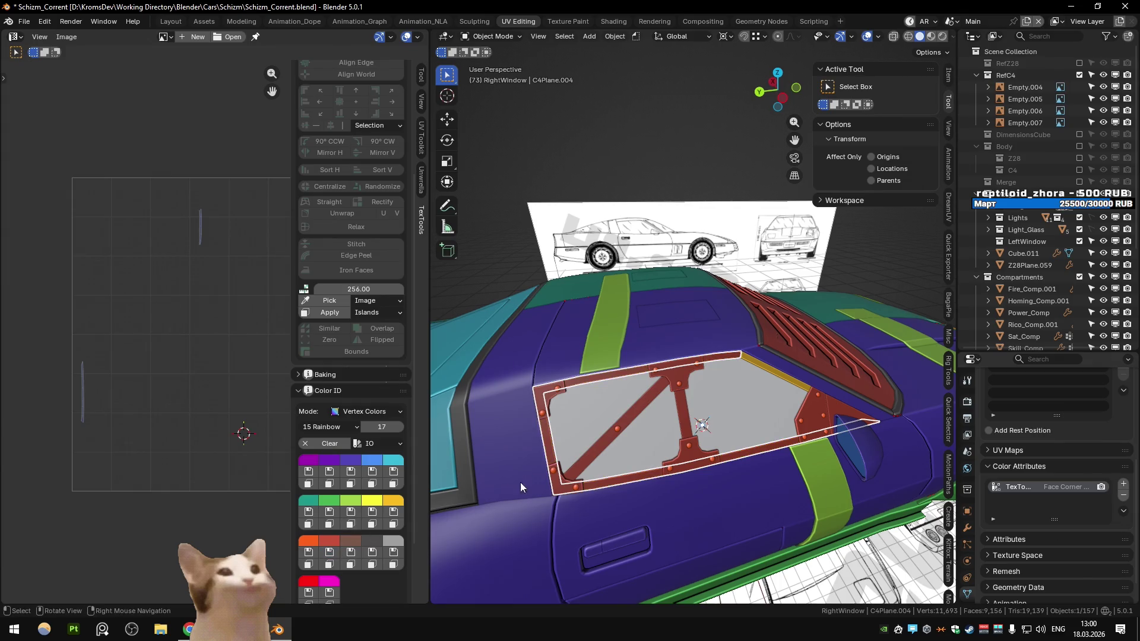
pyautogui.click(721, 415)
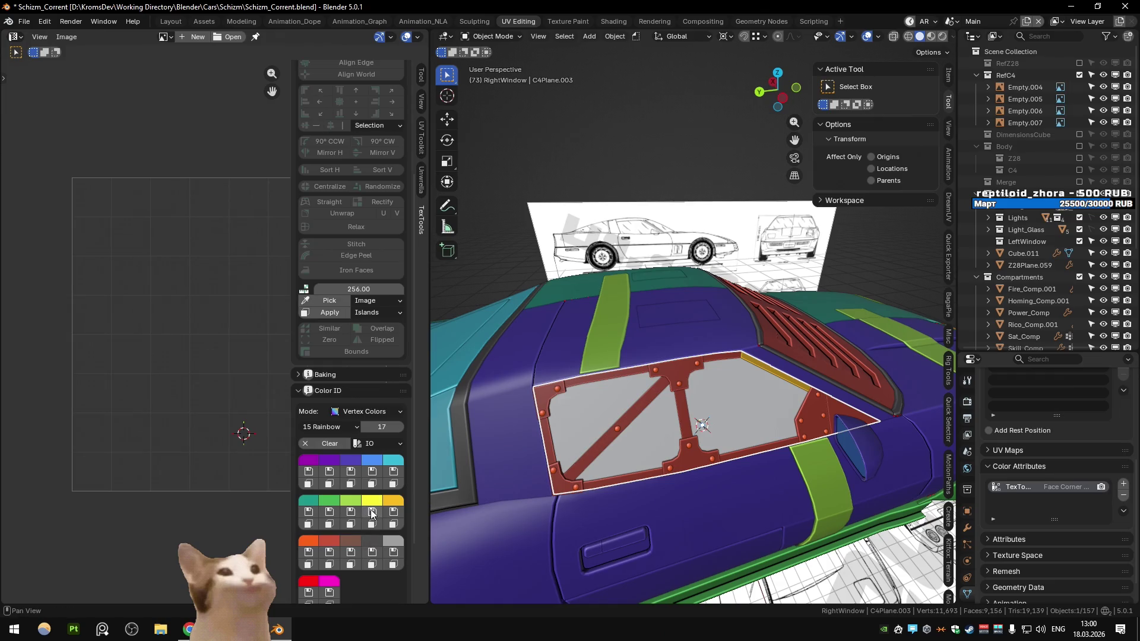
pyautogui.click(372, 514)
pyautogui.click(758, 365)
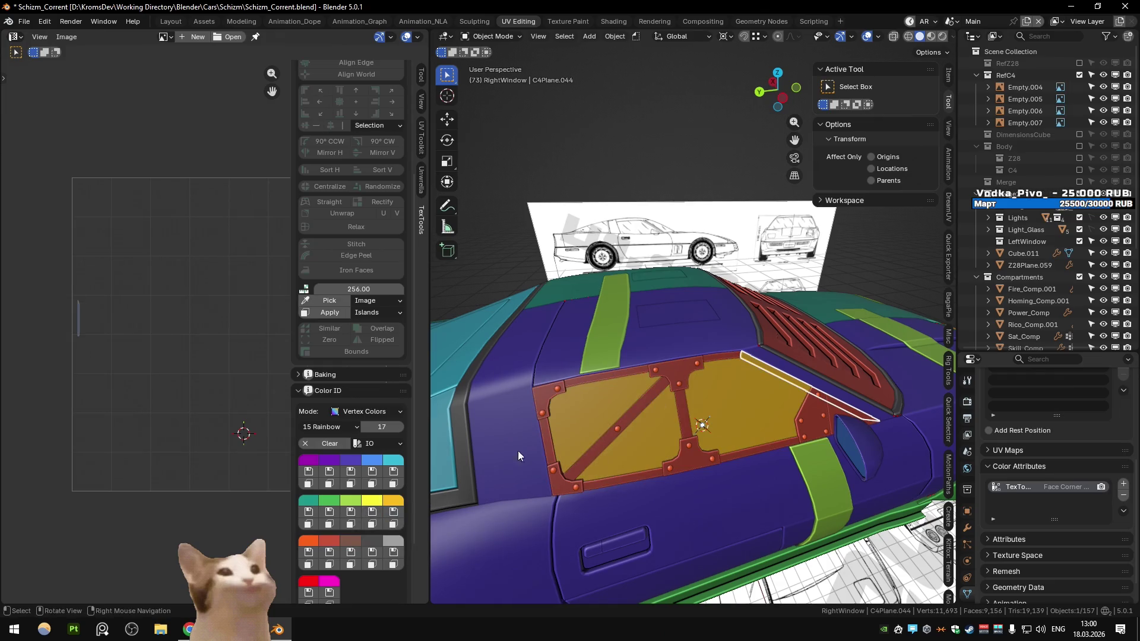
pyautogui.click(627, 145)
pyautogui.moveTo(627, 145); pyautogui.dragTo(713, 320)
# Save the car, switch to the Substance scene, and open the recent Schizm project in Substance Painter
pyautogui.hotkey('ctrl', 's')
pyautogui.press('q')
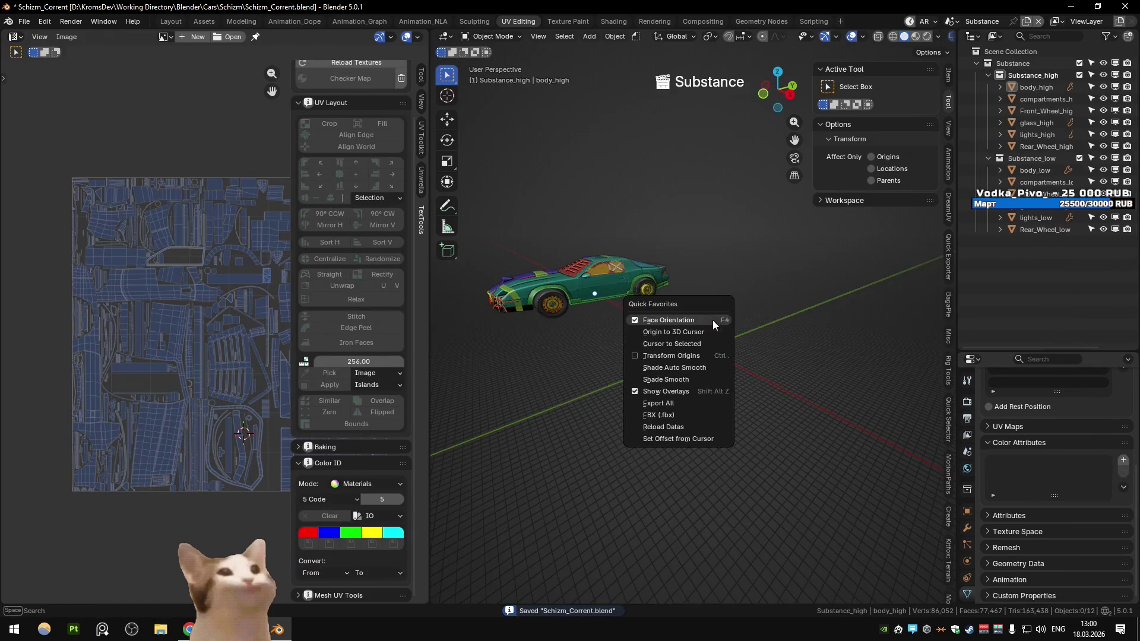
pyautogui.click(88, 633)
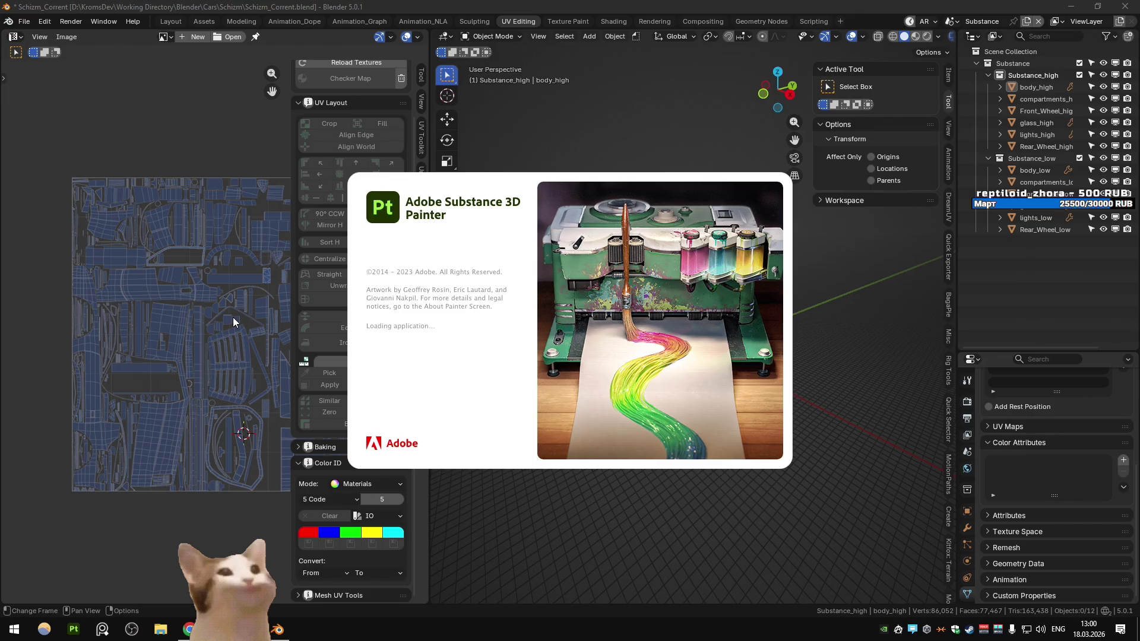
pyautogui.click(9, 22)
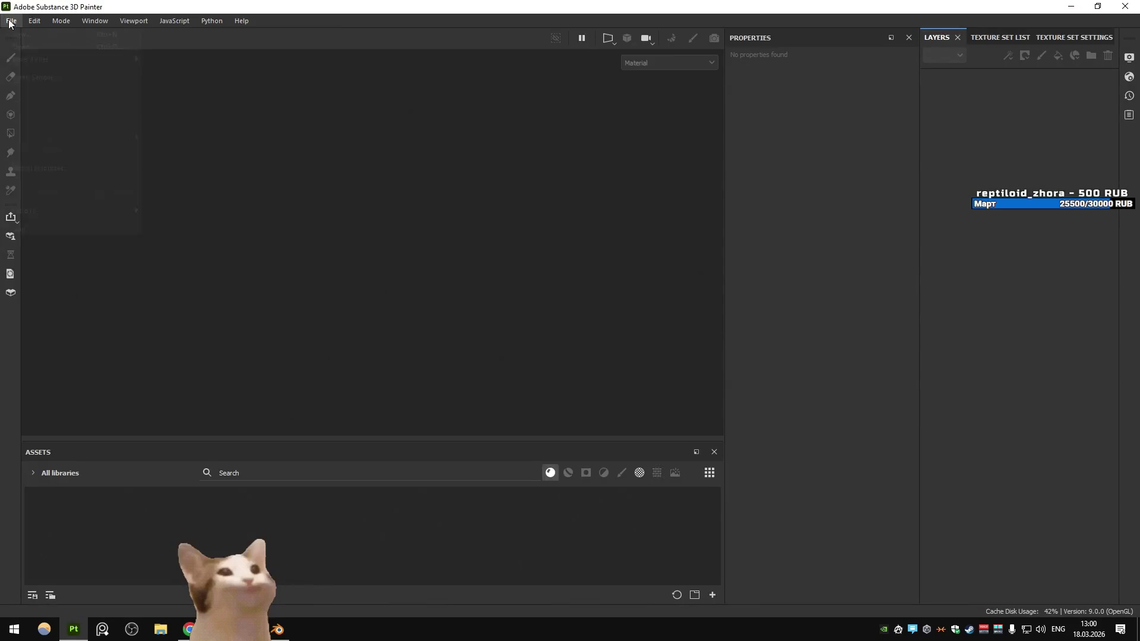
pyautogui.moveTo(54, 57)
pyautogui.click(288, 67)
# Check Schizm's texture export settings and Baking mode in Substance Painter, then return to Blender
pyautogui.hotkey('ctrl', 'shift', 'e')
pyautogui.press('Escape')
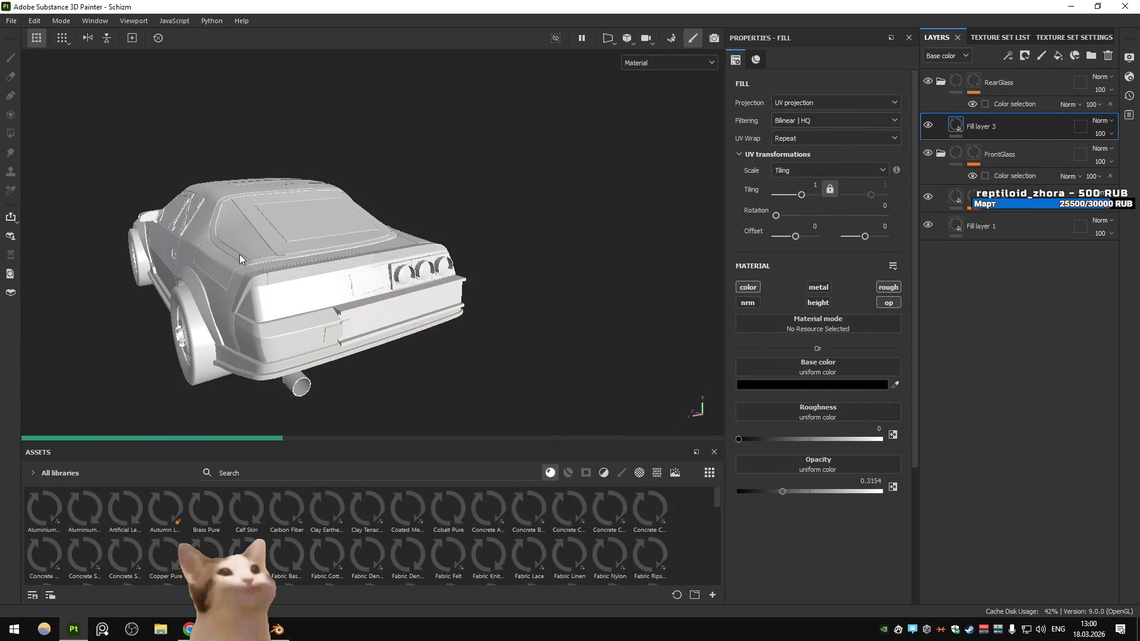
pyautogui.moveTo(356, 279); pyautogui.dragTo(444, 276)
pyautogui.hotkey('ctrl', 'shift', 'b')
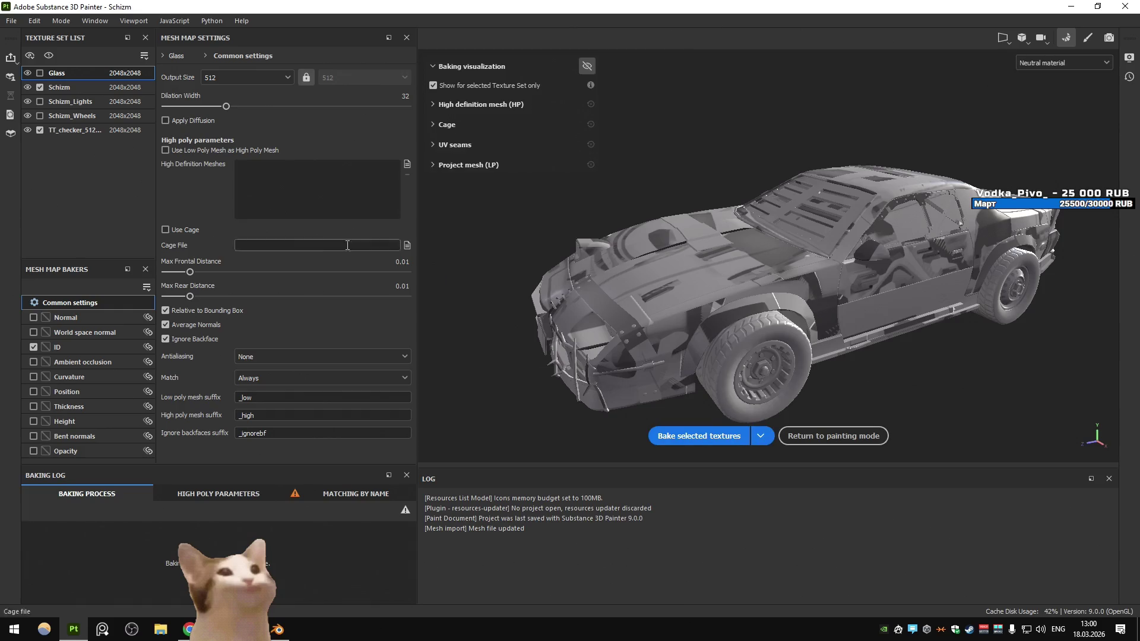
pyautogui.hotkey('alt', 'Tab')
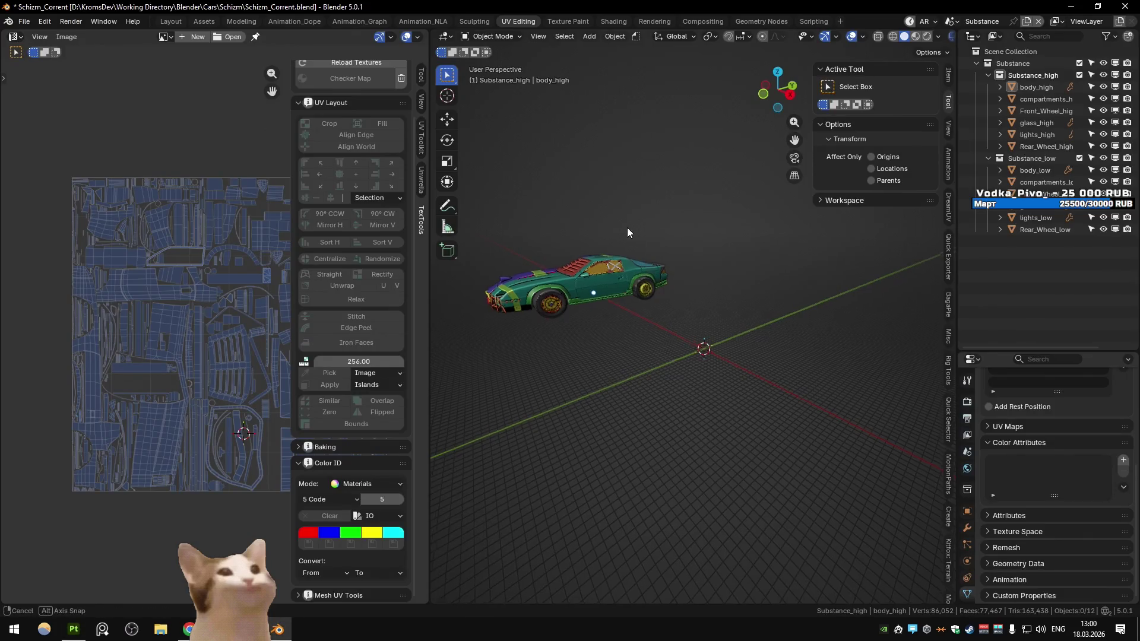
# Flip between the Unity and Substance scenes and view the checkered car in Material Preview shading
pyautogui.moveTo(626, 225); pyautogui.dragTo(748, 278)
pyautogui.hotkey('ctrl', 'pagedown')
pyautogui.hotkey('ctrl', 'pageup')
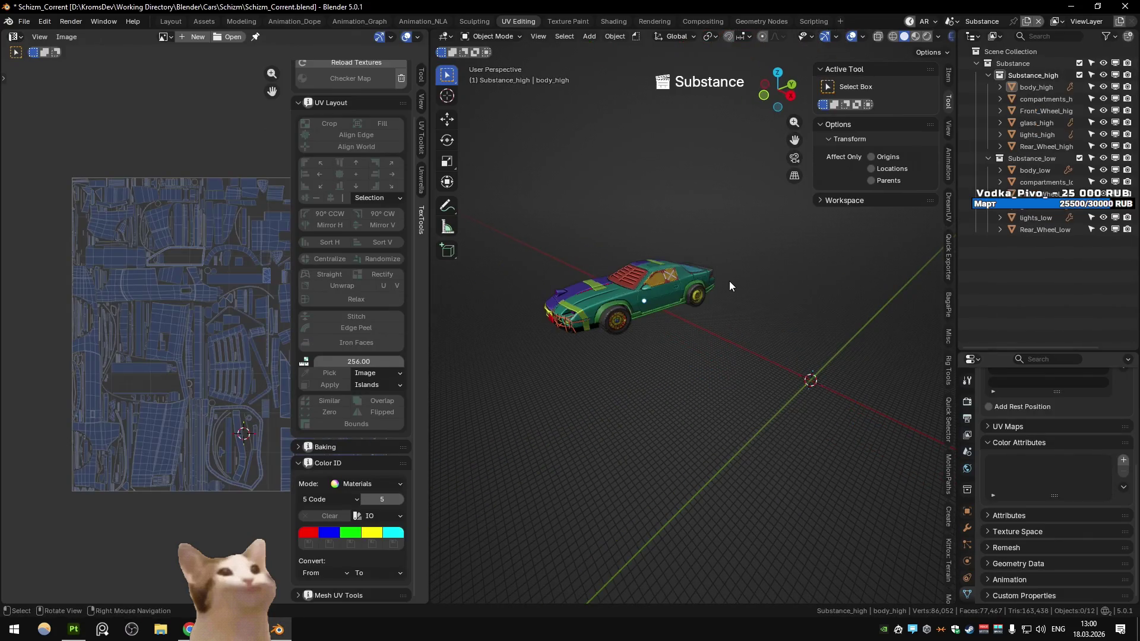
pyautogui.click(916, 36)
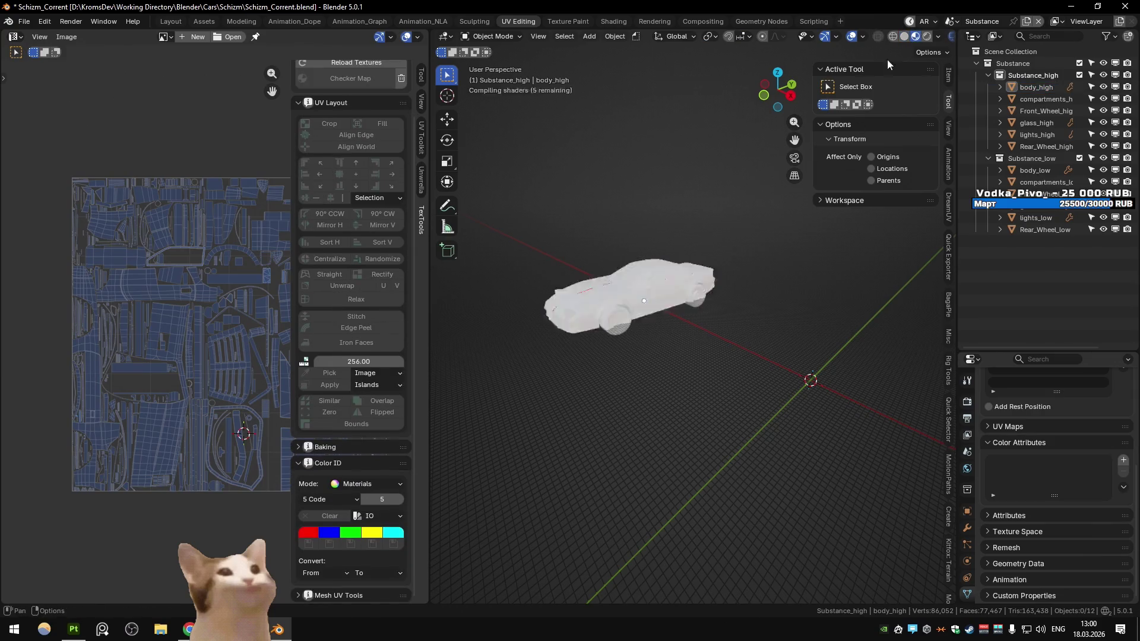
pyautogui.scroll(3)
pyautogui.moveTo(586, 308); pyautogui.dragTo(665, 316)
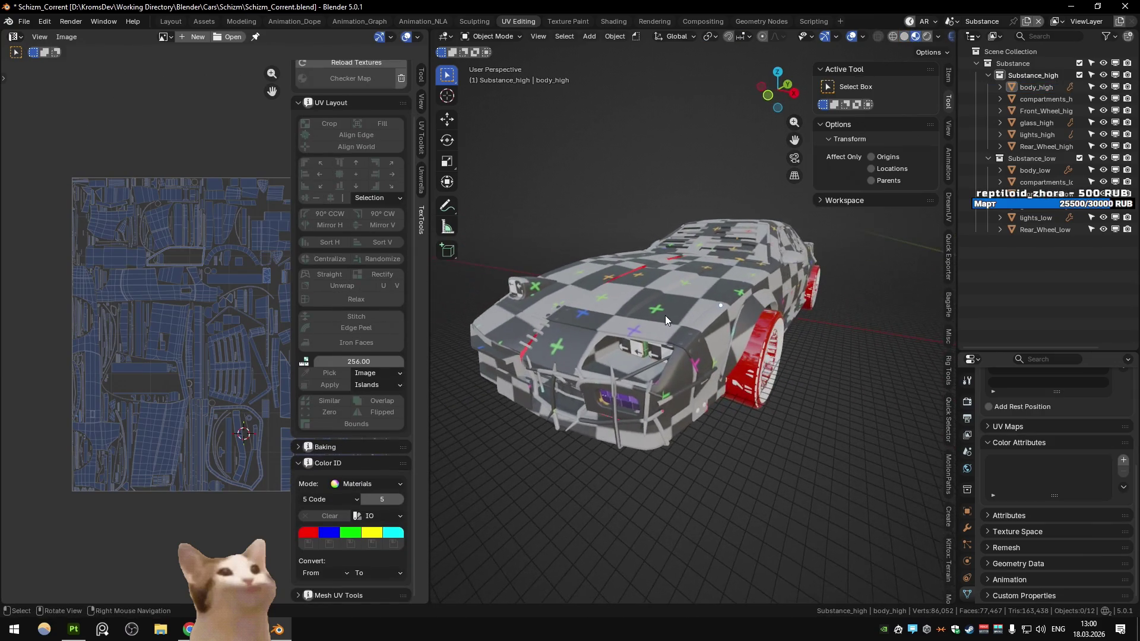
# In the Main scene's Modeling workspace, select car body Z28Plane.010 and then the green front band
pyautogui.hotkey('ctrl', 'pageup')
pyautogui.click(224, 23)
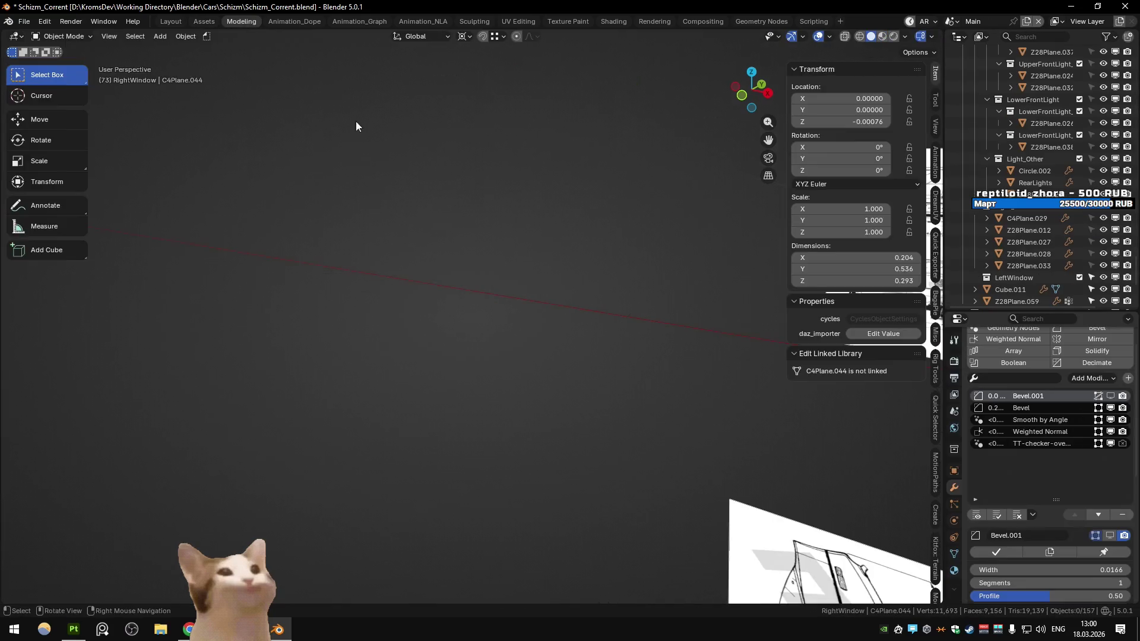
pyautogui.scroll(-3)
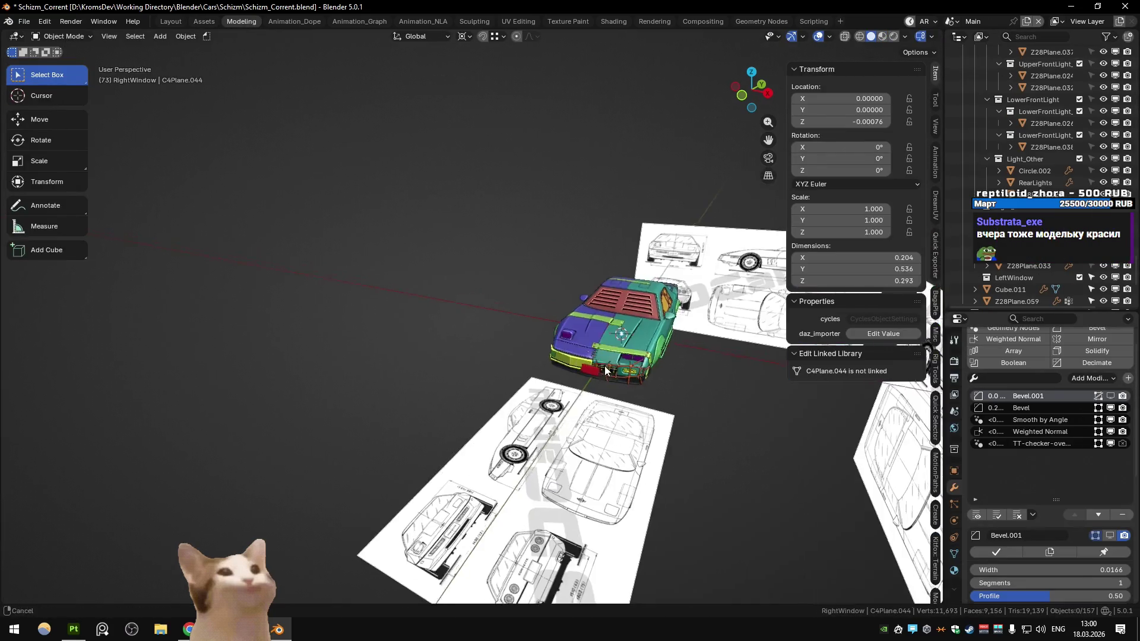
pyautogui.moveTo(618, 392); pyautogui.dragTo(627, 426)
pyautogui.scroll(3)
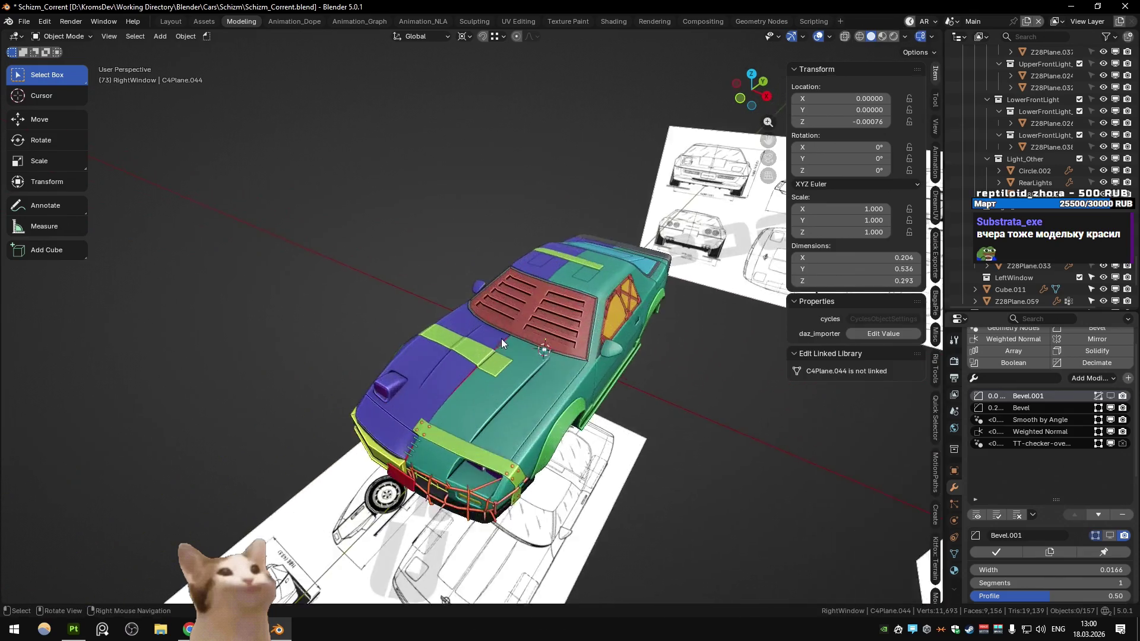
pyautogui.moveTo(502, 340); pyautogui.dragTo(452, 380)
pyautogui.click(453, 383)
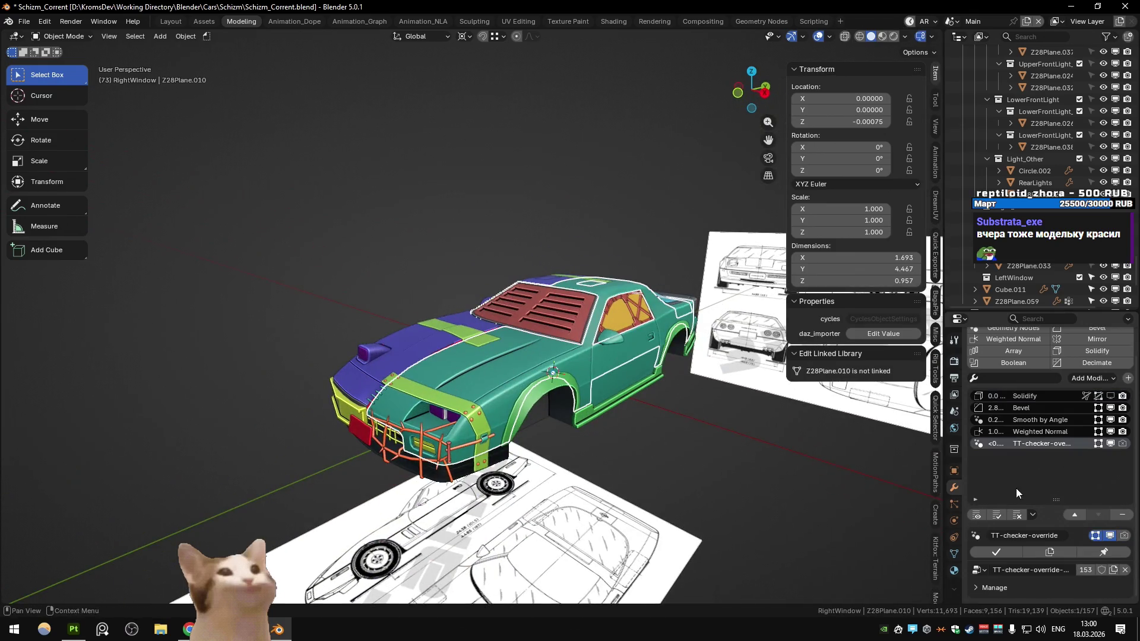
pyautogui.click(1040, 567)
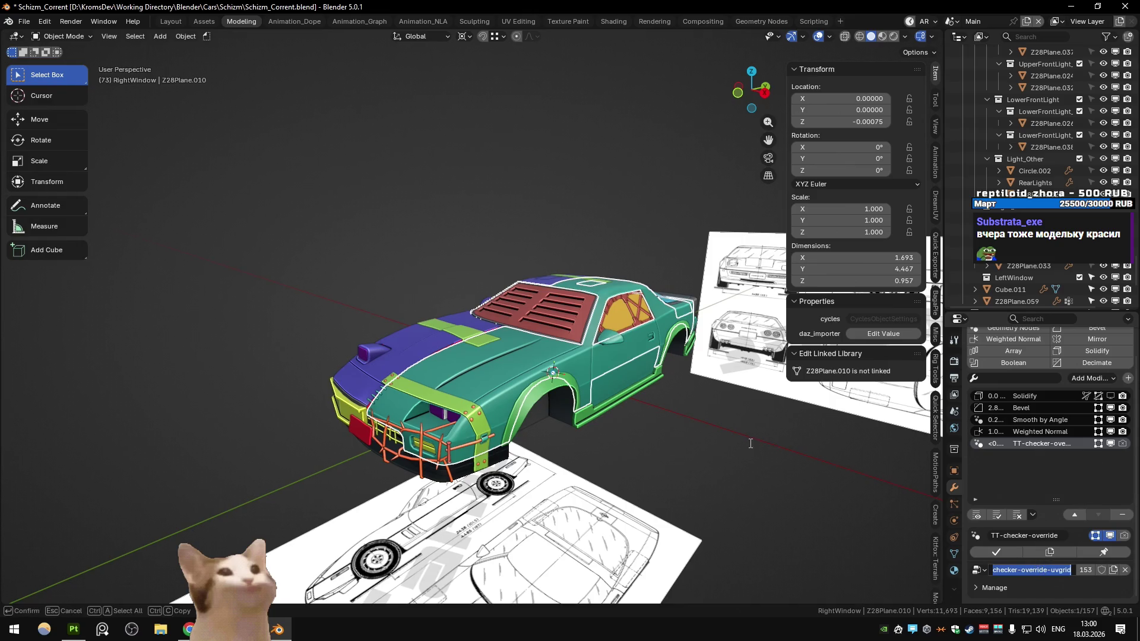
pyautogui.press('Escape')
pyautogui.click(479, 439)
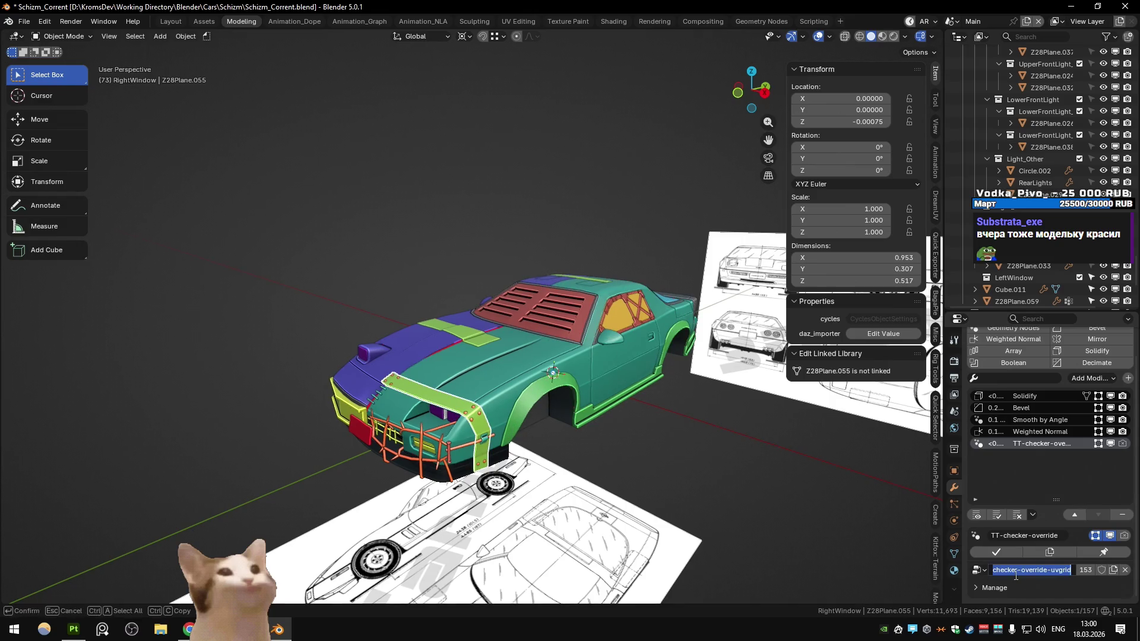
# Set the Outliner to Blender File mode and expand the Node Groups list
pyautogui.click(982, 36)
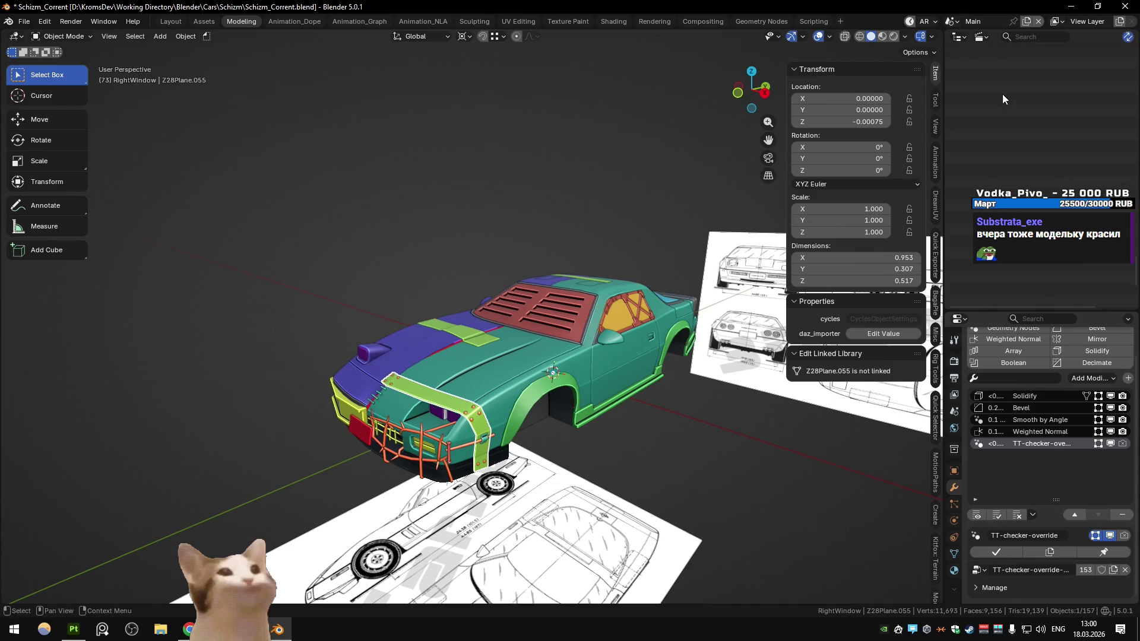
pyautogui.click(1010, 92)
pyautogui.click(963, 167)
pyautogui.scroll(-3)
pyautogui.scroll(-3)
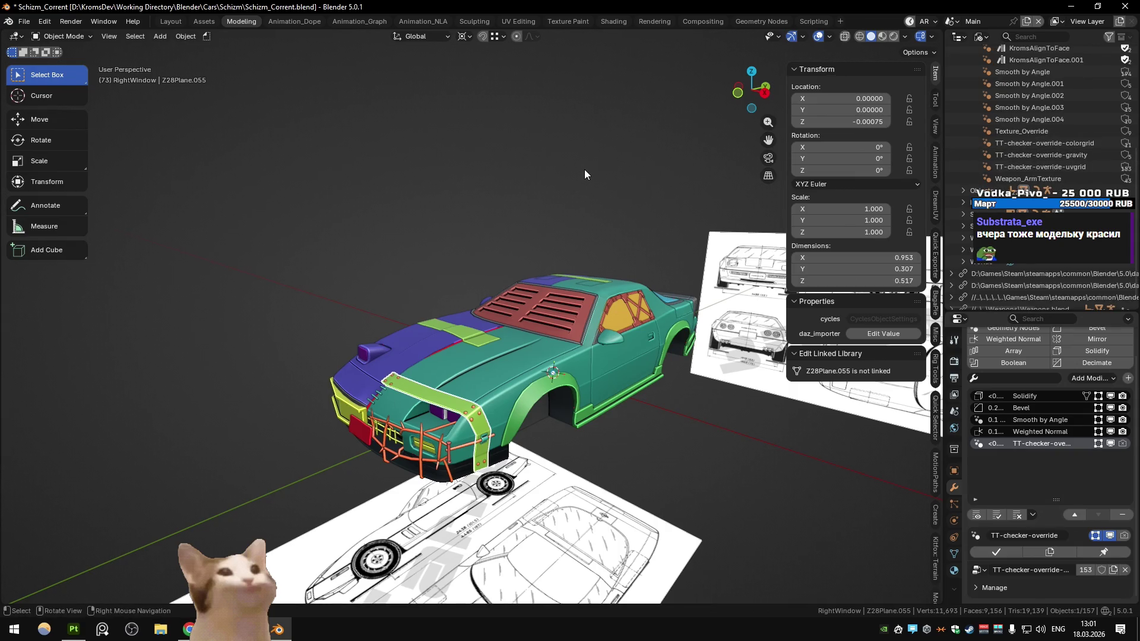
# Deselect, switch to the Substance scene, and select and frame body_high
pyautogui.click(582, 196)
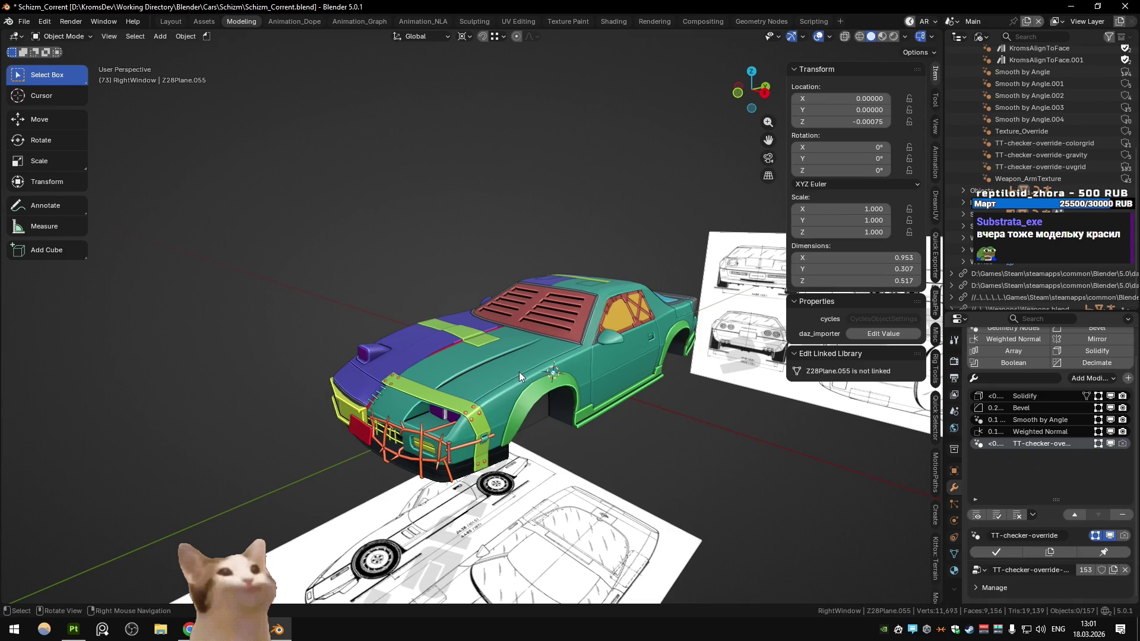
pyautogui.hotkey('ctrl', 'pagedown')
pyautogui.click(331, 312)
pyautogui.press('KP_Decimal')
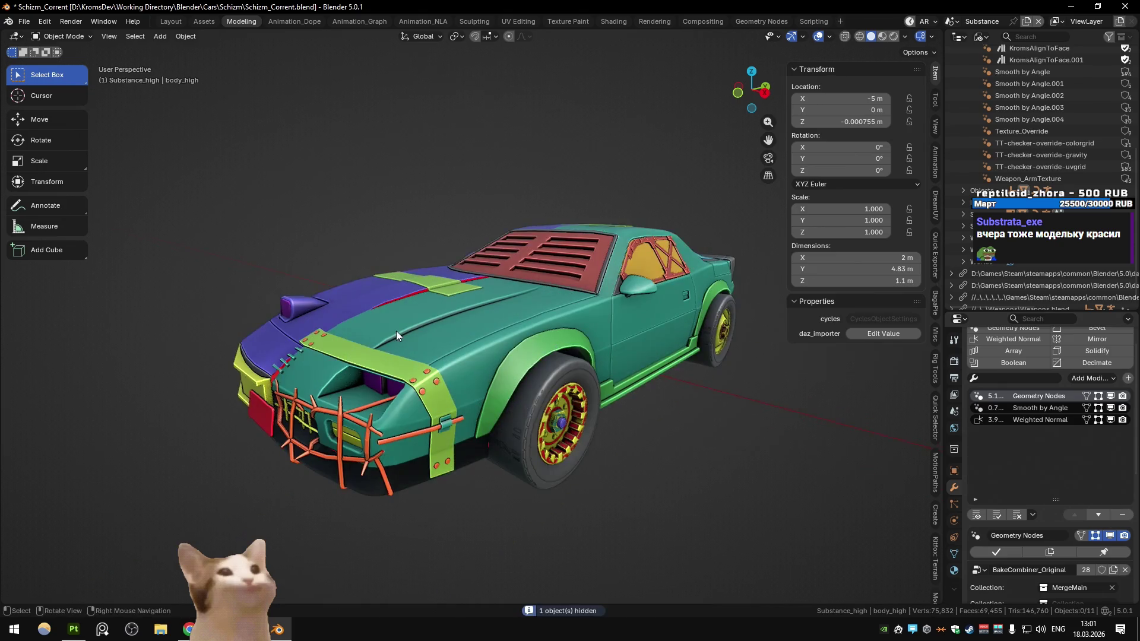
# In the Substance scene, compare the car's Material colours with its colour-ID Attribute colours
pyautogui.hotkey('shift', 'h')
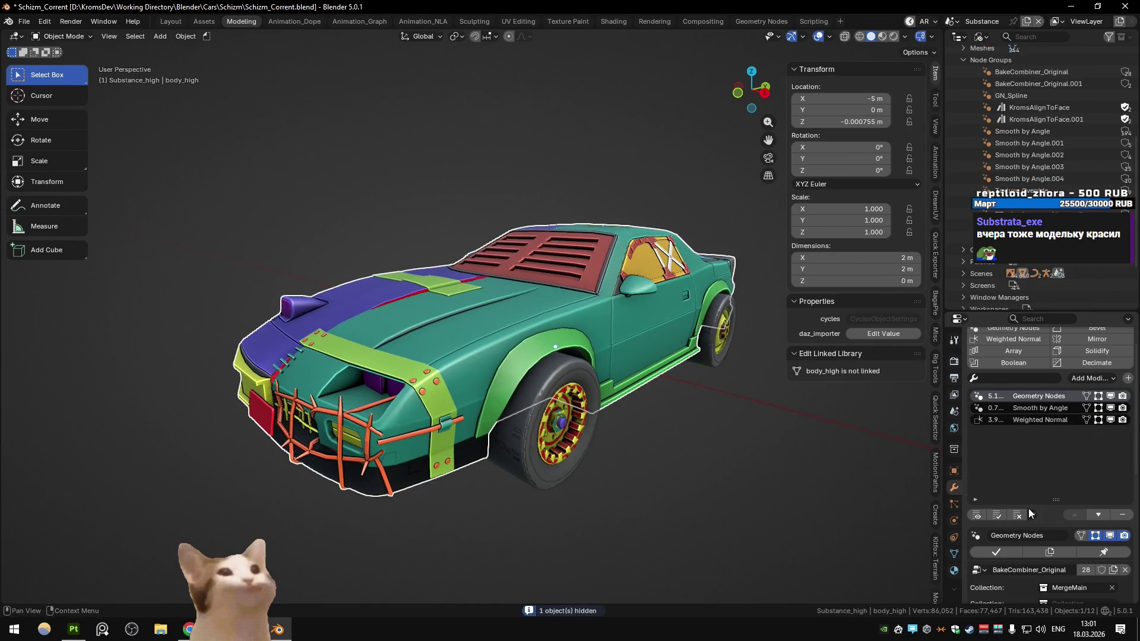
pyautogui.scroll(-3)
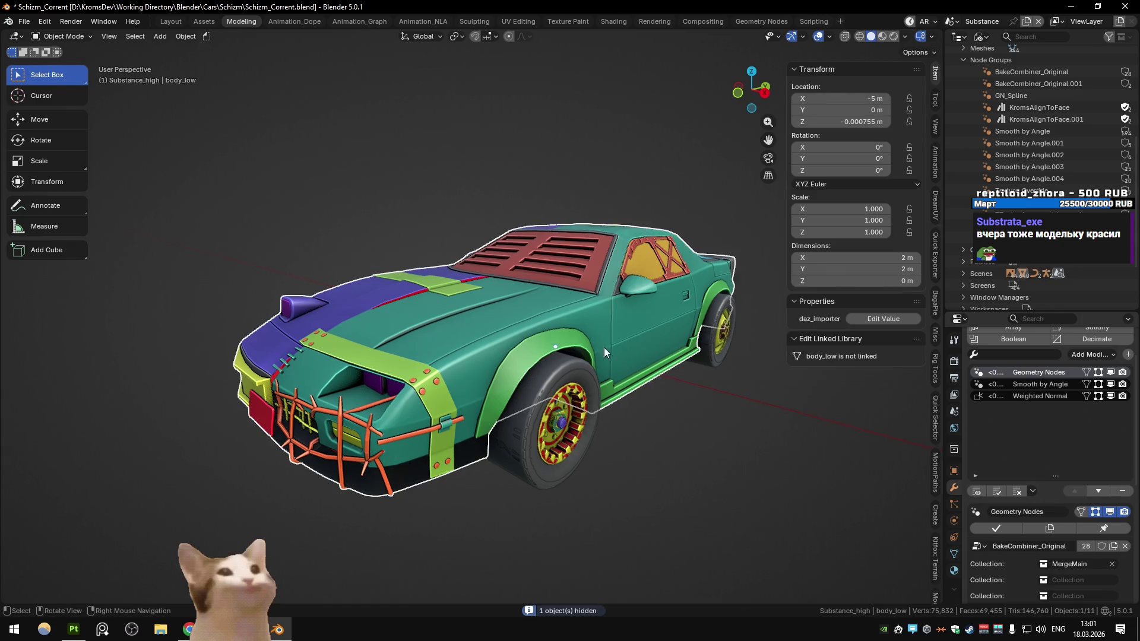
pyautogui.click(475, 203)
pyautogui.scroll(-3)
pyautogui.moveTo(475, 203); pyautogui.dragTo(525, 265)
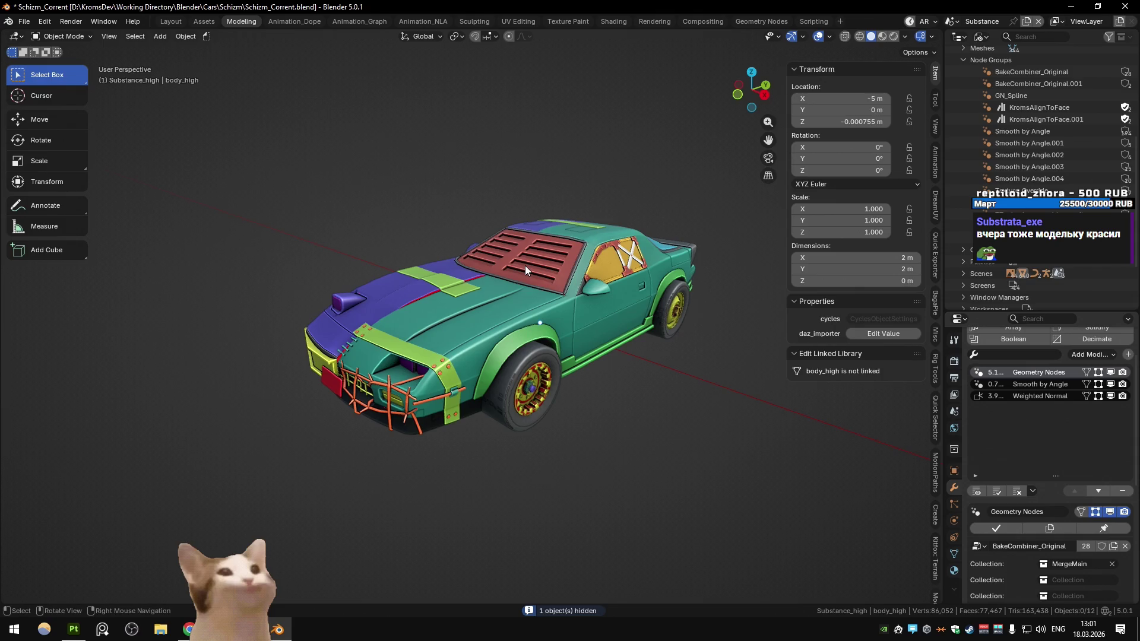
pyautogui.click(904, 37)
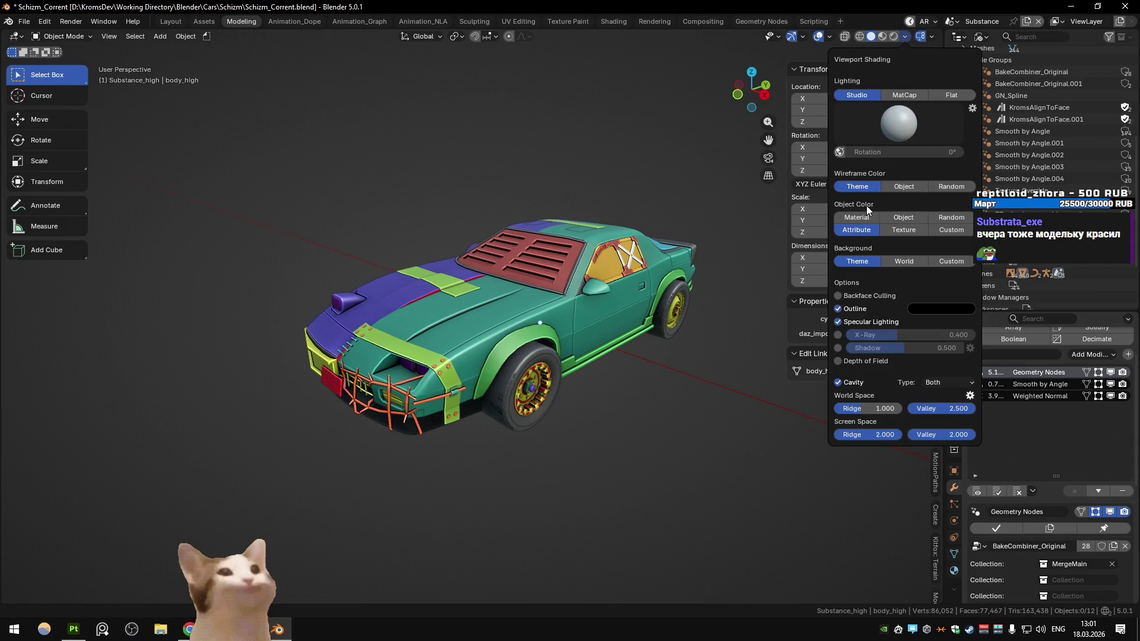
pyautogui.click(857, 217)
pyautogui.click(857, 230)
# In the Main scene, compare Object and Attribute shading on hood Z28Plane.021, then go to Substance Painter
pyautogui.hotkey('ctrl', 'pagedown')
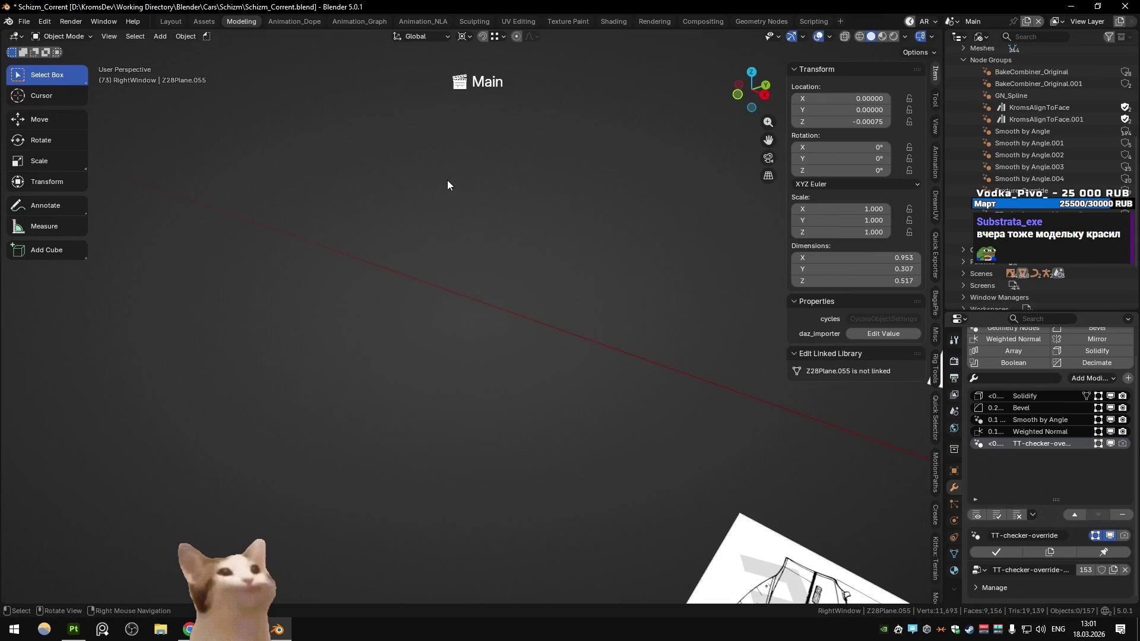
pyautogui.moveTo(451, 333); pyautogui.dragTo(478, 275)
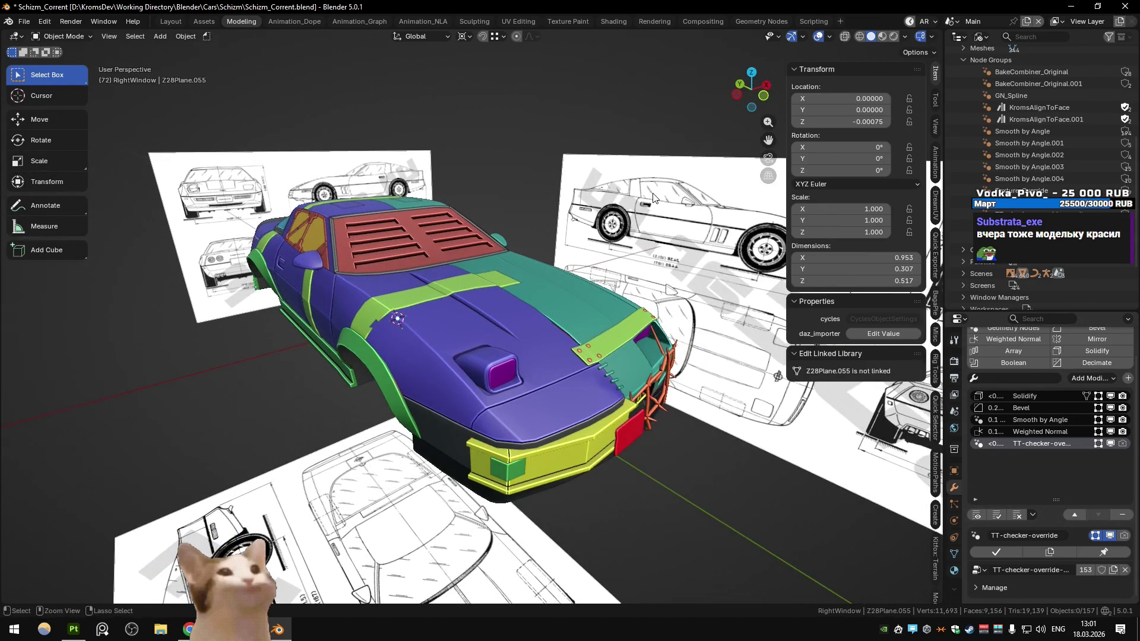
pyautogui.hotkey('ctrl', 'pageup')
pyautogui.hotkey('ctrl', 'pagedown')
pyautogui.click(506, 336)
pyautogui.click(905, 37)
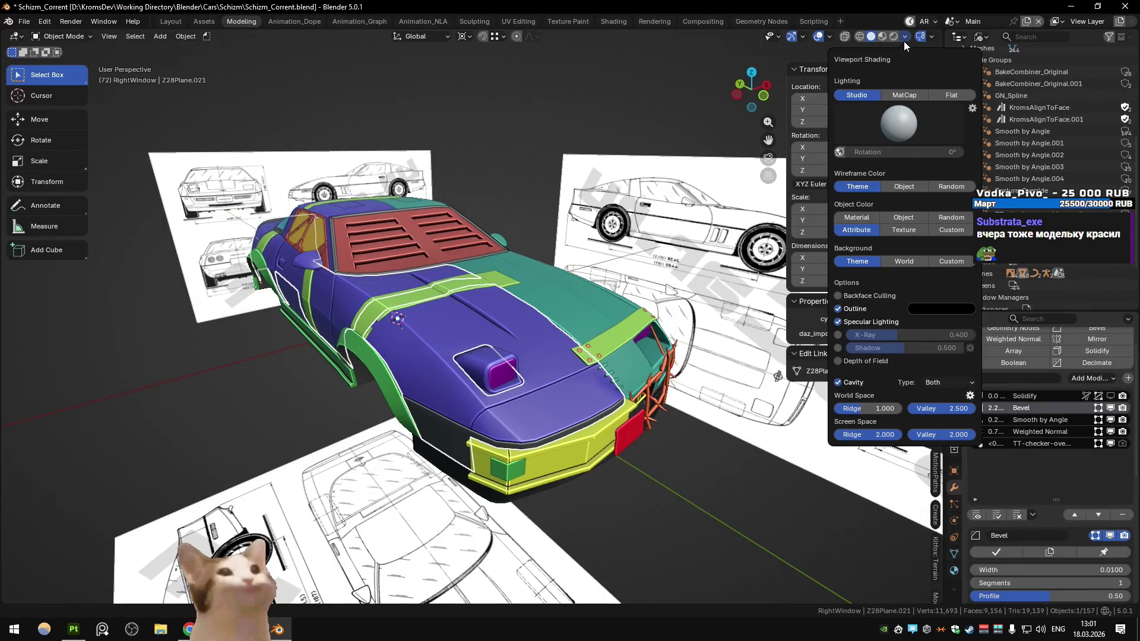
pyautogui.click(882, 219)
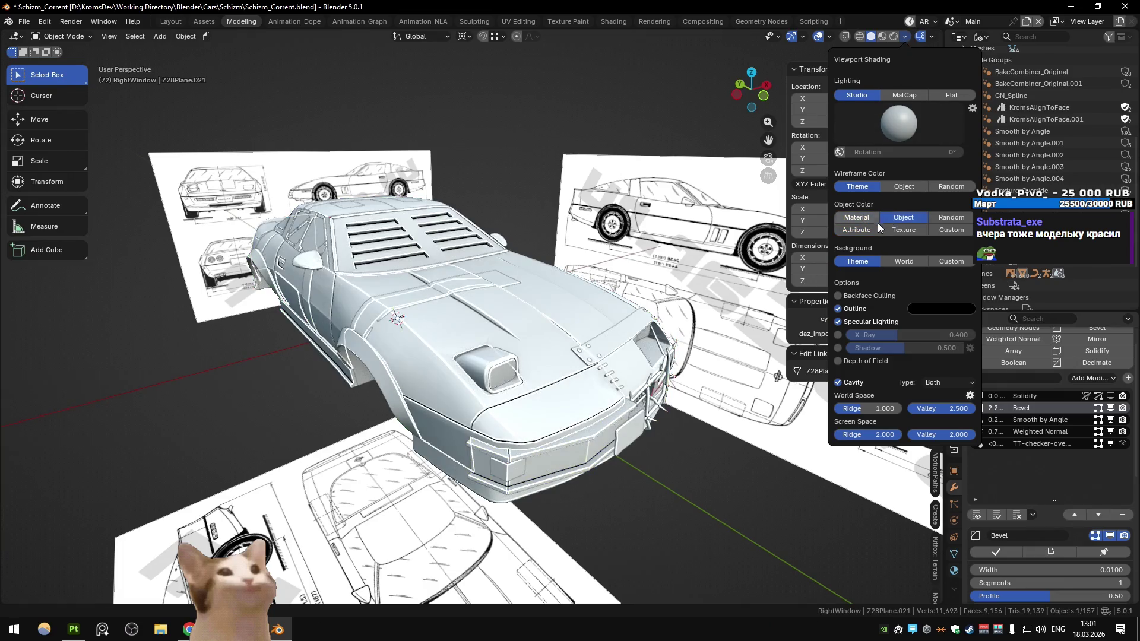
pyautogui.click(879, 228)
pyautogui.click(500, 142)
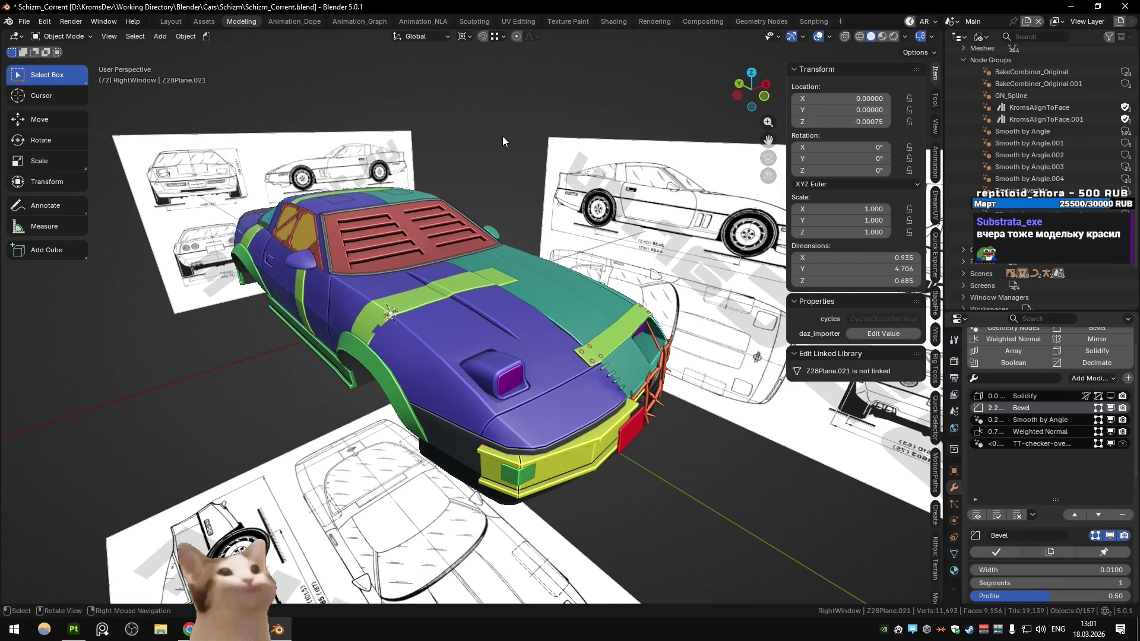
pyautogui.click(74, 629)
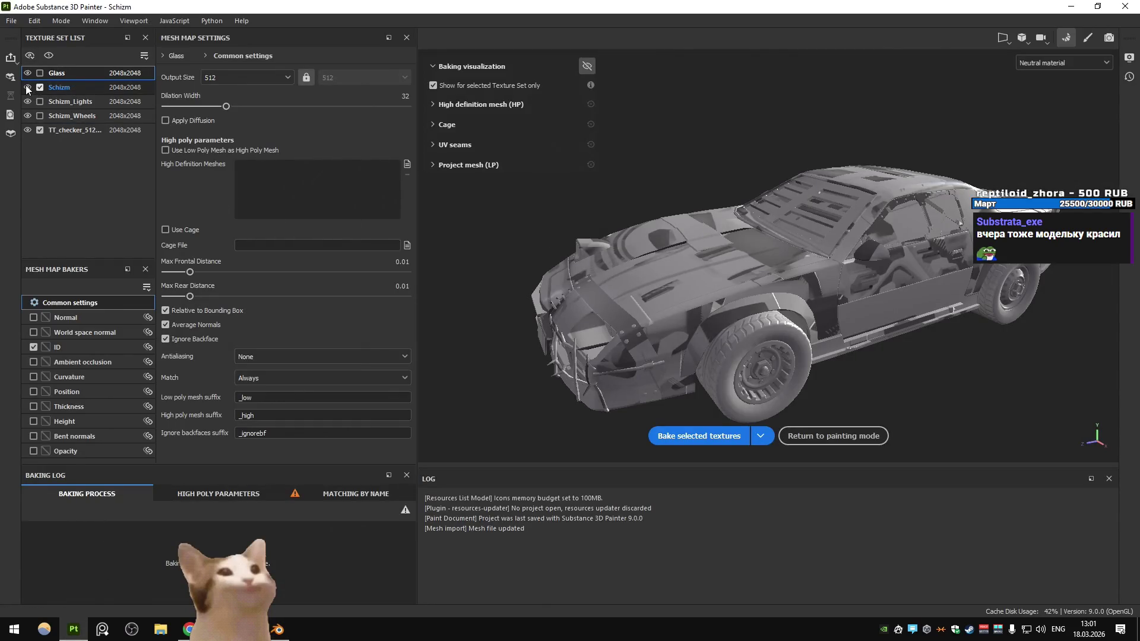
# Check the Schizm texture set's 2048 mesh map bake settings, then return to Blender's car view
pyautogui.click(26, 87)
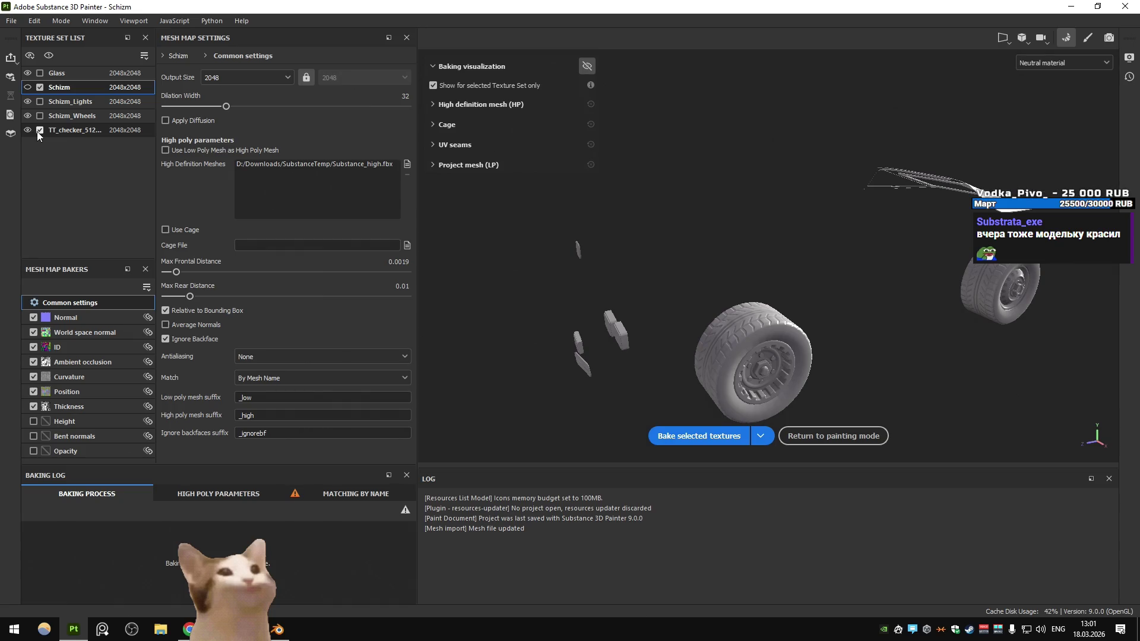
pyautogui.hotkey('alt', 'Tab')
pyautogui.moveTo(535, 321); pyautogui.dragTo(569, 299)
pyautogui.scroll(-3)
pyautogui.moveTo(511, 344); pyautogui.dragTo(533, 358)
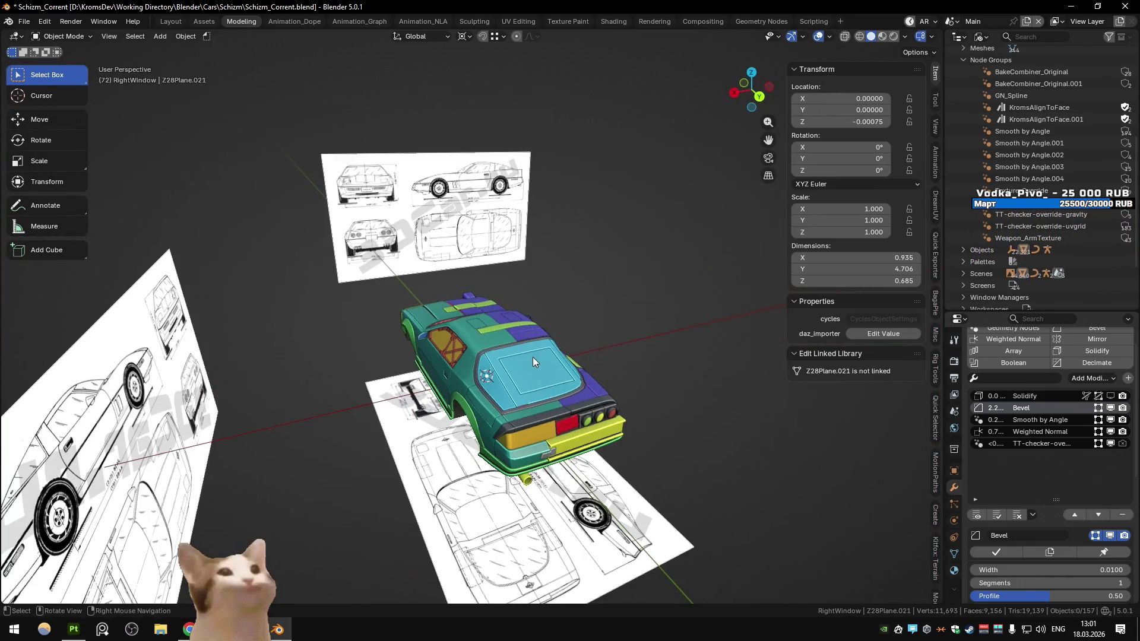
# Select a car part, cycle back to the Main scene and list its objects in the Outliner
pyautogui.click(533, 358)
pyautogui.hotkey('ctrl', 'pagedown')
pyautogui.scroll(-3)
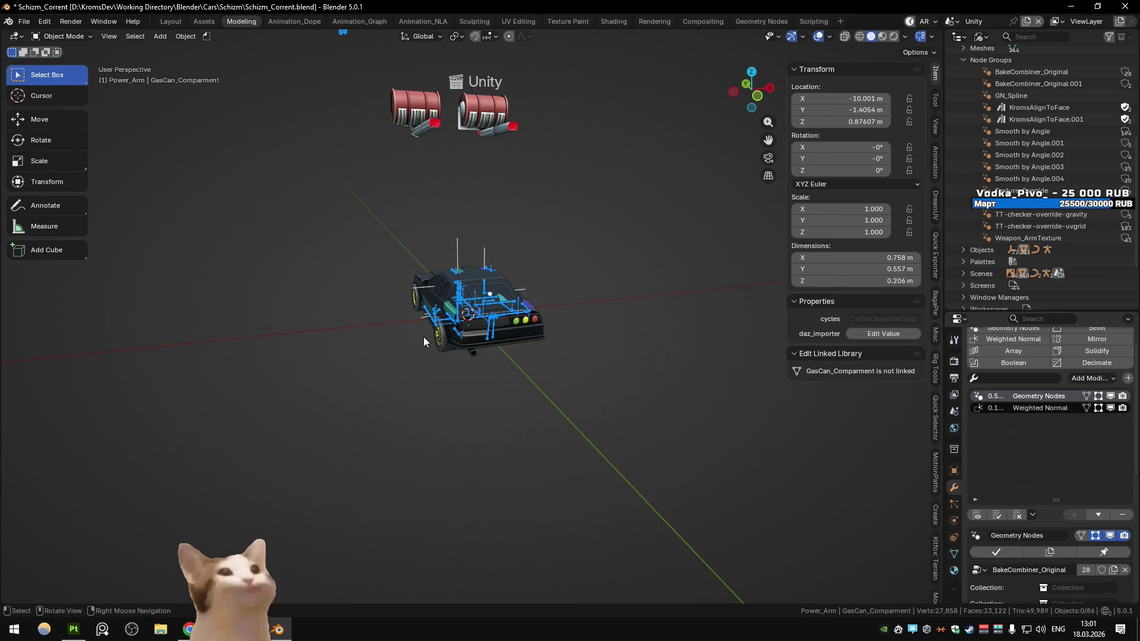
pyautogui.hotkey('ctrl', 'pagedown')
pyautogui.hotkey('ctrl', 'pagedown')
pyautogui.scroll(3)
pyautogui.click(981, 37)
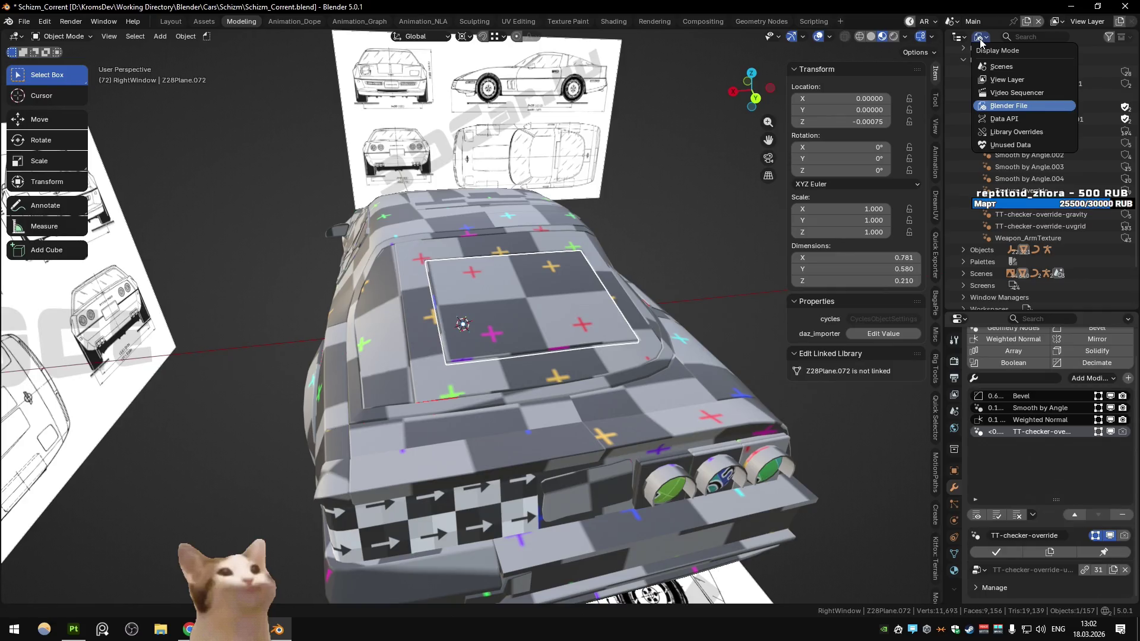
pyautogui.click(1003, 81)
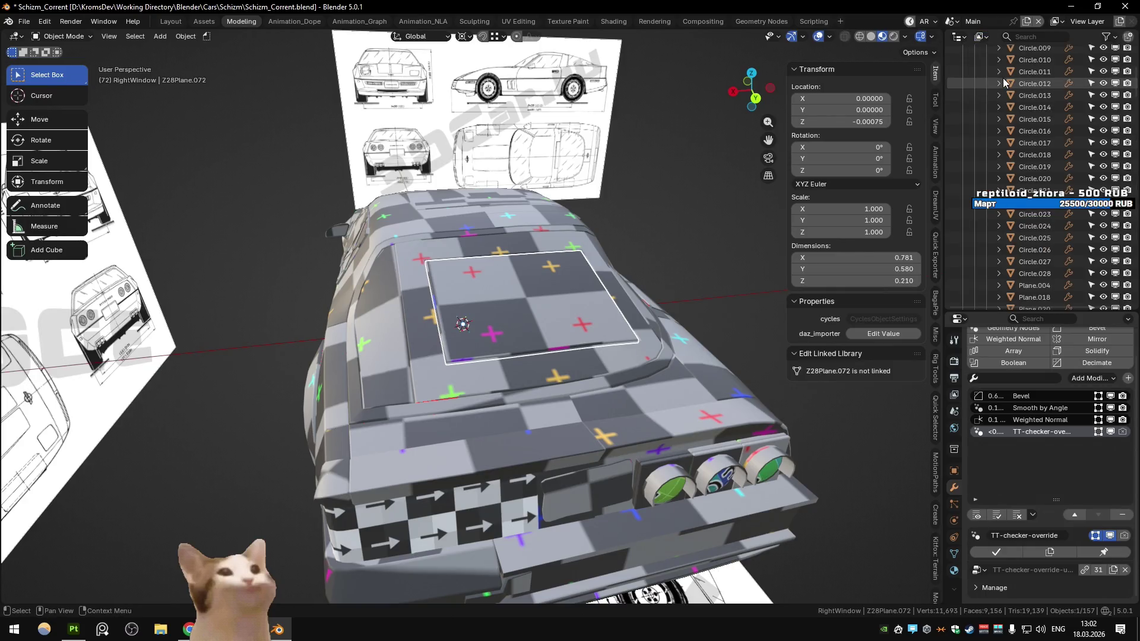
pyautogui.click(977, 21)
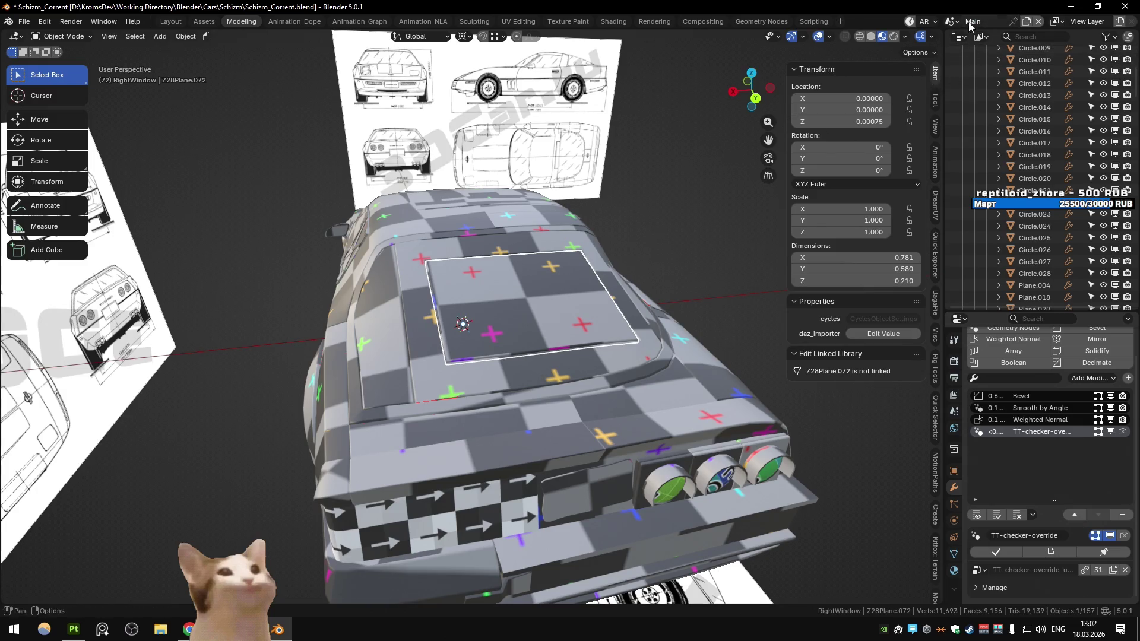
pyautogui.click(952, 21)
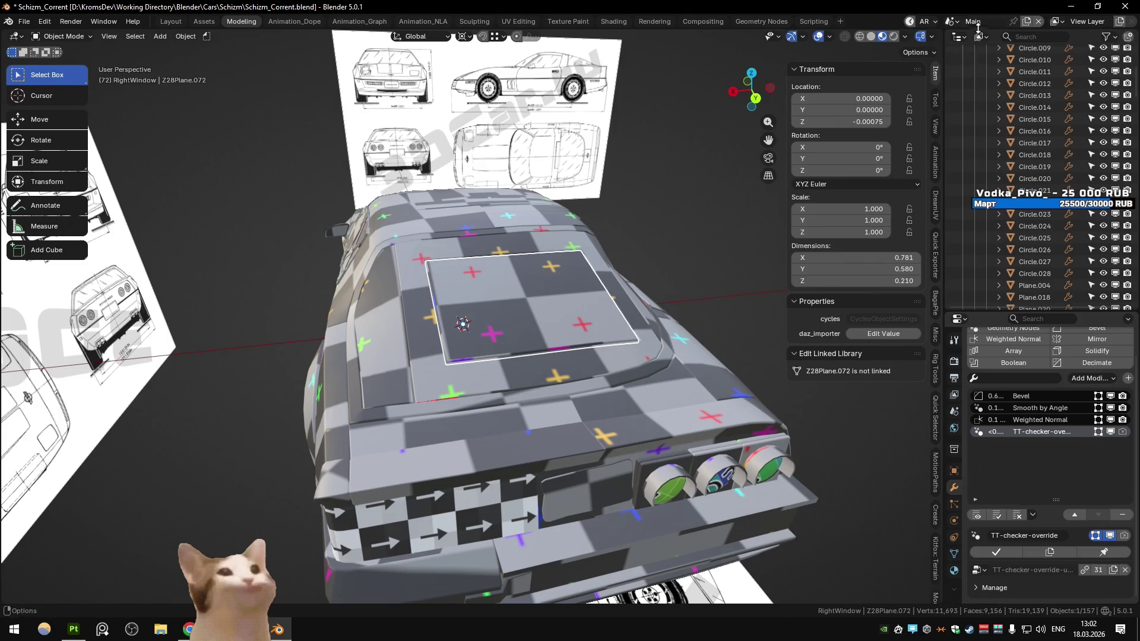
# Set the Outliner to Blender File and delete Z28Plane.072's TT-checker-override modifier
pyautogui.click(982, 37)
pyautogui.click(1005, 105)
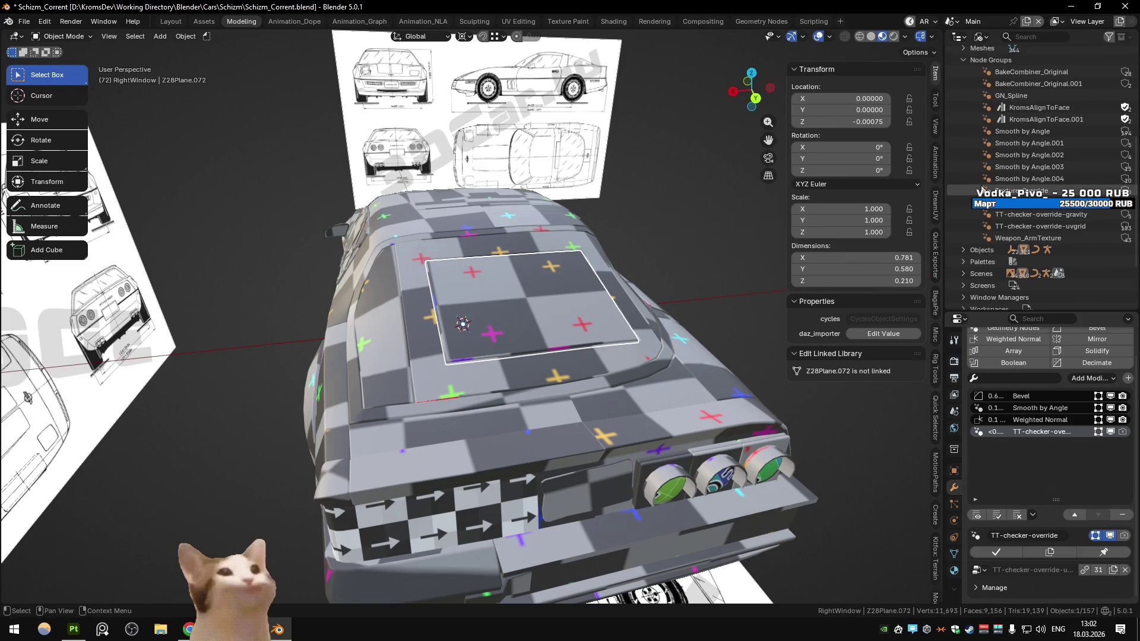
pyautogui.scroll(-3)
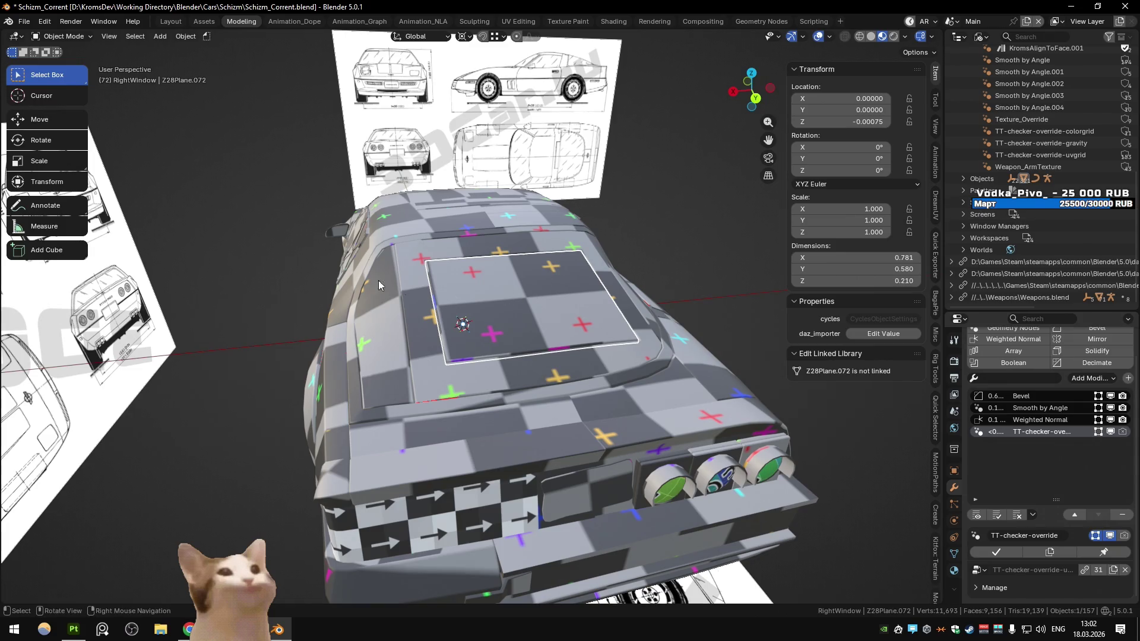
pyautogui.click(1122, 515)
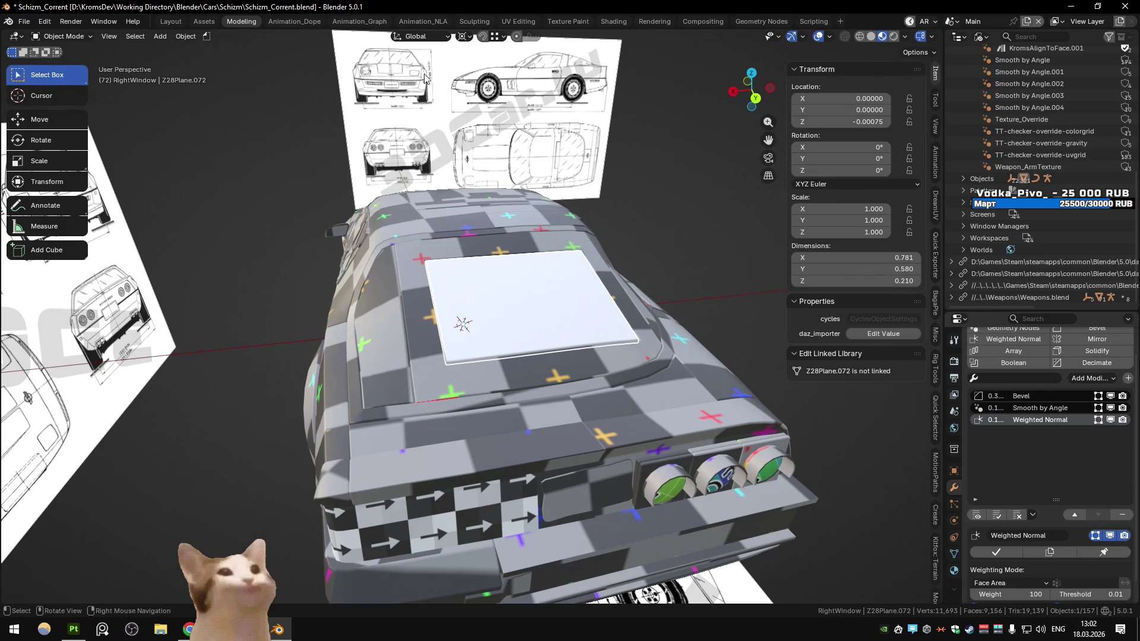
pyautogui.click(478, 22)
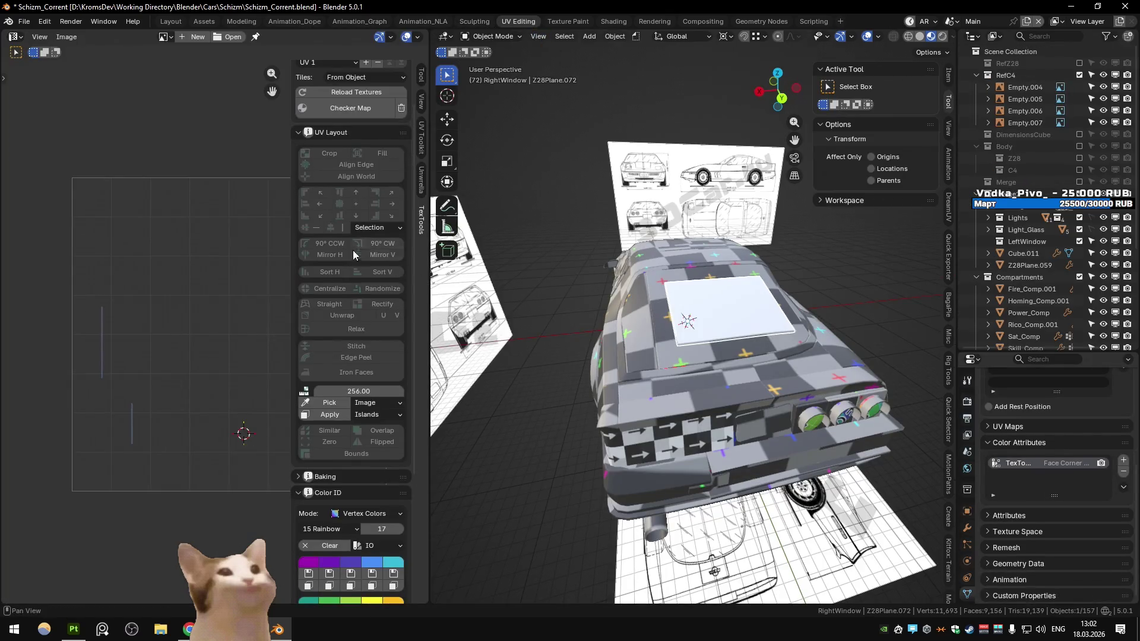
# Reapply the TexTools checker map to the rear panel and select Z28Plane.071
pyautogui.click(354, 100)
pyautogui.scroll(3)
pyautogui.click(708, 380)
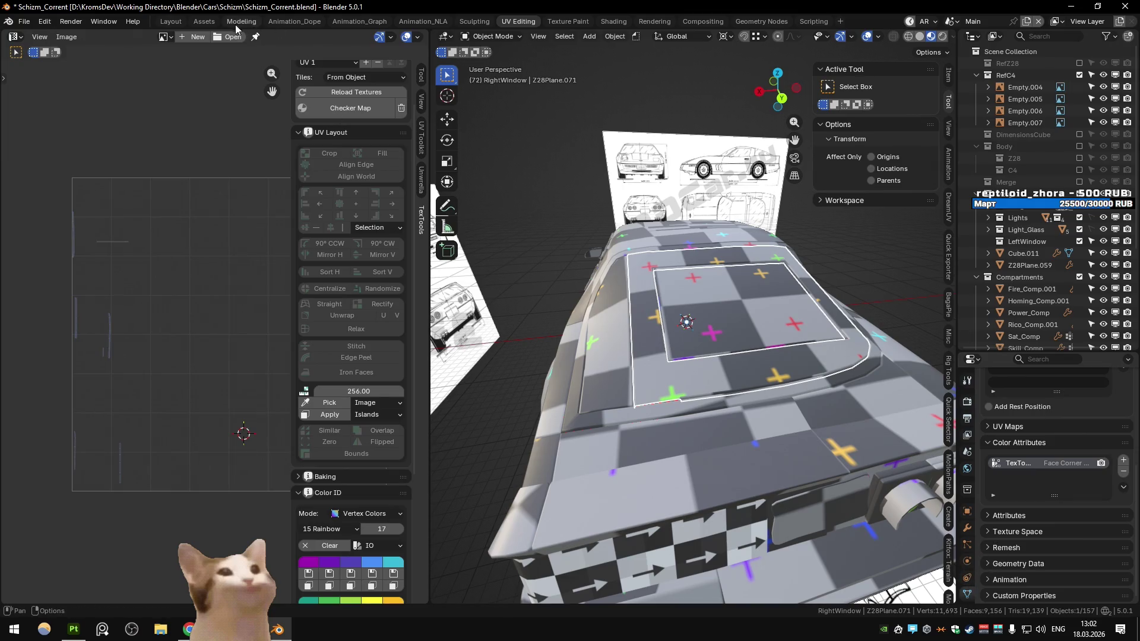
# In the Assets workspace, make Z28Plane.071's TT-checker-override modifier active
pyautogui.click(204, 21)
pyautogui.scroll(-3)
pyautogui.scroll(-3)
pyautogui.click(953, 444)
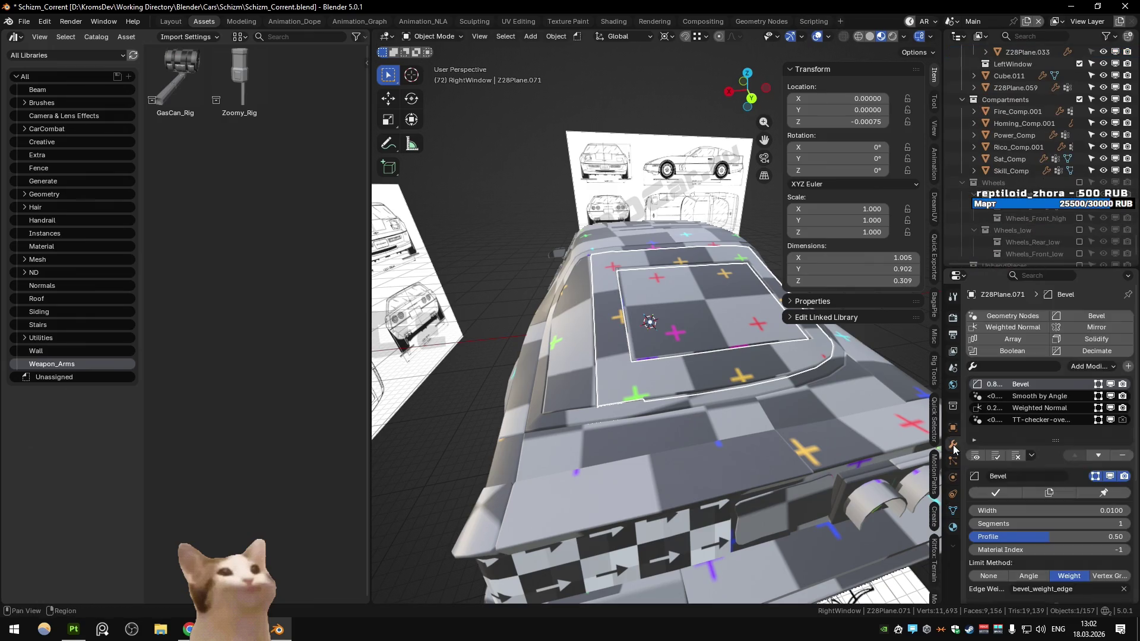
pyautogui.scroll(-3)
pyautogui.scroll(3)
pyautogui.click(1043, 419)
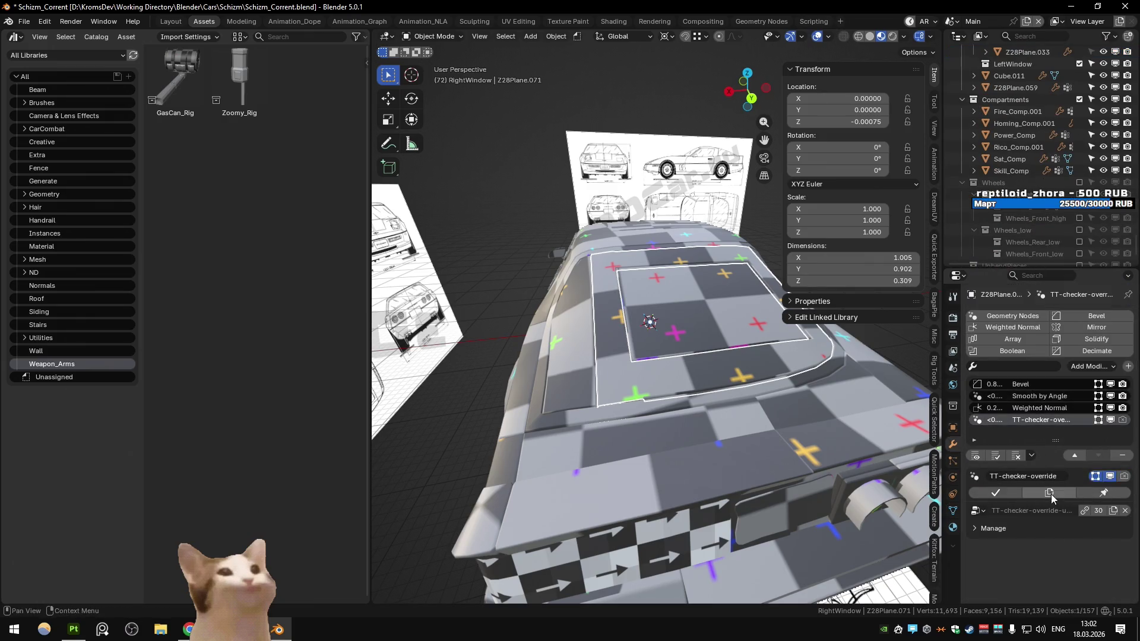
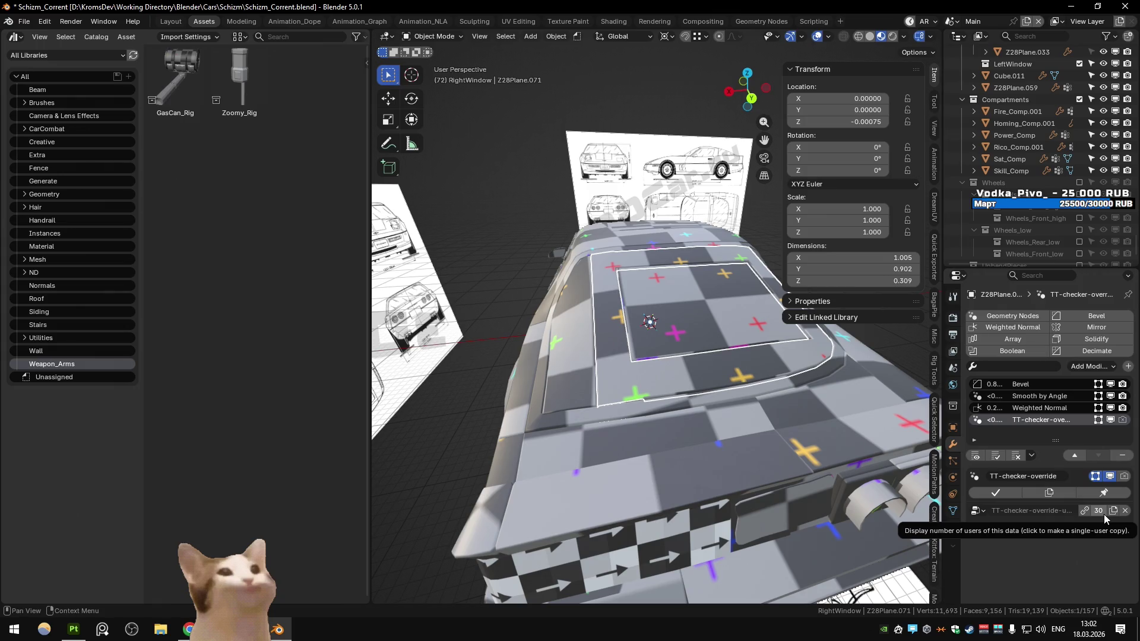
# Delete the TT-checker-override modifier from the roof frame ring Z28Plane.069
pyautogui.click(553, 360)
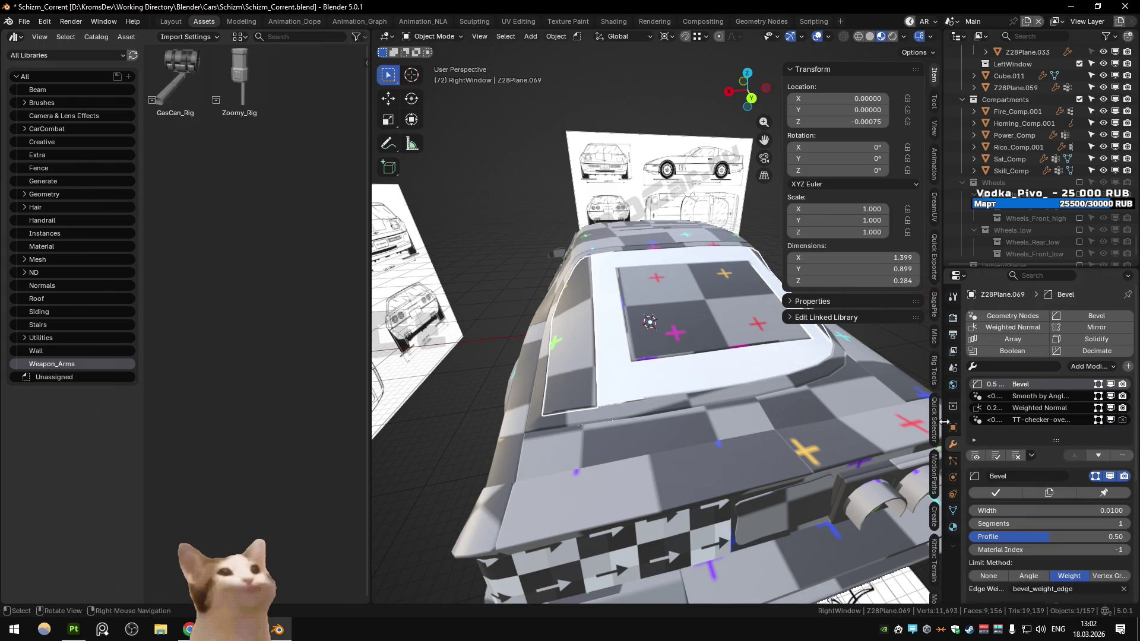
pyautogui.click(1077, 422)
pyautogui.hotkey('ctrl', 'x')
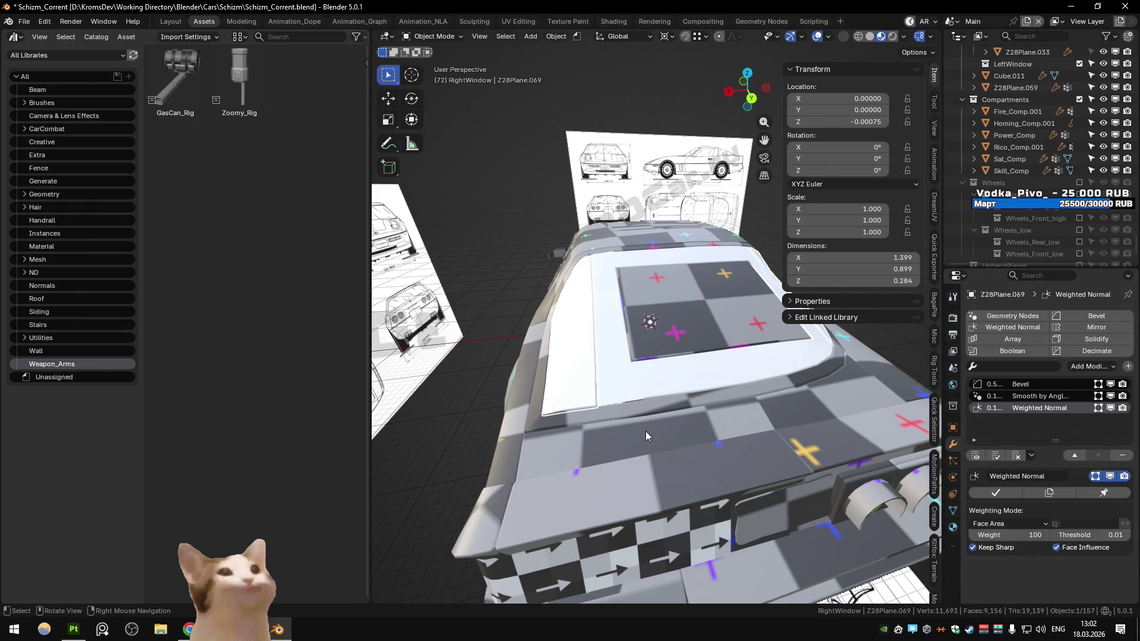
pyautogui.click(688, 393)
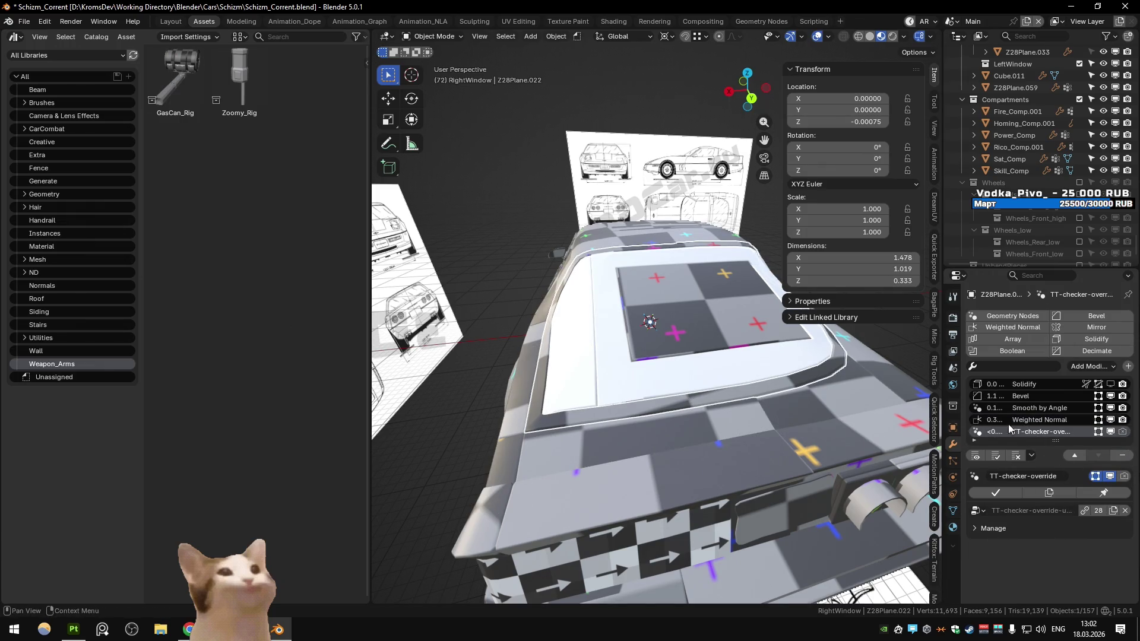
# Check the roof in Painter, then reselect the ring and switch to the UV Editing workspace
pyautogui.hotkey('alt', 'Tab')
pyautogui.moveTo(613, 306); pyautogui.dragTo(839, 259)
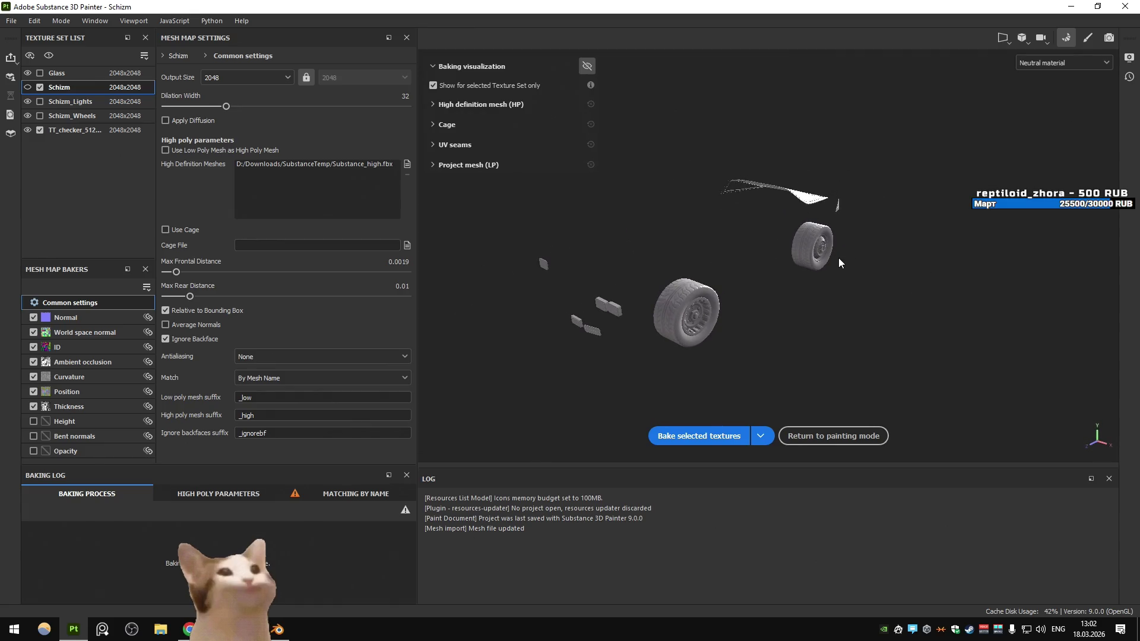
pyautogui.hotkey('alt', 'Tab')
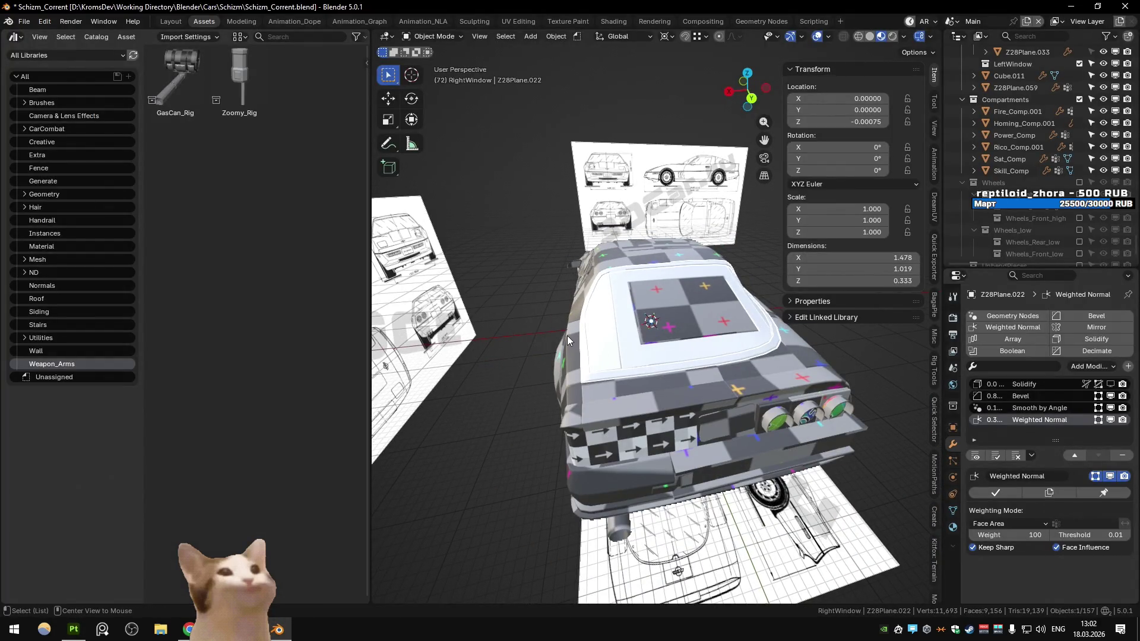
pyautogui.moveTo(568, 336); pyautogui.dragTo(689, 309)
pyautogui.click(688, 309)
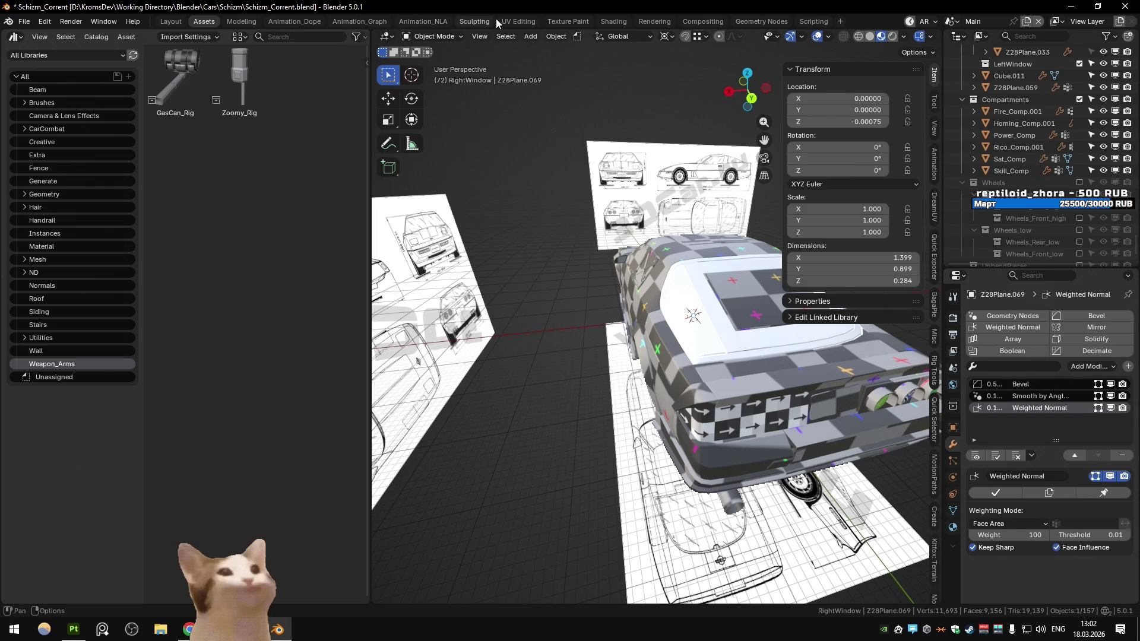
pyautogui.click(518, 21)
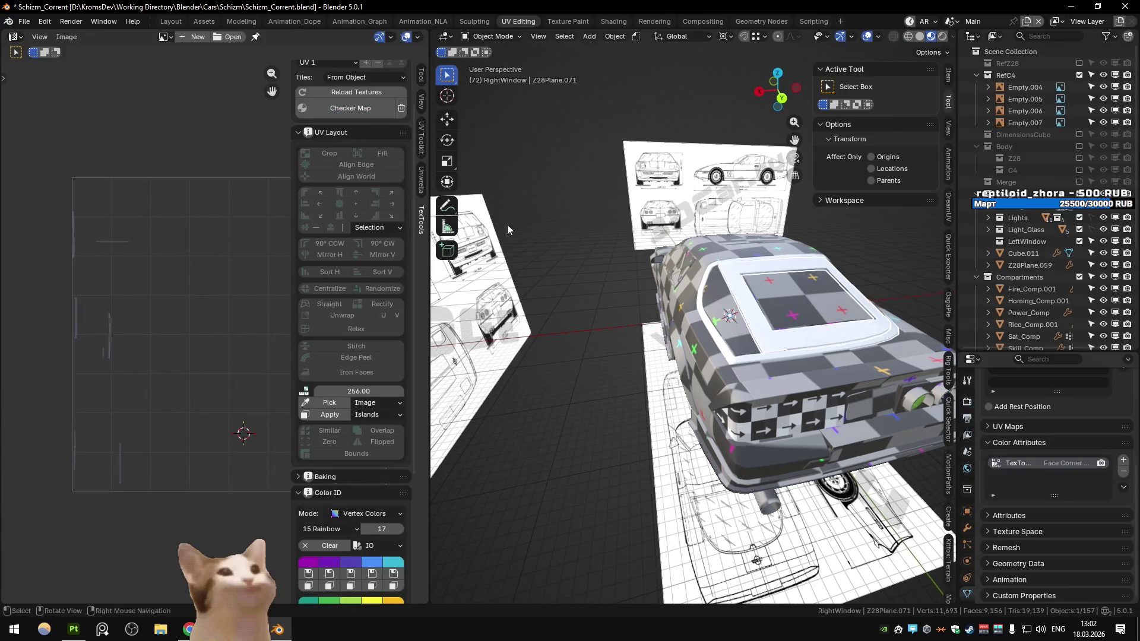
# Select the roof window and the larger roof outline to inspect their UVs
pyautogui.click(722, 346)
pyautogui.click(722, 346)
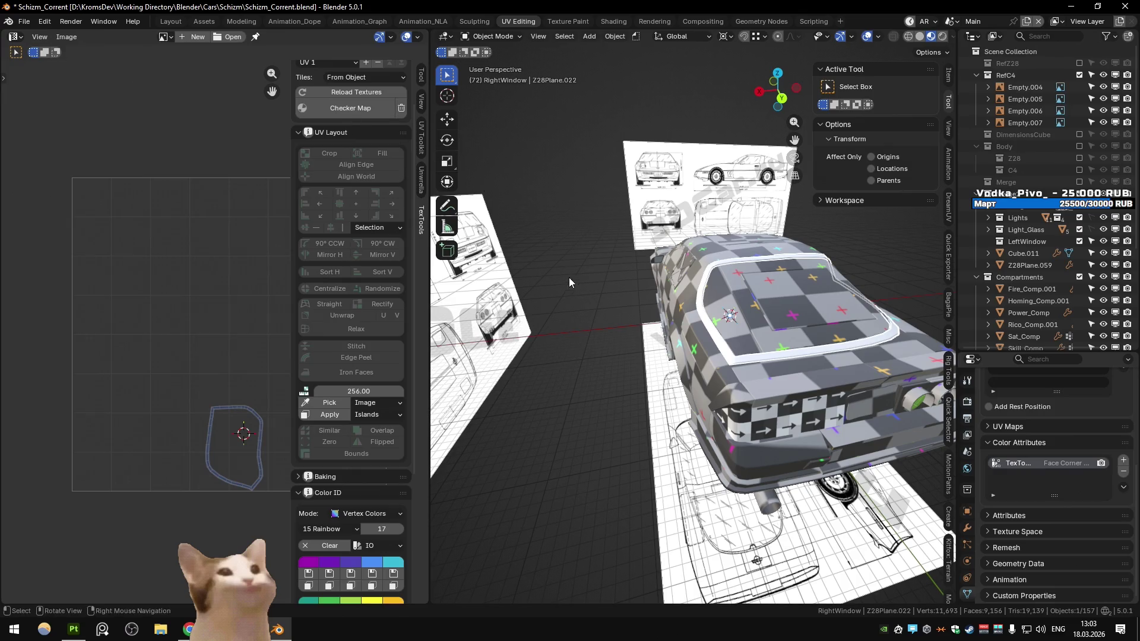
pyautogui.moveTo(564, 280); pyautogui.dragTo(654, 232)
# Deselect everything and Export All meshes from the Substance scene, then return to Painter
pyautogui.hotkey('alt', 'a')
pyautogui.hotkey('ctrl', 'pagedown')
pyautogui.rightClick(655, 236)
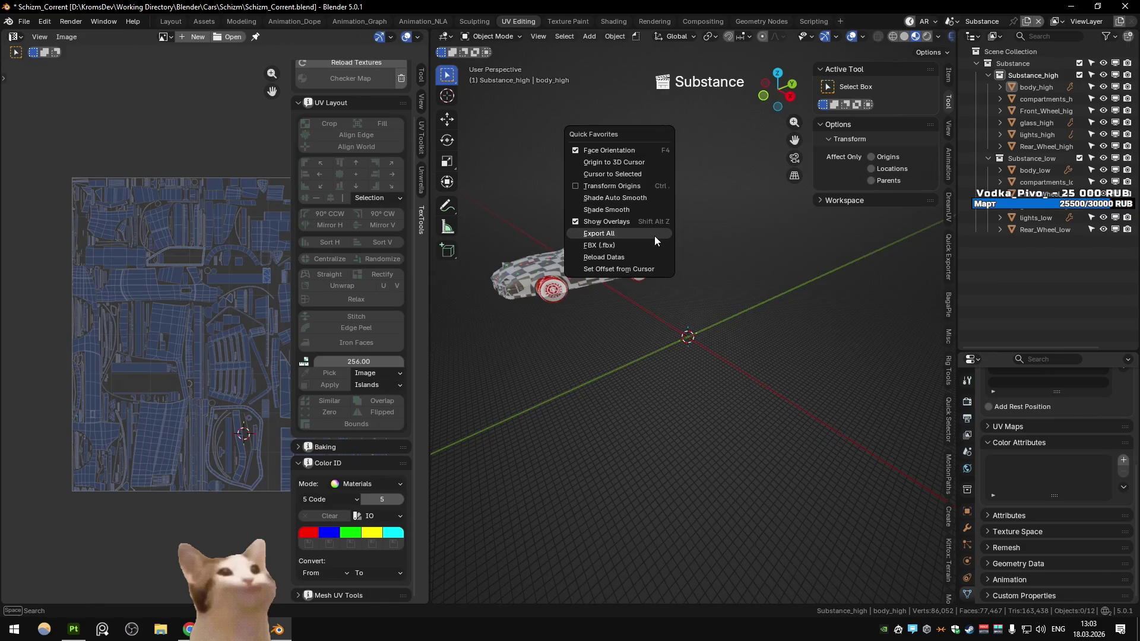
pyautogui.click(73, 629)
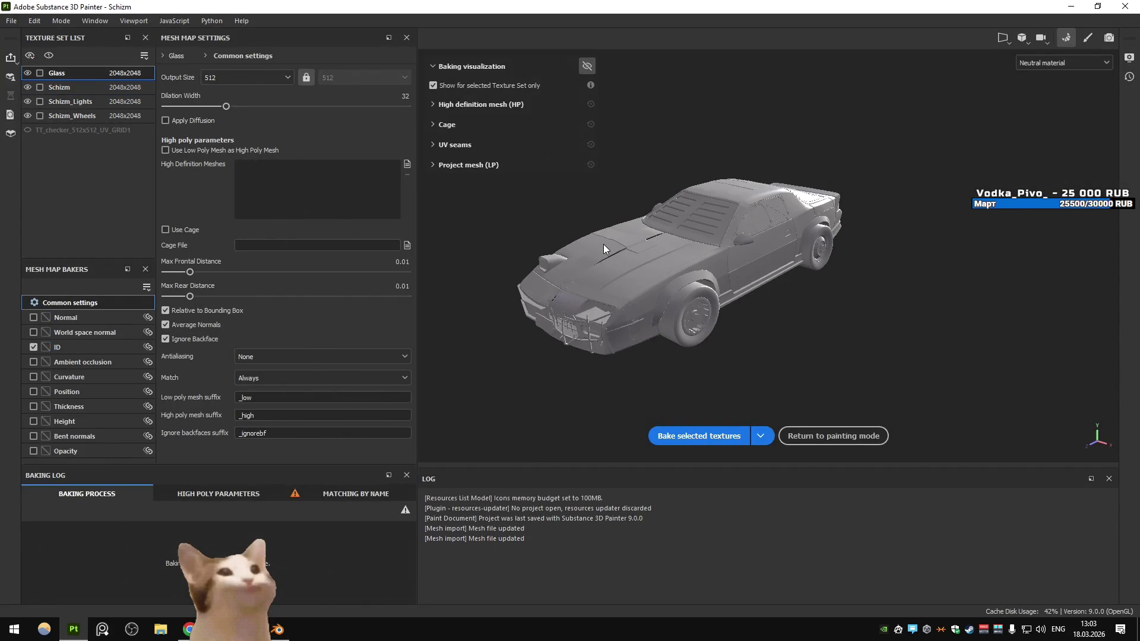
# Toggle the Schizm_Wheels set's visibility, then bake the Schizm texture set's mesh maps
pyautogui.click(27, 116)
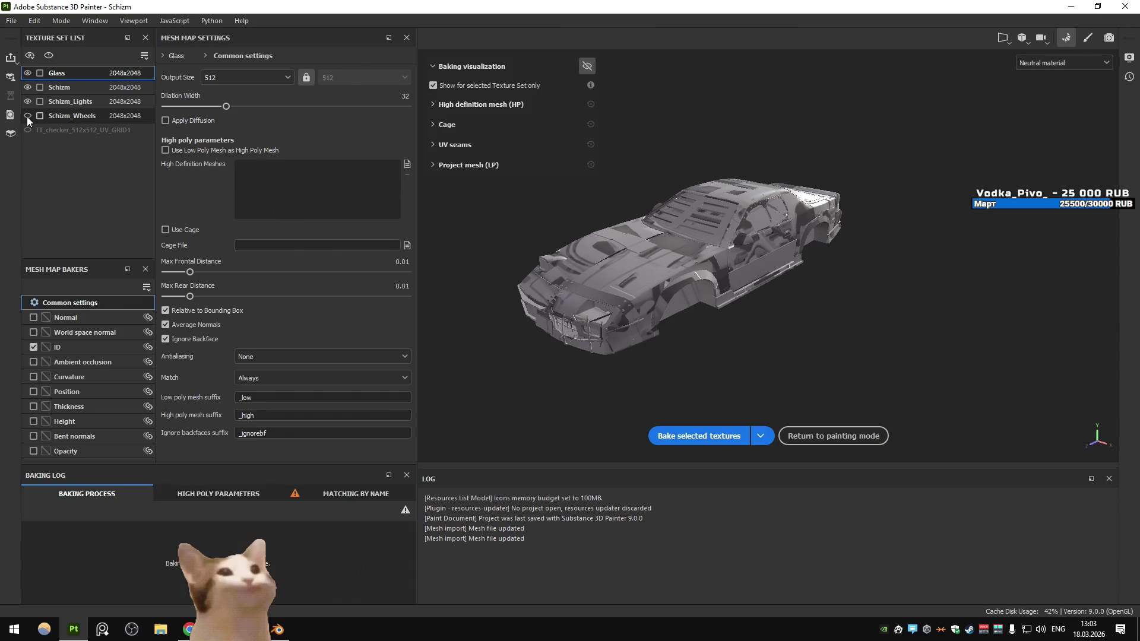
pyautogui.click(27, 116)
pyautogui.click(27, 116)
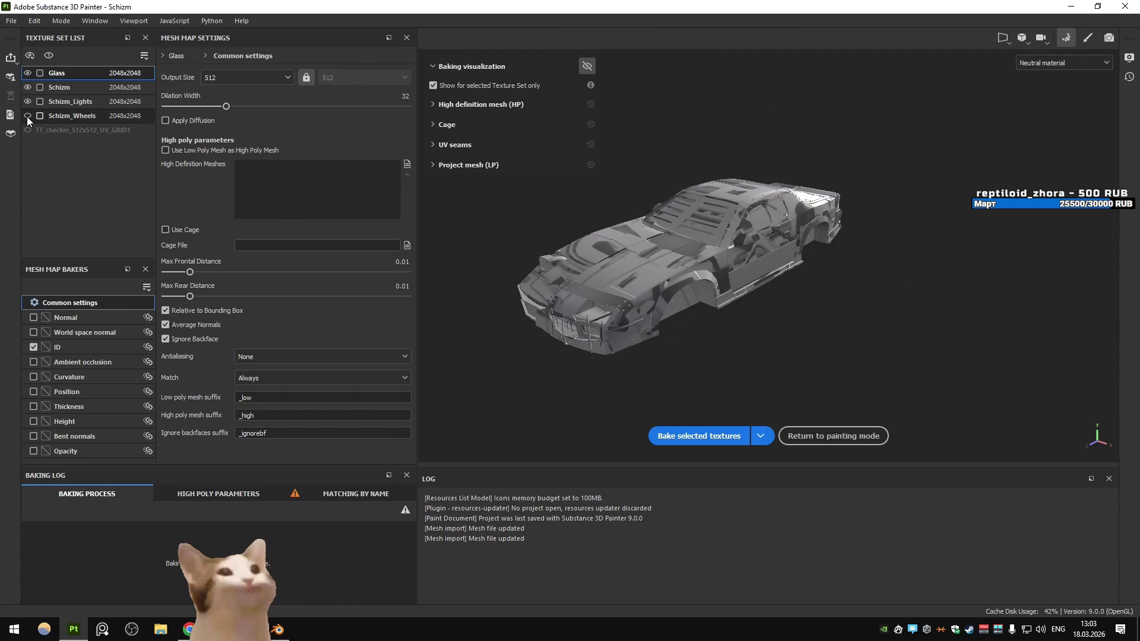
pyautogui.click(27, 116)
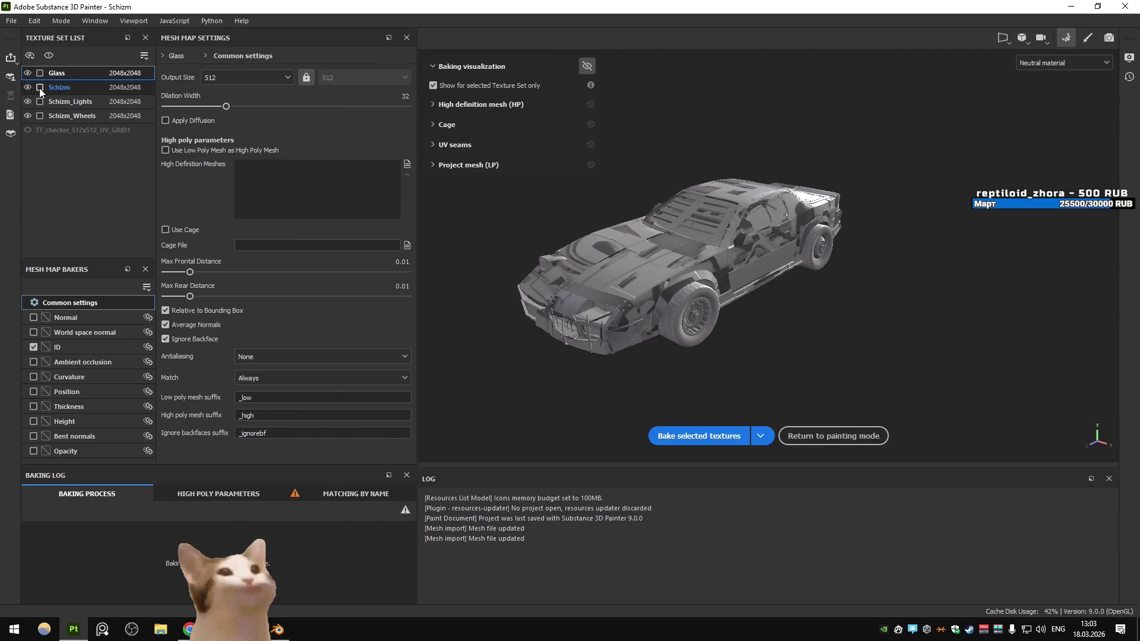
pyautogui.click(39, 88)
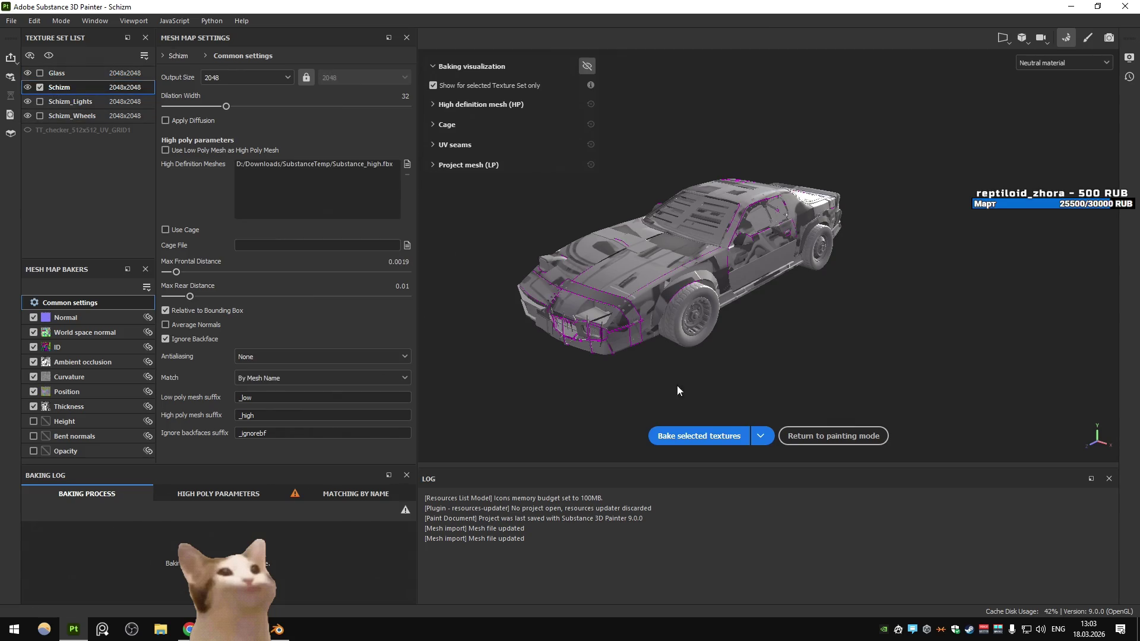
pyautogui.click(677, 436)
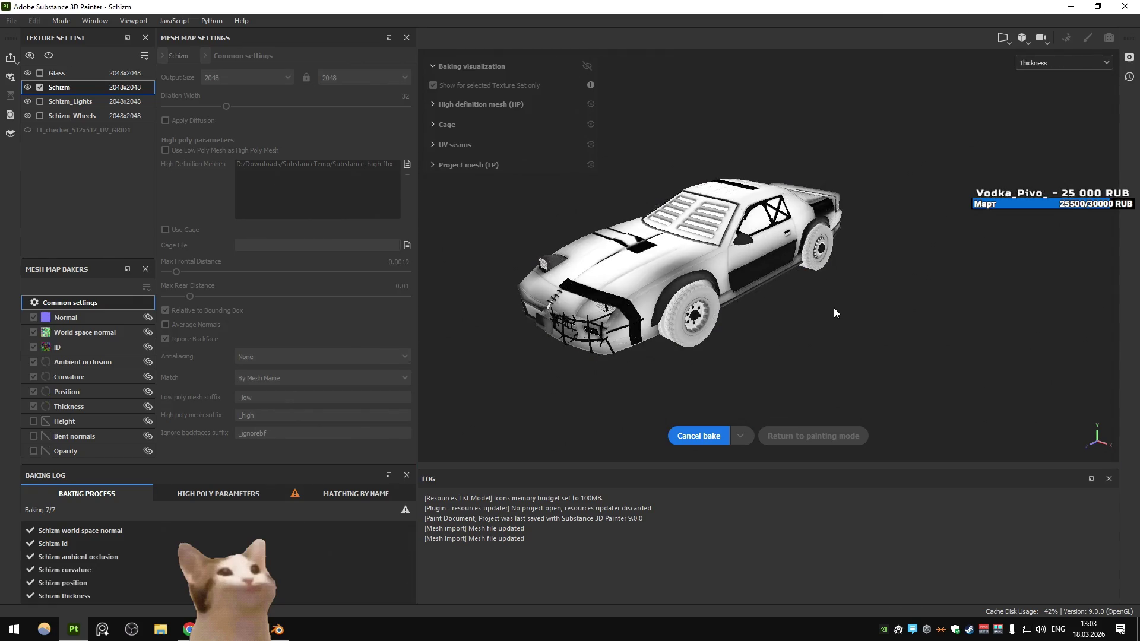
pyautogui.click(834, 436)
# Inspect the rebaked car and cycle its mesh maps with B before returning to Blender
pyautogui.moveTo(319, 258); pyautogui.dragTo(331, 255)
pyautogui.moveTo(362, 250); pyautogui.dragTo(475, 268)
pyautogui.moveTo(476, 268); pyautogui.dragTo(446, 250)
pyautogui.scroll(3)
pyautogui.scroll(-3)
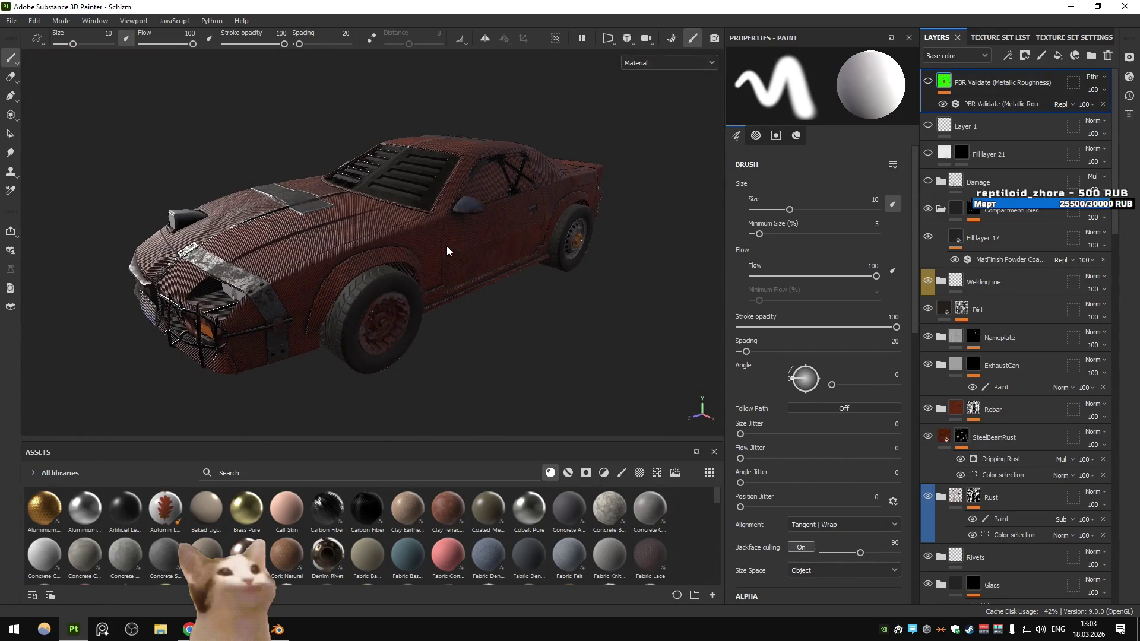
pyautogui.press('b')
pyautogui.press('b')
pyautogui.press('b')
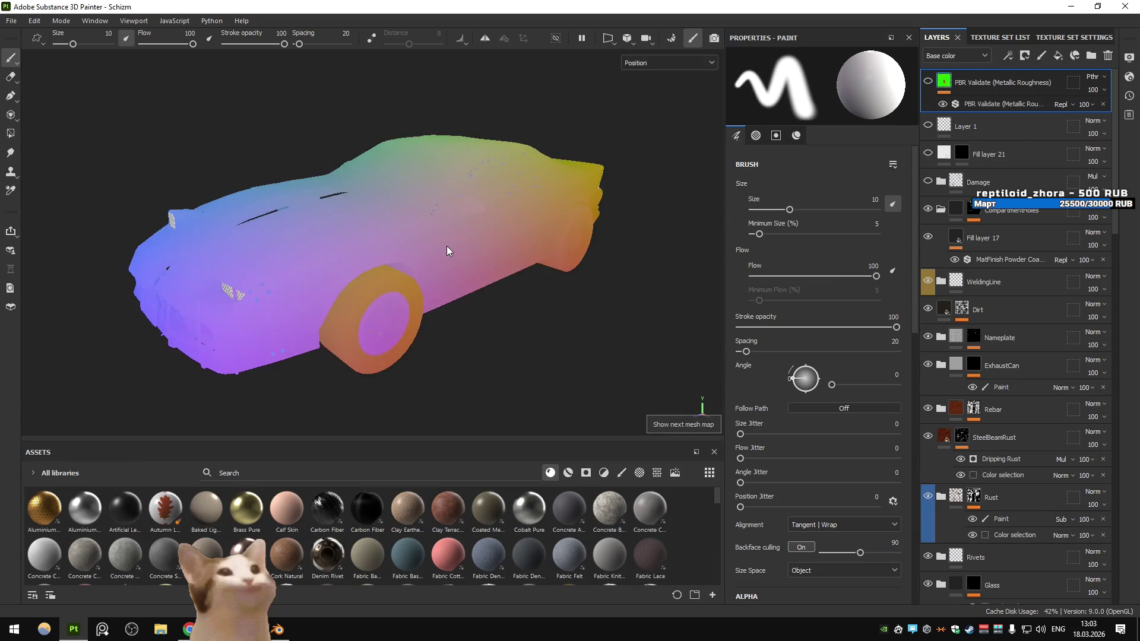
pyautogui.press('b')
pyautogui.press('b')
pyautogui.press('b')
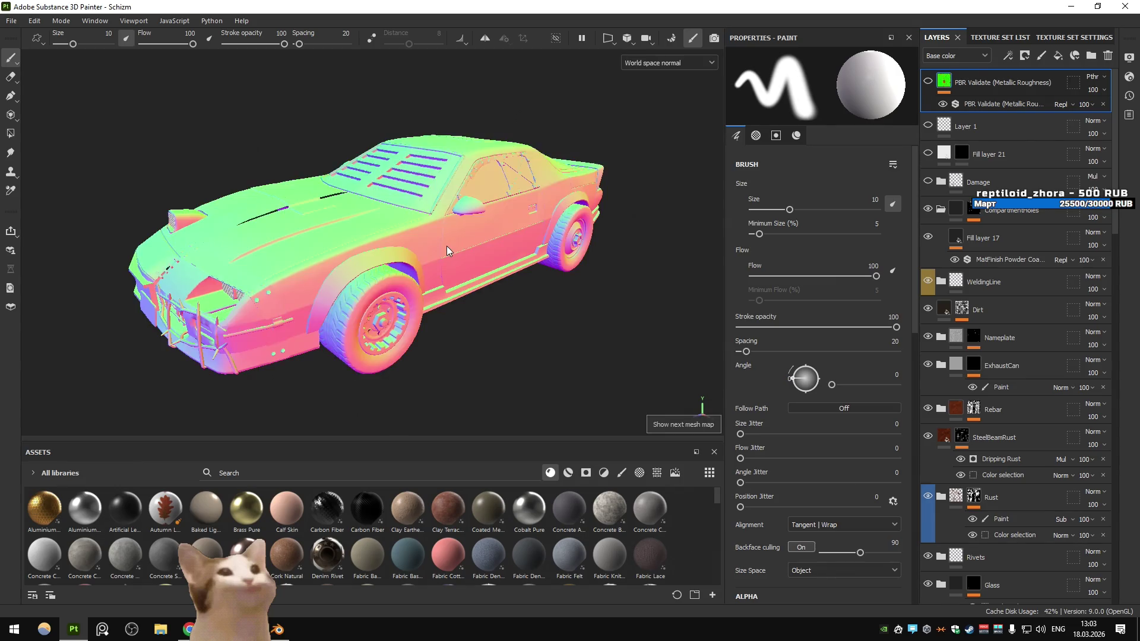
pyautogui.hotkey('alt', 'Tab')
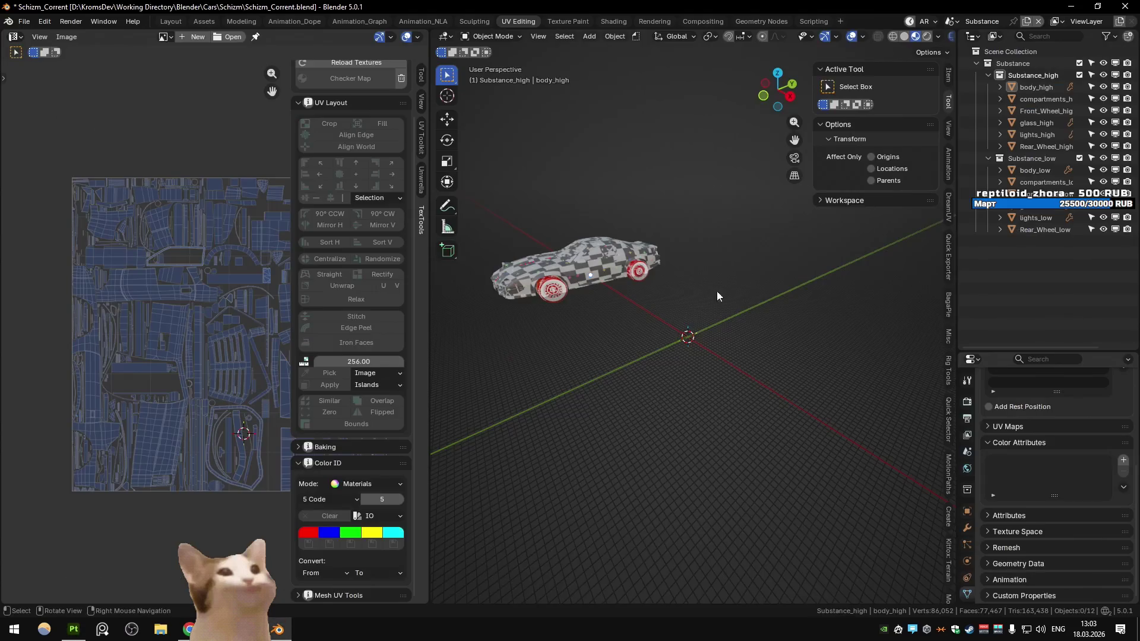
# In the Modeling layout, view the exported car's side, then switch back to the Main scene
pyautogui.click(241, 22)
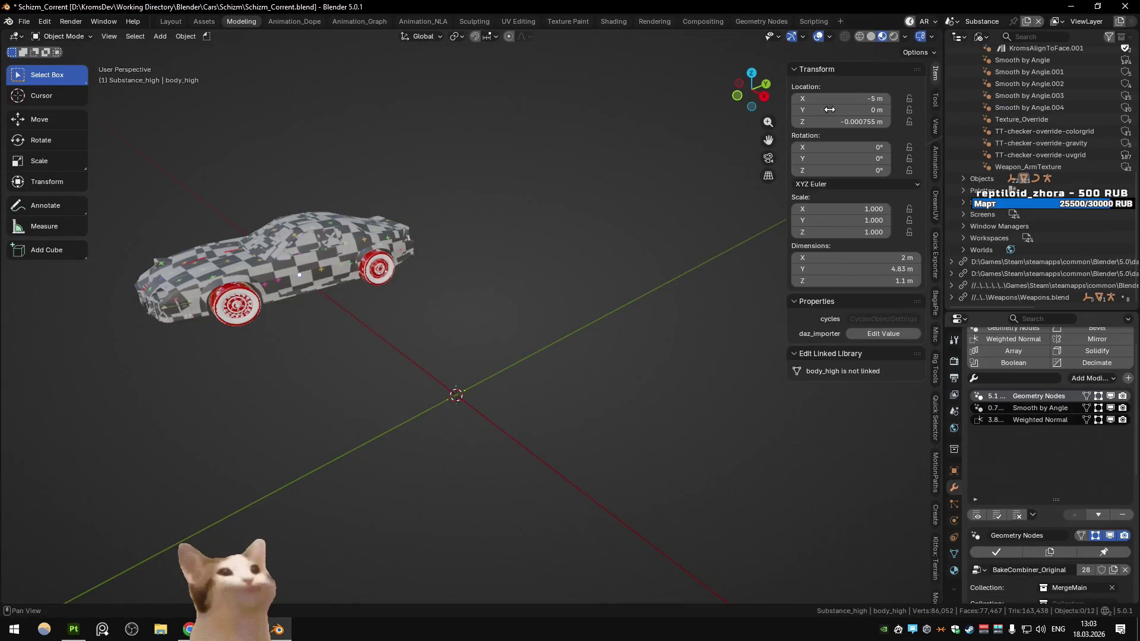
pyautogui.click(354, 225)
pyautogui.scroll(3)
pyautogui.moveTo(354, 323); pyautogui.dragTo(481, 298)
pyautogui.hotkey('ctrl', 'pageup')
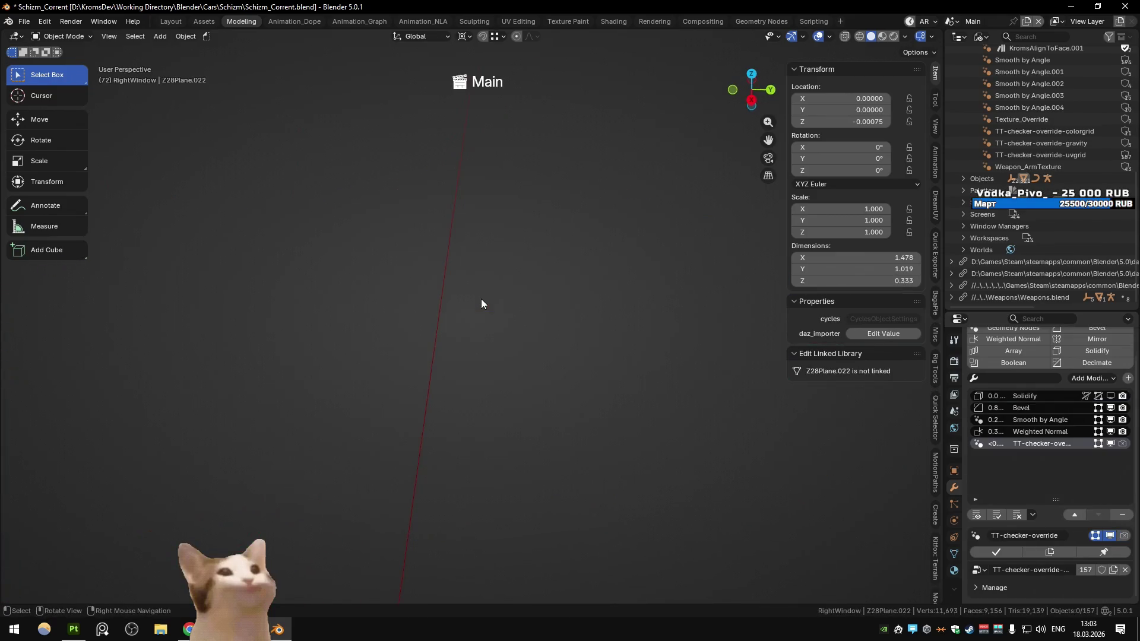
pyautogui.scroll(-3)
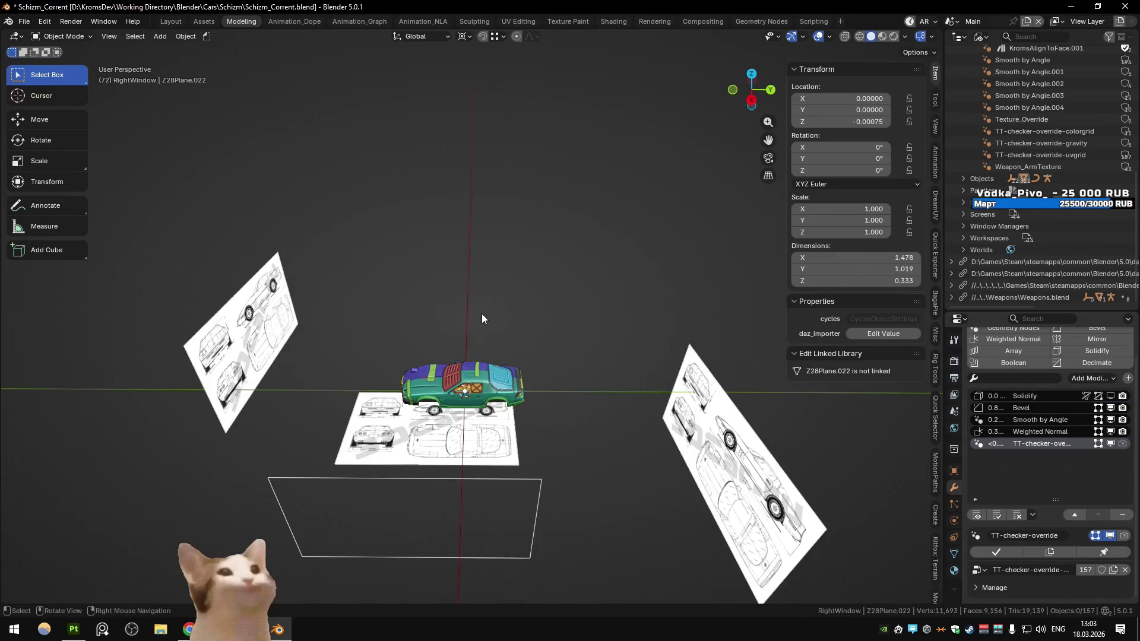
pyautogui.scroll(3)
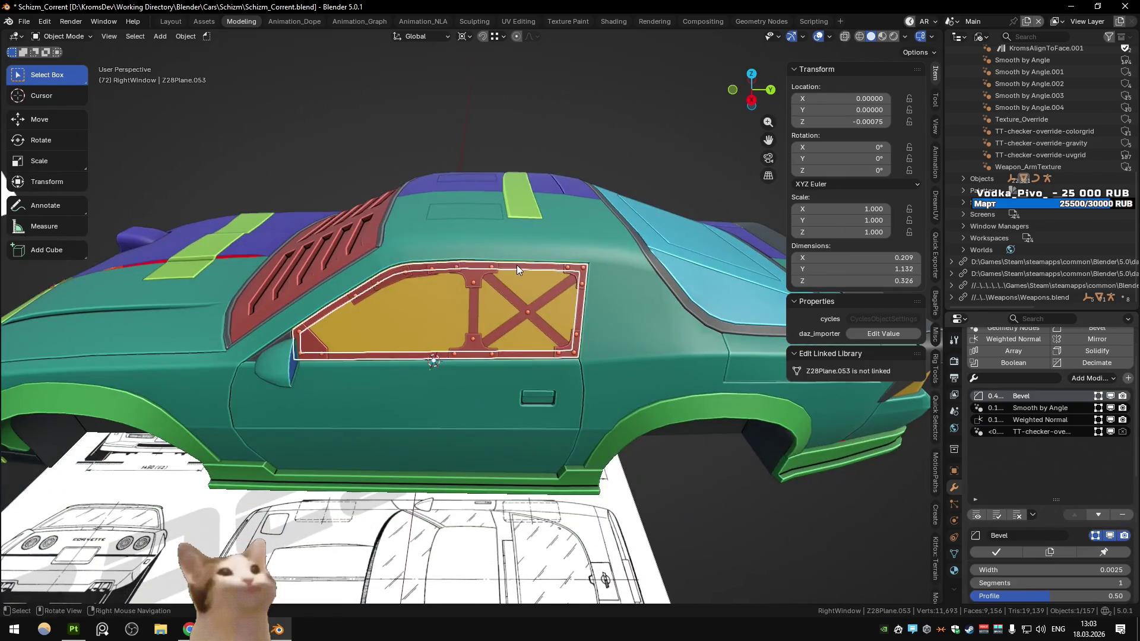
# Delete the side window's grille plate and try removing the X-brace struts, then undo
pyautogui.click(517, 265)
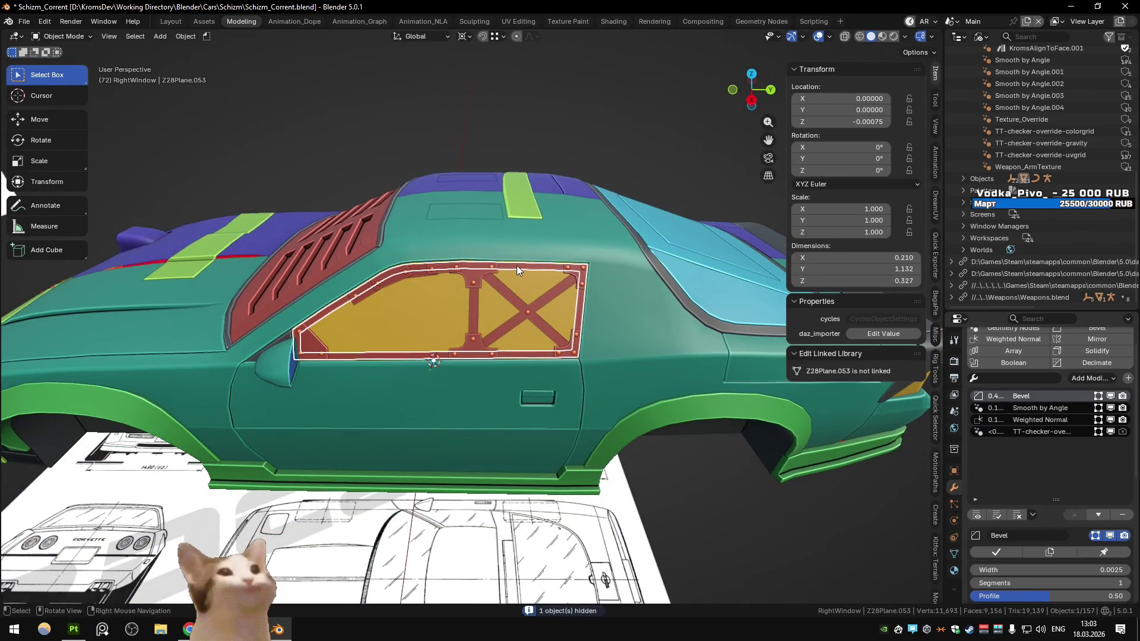
pyautogui.click(517, 265)
pyautogui.press('KP_Decimal')
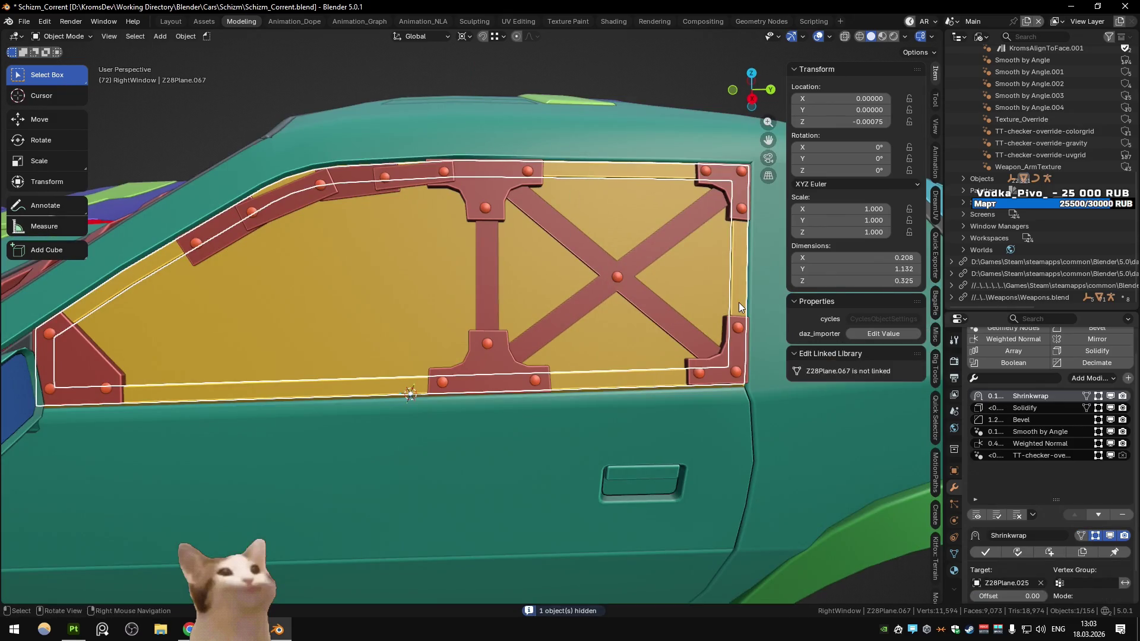
pyautogui.press('Delete')
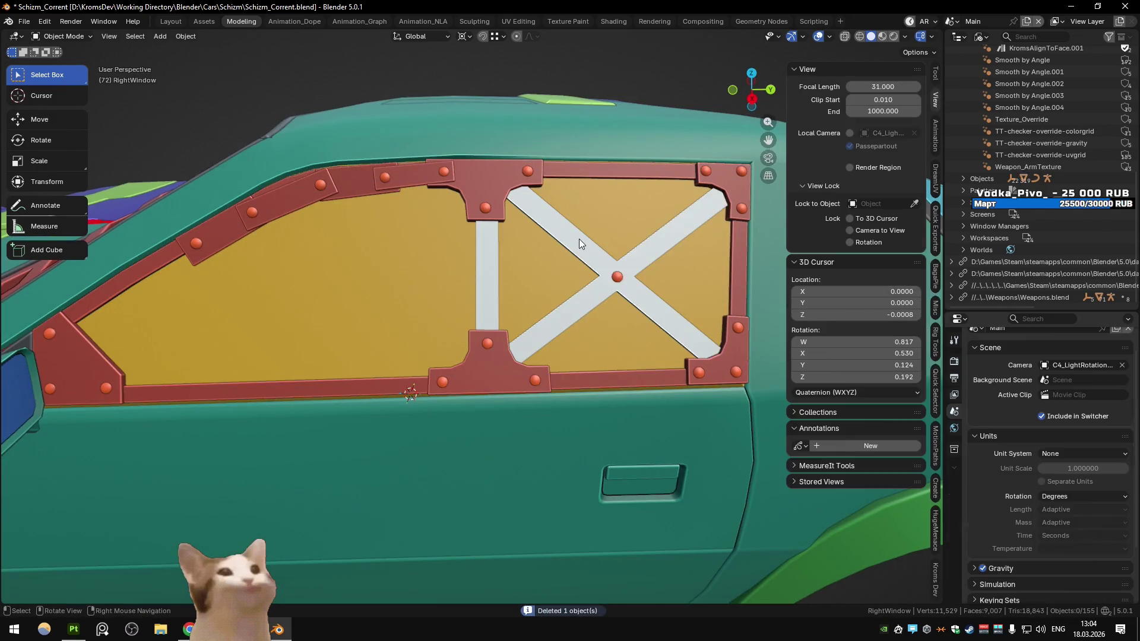
pyautogui.click(579, 240)
pyautogui.press('Delete')
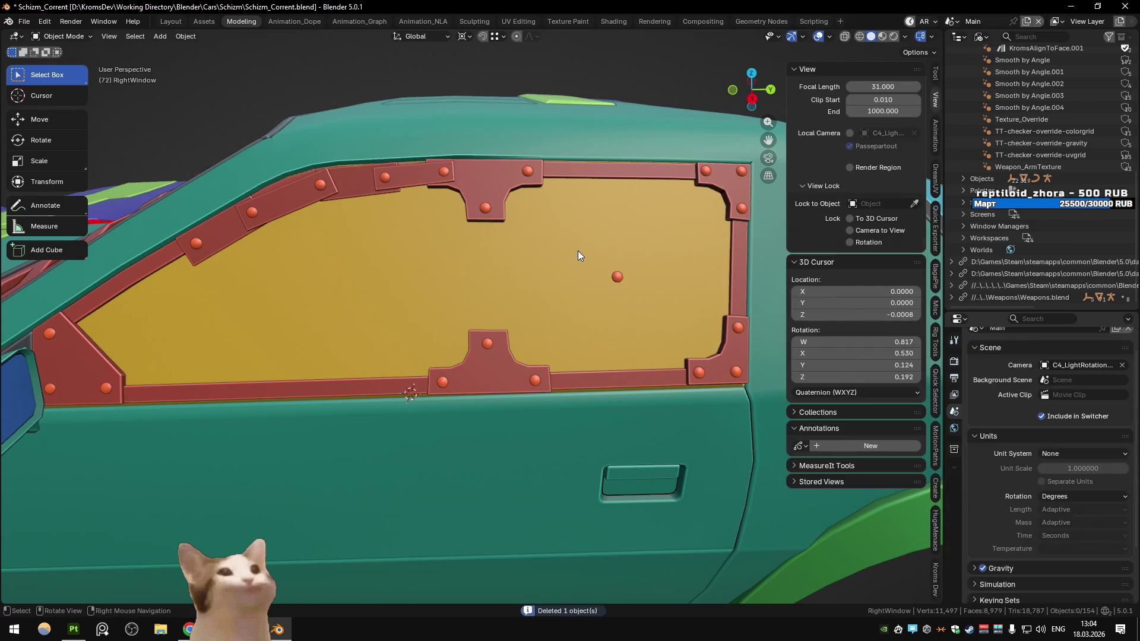
pyautogui.hotkey('ctrl', 'z')
# Delete the top strut plate, window frame, trim strips and X-brace from the side window
pyautogui.click(394, 181)
pyautogui.press('Delete')
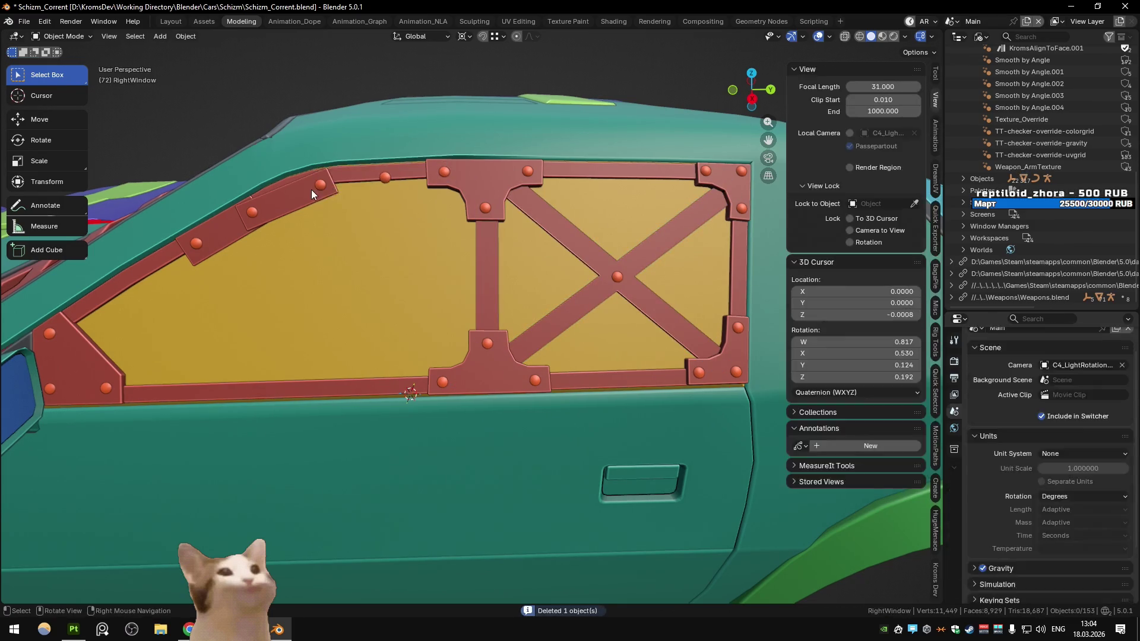
pyautogui.click(332, 181)
pyautogui.press('Delete')
pyautogui.click(244, 220)
pyautogui.press('Delete')
pyautogui.click(100, 390)
pyautogui.press('Delete')
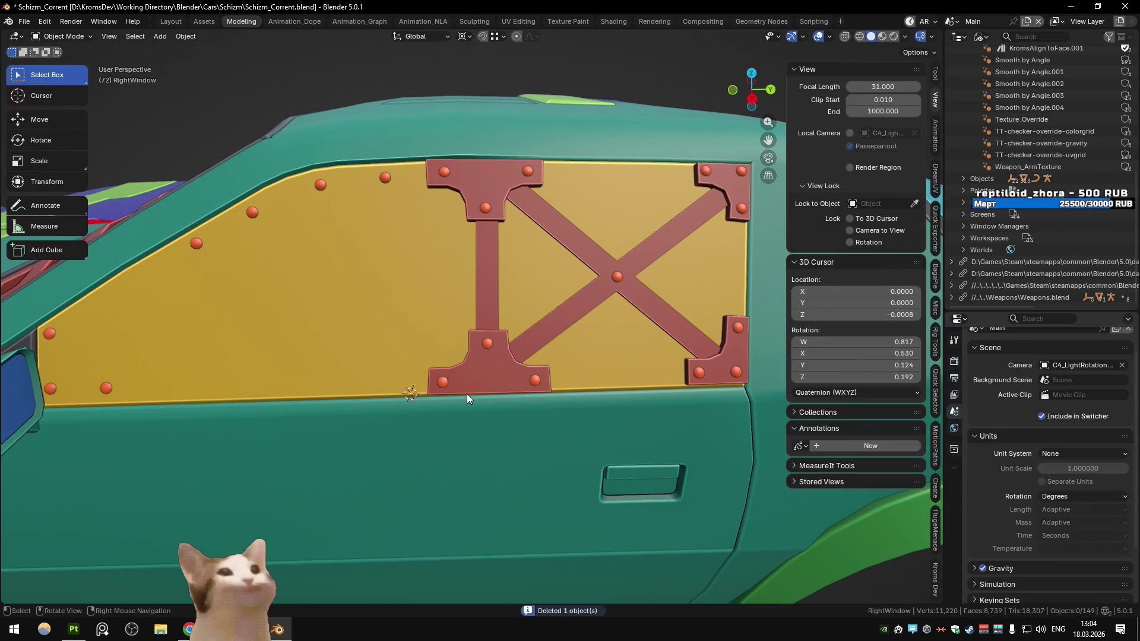
pyautogui.click(466, 392)
pyautogui.press('Delete')
pyautogui.click(672, 319)
pyautogui.press('Delete')
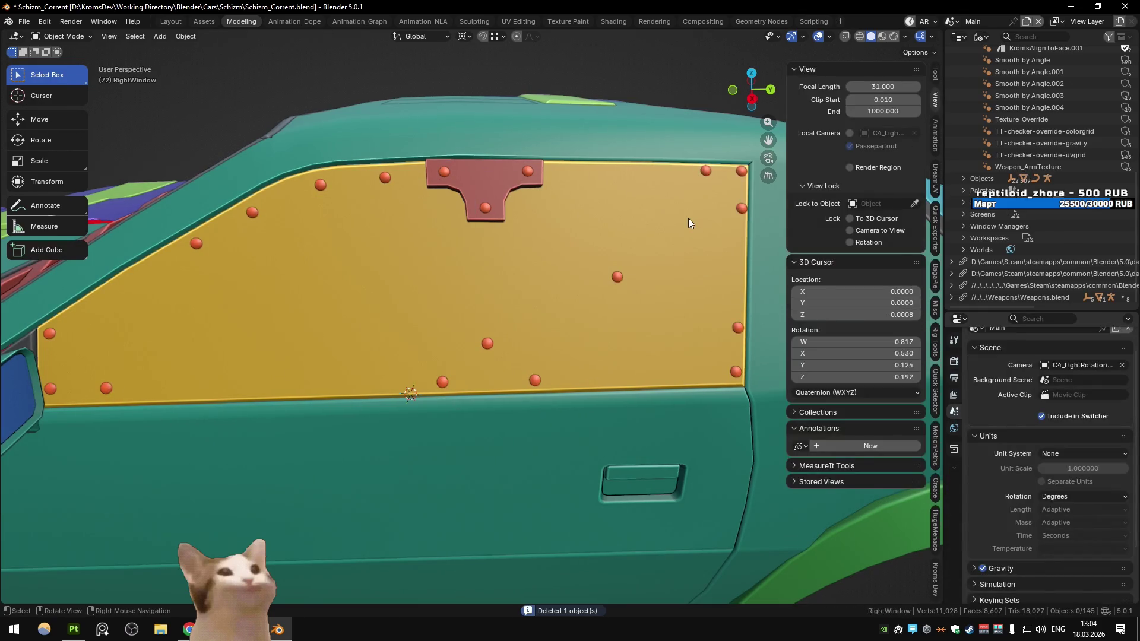
pyautogui.click(689, 218)
# Undo and redo to restore all the deleted side-window pieces, including the X-brace
pyautogui.hotkey('ctrl', 'z')
pyautogui.hotkey('ctrl', 'z')
pyautogui.hotkey('ctrl', 'z')
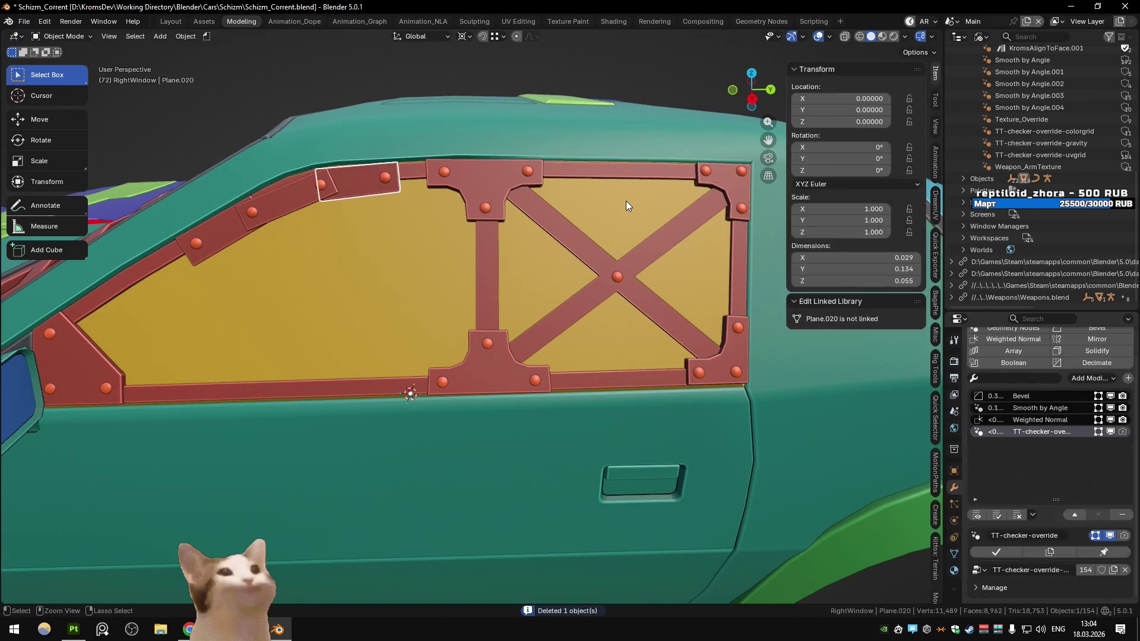
pyautogui.hotkey('ctrl', 'z')
pyautogui.hotkey('ctrl', 'z')
pyautogui.hotkey('ctrl', 'shift', 'z')
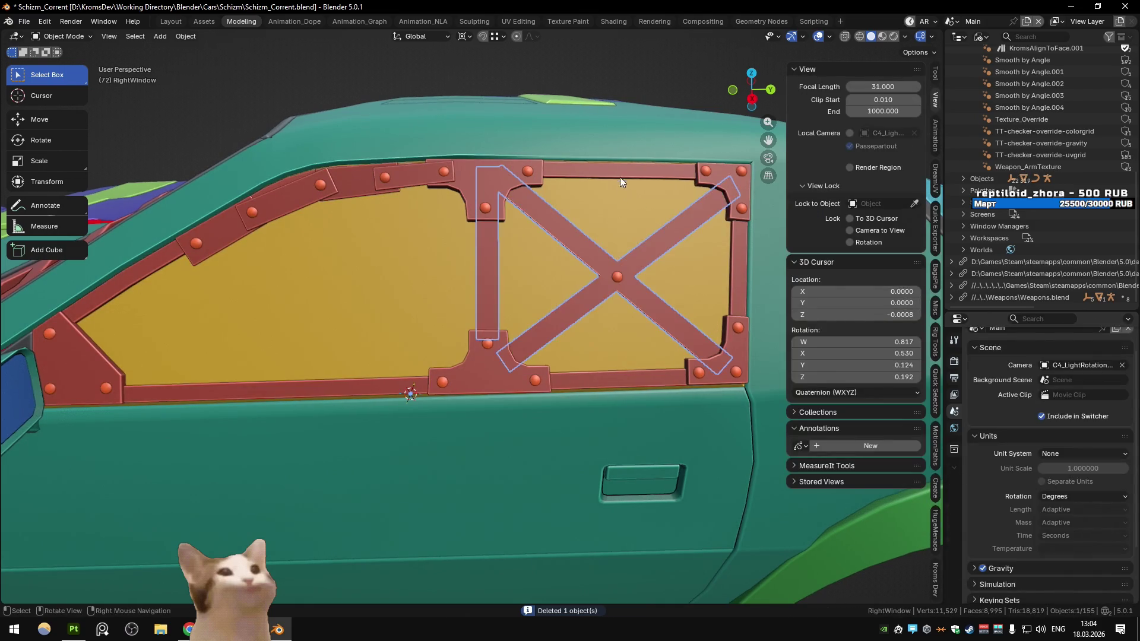
pyautogui.scroll(-3)
pyautogui.hotkey('ctrl', 'z')
pyautogui.hotkey('ctrl', 'shift', 'z')
pyautogui.hotkey('ctrl', 'z')
# Export All Substance-scene meshes, then in Painter enter Bake mode and pick the Schizm set
pyautogui.rightClick(586, 162)
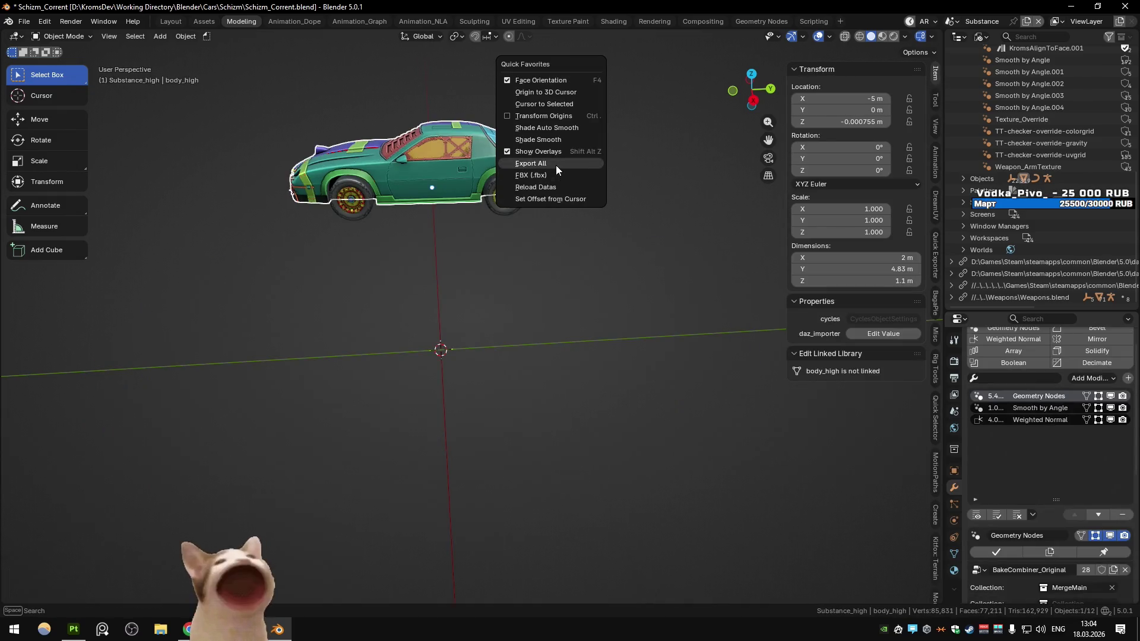
pyautogui.hotkey('alt', 'Tab')
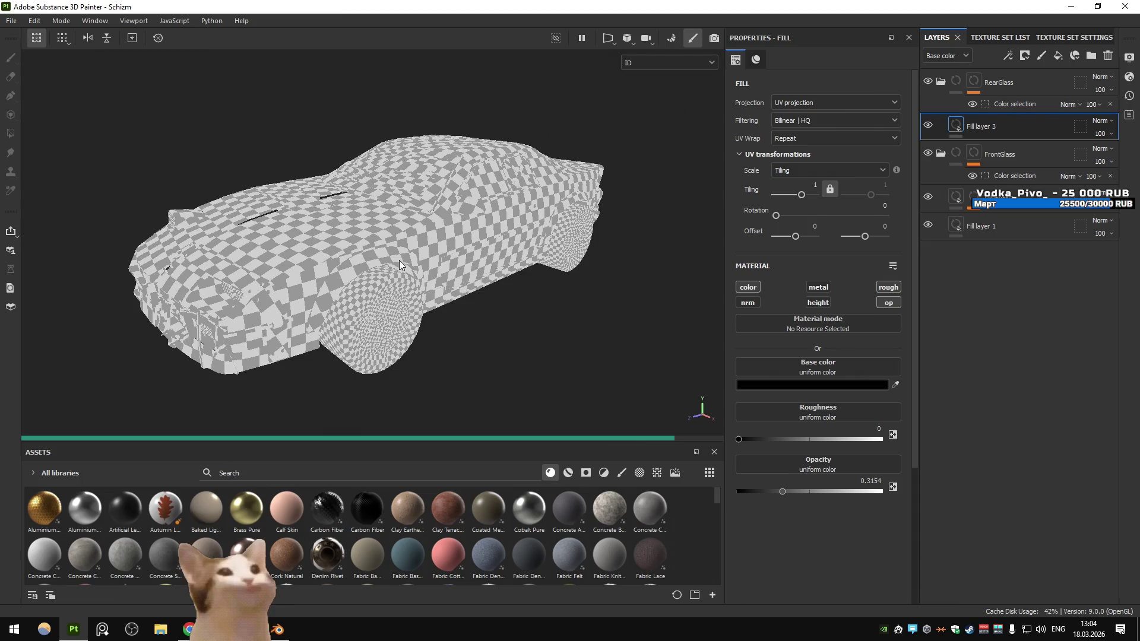
pyautogui.moveTo(399, 260); pyautogui.dragTo(531, 173)
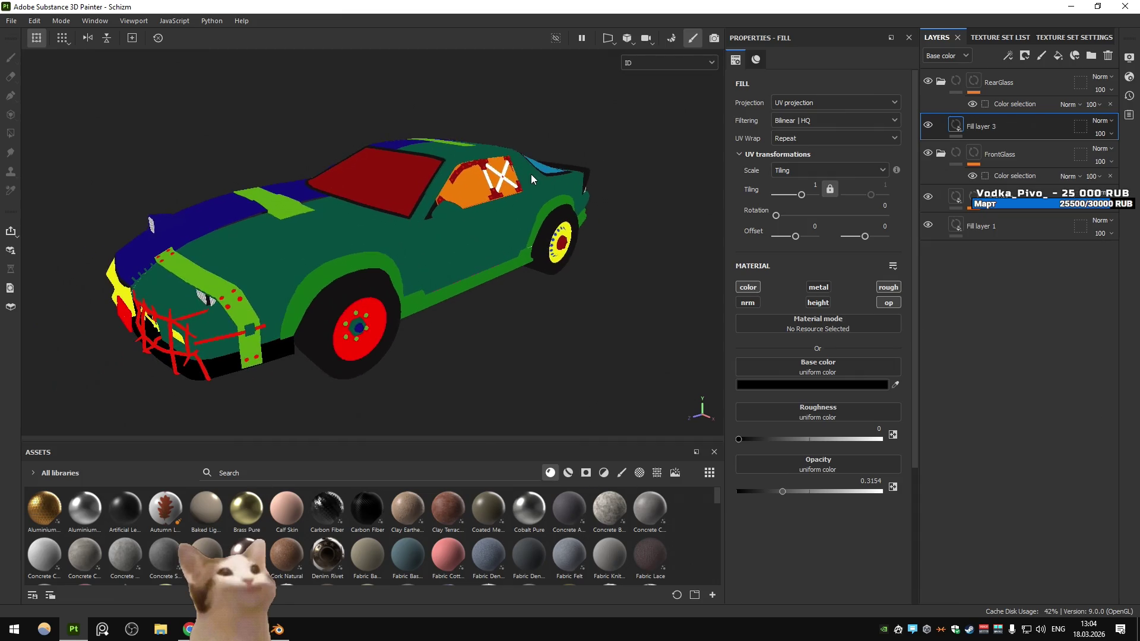
pyautogui.hotkey('ctrl', 'b')
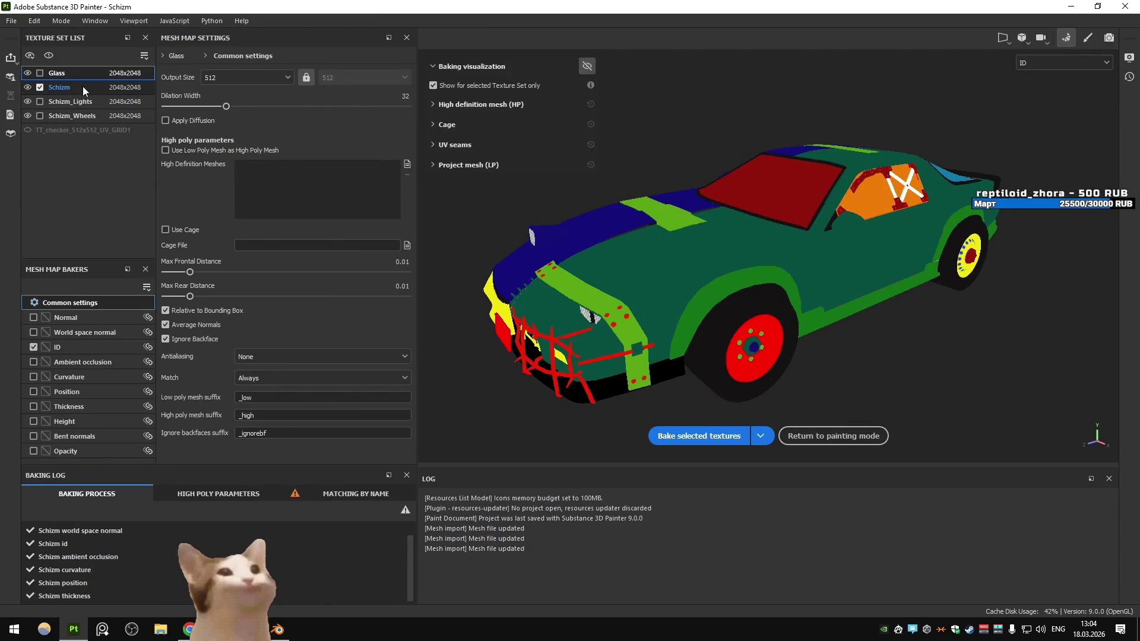
pyautogui.click(83, 87)
# Bake the Schizm mesh maps, inspect the car, return to painting, then go back to Blender
pyautogui.click(679, 432)
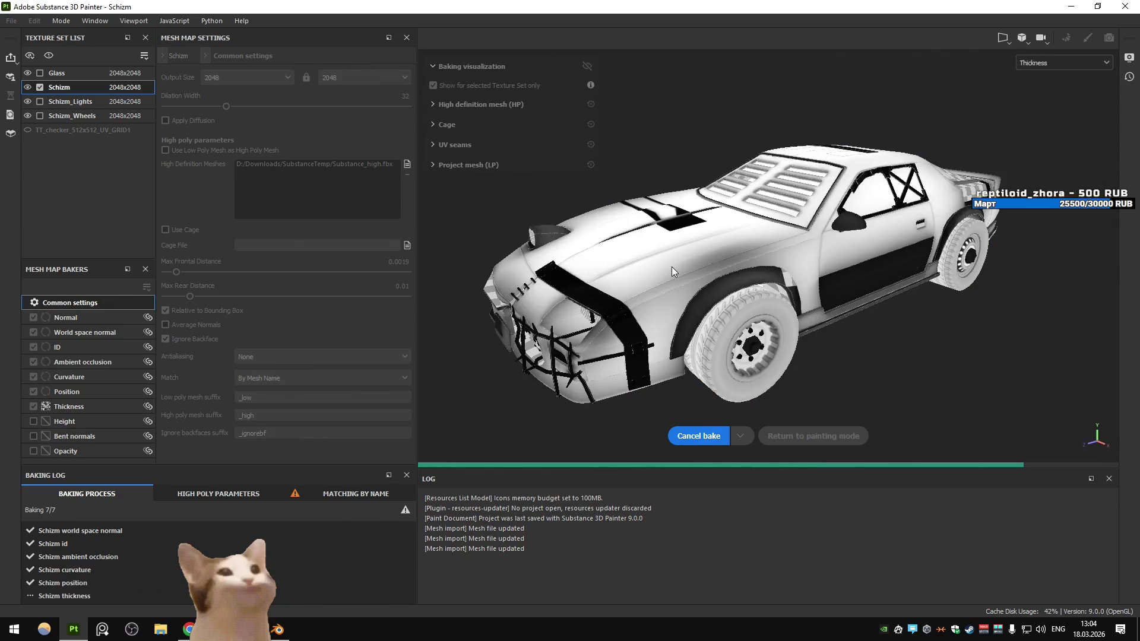
pyautogui.moveTo(739, 315); pyautogui.dragTo(534, 302)
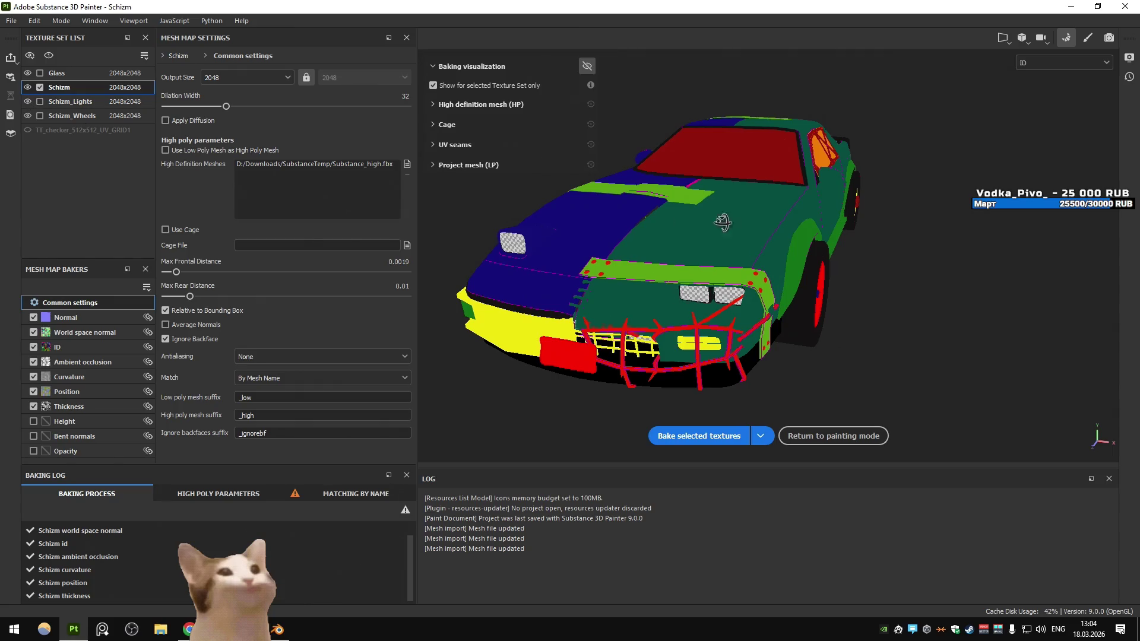
pyautogui.moveTo(729, 222); pyautogui.dragTo(640, 216)
pyautogui.hotkey('ctrl', 'shift', 'b')
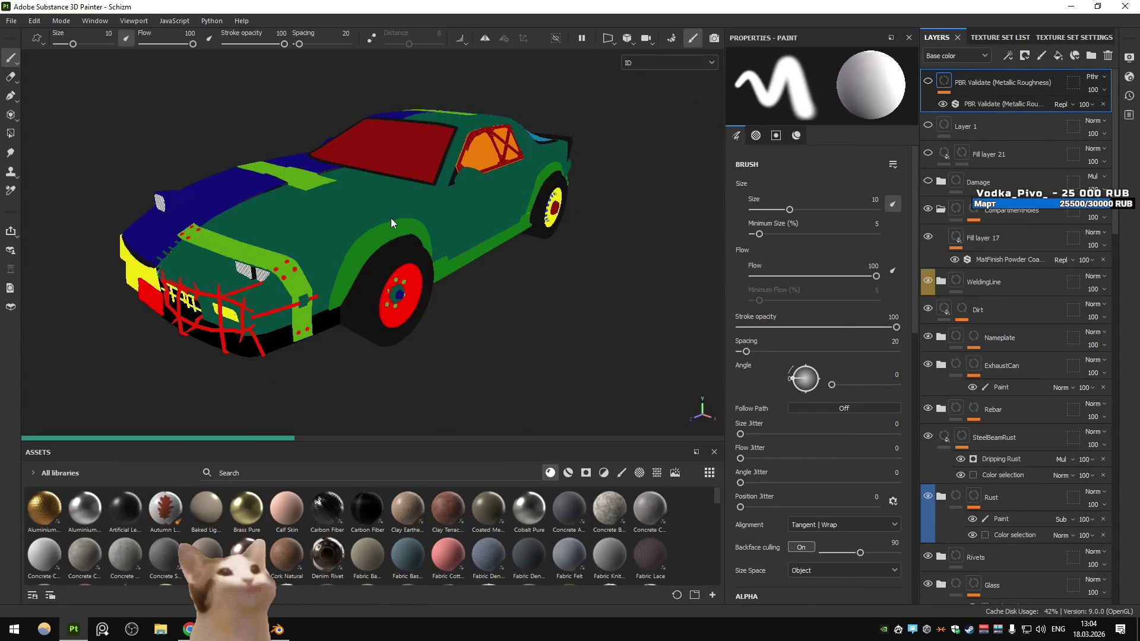
pyautogui.hotkey('alt', 'Tab')
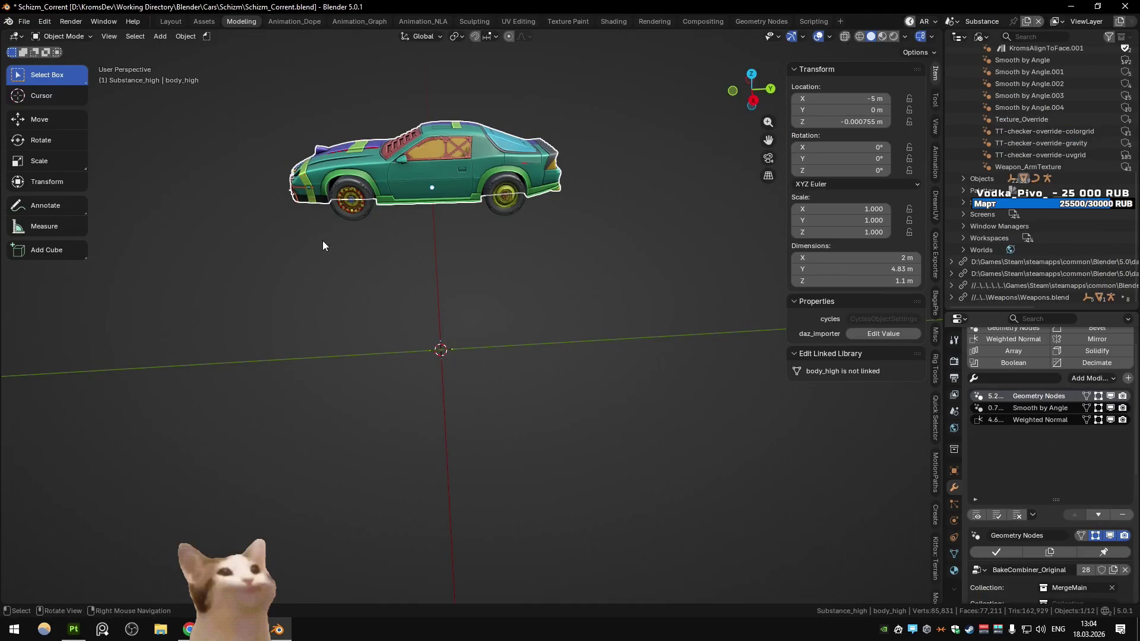
pyautogui.click(314, 193)
pyautogui.scroll(3)
# In the Main scene, give the front strap's clip the yellow-green TexTools ID colour under Solid shading
pyautogui.moveTo(388, 241); pyautogui.dragTo(490, 299)
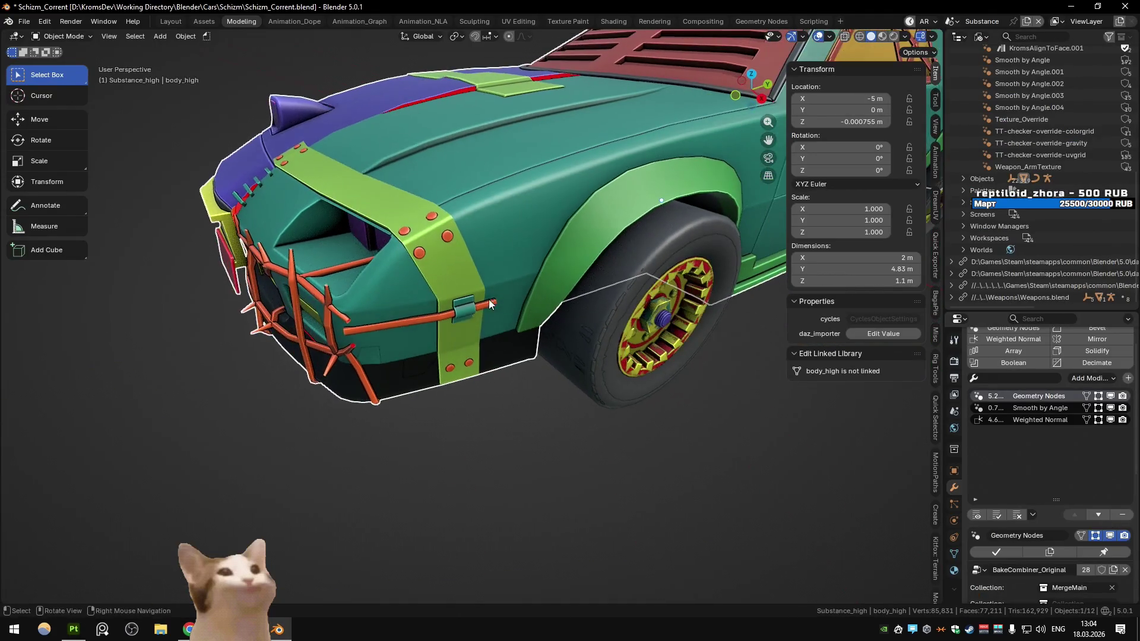
pyautogui.hotkey('alt', 'pagedown')
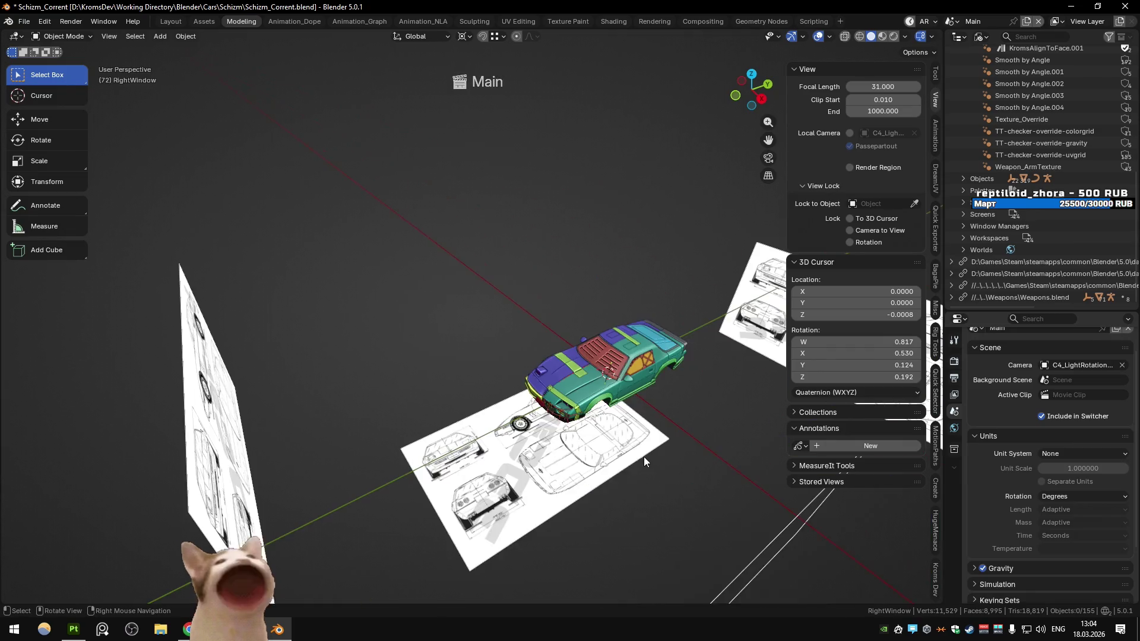
pyautogui.scroll(3)
pyautogui.click(487, 333)
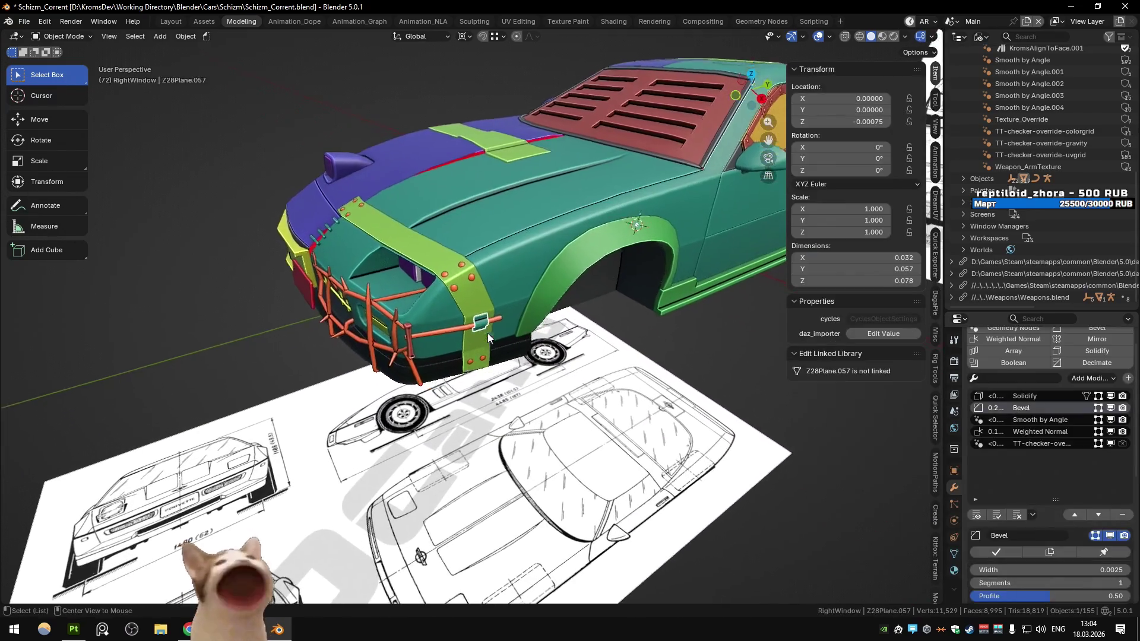
pyautogui.scroll(3)
pyautogui.scroll(-3)
pyautogui.click(519, 21)
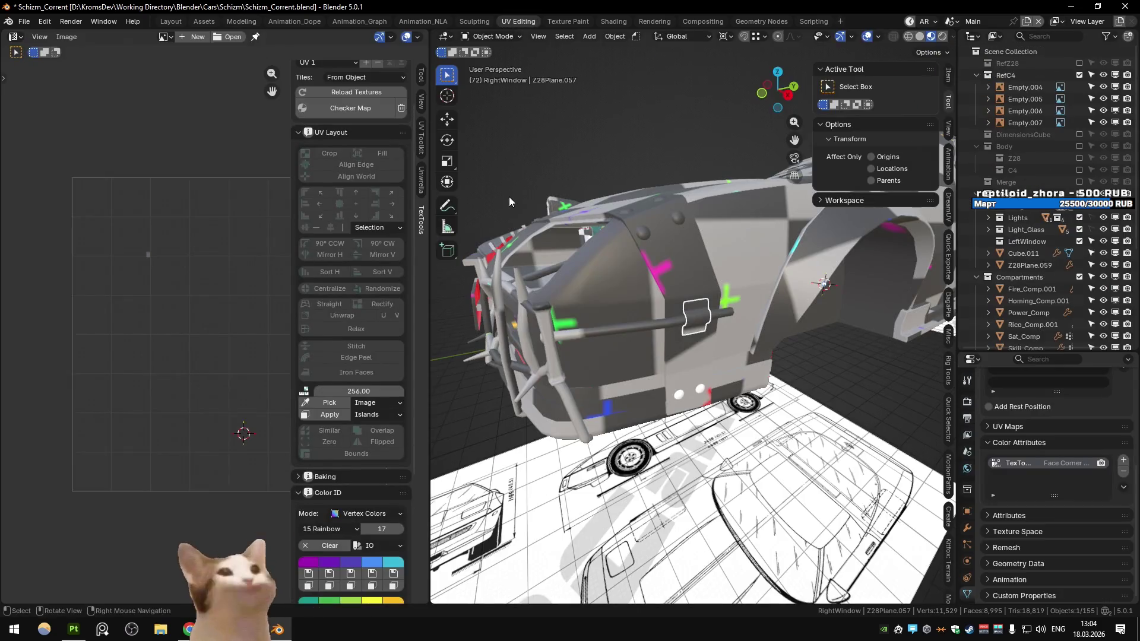
pyautogui.moveTo(651, 298); pyautogui.dragTo(753, 198)
pyautogui.press('z')
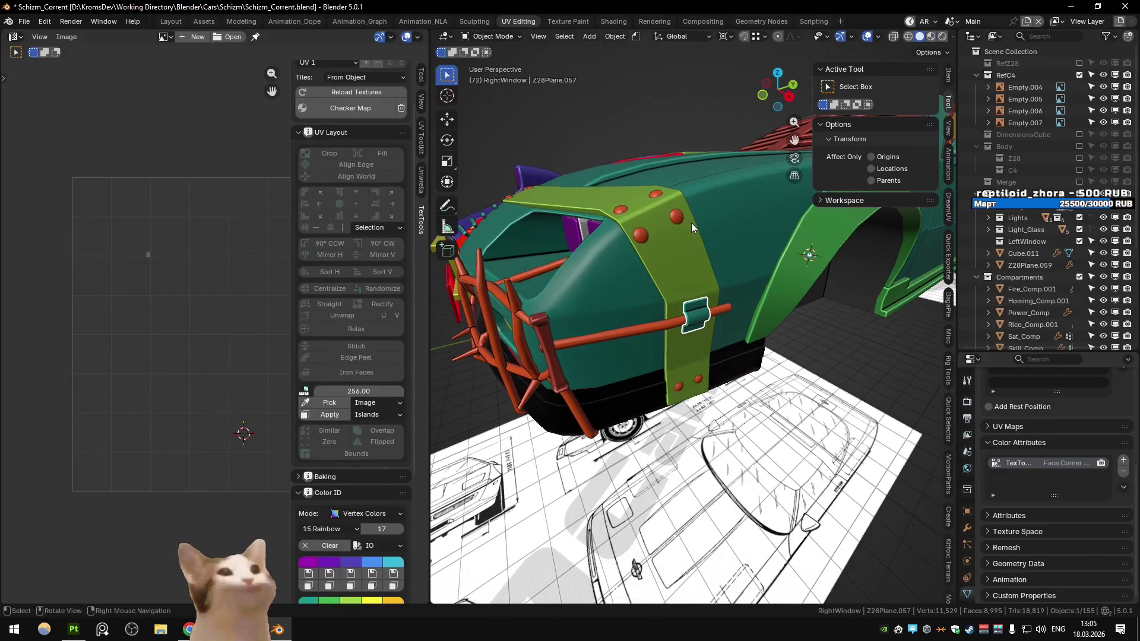
pyautogui.scroll(-3)
pyautogui.scroll(-3)
pyautogui.click(371, 434)
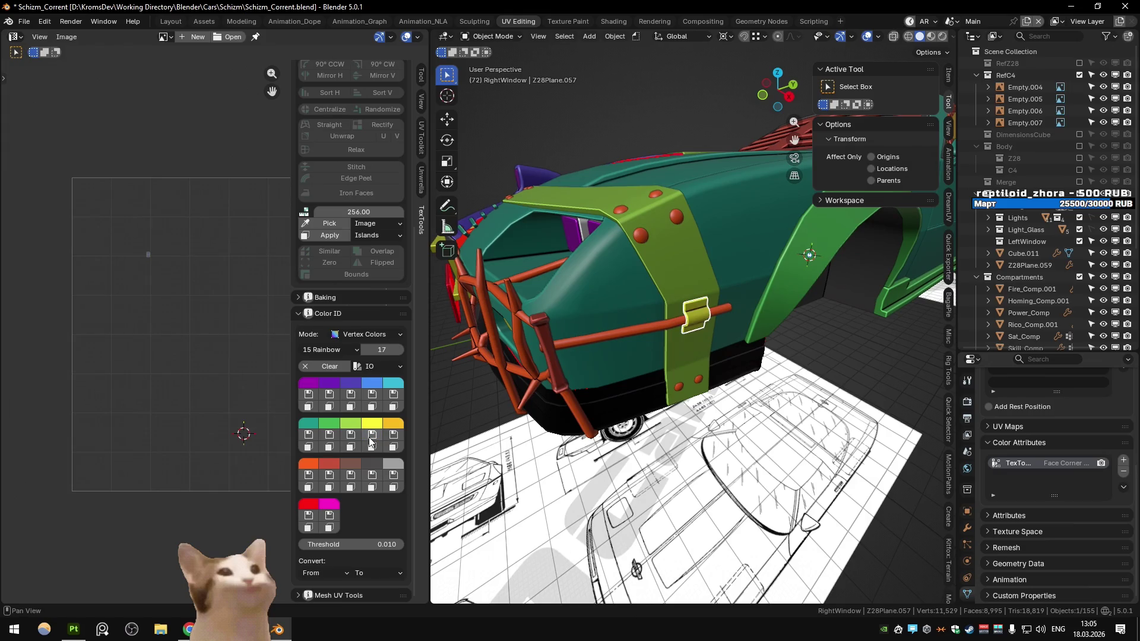
# Inspect the green front strap's mesh from the top view in see-through Edit Mode
pyautogui.moveTo(509, 349); pyautogui.dragTo(515, 308)
pyautogui.click(625, 234)
pyautogui.press('Tab')
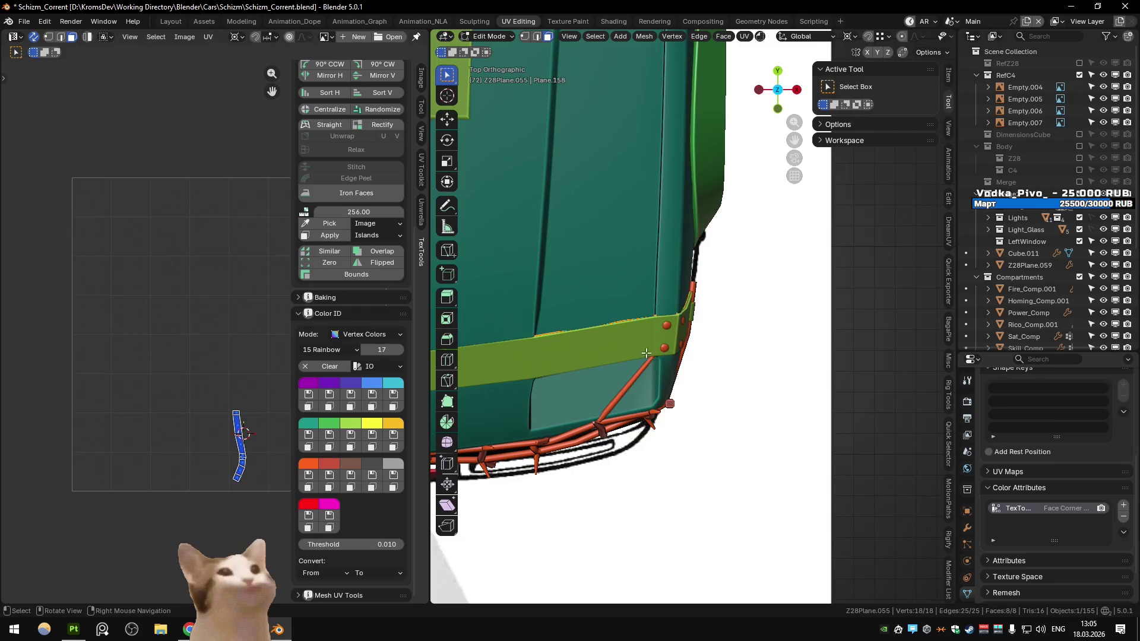
pyautogui.hotkey('alt', 'z')
pyautogui.press('KP_7')
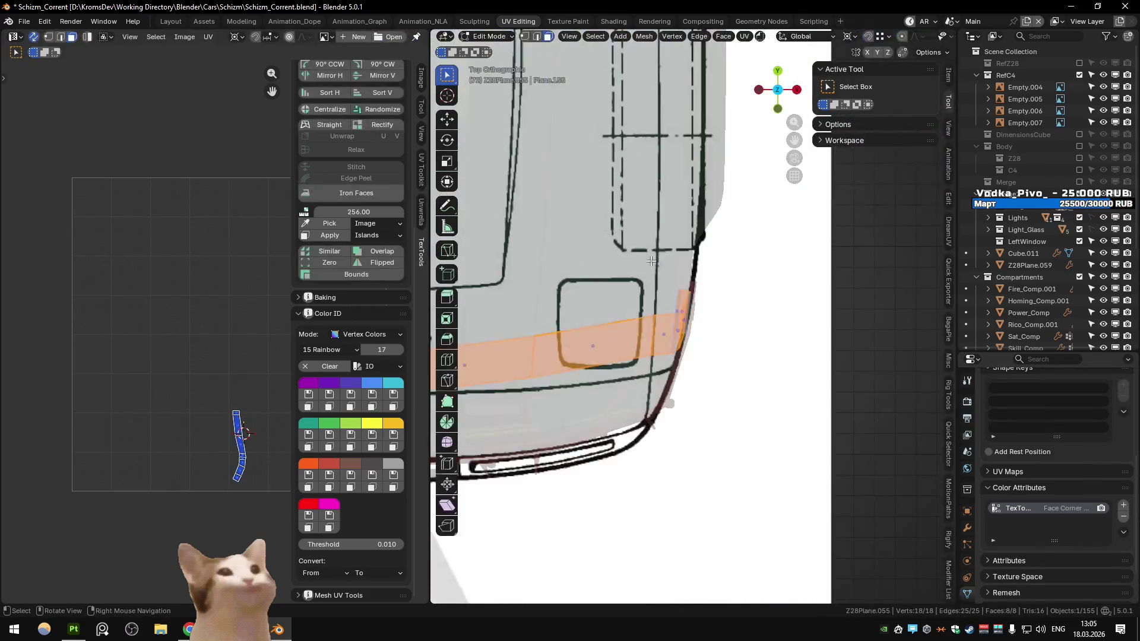
pyautogui.press('Tab')
pyautogui.hotkey('alt', 'z')
pyautogui.moveTo(665, 210); pyautogui.dragTo(633, 217)
pyautogui.scroll(-3)
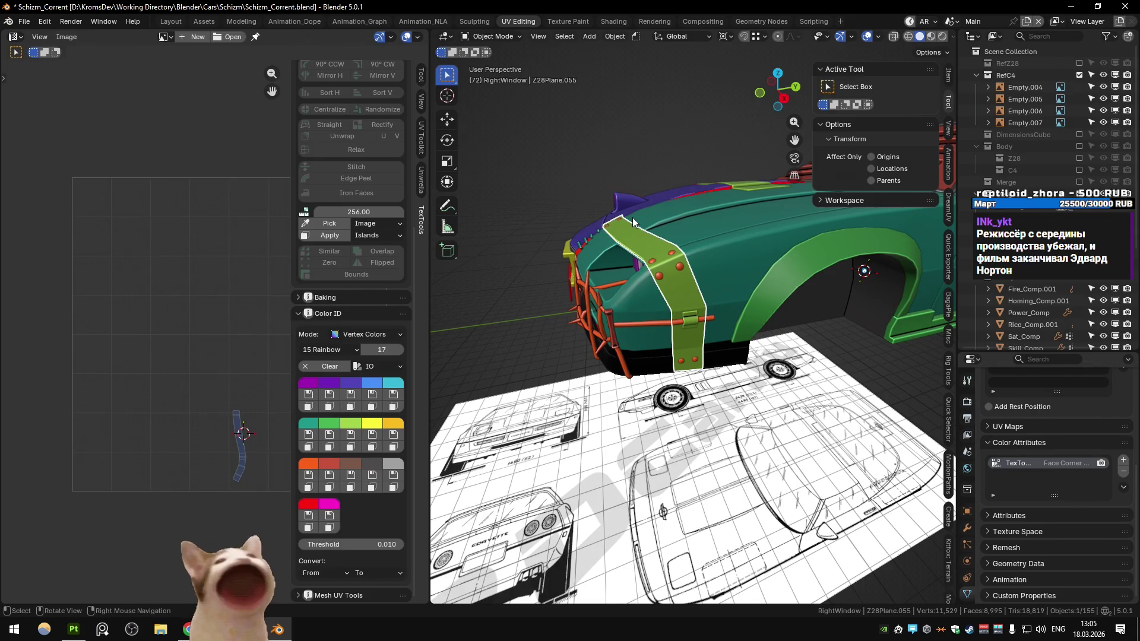
# Clear the selection and check the car's front from the top view
pyautogui.moveTo(702, 191); pyautogui.dragTo(837, 381)
pyautogui.click(837, 381)
pyautogui.scroll(3)
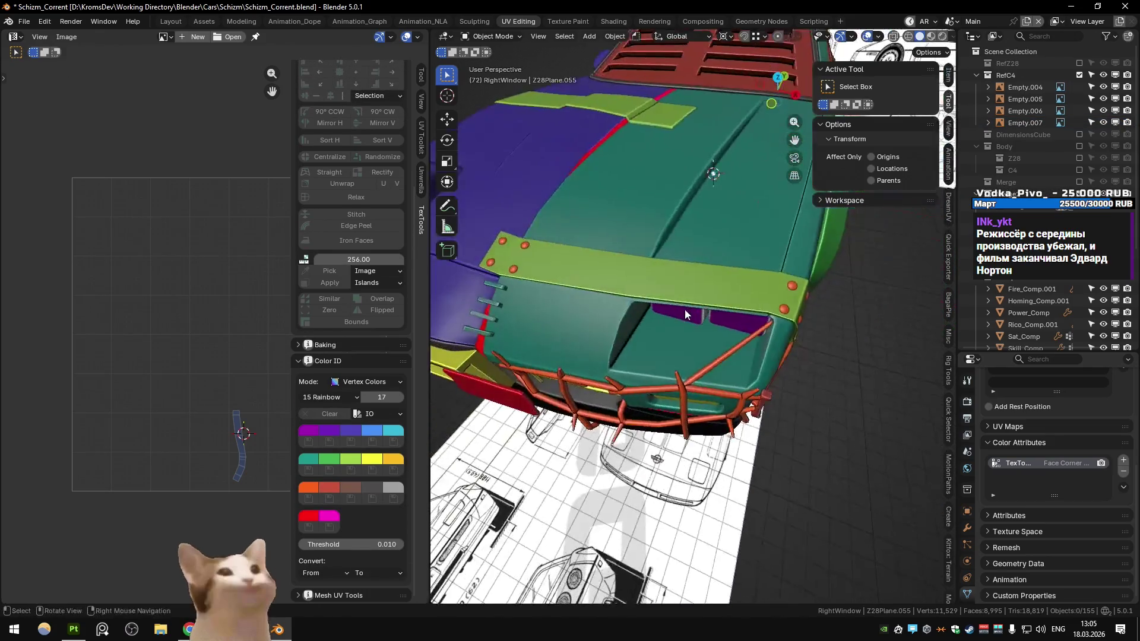
pyautogui.press('KP_7')
pyautogui.moveTo(685, 310); pyautogui.dragTo(710, 269)
# Edit the green front plate and select its left edge from the top view
pyautogui.click(601, 309)
pyautogui.press('Tab')
pyautogui.press('KP_7')
pyautogui.hotkey('alt', 'z')
pyautogui.moveTo(660, 294); pyautogui.dragTo(612, 386)
pyautogui.hotkey('alt', 'z')
pyautogui.moveTo(611, 363); pyautogui.dragTo(750, 410)
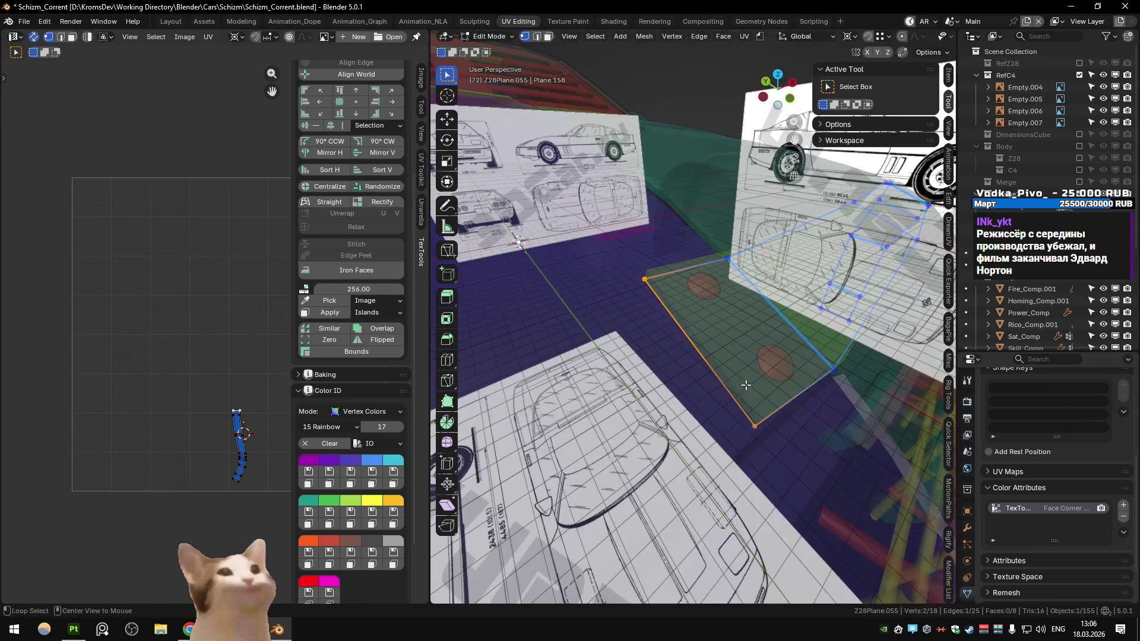
# Slide the plate's corner vertex along its edge by factor 0.060, then return to Object Mode
pyautogui.click(653, 279)
pyautogui.press('g')
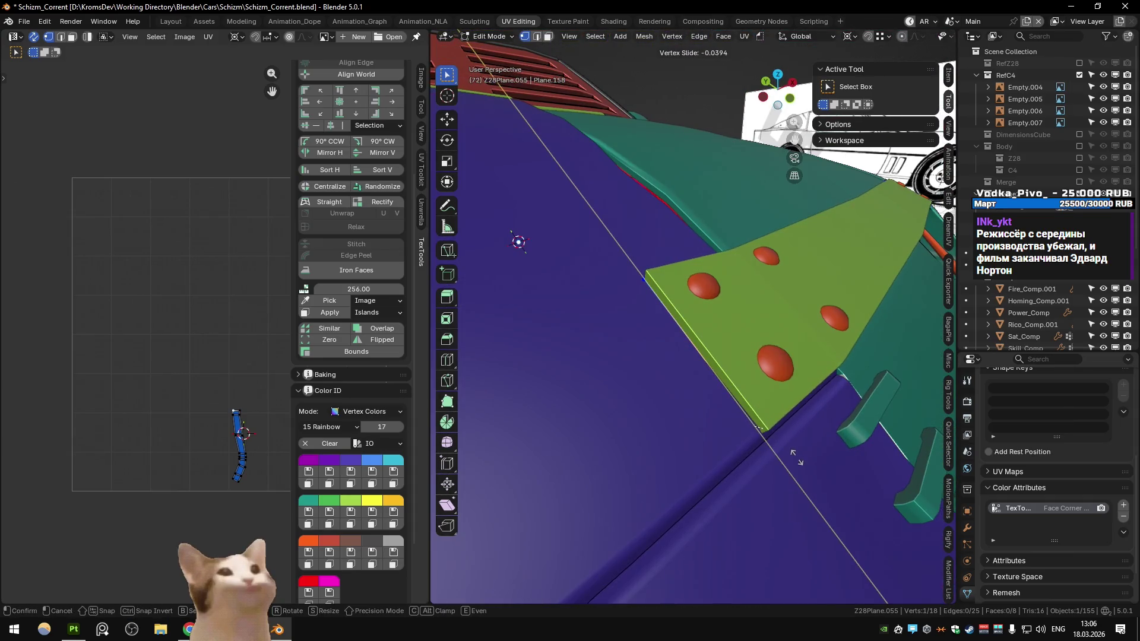
pyautogui.click(689, 341)
pyautogui.press('KP_7')
pyautogui.hotkey('shift', 'v')
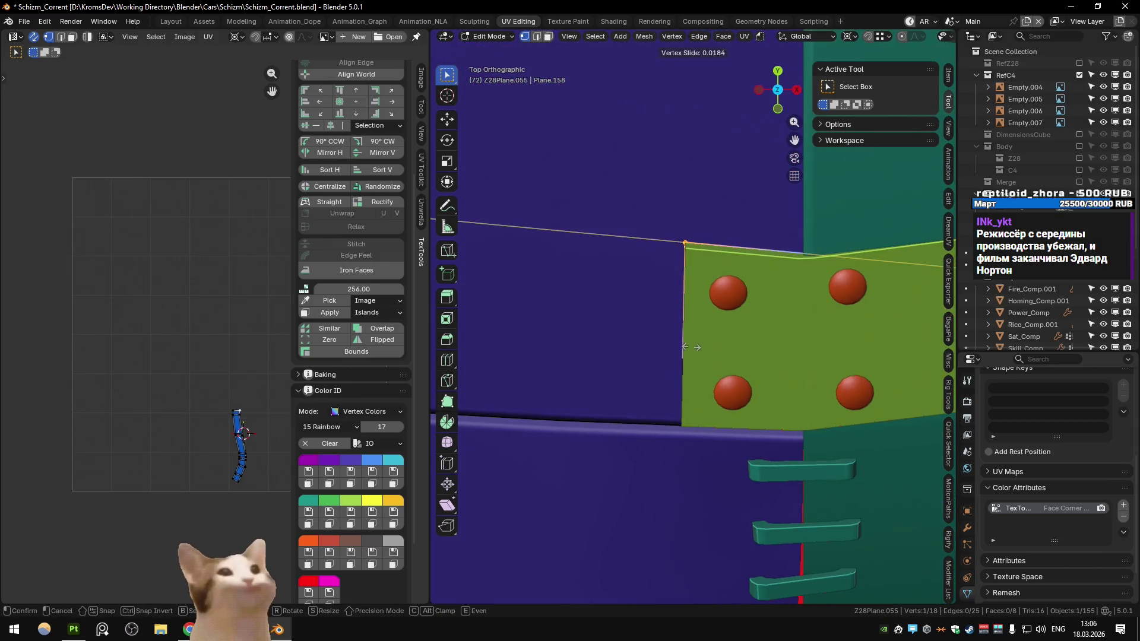
pyautogui.click(692, 349)
pyautogui.press('Tab')
pyautogui.moveTo(692, 349); pyautogui.dragTo(791, 402)
pyautogui.click(791, 403)
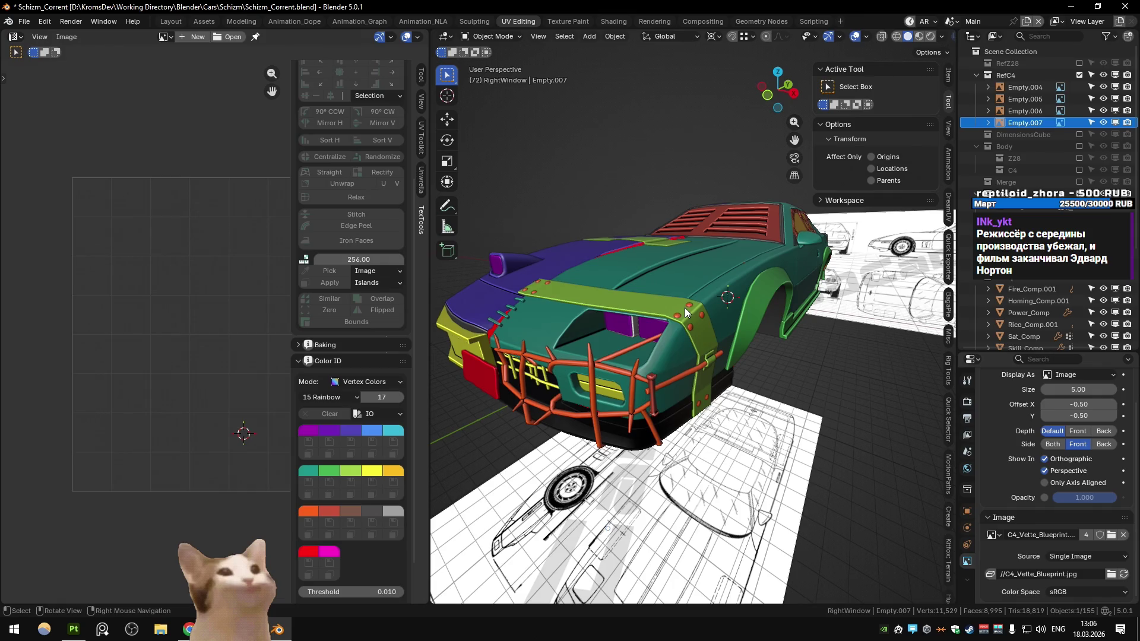
pyautogui.moveTo(685, 307); pyautogui.dragTo(675, 295)
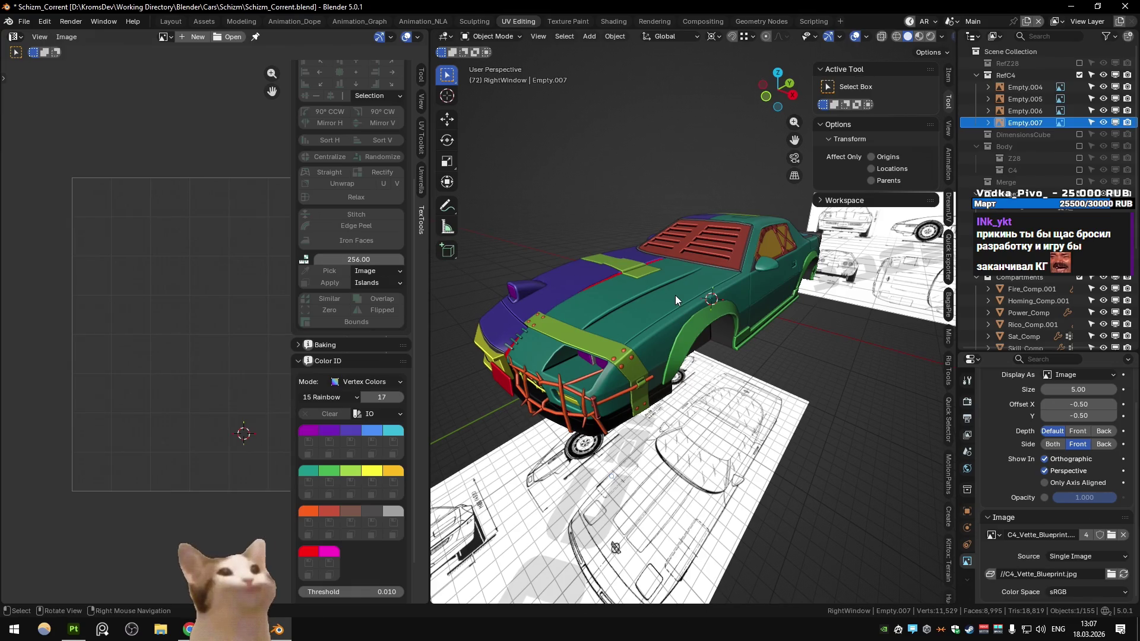
pyautogui.click(724, 269)
pyautogui.moveTo(737, 261); pyautogui.dragTo(829, 380)
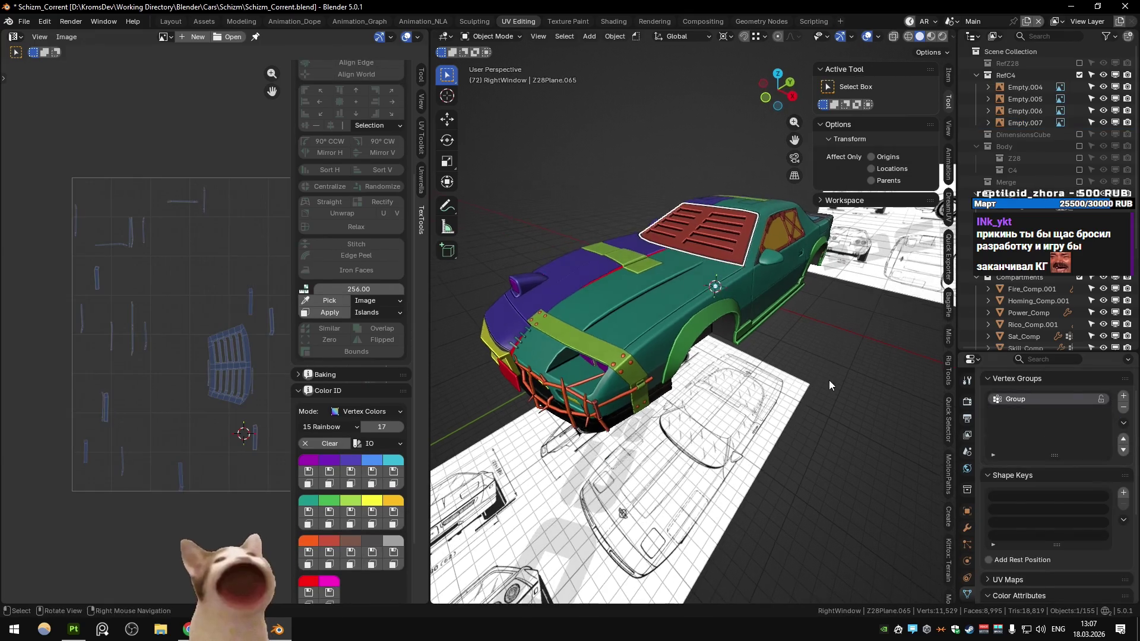
pyautogui.click(804, 342)
pyautogui.scroll(3)
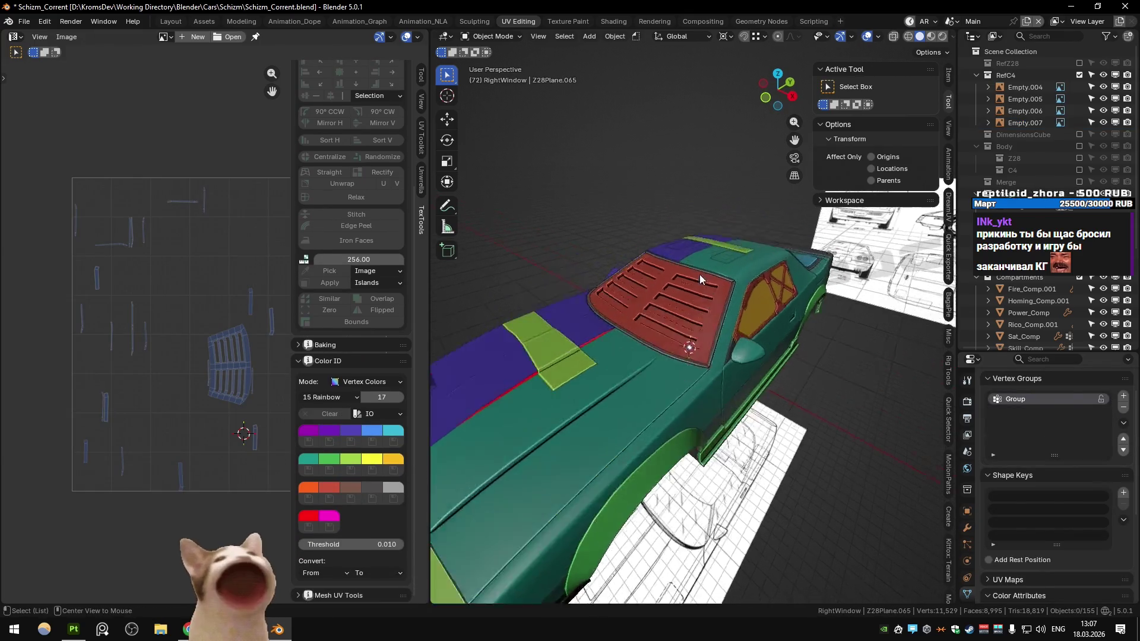
pyautogui.scroll(-3)
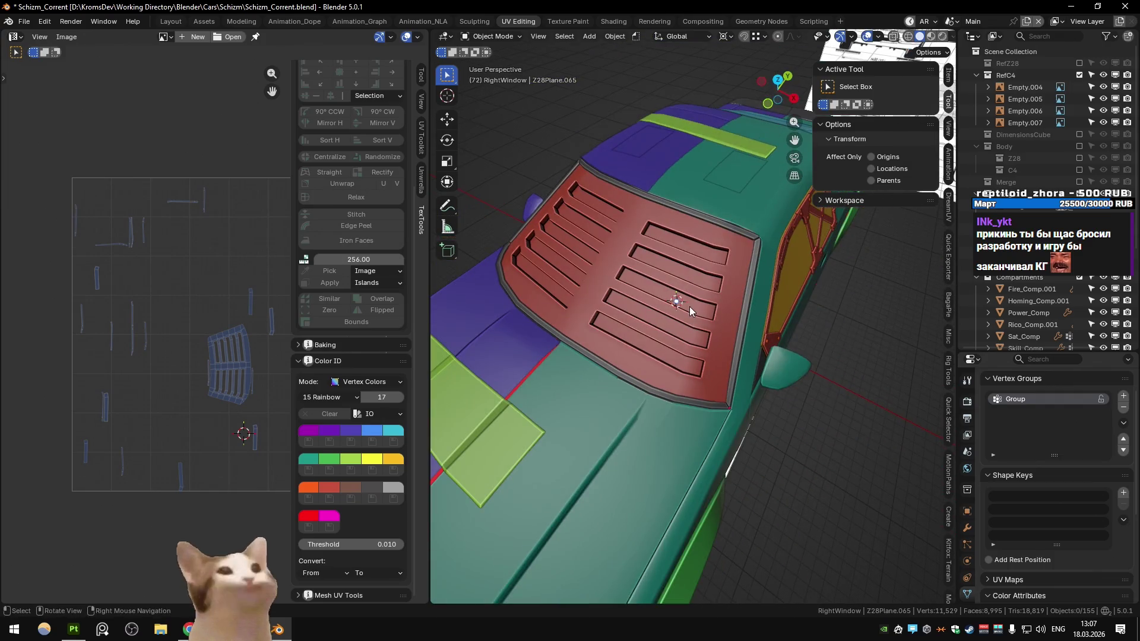
pyautogui.press('KP_7')
pyautogui.scroll(3)
pyautogui.moveTo(735, 358); pyautogui.dragTo(781, 284)
pyautogui.click(781, 284)
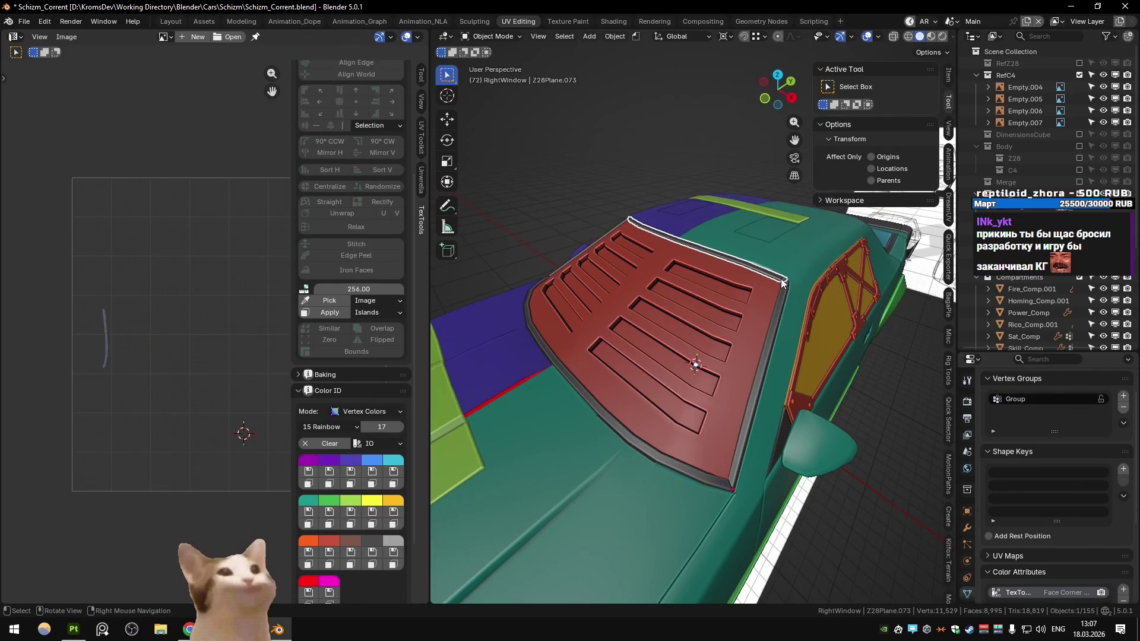
pyautogui.click(655, 460)
pyautogui.moveTo(580, 336); pyautogui.dragTo(671, 216)
pyautogui.click(660, 266)
pyautogui.hotkey('alt', 'a')
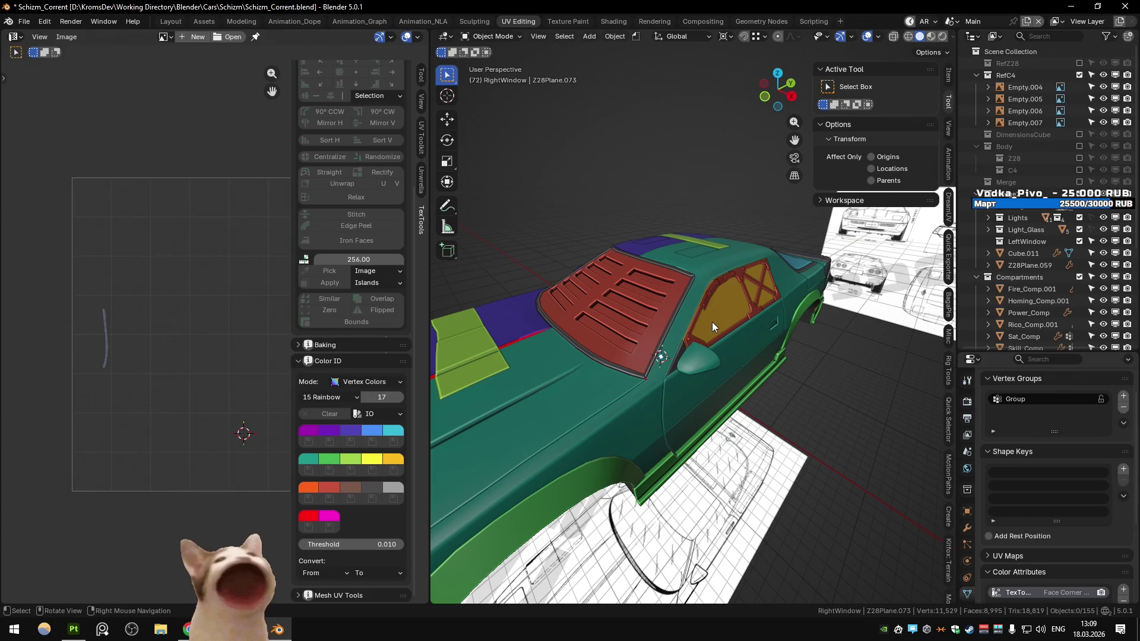
# Orbit round to the car's side window and save Schizm_Corrent.blend
pyautogui.moveTo(763, 300); pyautogui.dragTo(666, 313)
pyautogui.scroll(3)
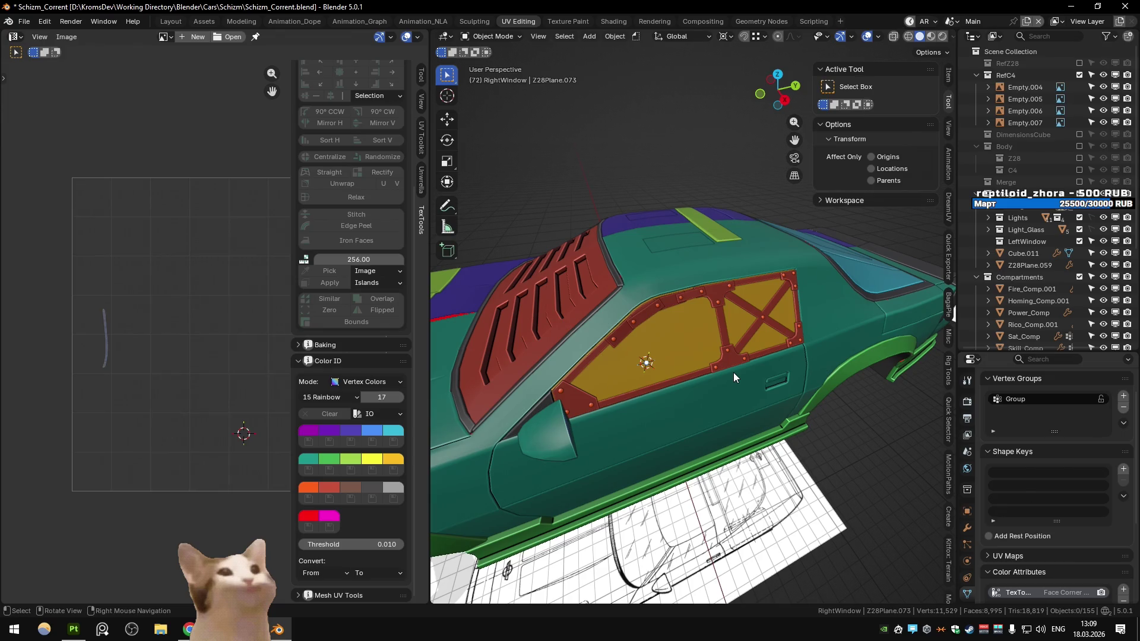
pyautogui.scroll(3)
pyautogui.scroll(-3)
pyautogui.hotkey('ctrl', 's')
# Select the side window frame and, in Edit Mode, select its linked faces and grow the selection
pyautogui.moveTo(640, 325); pyautogui.dragTo(664, 354)
pyautogui.scroll(-3)
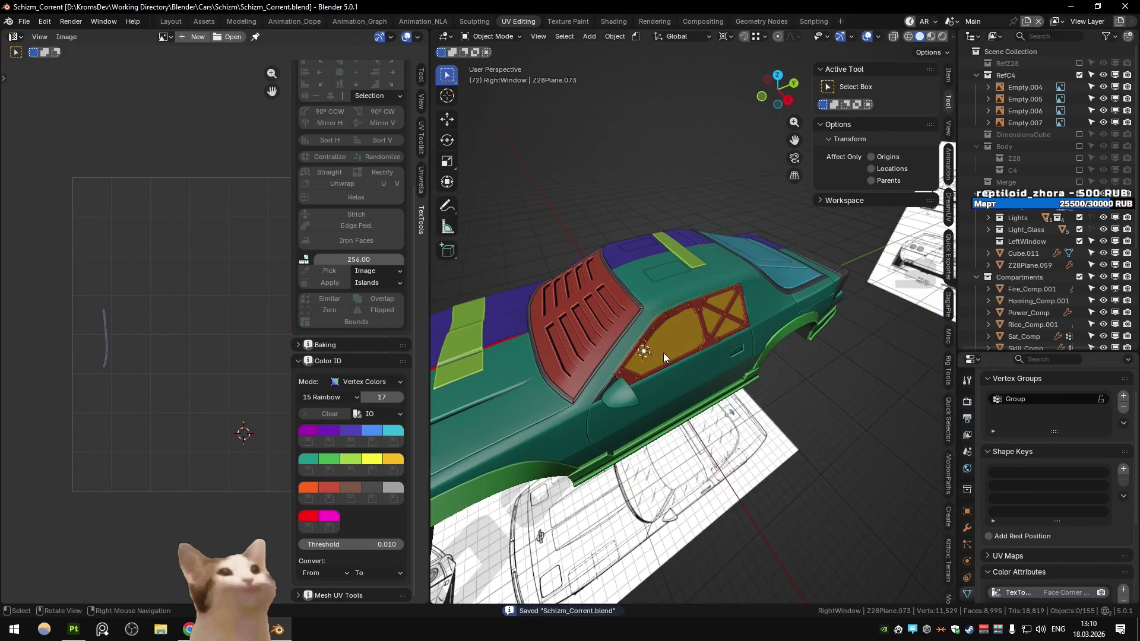
pyautogui.click(616, 367)
pyautogui.scroll(3)
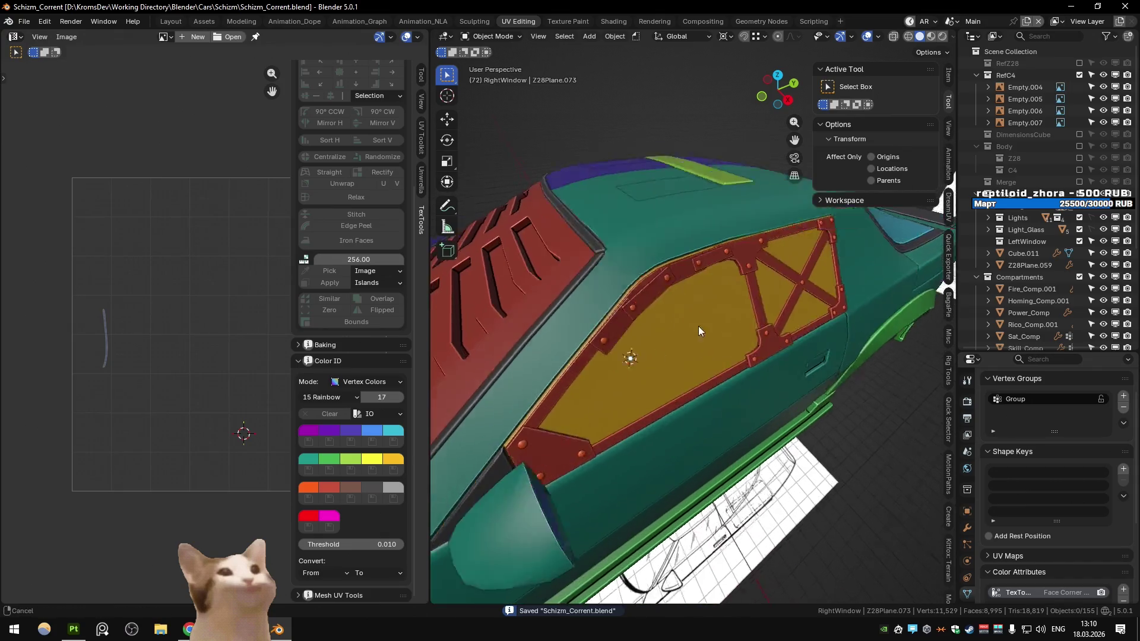
pyautogui.moveTo(627, 383); pyautogui.dragTo(616, 421)
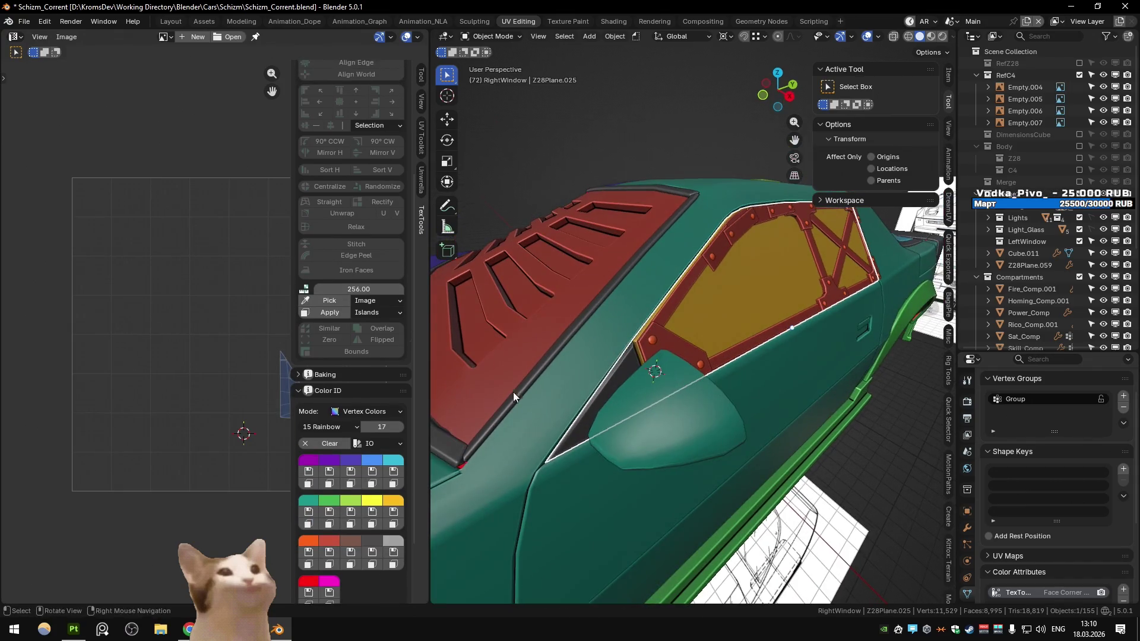
pyautogui.press('Tab')
pyautogui.press('l')
pyautogui.click(619, 376)
pyautogui.press('ctrl+KP_Add')
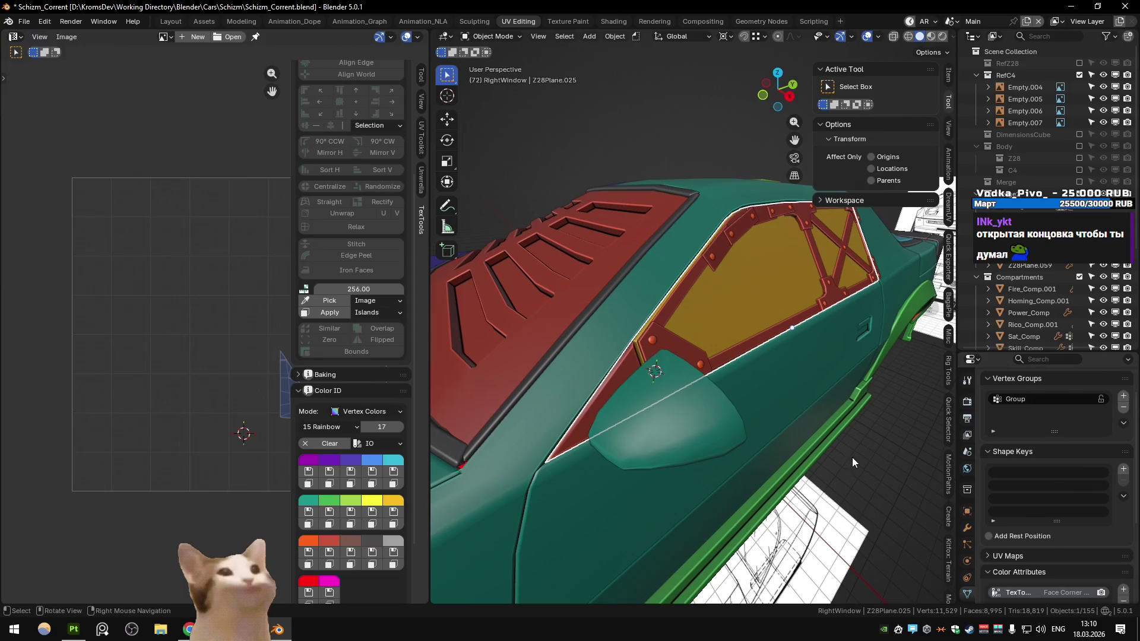
# Back in Object Mode, hide the window frame and clear the selection
pyautogui.press('Tab')
pyautogui.scroll(3)
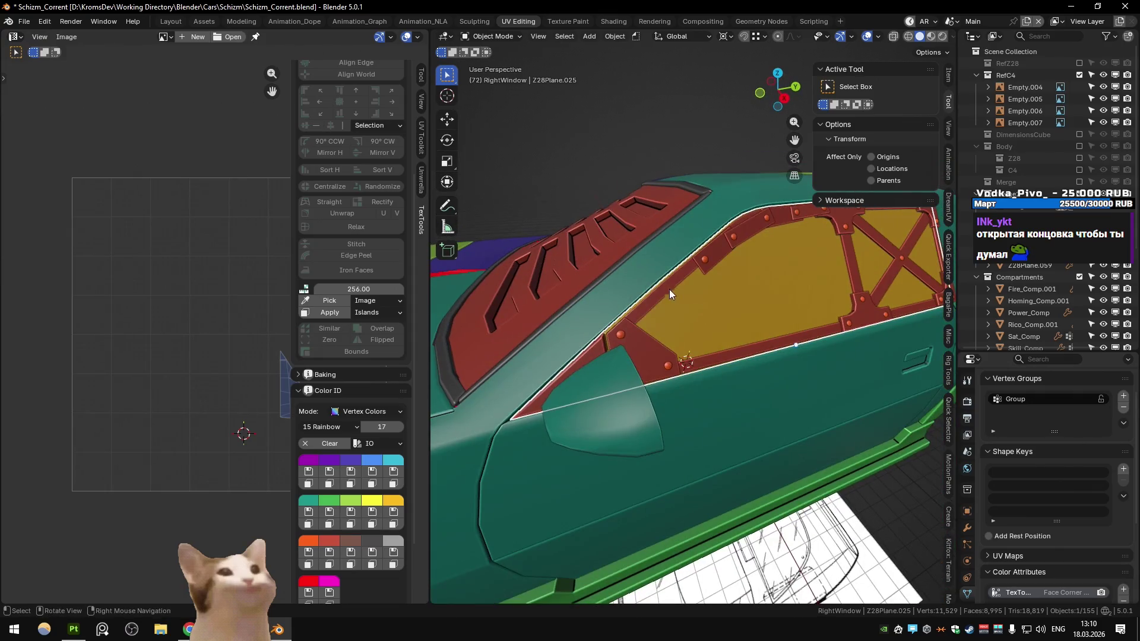
pyautogui.press('h')
pyautogui.scroll(-3)
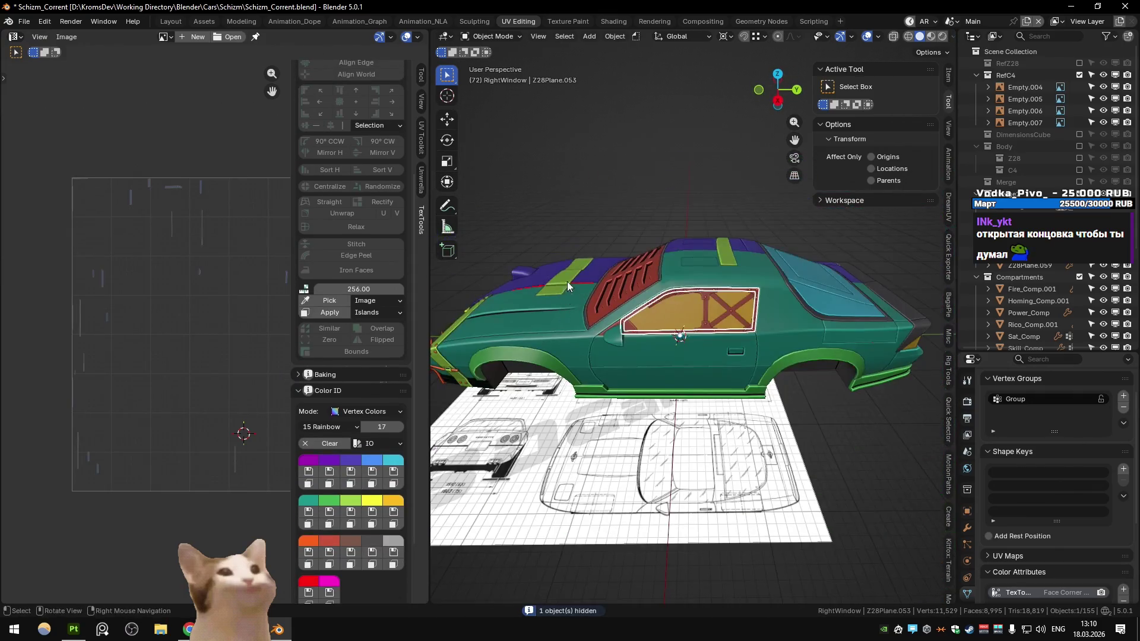
pyautogui.click(620, 169)
# Save Schizm_Corrent.blend again and orbit to check the car from above
pyautogui.hotkey('ctrl', 's')
pyautogui.scroll(3)
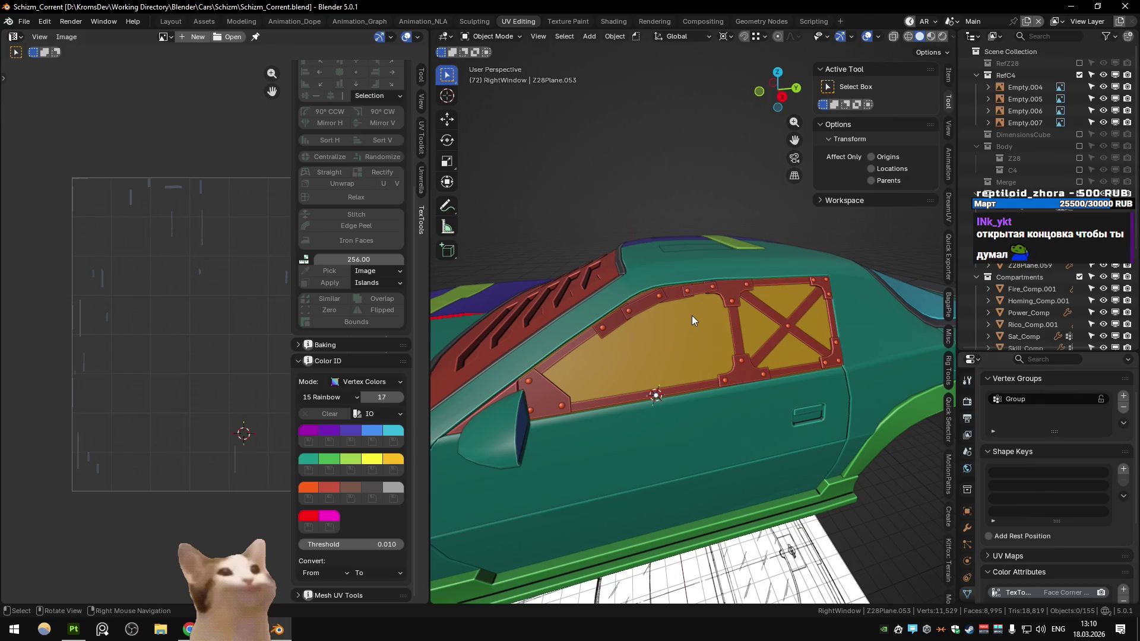
pyautogui.hotkey('ctrl', 's')
pyautogui.scroll(-3)
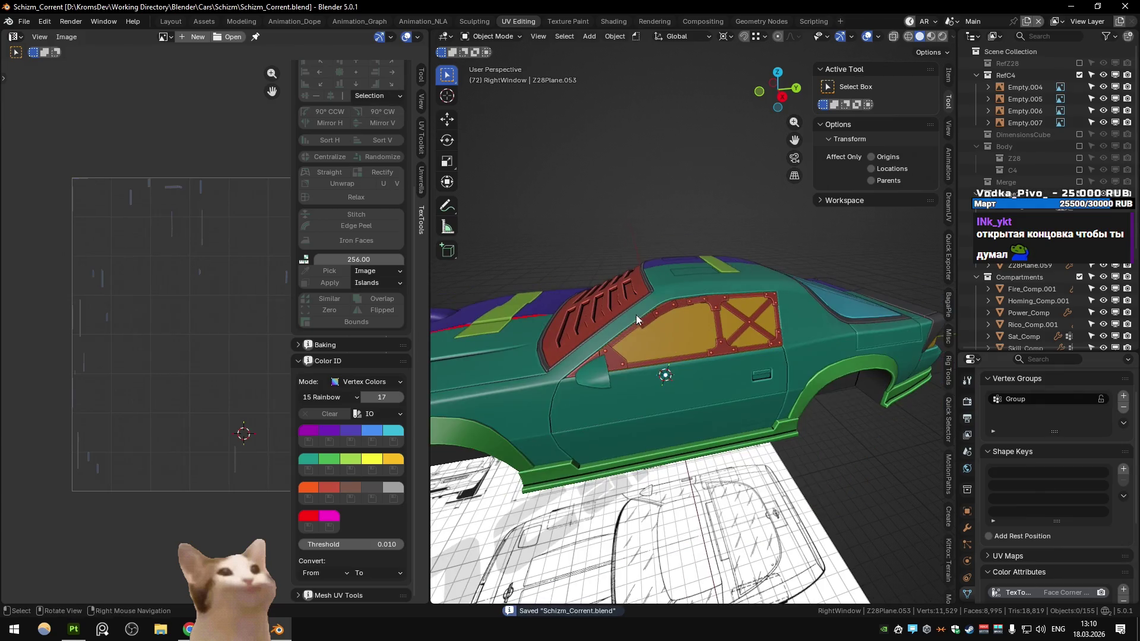
pyautogui.moveTo(623, 309); pyautogui.dragTo(673, 352)
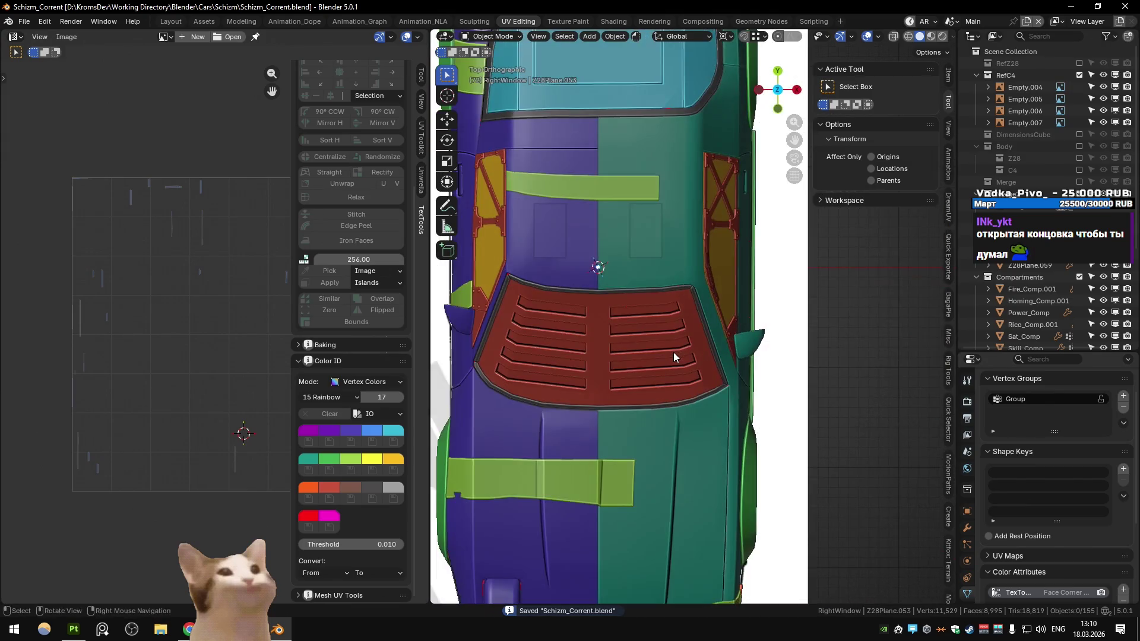
pyautogui.moveTo(713, 424); pyautogui.dragTo(700, 297)
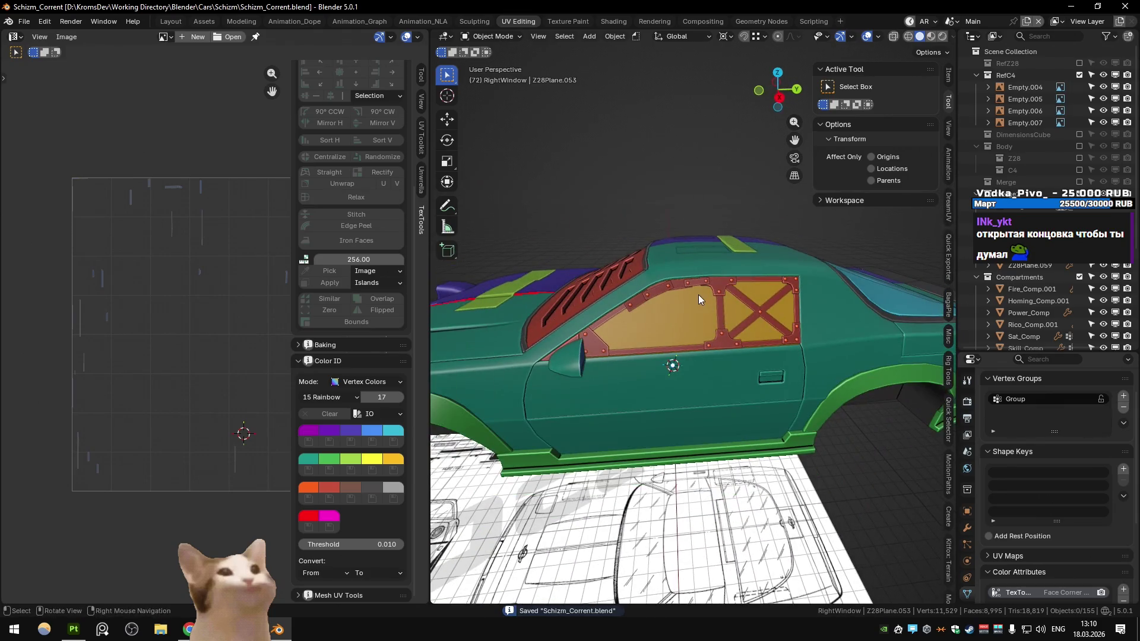
# Bring up Substance Painter and switch it to baking mode with Ctrl+B
pyautogui.hotkey('alt', 'Tab')
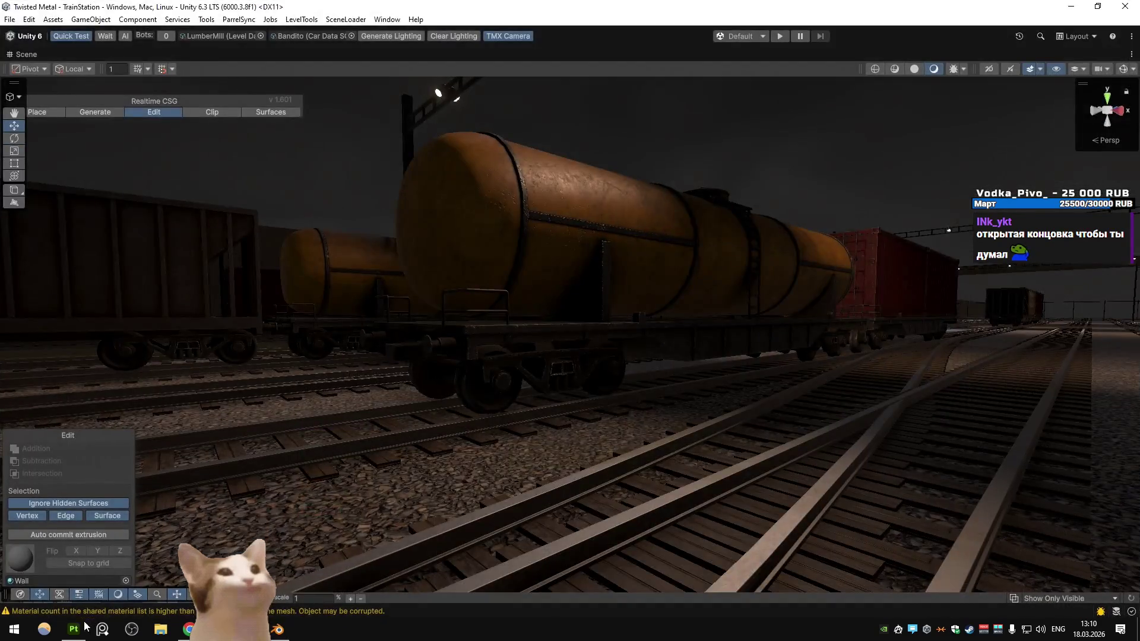
pyautogui.click(86, 625)
pyautogui.moveTo(425, 318); pyautogui.dragTo(452, 245)
pyautogui.hotkey('ctrl', 'b')
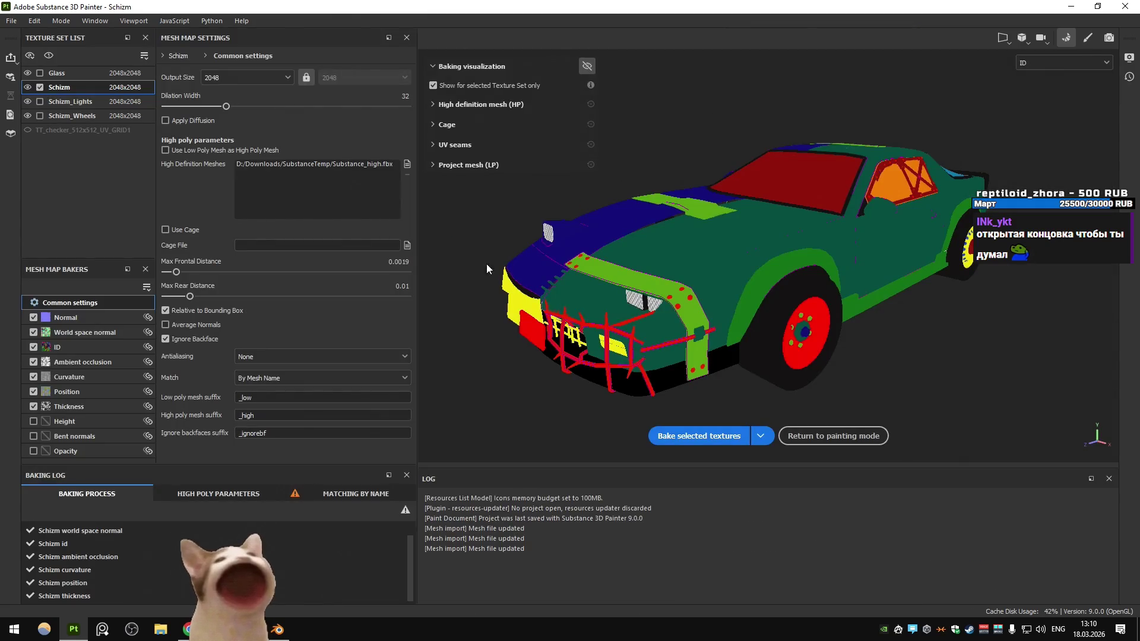
# Bake the selected mesh maps, return to painting mode and set the viewport display to Material
pyautogui.click(684, 437)
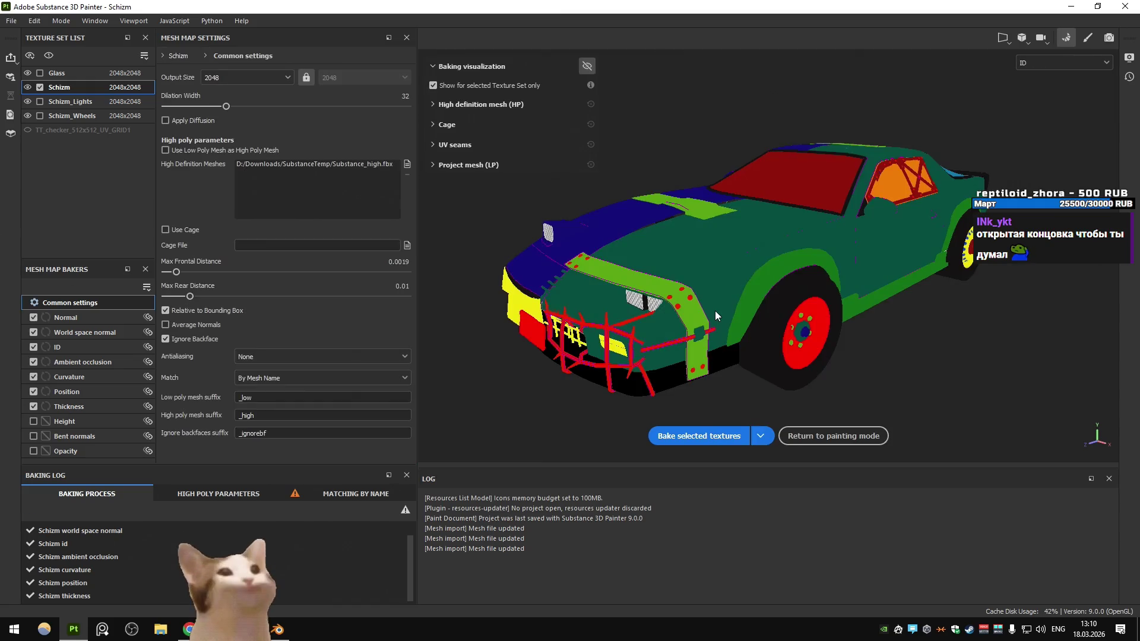
pyautogui.click(833, 436)
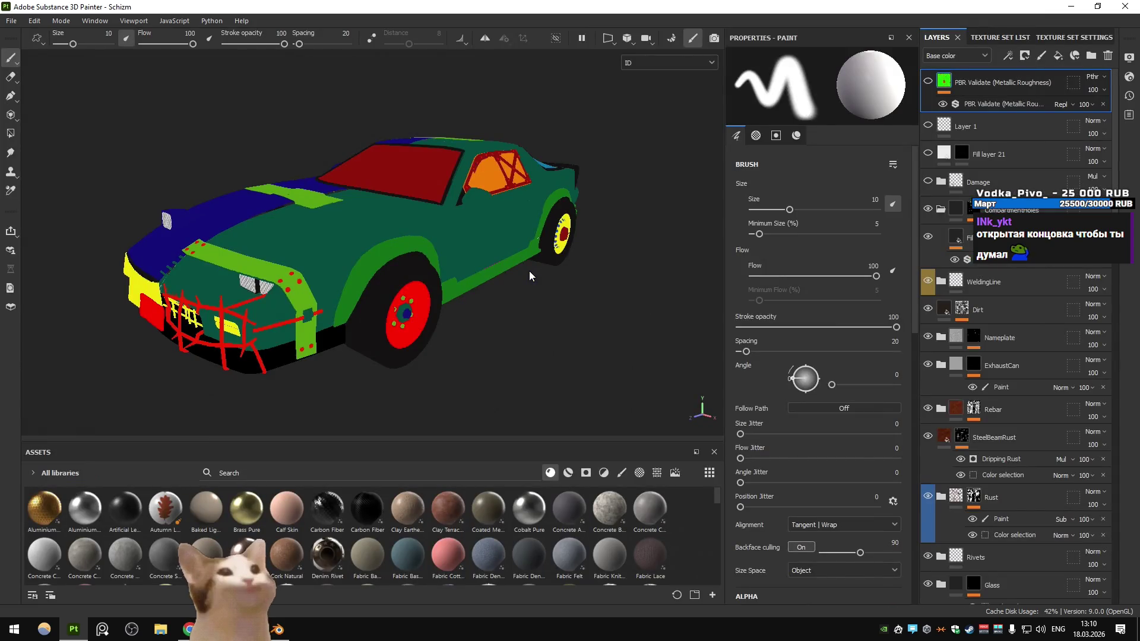
pyautogui.moveTo(281, 262); pyautogui.dragTo(459, 186)
pyautogui.click(661, 63)
pyautogui.click(660, 77)
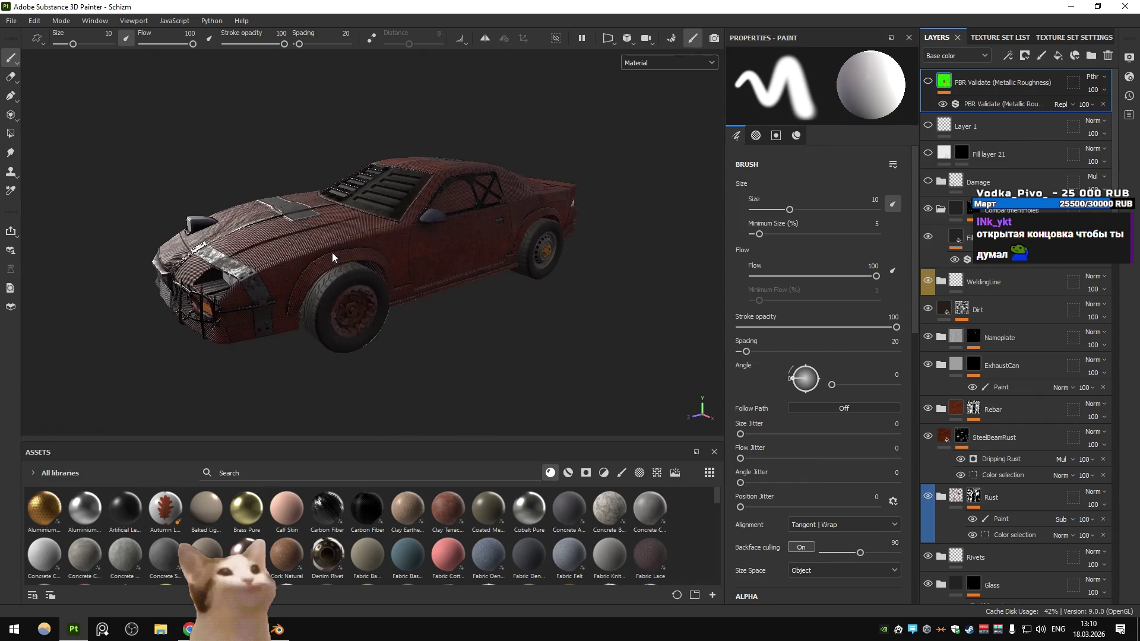
pyautogui.moveTo(357, 280); pyautogui.dragTo(443, 270)
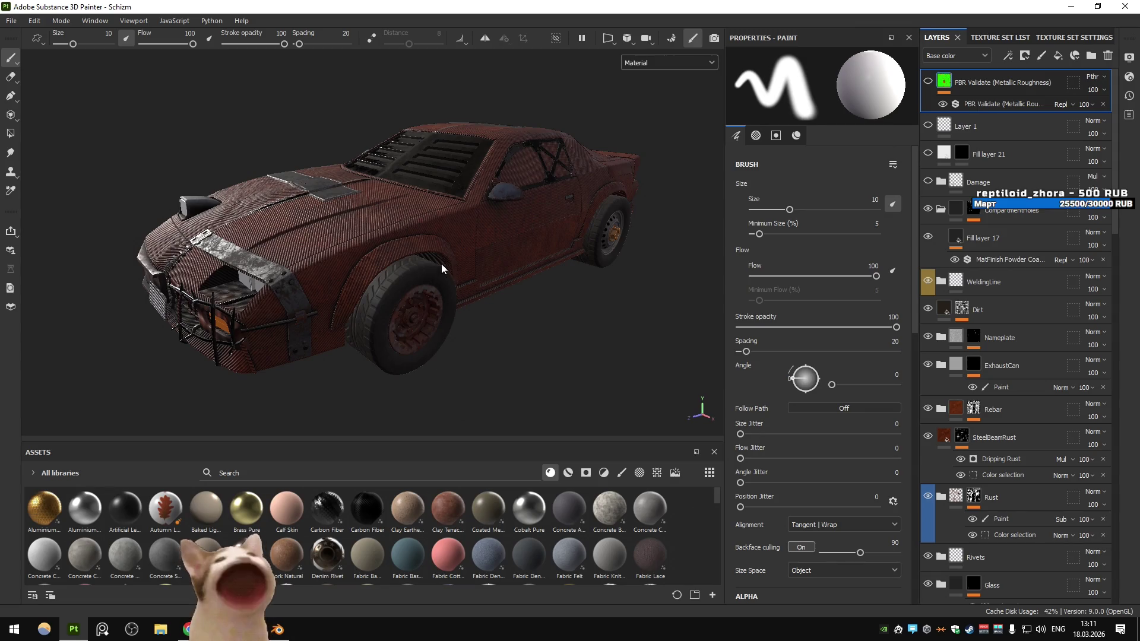
# Inspect the hood and fender, then enter Baking mode and display the car's ID map
pyautogui.scroll(3)
pyautogui.scroll(-3)
pyautogui.moveTo(564, 278); pyautogui.dragTo(519, 286)
pyautogui.scroll(3)
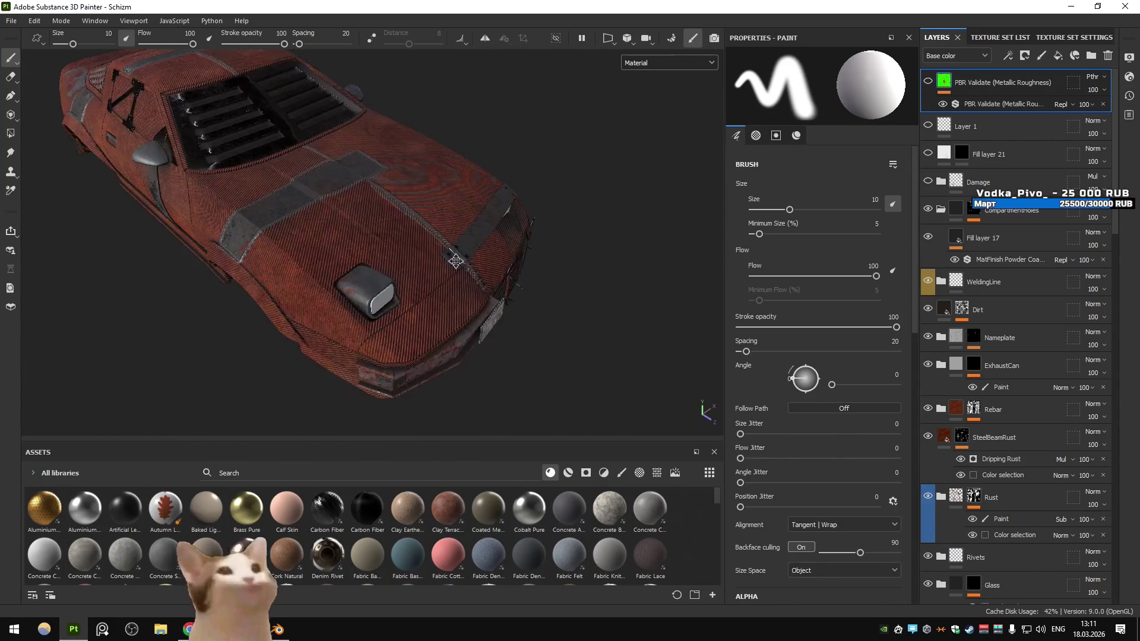
pyautogui.moveTo(445, 254); pyautogui.dragTo(326, 269)
pyautogui.scroll(-3)
pyautogui.hotkey('ctrl', 'b')
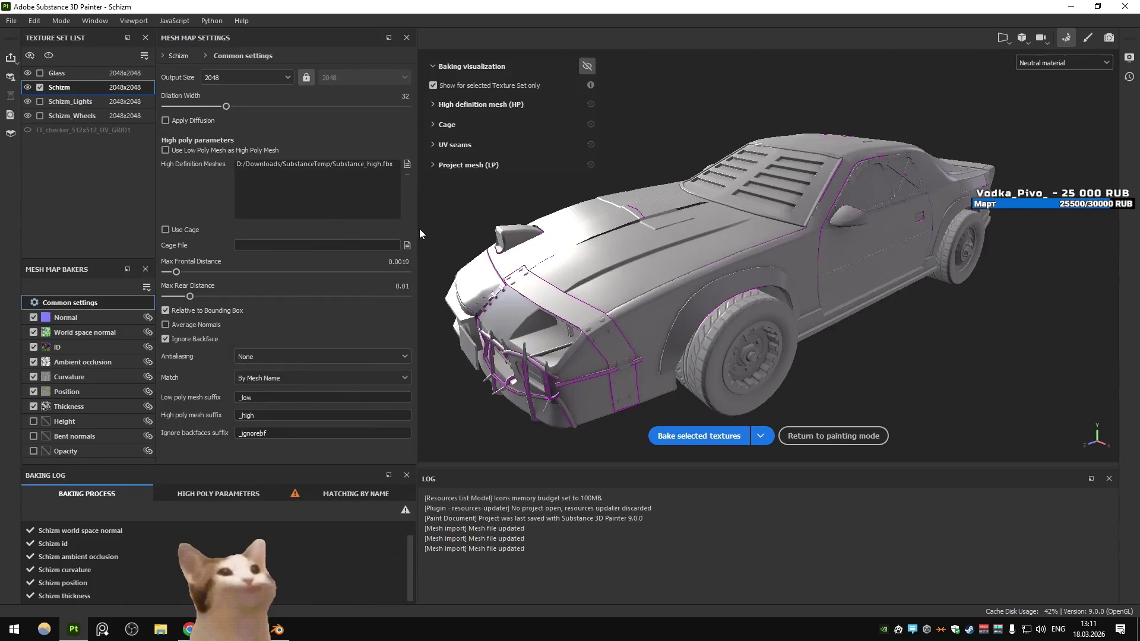
pyautogui.click(1043, 68)
pyautogui.click(1038, 135)
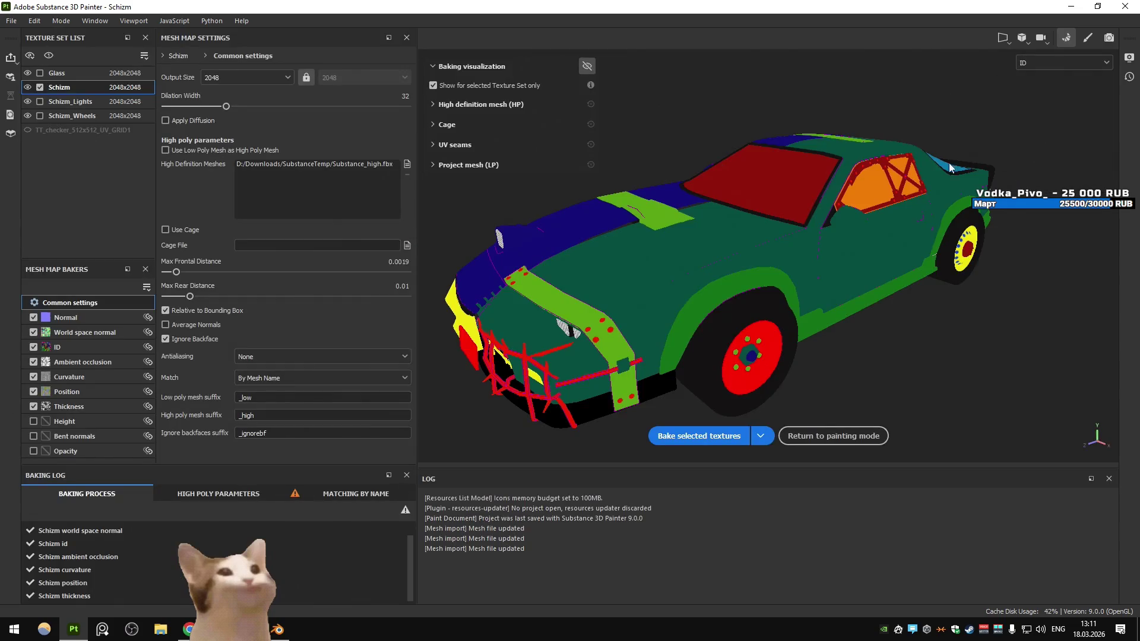
pyautogui.moveTo(871, 164); pyautogui.dragTo(816, 301)
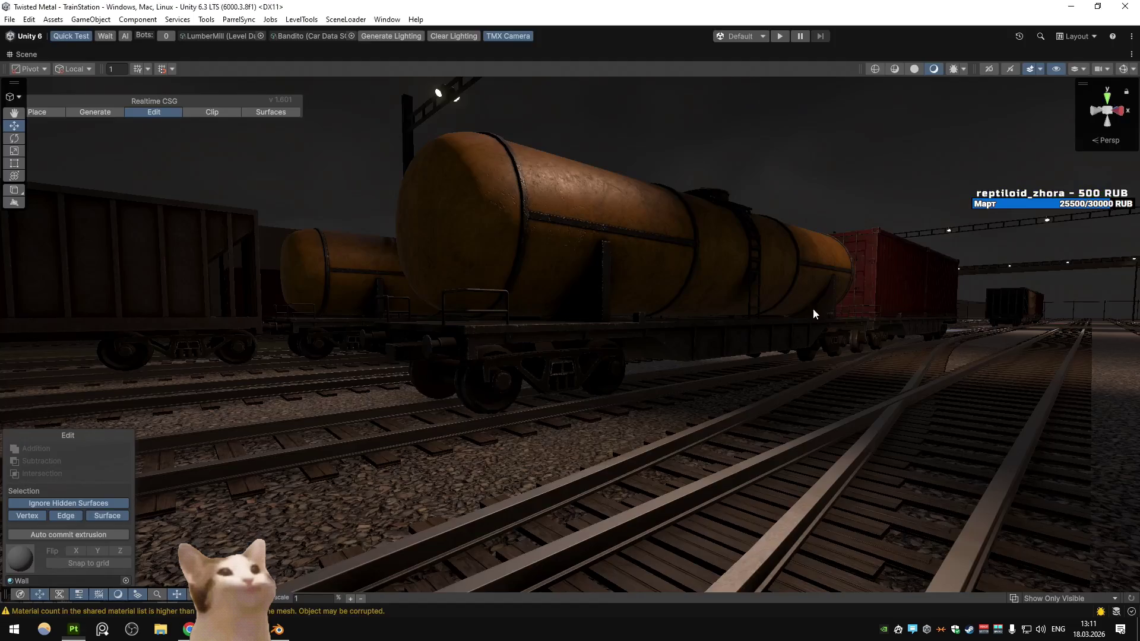
# In Blender, select the car's green trim strip and enter Edit Mode on it
pyautogui.moveTo(707, 321); pyautogui.dragTo(713, 357)
pyautogui.click(735, 418)
pyautogui.press('Tab')
# In see-through front view, reposition the strip's selected edge and its short cross edge
pyautogui.scroll(3)
pyautogui.press('1')
pyautogui.hotkey('alt', 'z')
pyautogui.hotkey('alt', 'z')
pyautogui.press('KP_1')
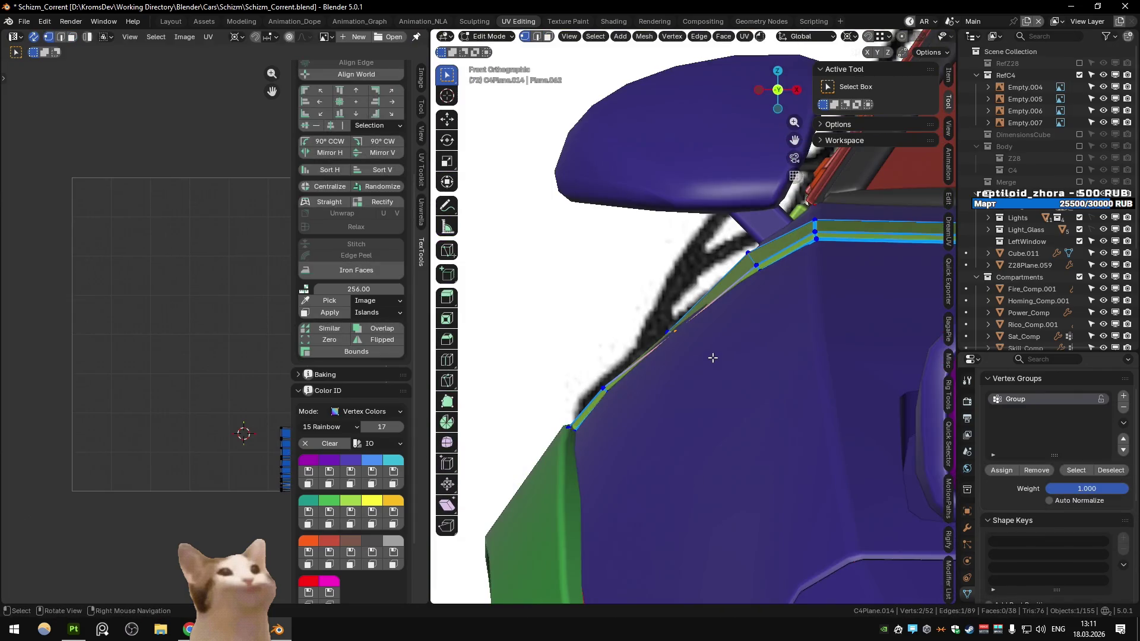
pyautogui.scroll(3)
pyautogui.press('g')
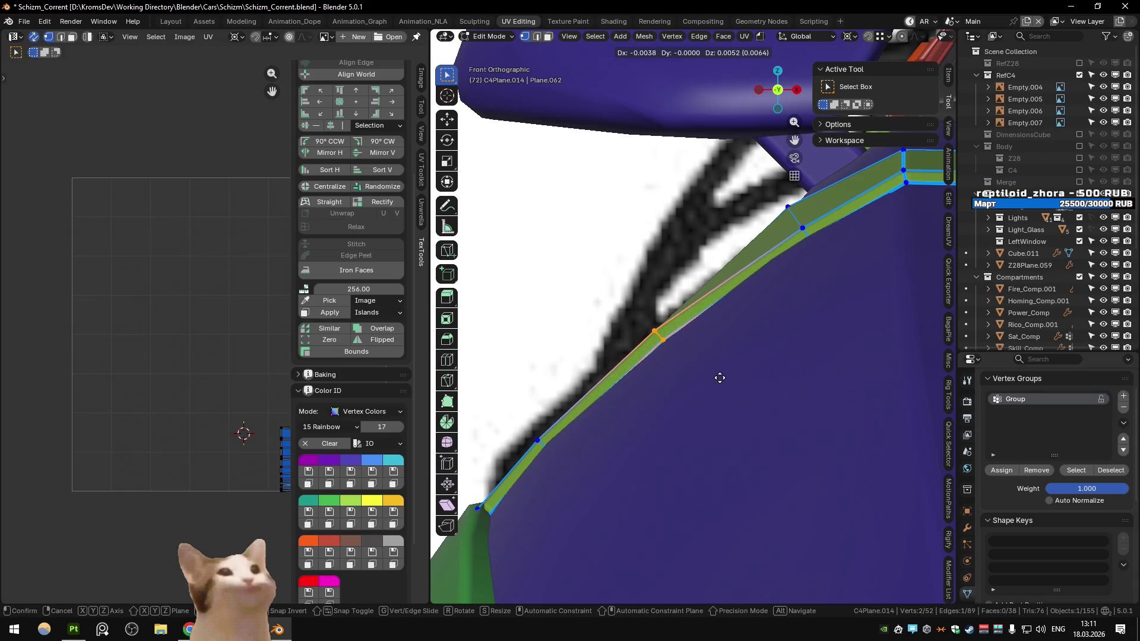
pyautogui.click(725, 383)
pyautogui.click(803, 228)
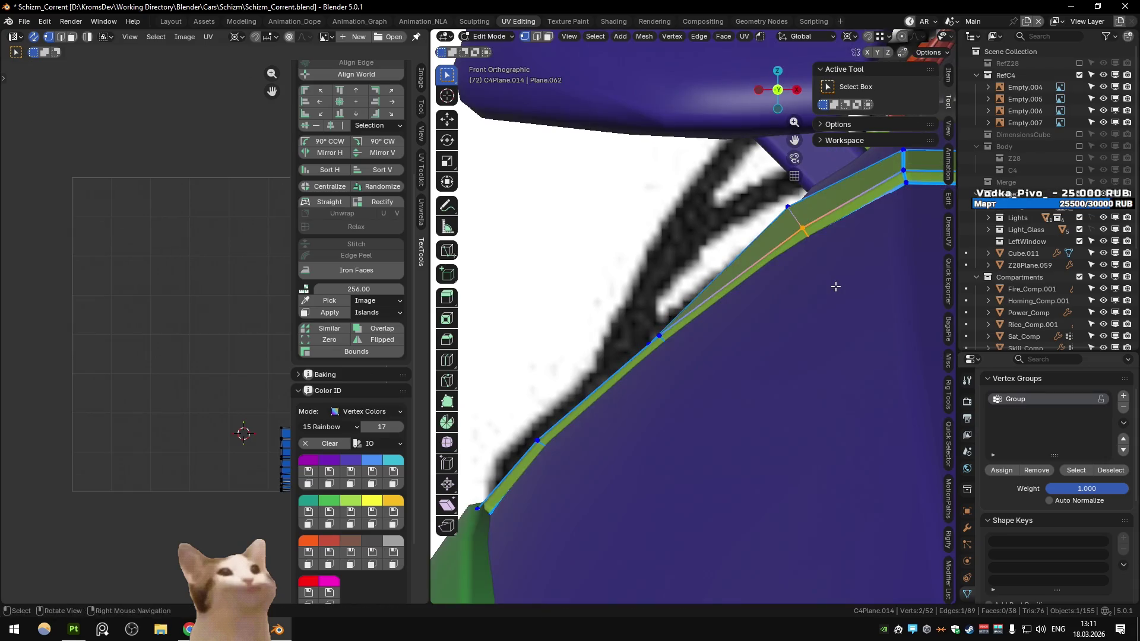
pyautogui.press('g')
pyautogui.click(836, 283)
# Move another edge of the band on the body vertically along Z
pyautogui.moveTo(838, 285); pyautogui.dragTo(739, 353)
pyautogui.moveTo(568, 374); pyautogui.dragTo(738, 290)
pyautogui.hotkey('alt', 'z')
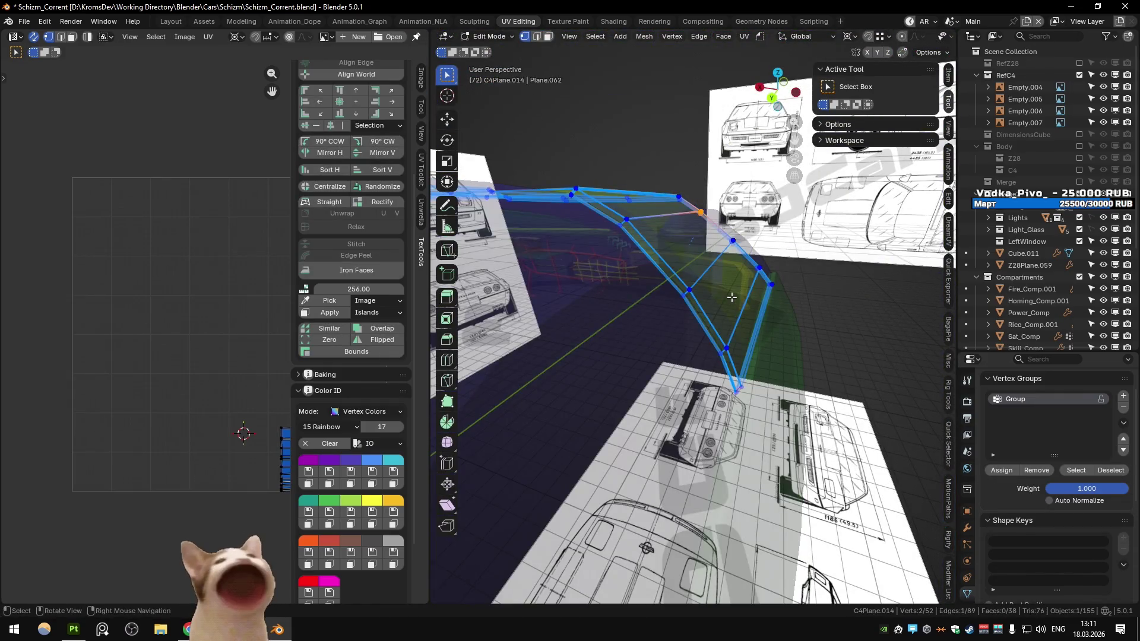
pyautogui.hotkey('alt', 'z')
pyautogui.scroll(3)
pyautogui.press('g')
pyautogui.press('z')
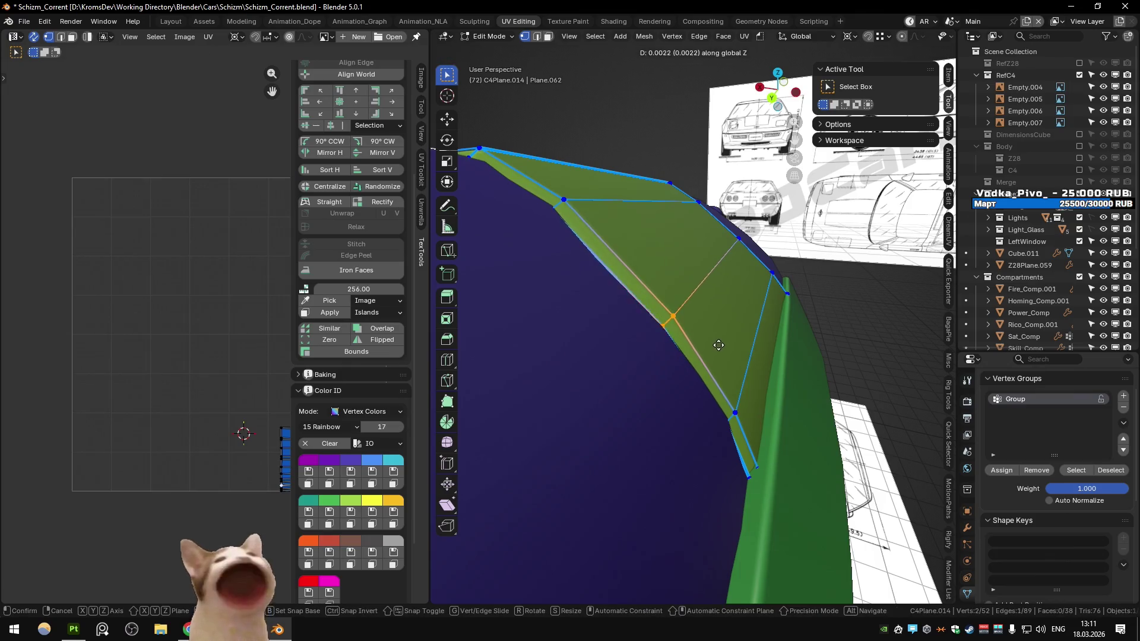
pyautogui.click(718, 345)
pyautogui.click(613, 250)
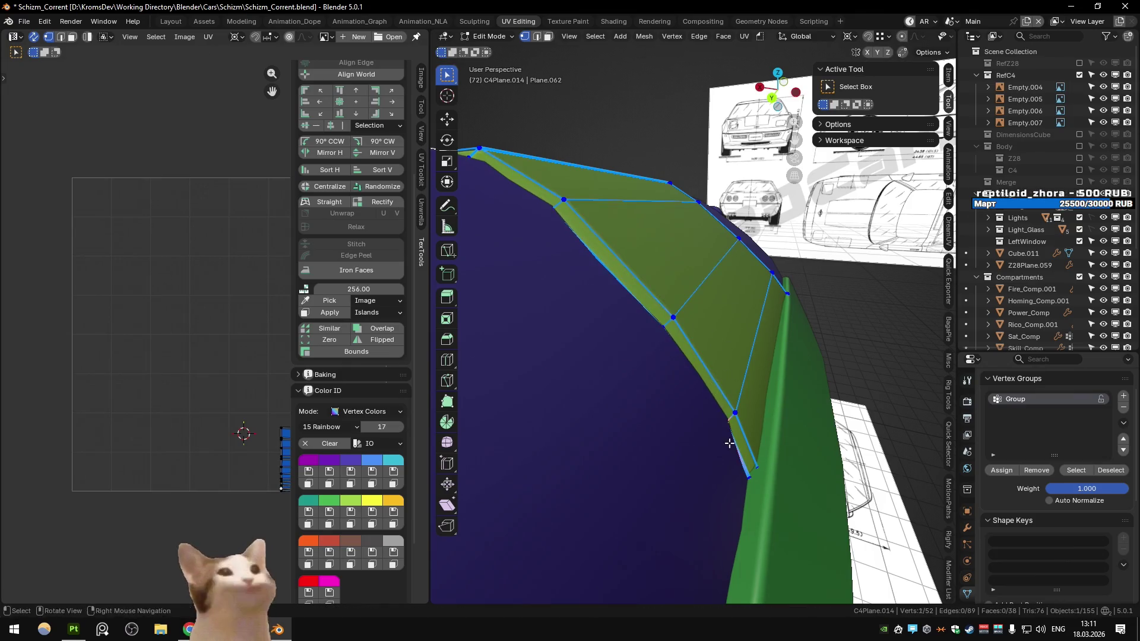
# Nudge the panel edge's lower vertex and the next vertex vertically along Z
pyautogui.moveTo(728, 442); pyautogui.dragTo(738, 443)
pyautogui.hotkey('alt', 'z')
pyautogui.hotkey('alt', 'z')
pyautogui.press('g')
pyautogui.press('z')
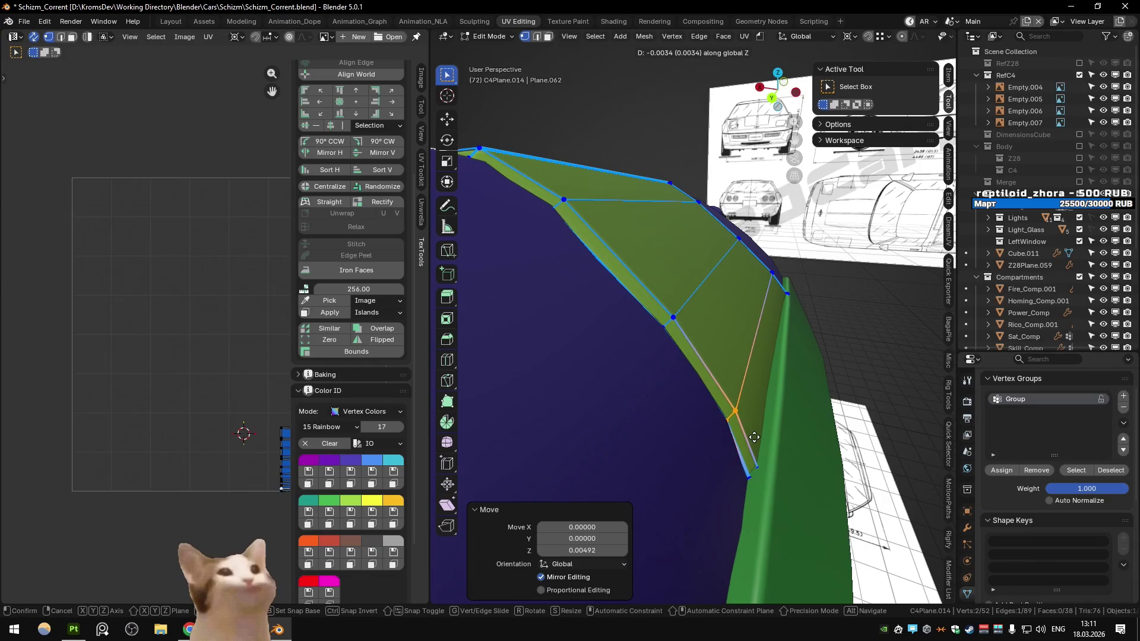
pyautogui.click(754, 437)
pyautogui.click(673, 319)
pyautogui.press('g')
pyautogui.press('z')
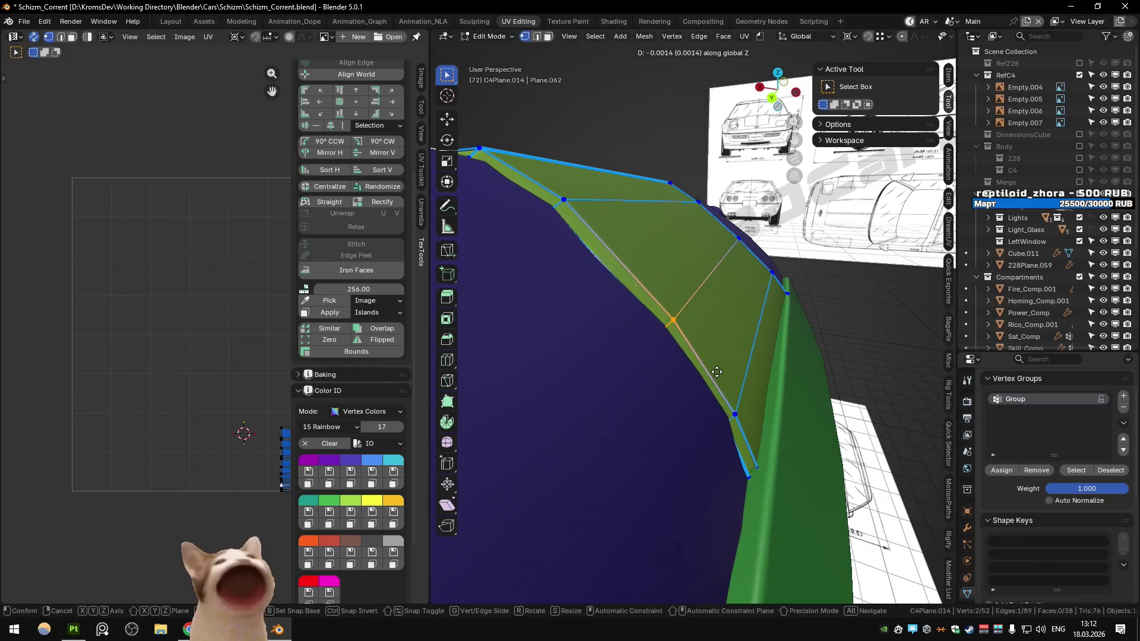
pyautogui.click(719, 366)
pyautogui.scroll(-3)
# Return to Object Mode and orbit round to inspect the edited panel from the rear side
pyautogui.press('Tab')
pyautogui.moveTo(720, 367); pyautogui.dragTo(801, 301)
pyautogui.scroll(-3)
pyautogui.scroll(3)
pyautogui.moveTo(540, 367); pyautogui.dragTo(761, 277)
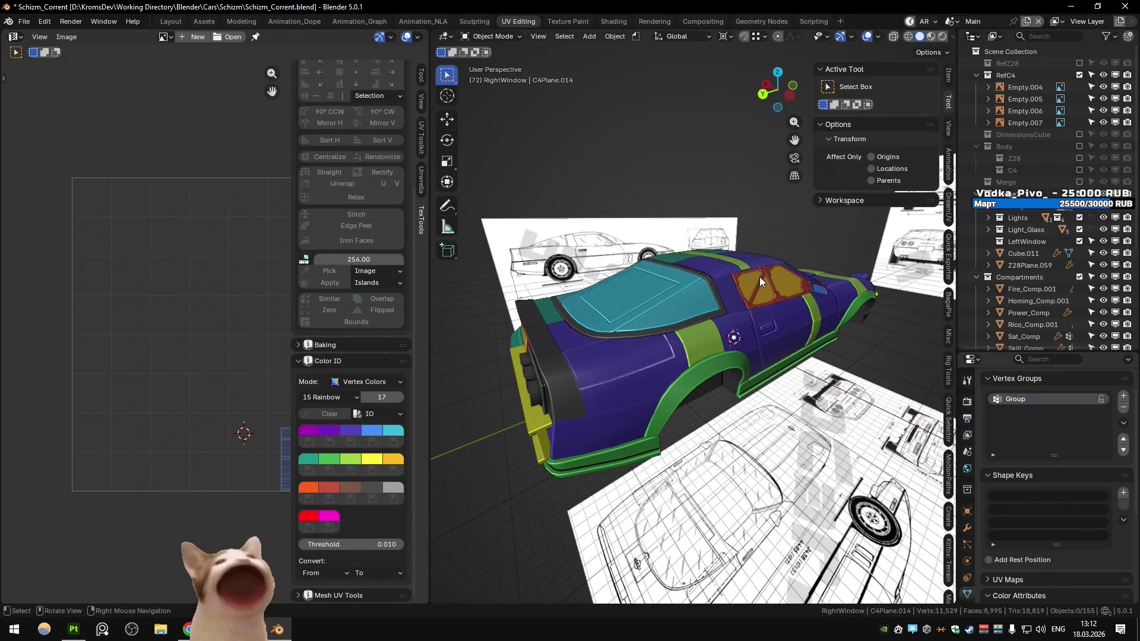
pyautogui.scroll(3)
# Hide Fire_Comp.001 to check the panel behind it, then unhide all objects
pyautogui.click(672, 309)
pyautogui.moveTo(672, 309); pyautogui.dragTo(696, 327)
pyautogui.press('h')
pyautogui.click(696, 327)
pyautogui.press('Tab')
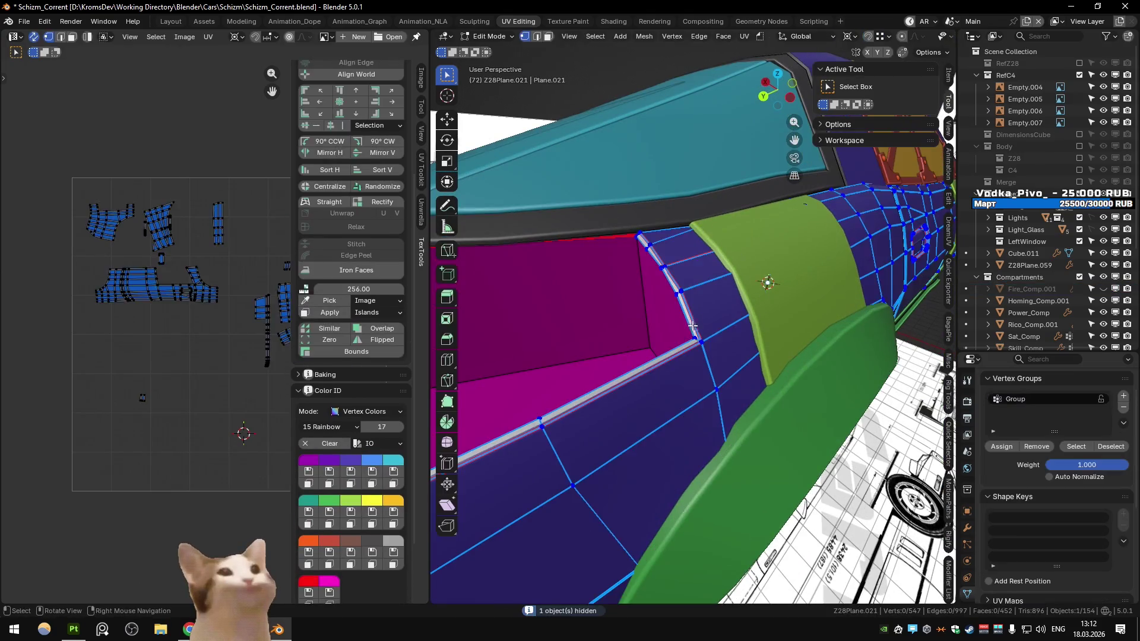
pyautogui.press('Tab')
pyautogui.moveTo(421, 468); pyautogui.dragTo(587, 262)
pyautogui.scroll(3)
pyautogui.click(672, 328)
pyautogui.hotkey('alt', 'h')
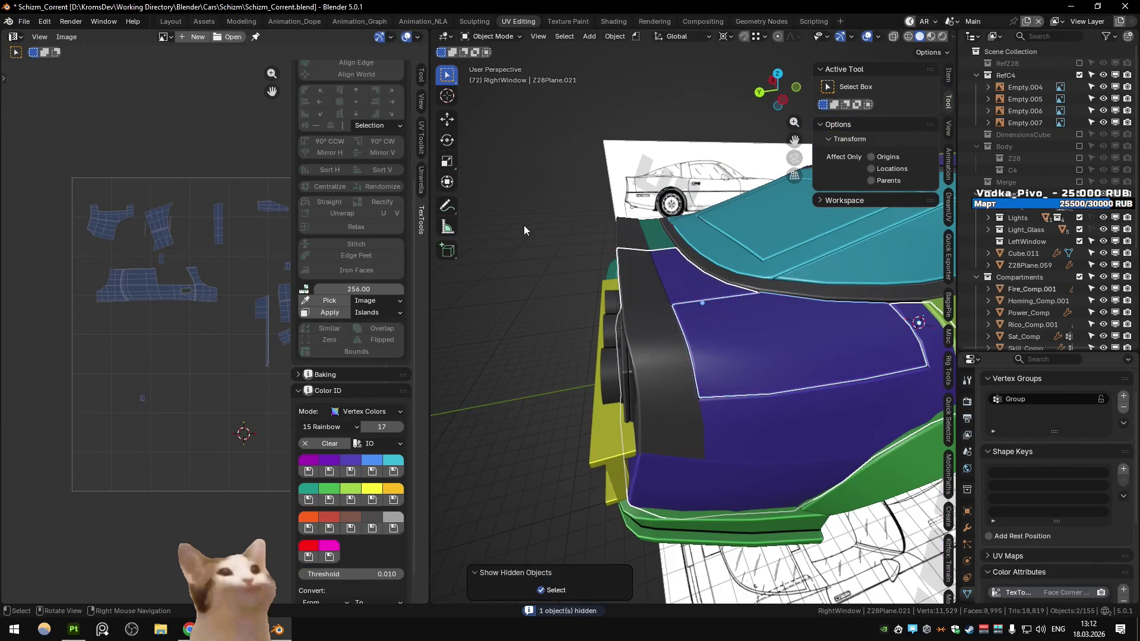
pyautogui.click(524, 226)
# Select Homing_Comp.001, save Schizm_Corrent.blend and switch to the Substance scene
pyautogui.moveTo(664, 256); pyautogui.dragTo(741, 350)
pyautogui.click(708, 316)
pyautogui.scroll(3)
pyautogui.scroll(-3)
pyautogui.hotkey('ctrl', 's')
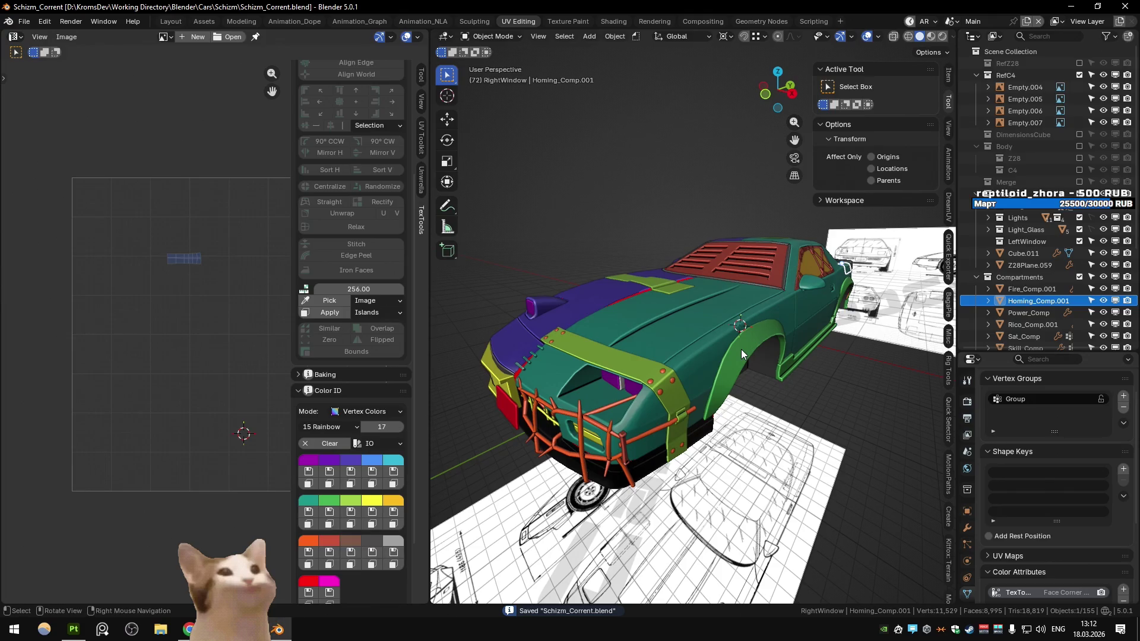
pyautogui.hotkey('ctrl', 'pagedown')
# Dismiss the pop-up menu, bring Substance Painter forward and leave Bake mode for painting
pyautogui.rightClick(741, 349)
pyautogui.press('Escape')
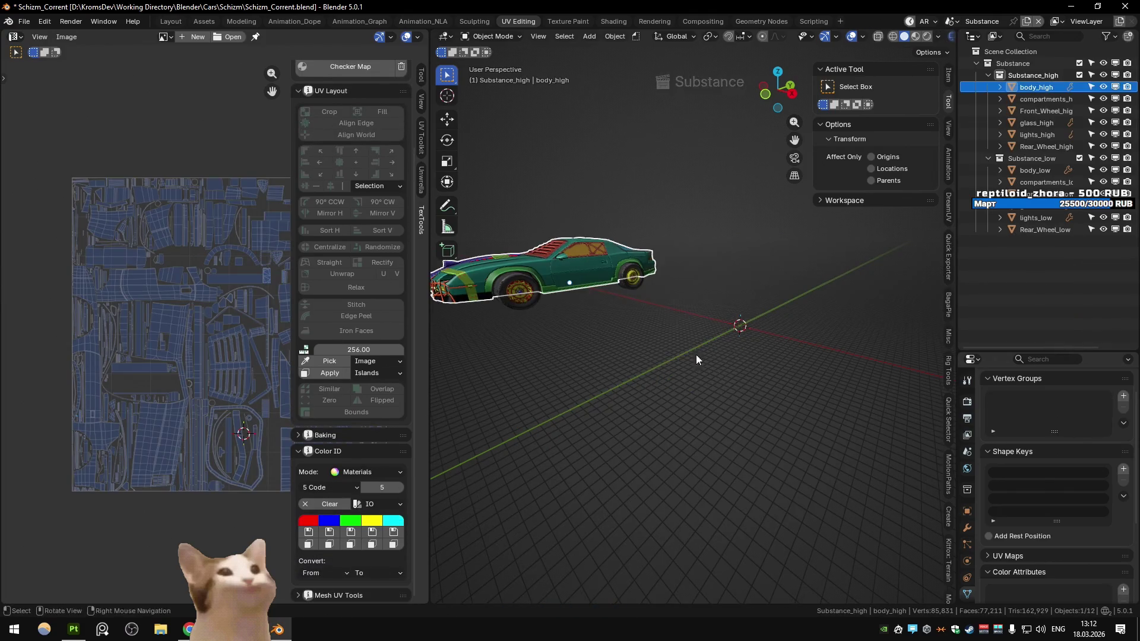
pyautogui.click(71, 636)
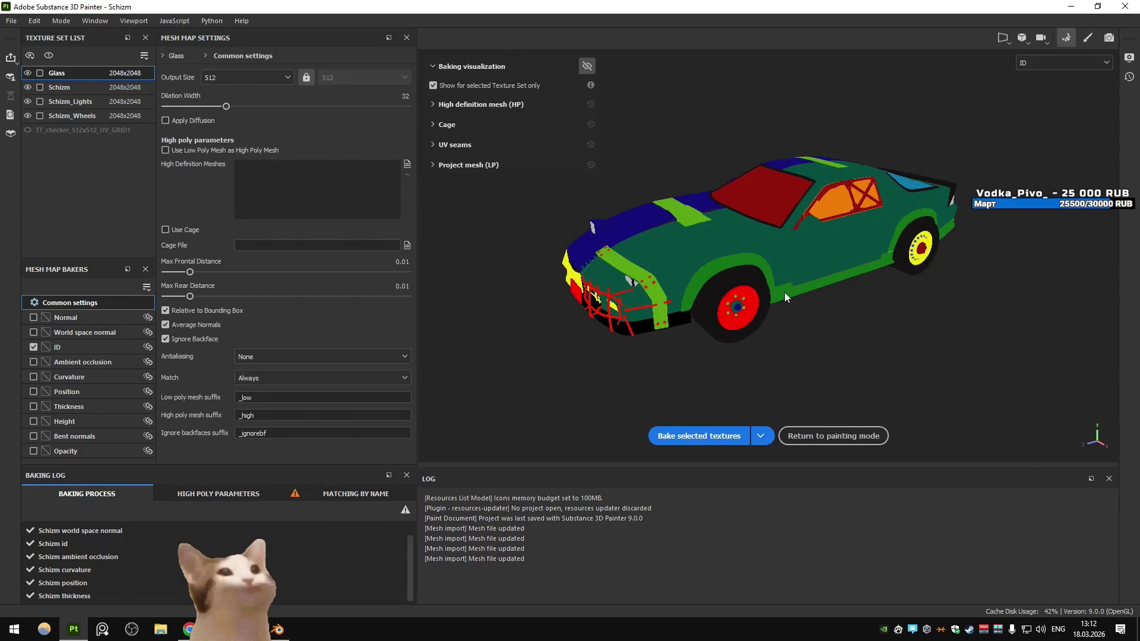
pyautogui.press('Escape')
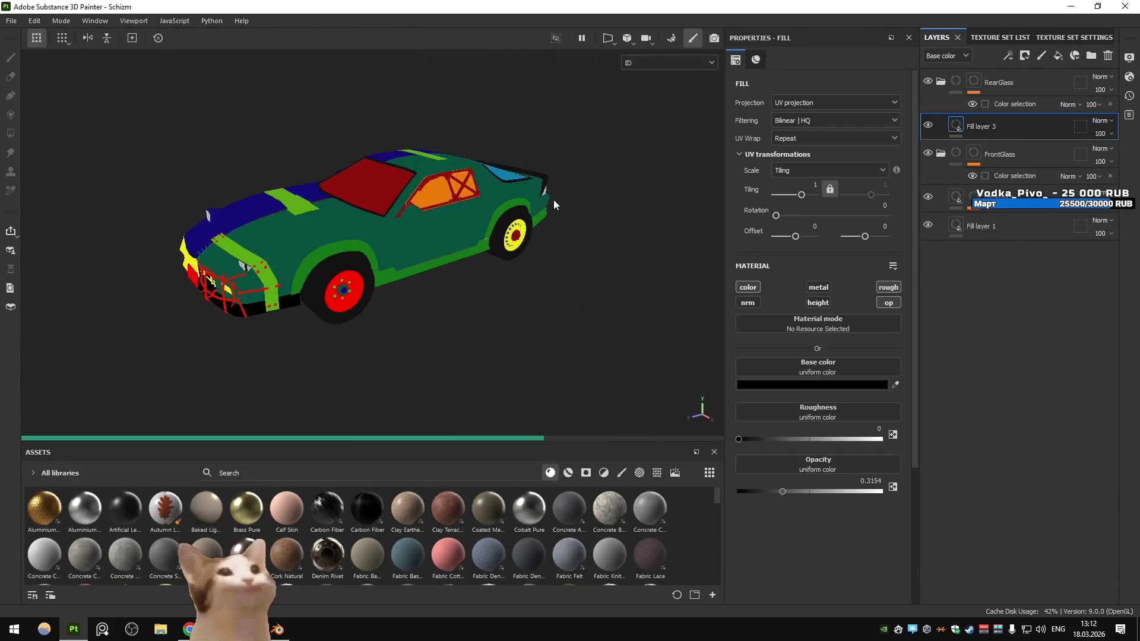
# Switch the viewport display from ID to Material and turn the car to its left front
pyautogui.click(657, 63)
pyautogui.click(654, 86)
pyautogui.moveTo(377, 187); pyautogui.dragTo(425, 200)
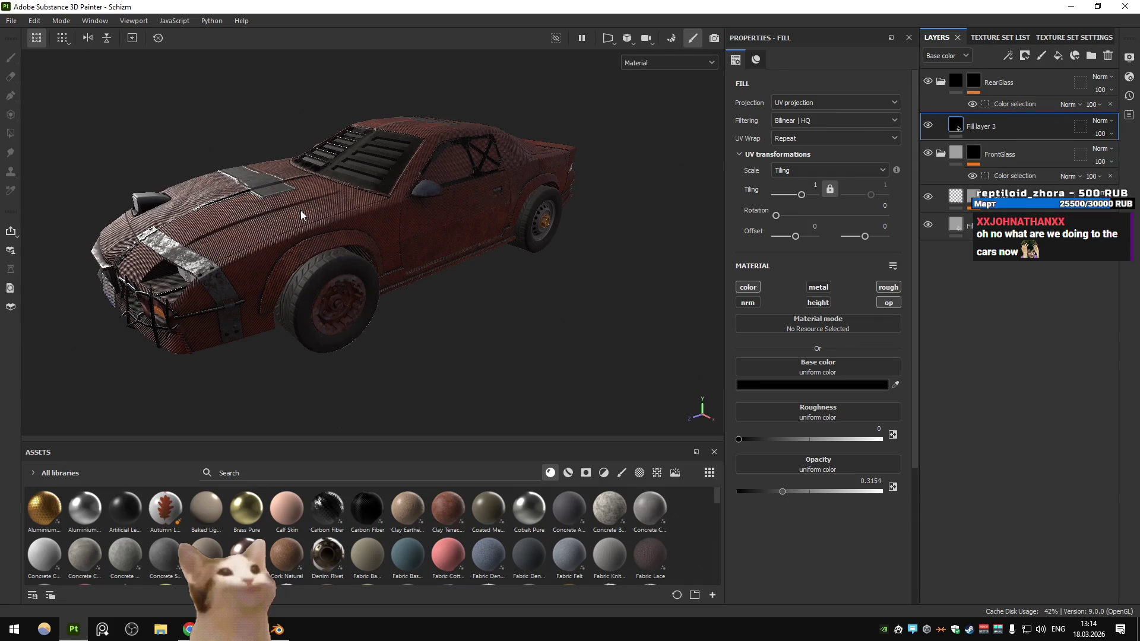
pyautogui.moveTo(301, 210); pyautogui.dragTo(418, 200)
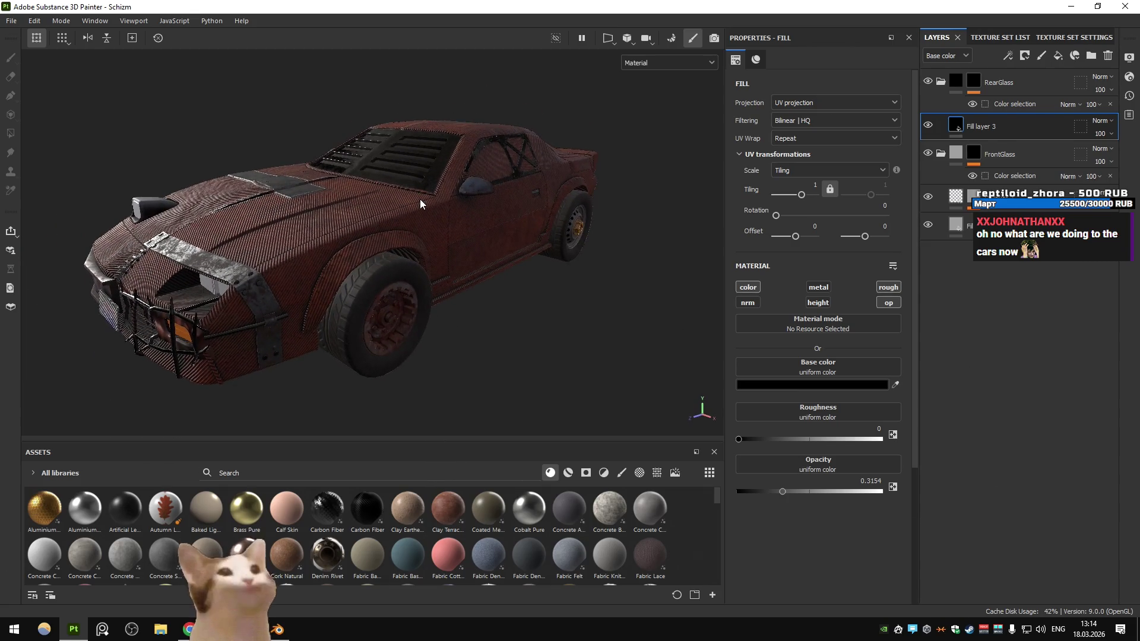
# Select the Schizm texture set and cycle through its baked mesh maps with B
pyautogui.click(983, 37)
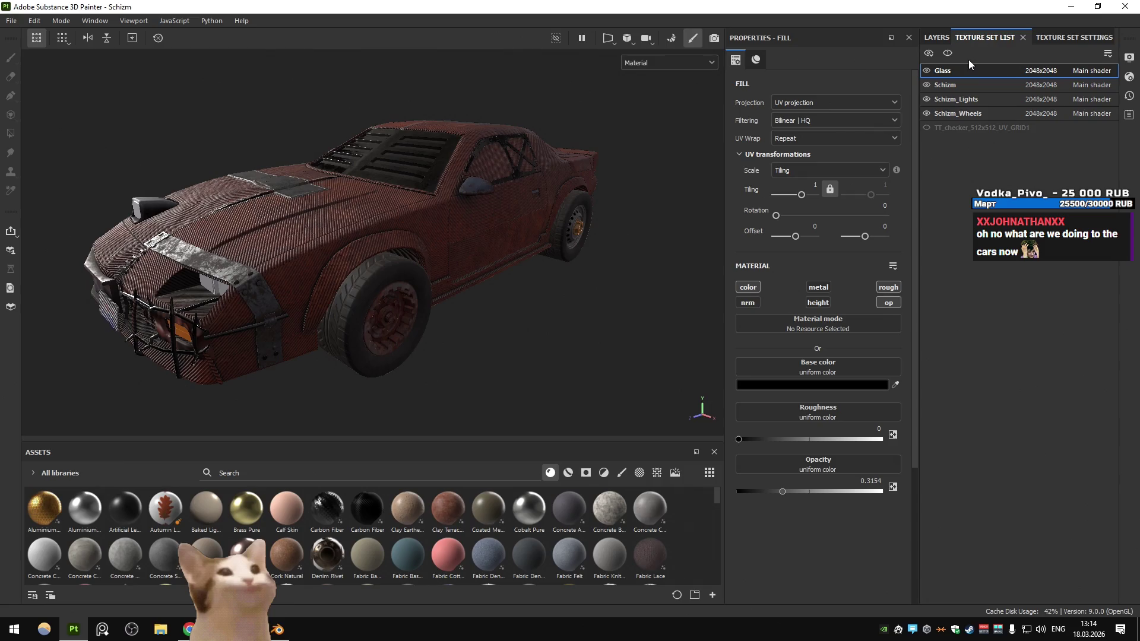
pyautogui.click(940, 35)
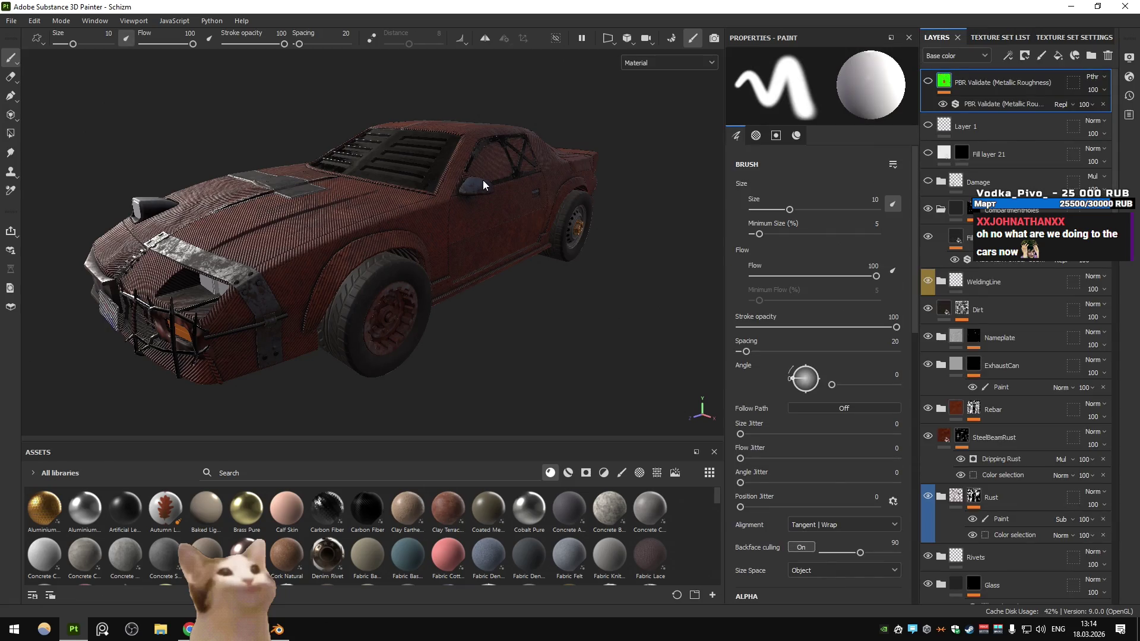
pyautogui.press('b')
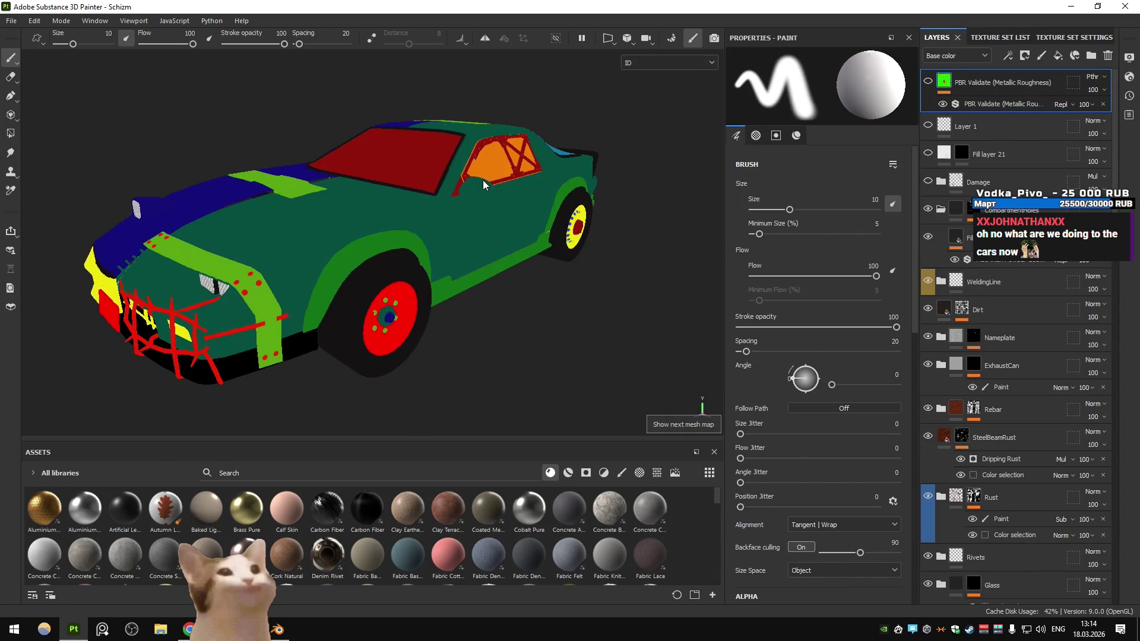
pyautogui.press('b')
pyautogui.press('b')
pyautogui.press('b')
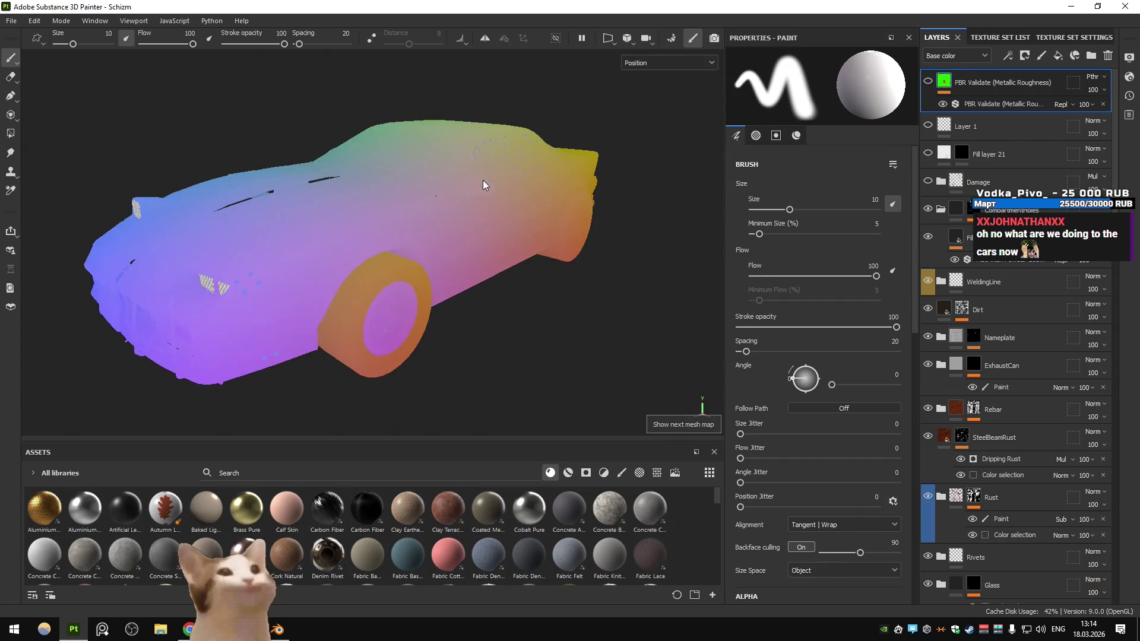
pyautogui.press('b')
pyautogui.press('b')
pyautogui.press('b')
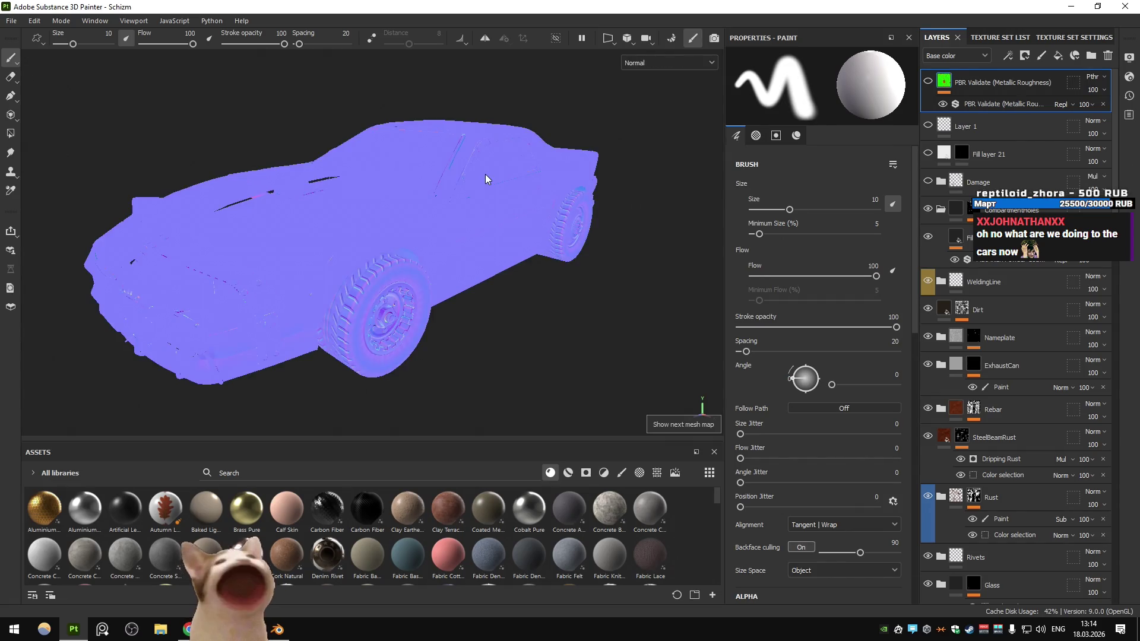
pyautogui.press('b')
# Set the viewport display back to Material and turn the car to a close front view
pyautogui.click(672, 63)
pyautogui.click(663, 89)
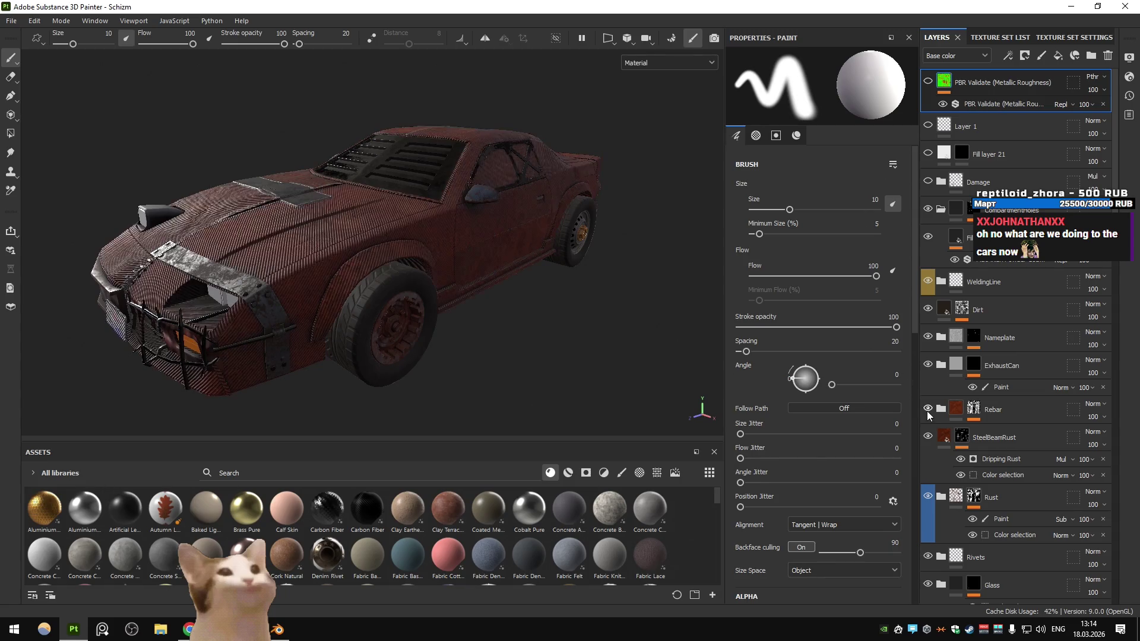
pyautogui.scroll(3)
pyautogui.moveTo(594, 208); pyautogui.dragTo(520, 236)
# Check the car from a front three-quarter view in Blender, then return to Substance Painter
pyautogui.hotkey('alt', 'Tab')
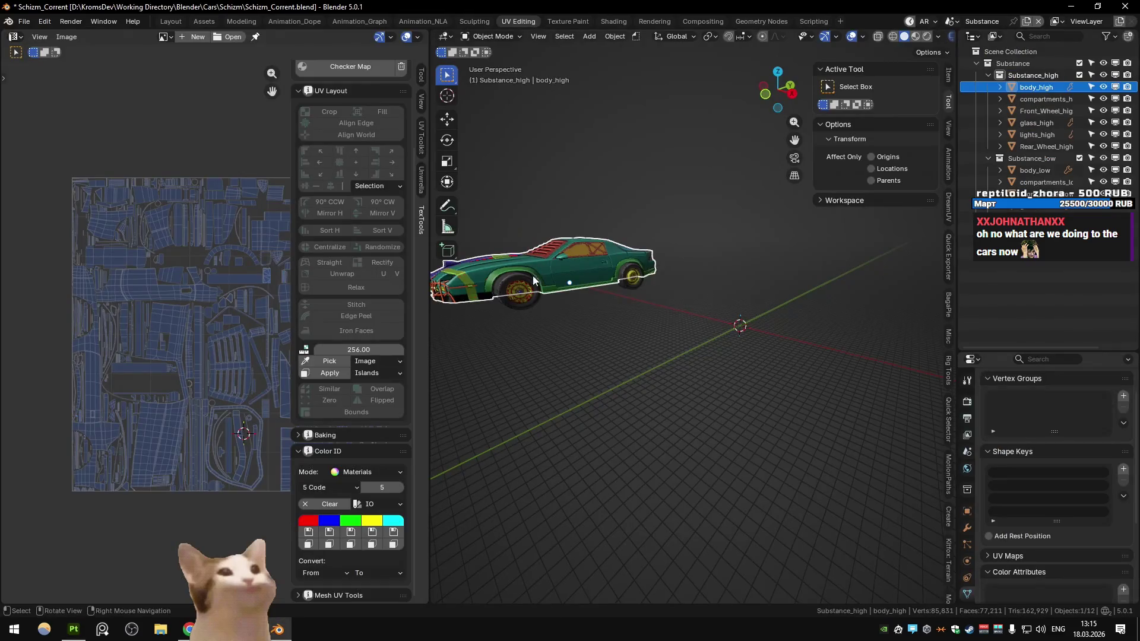
pyautogui.scroll(3)
pyautogui.moveTo(758, 249); pyautogui.dragTo(708, 265)
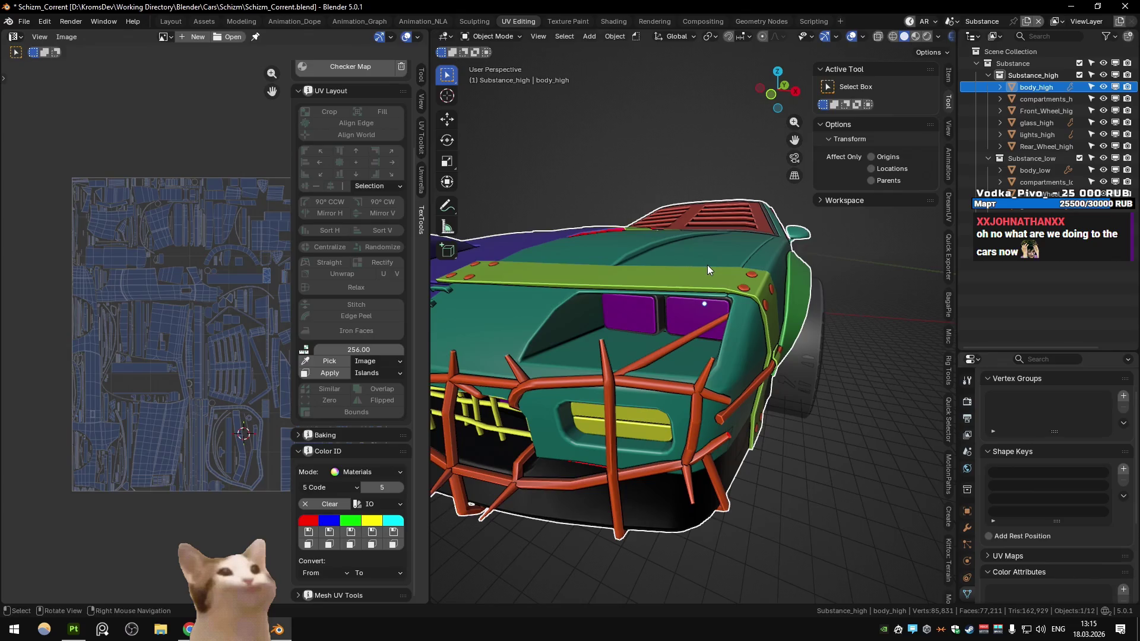
pyautogui.hotkey('alt', 'Tab')
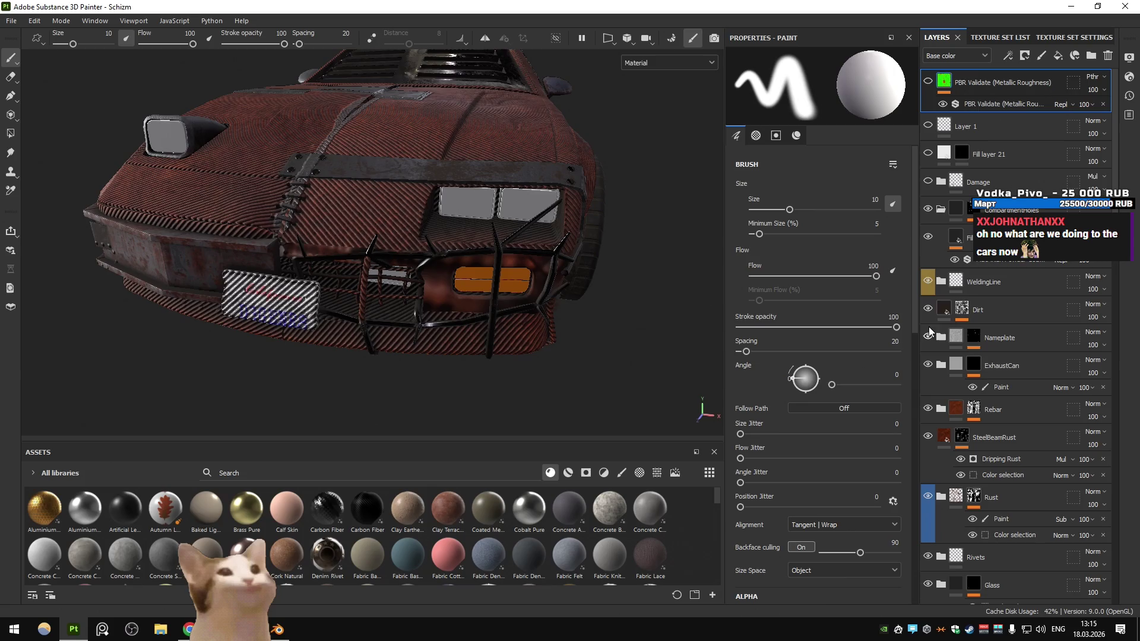
# Toggle the WeldingLine, Nameplate and Rebar layers' visibility and expand the Rebar group
pyautogui.click(928, 282)
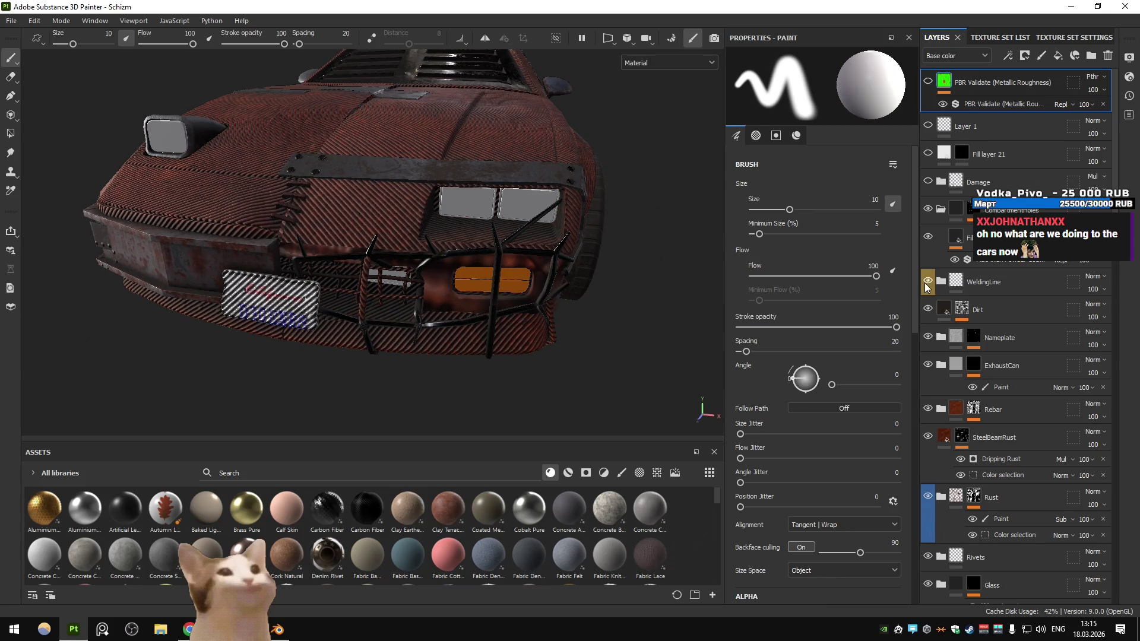
pyautogui.doubleClick(929, 337)
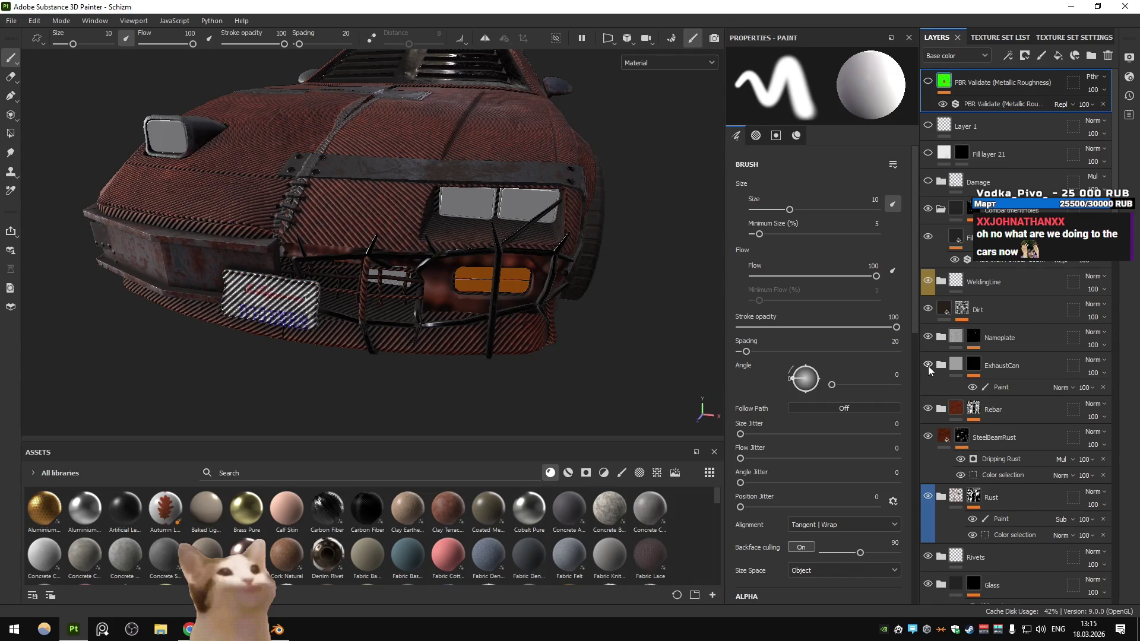
pyautogui.click(930, 408)
pyautogui.click(930, 408)
pyautogui.click(939, 410)
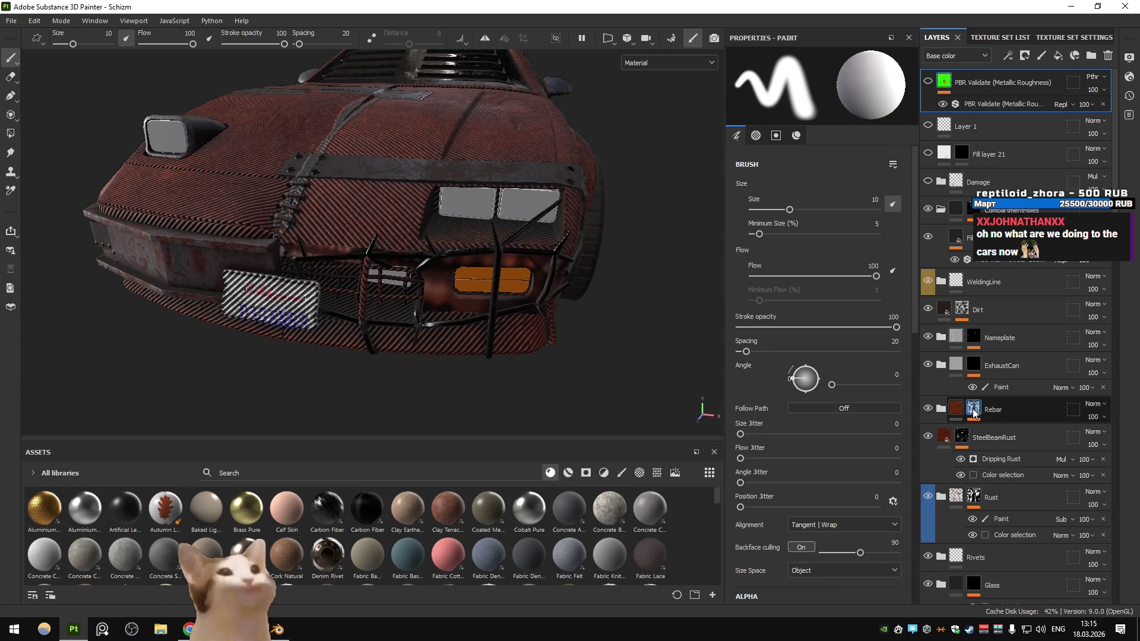
pyautogui.click(974, 409)
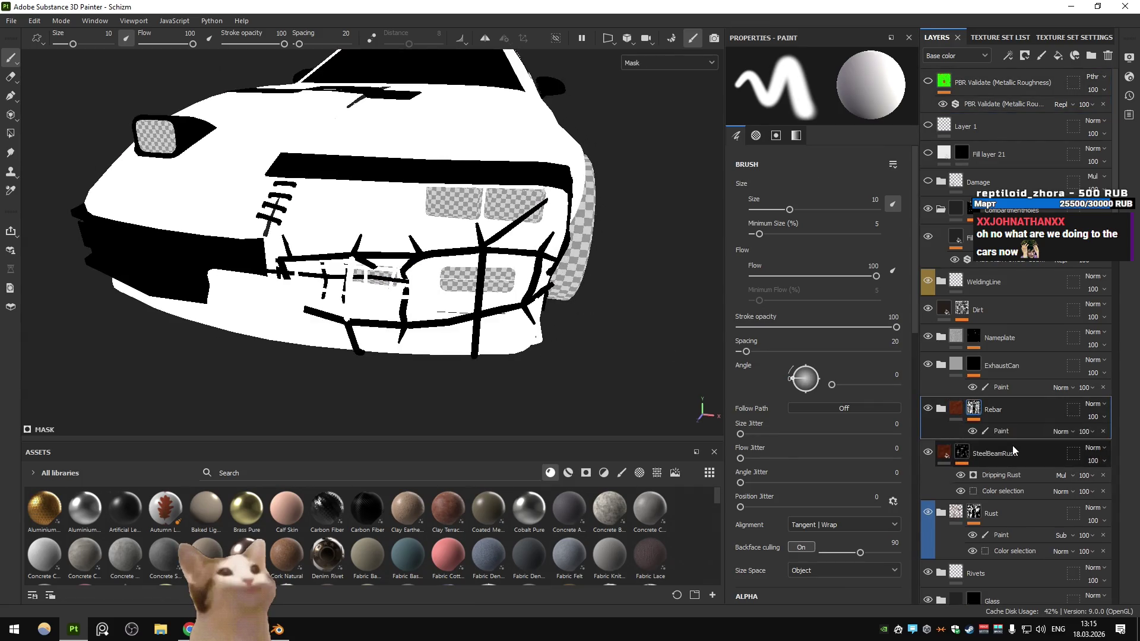
# Try masking Rebar to the yellow bumper's ID colour with a Color selection effect, then remove it
pyautogui.click(1031, 434)
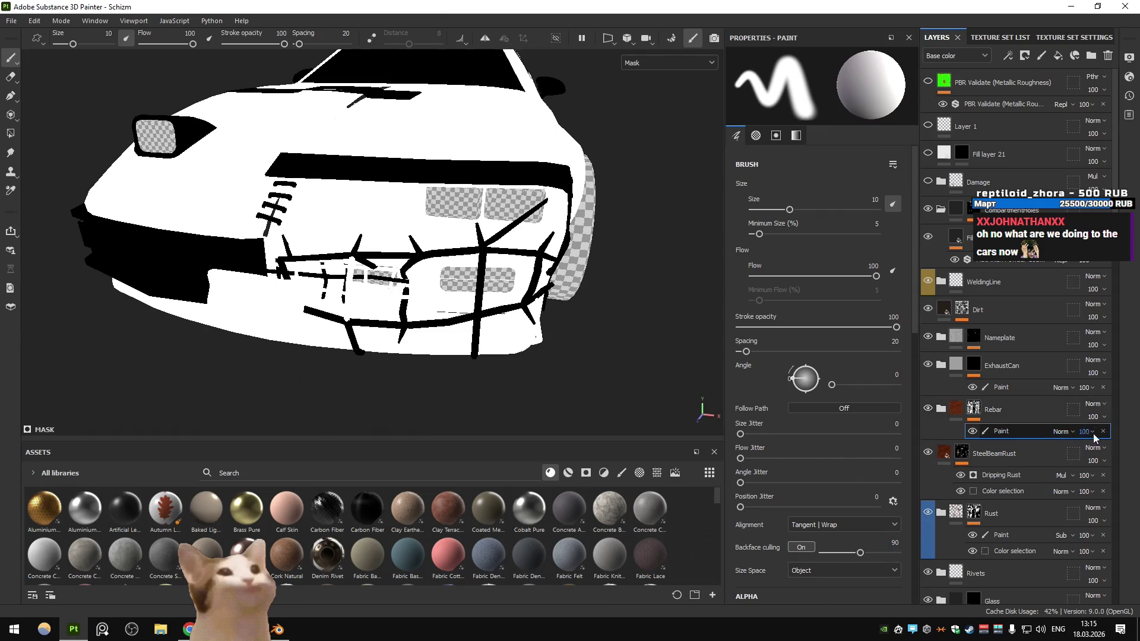
pyautogui.press('Delete')
pyautogui.click(941, 410)
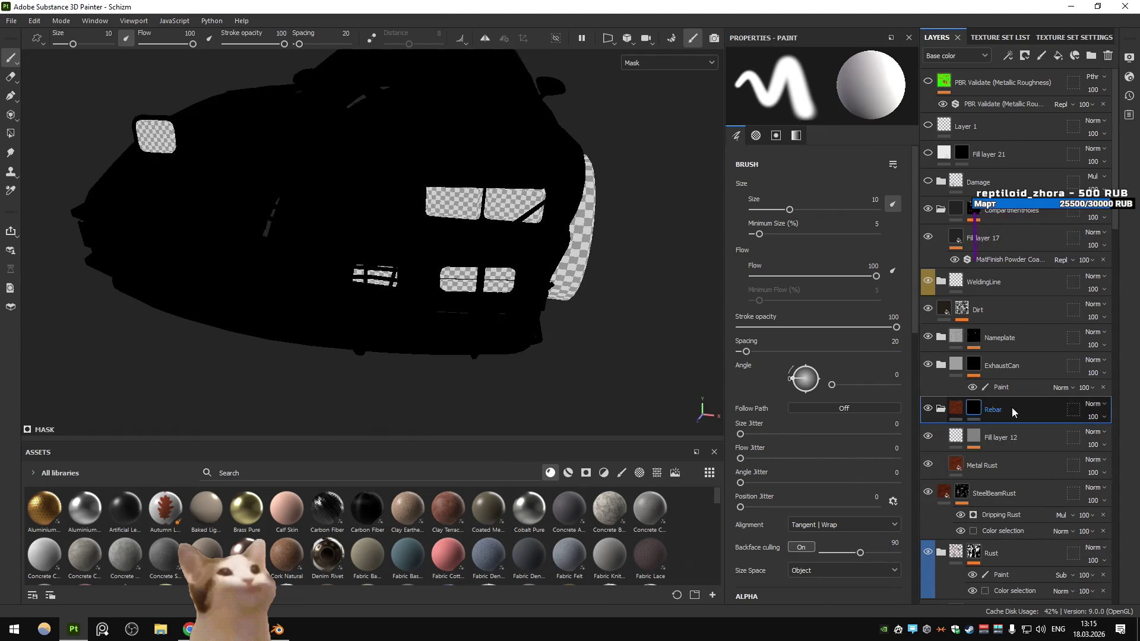
pyautogui.click(1026, 52)
pyautogui.click(1042, 103)
pyautogui.click(888, 199)
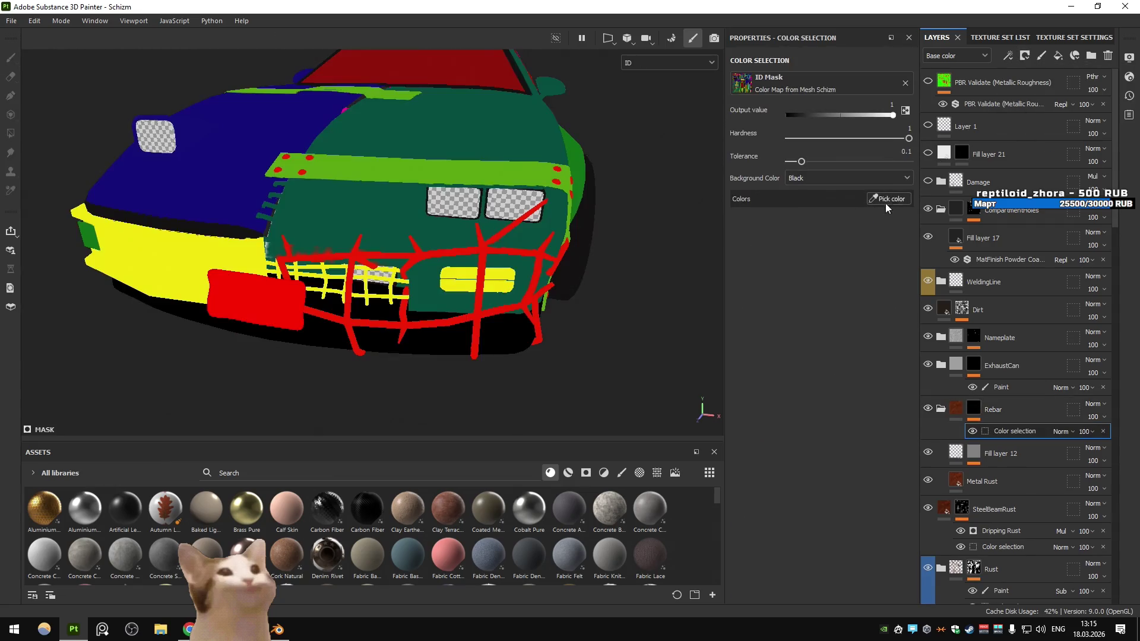
pyautogui.click(390, 283)
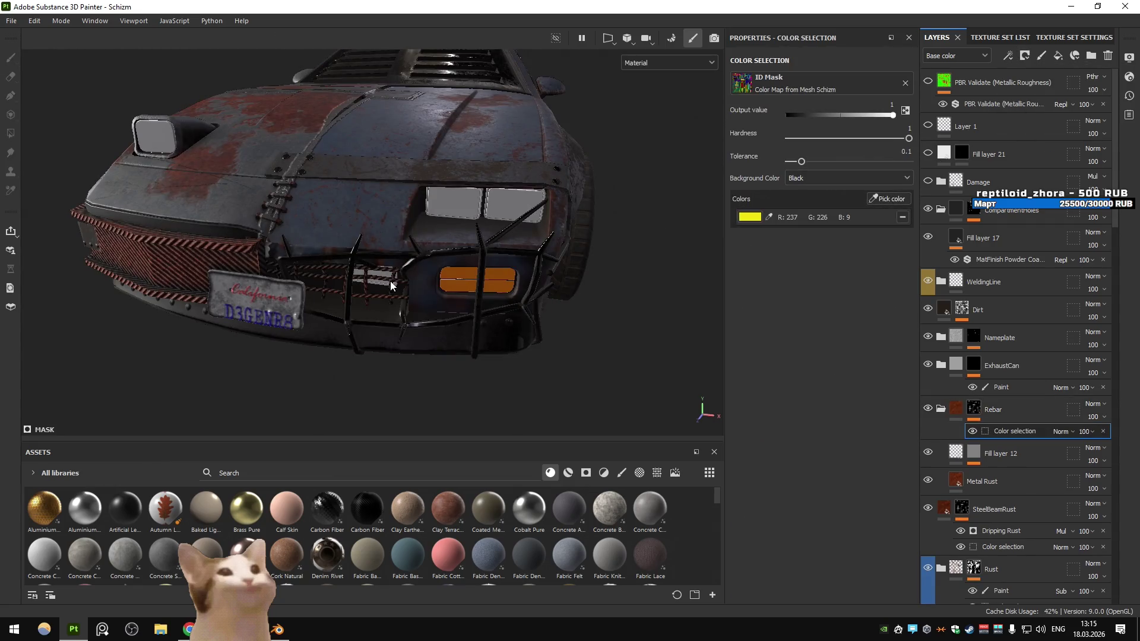
pyautogui.click(1104, 431)
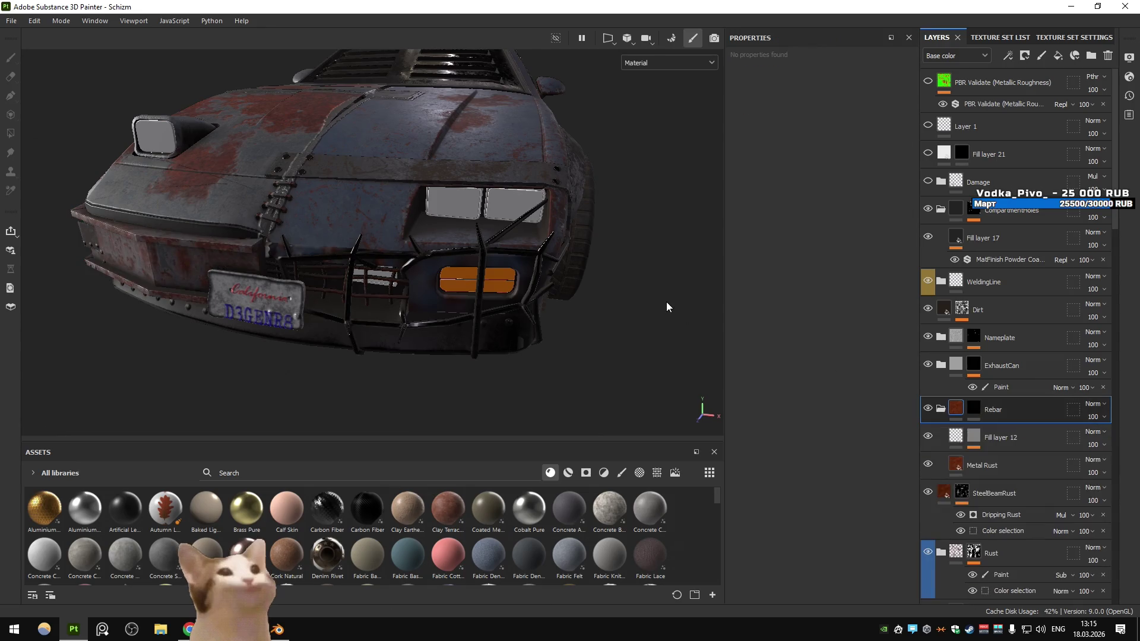
# Clear Rebar's mask, add a Paint effect, view the Mask channel, and switch to Unity
pyautogui.click(975, 410)
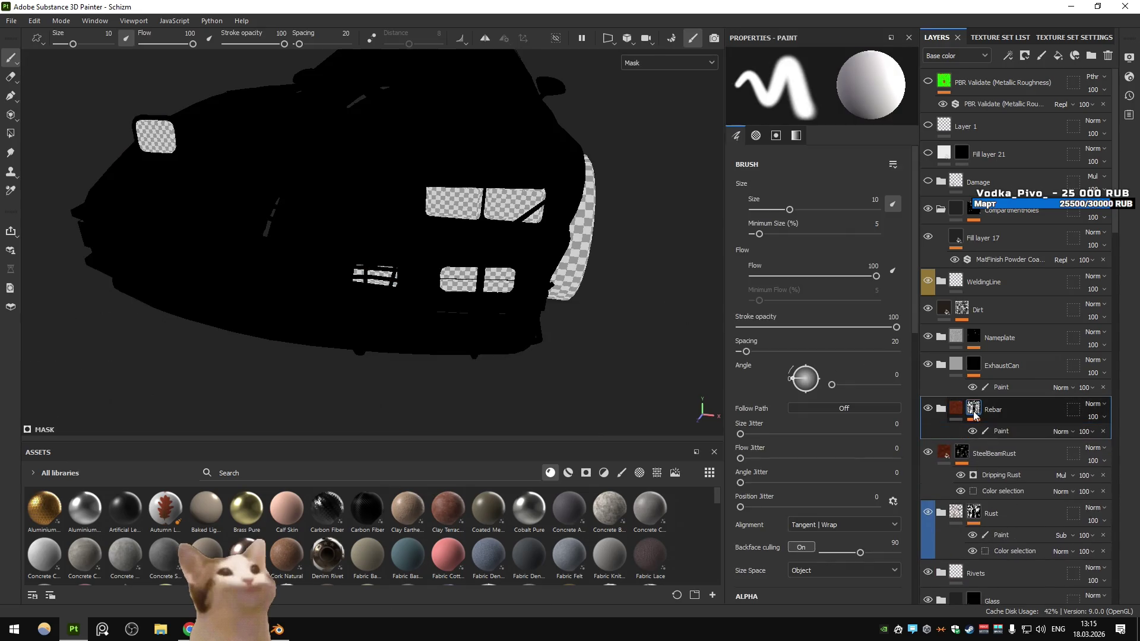
pyautogui.rightClick(975, 412)
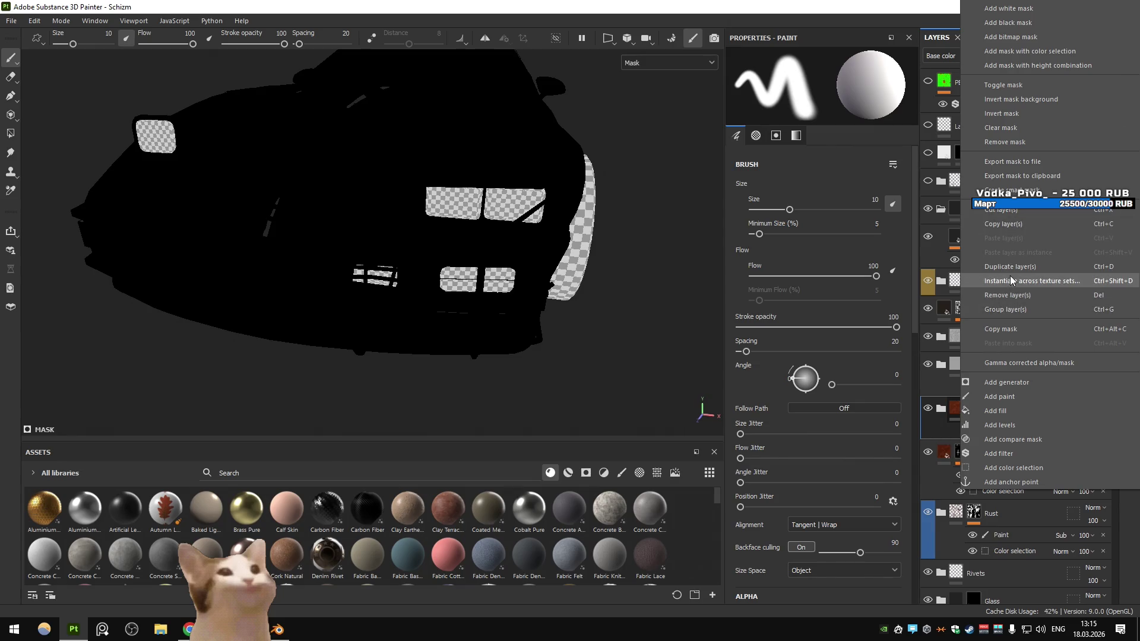
pyautogui.click(1021, 125)
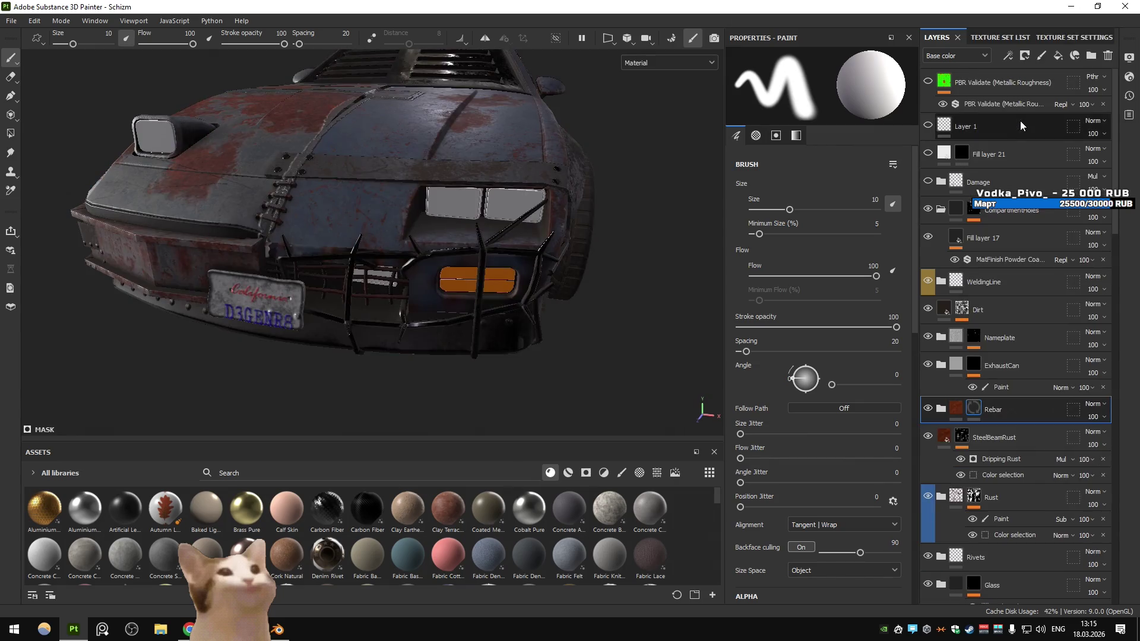
pyautogui.click(1014, 56)
pyautogui.click(1045, 90)
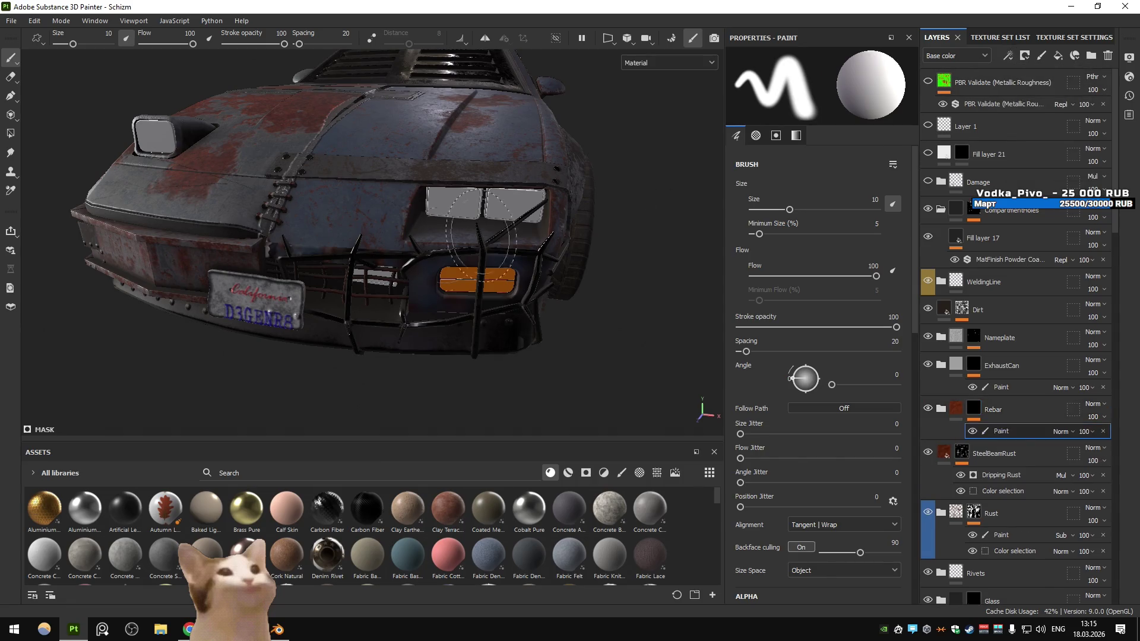
pyautogui.click(974, 409)
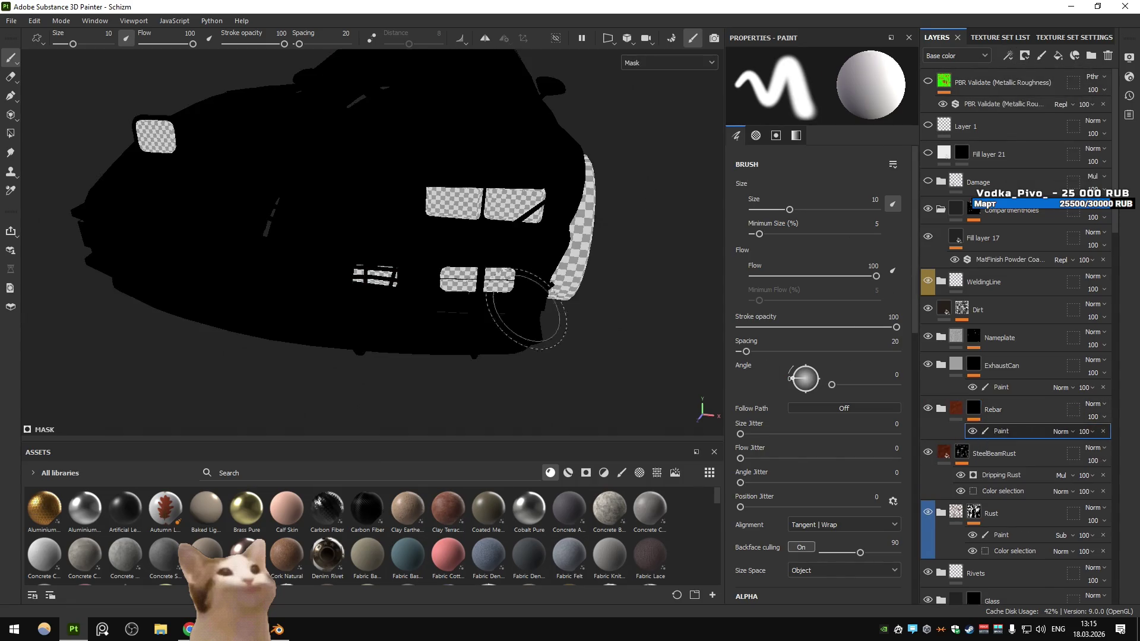
pyautogui.hotkey('alt', 'Tab')
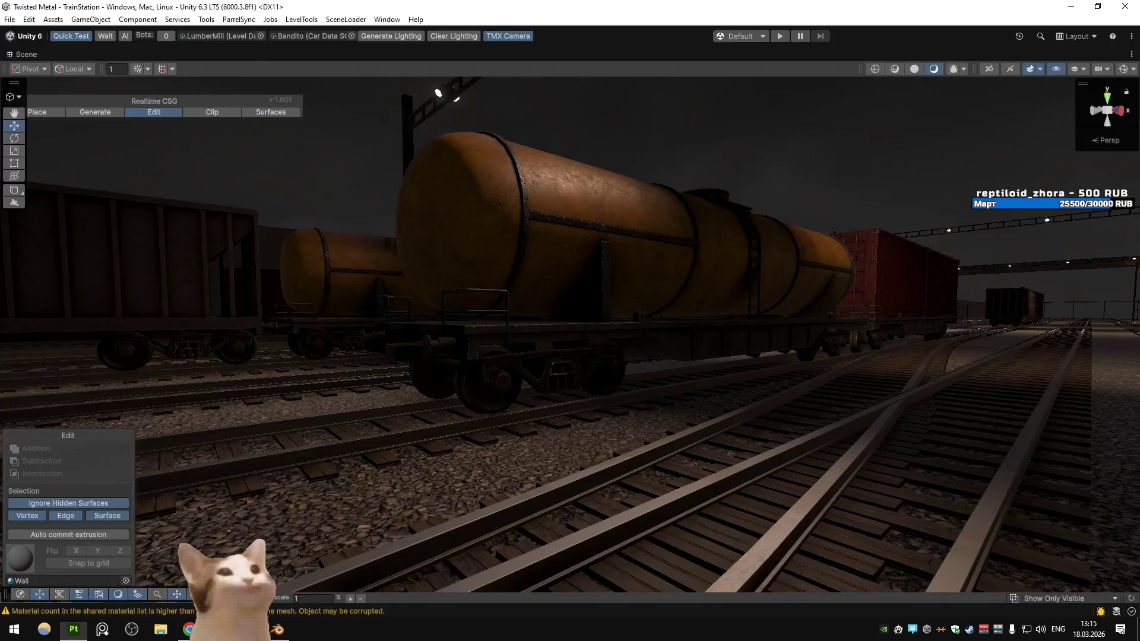
# Search the Audio folder for 'fx_o_ski' and select the SFX_O_Skid asset
pyautogui.hotkey('shift', 'space')
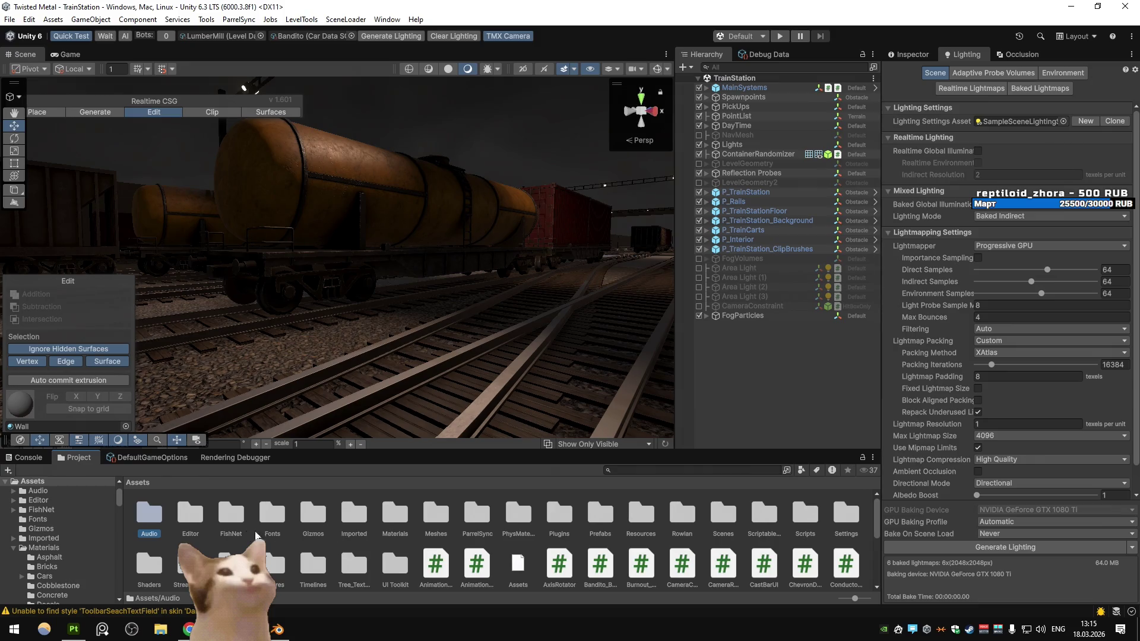
pyautogui.press('Return')
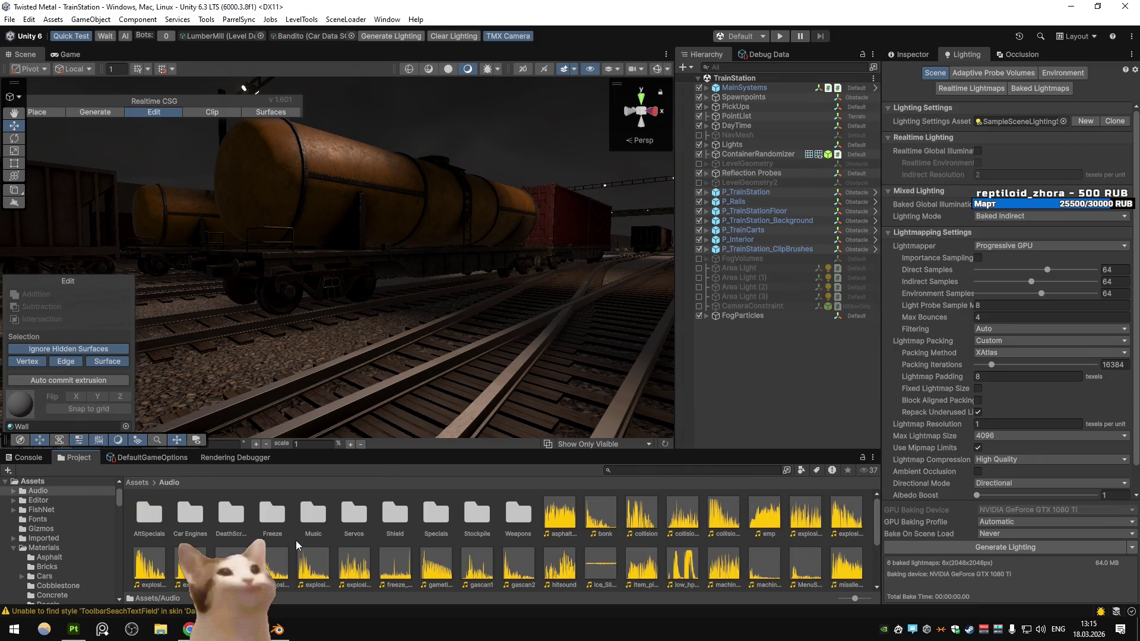
pyautogui.click(653, 472)
pyautogui.write('fx_o_ski')
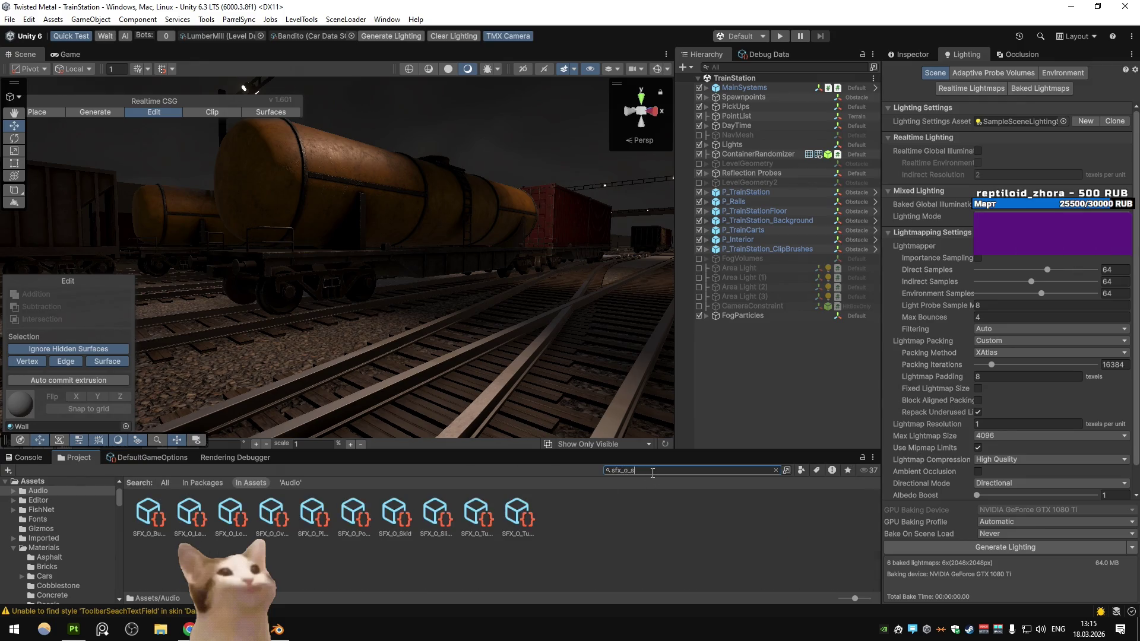
pyautogui.click(135, 524)
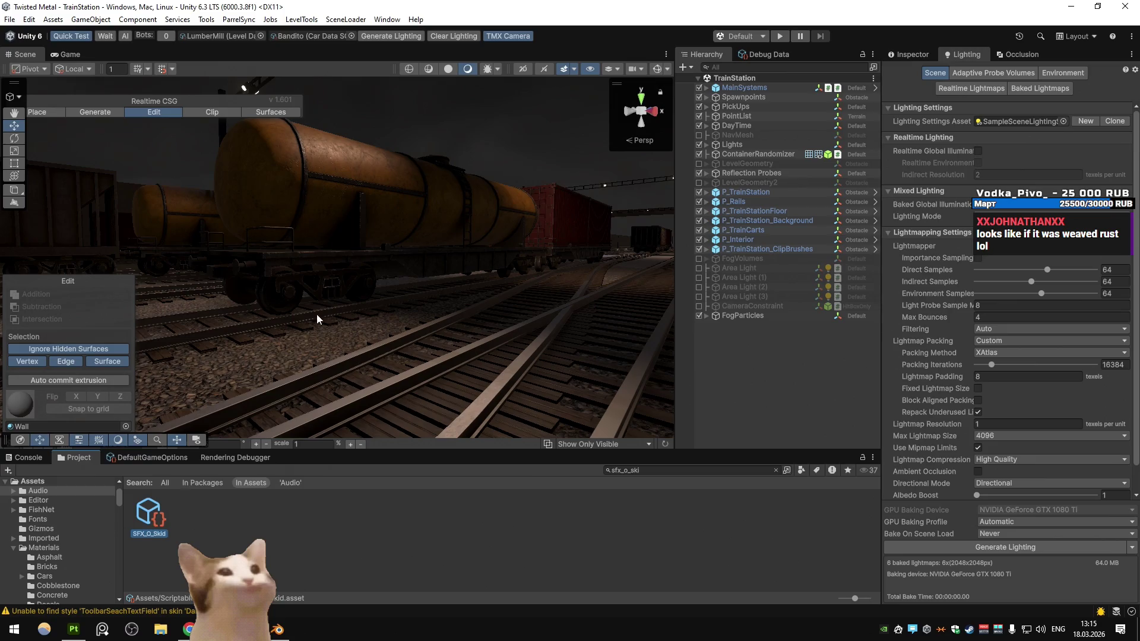
# Assign the Tire_1 clip to SFX_O_Skid's Audio Clip, preview it, and return to Blender
pyautogui.click(908, 54)
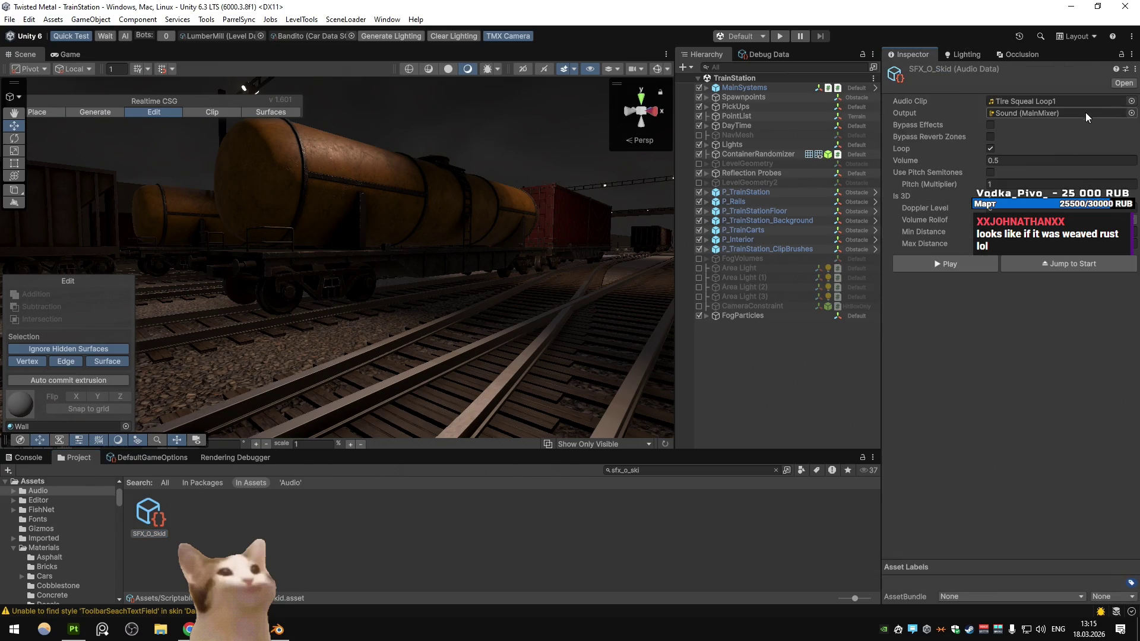
pyautogui.click(1092, 103)
pyautogui.moveTo(568, 571); pyautogui.dragTo(1014, 105)
pyautogui.click(944, 263)
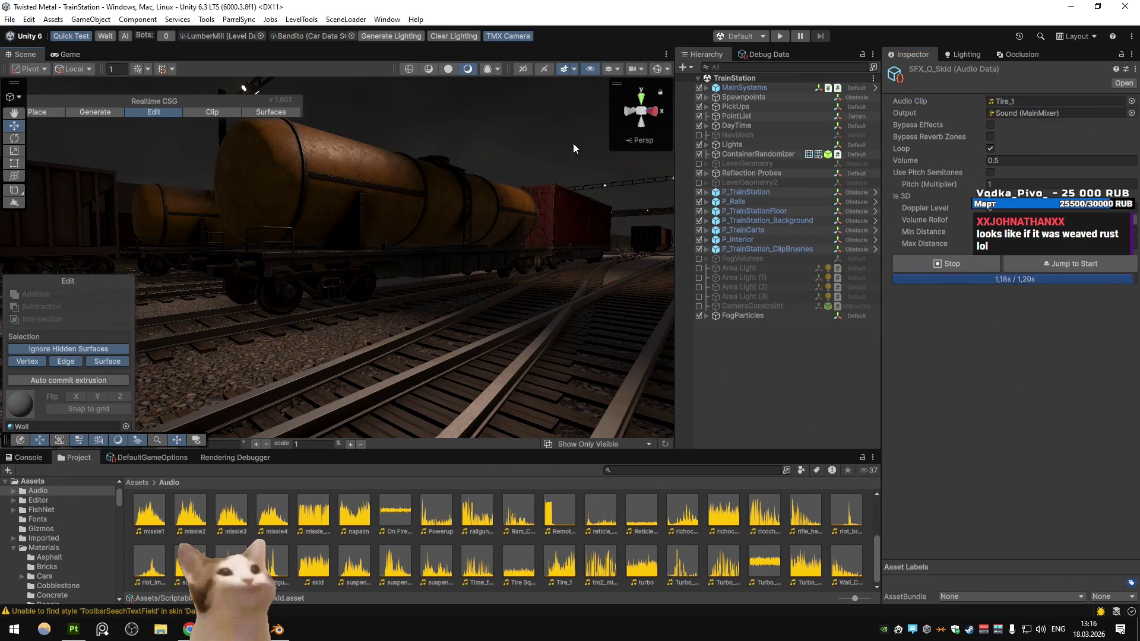
pyautogui.click(588, 259)
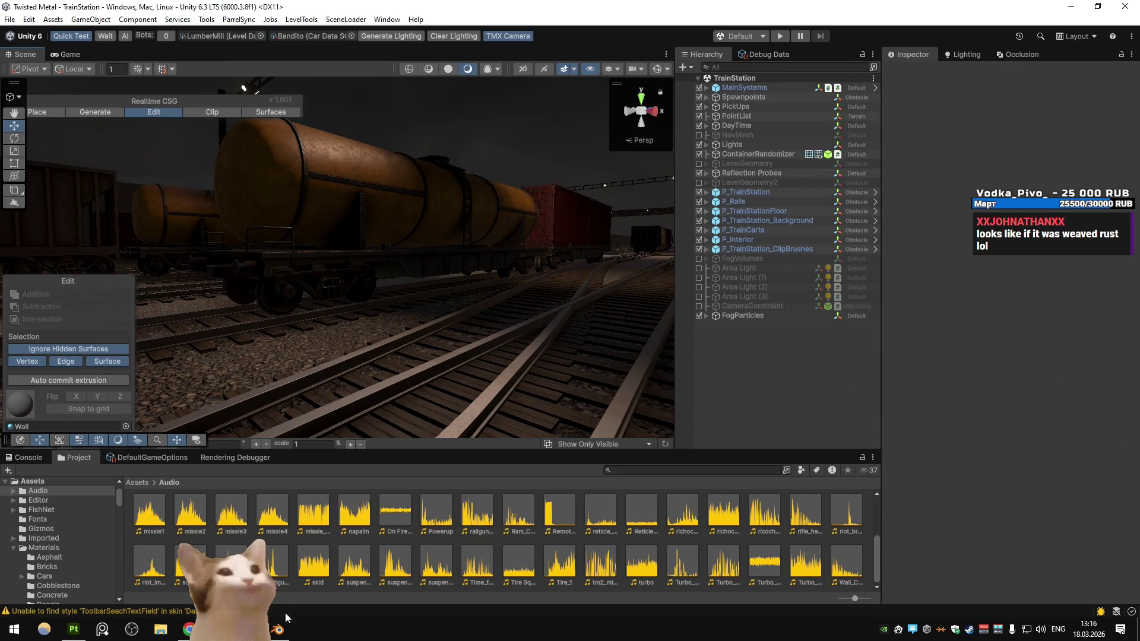
pyautogui.click(278, 629)
pyautogui.moveTo(465, 283); pyautogui.dragTo(642, 466)
pyautogui.hotkey('ctrl', 'z')
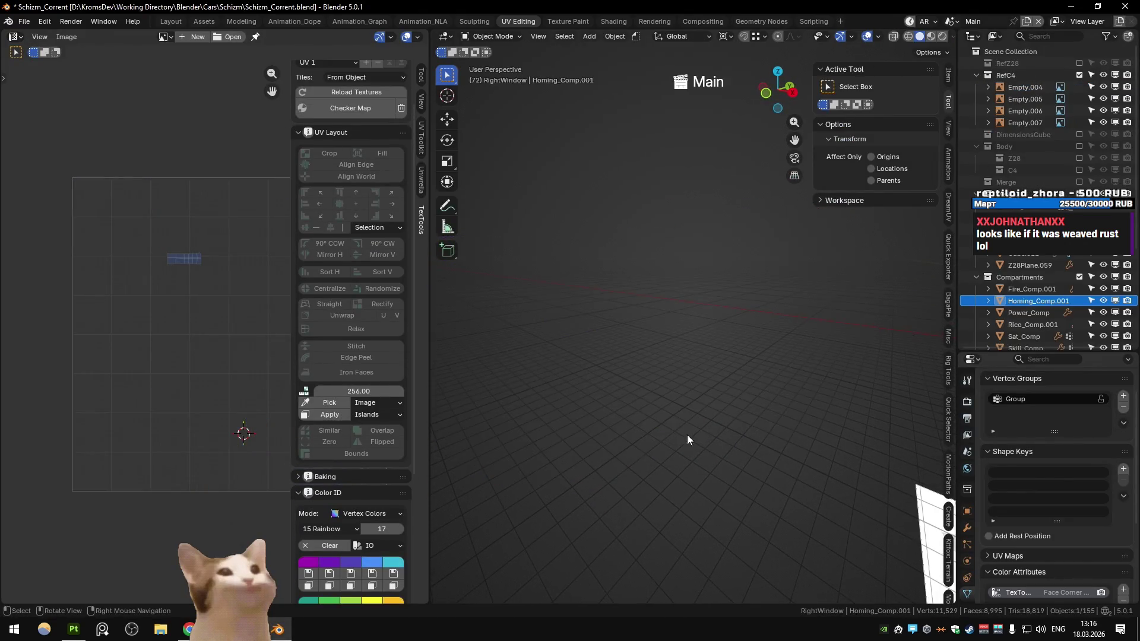
pyautogui.click(641, 447)
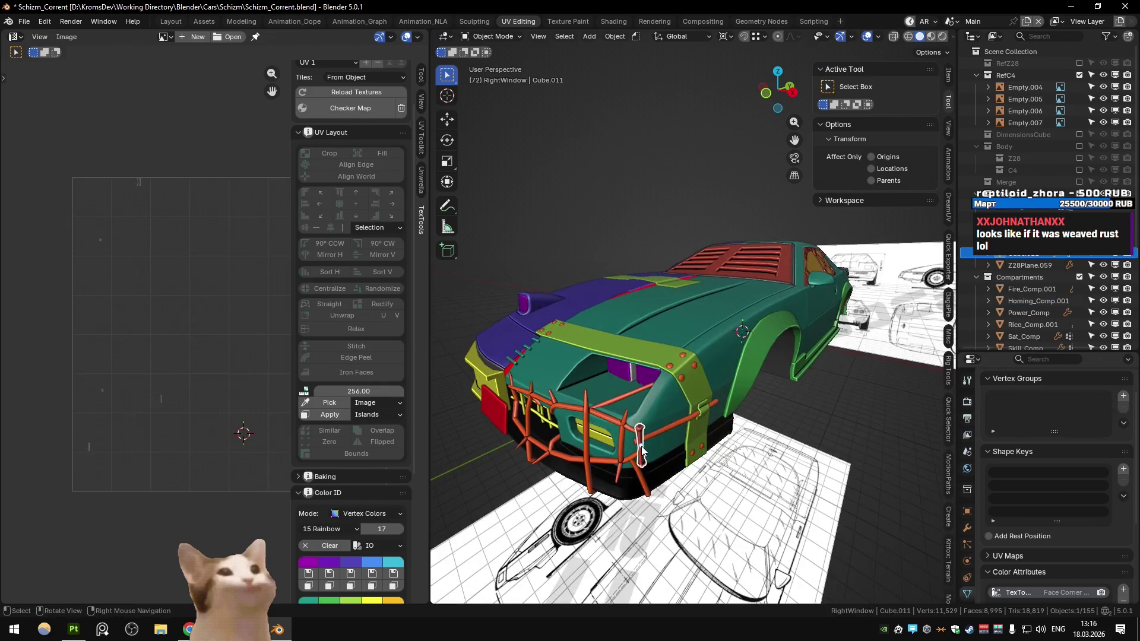
pyautogui.press('m')
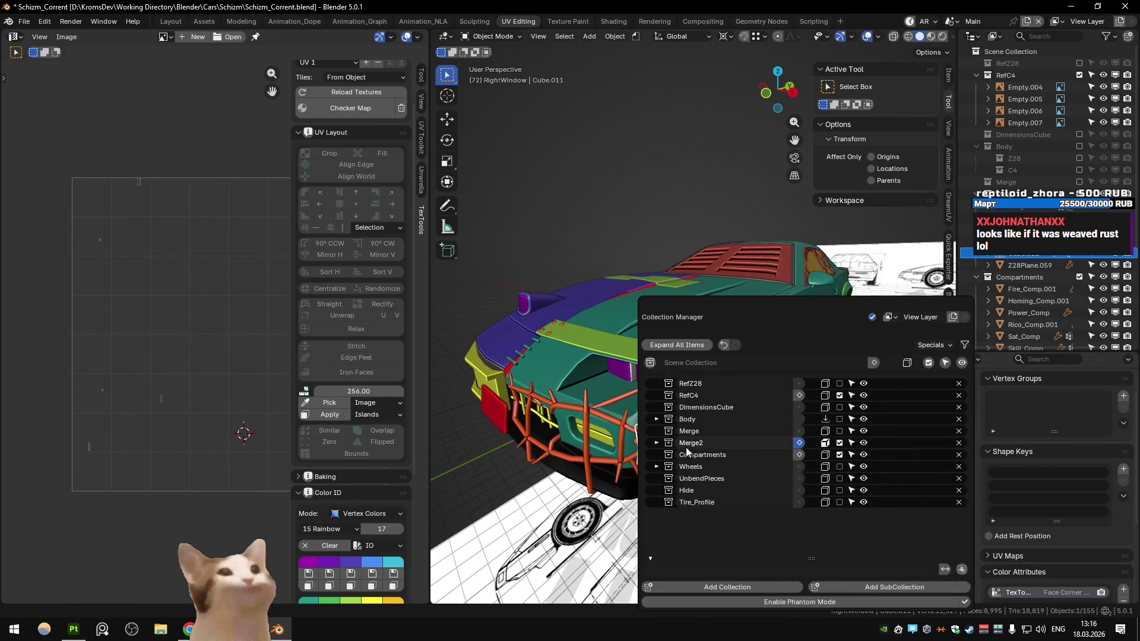
pyautogui.click(657, 443)
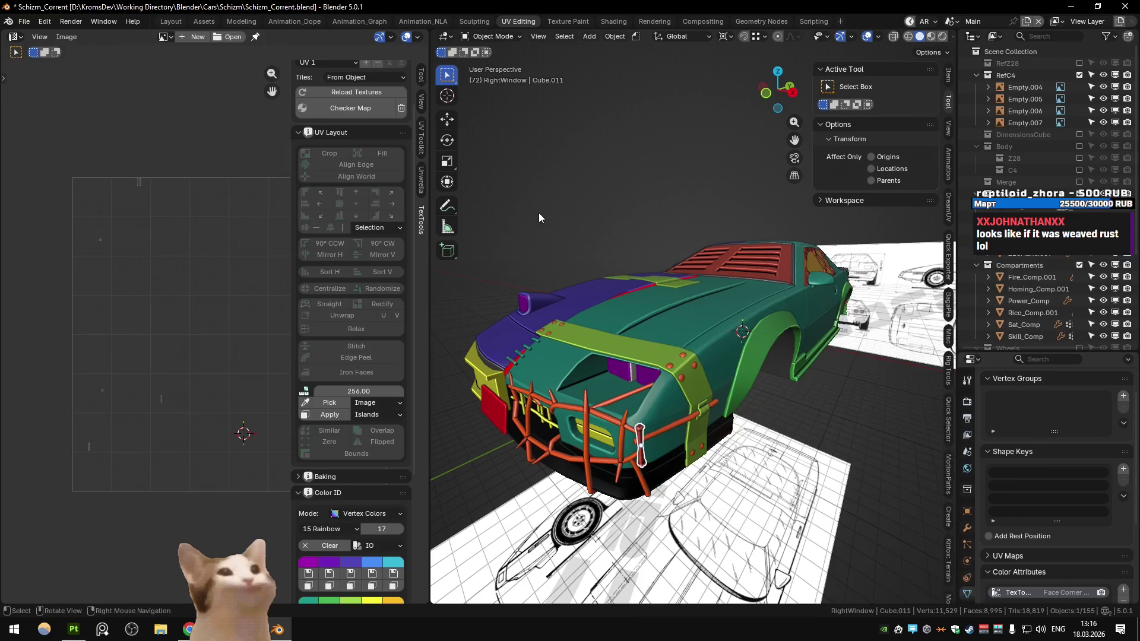
pyautogui.moveTo(555, 228); pyautogui.dragTo(631, 370)
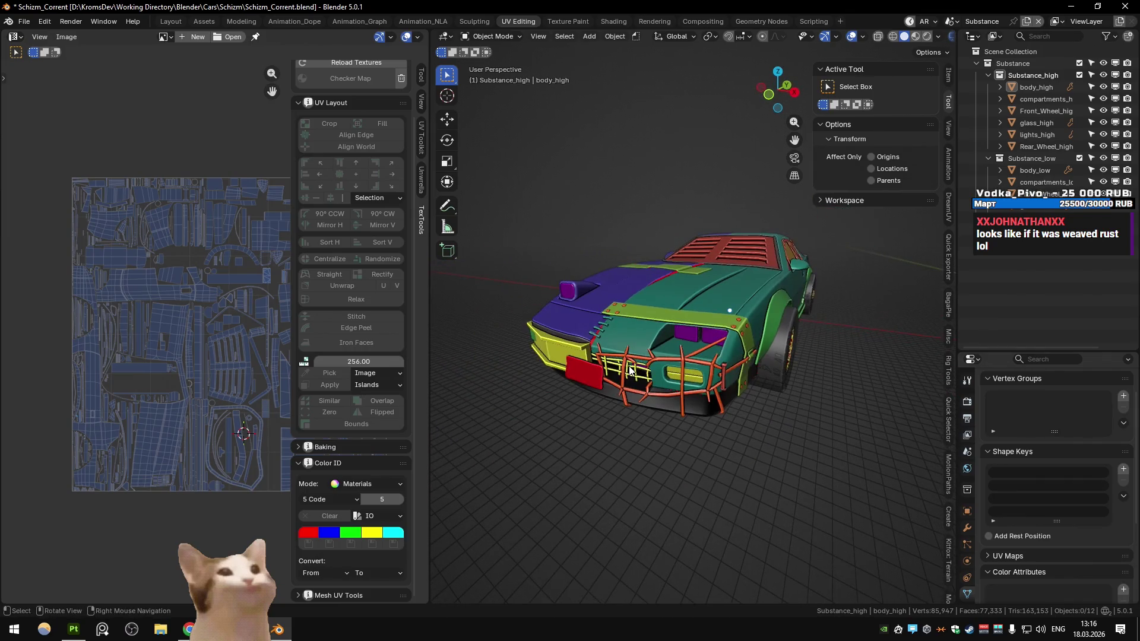
pyautogui.rightClick(629, 366)
# In Substance Painter, return to the material view and select Fill layer 3 among the glass layers
pyautogui.click(81, 638)
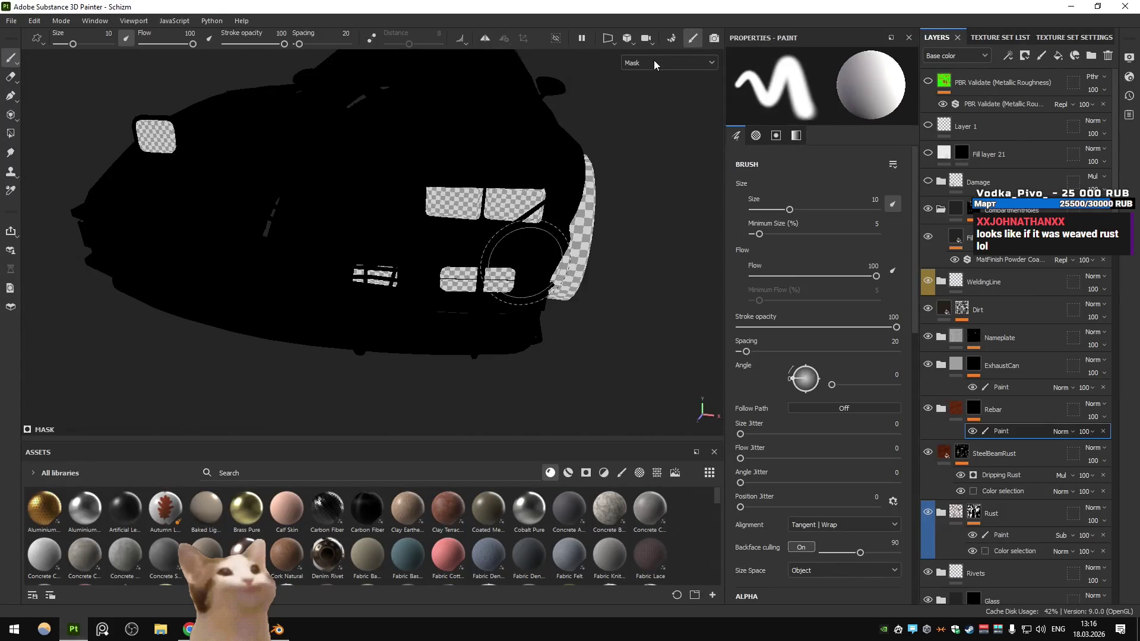
pyautogui.click(654, 59)
pyautogui.click(653, 76)
pyautogui.moveTo(488, 196); pyautogui.dragTo(466, 155)
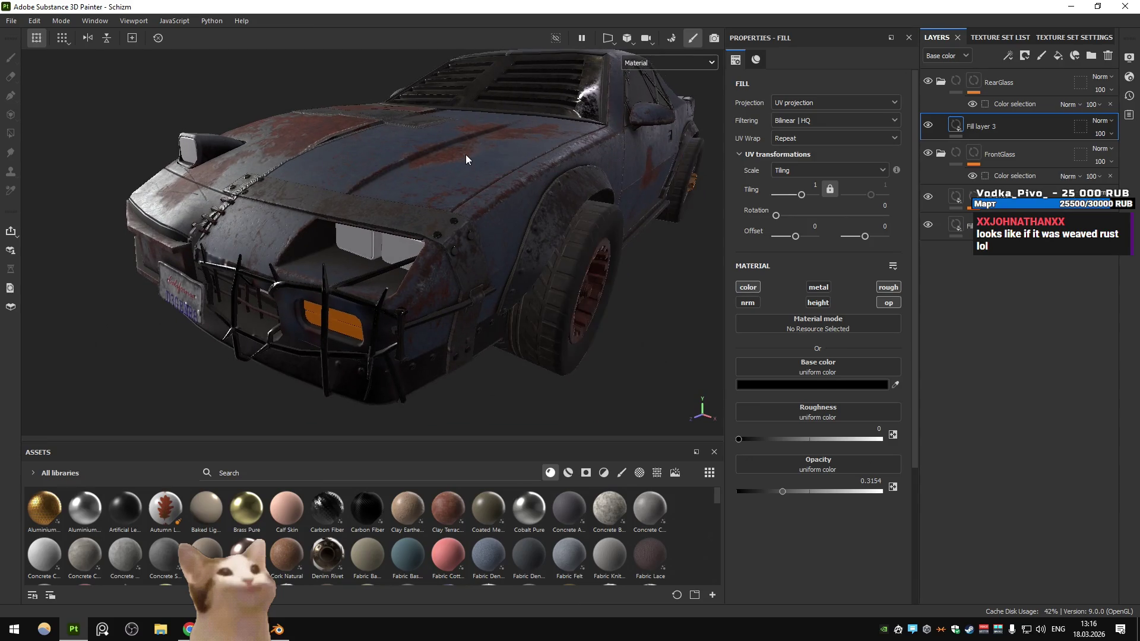
# Bake Schizm's mesh maps in Baking mode after checking the Matching By Name pairs
pyautogui.hotkey('ctrl', 'shift', 'b')
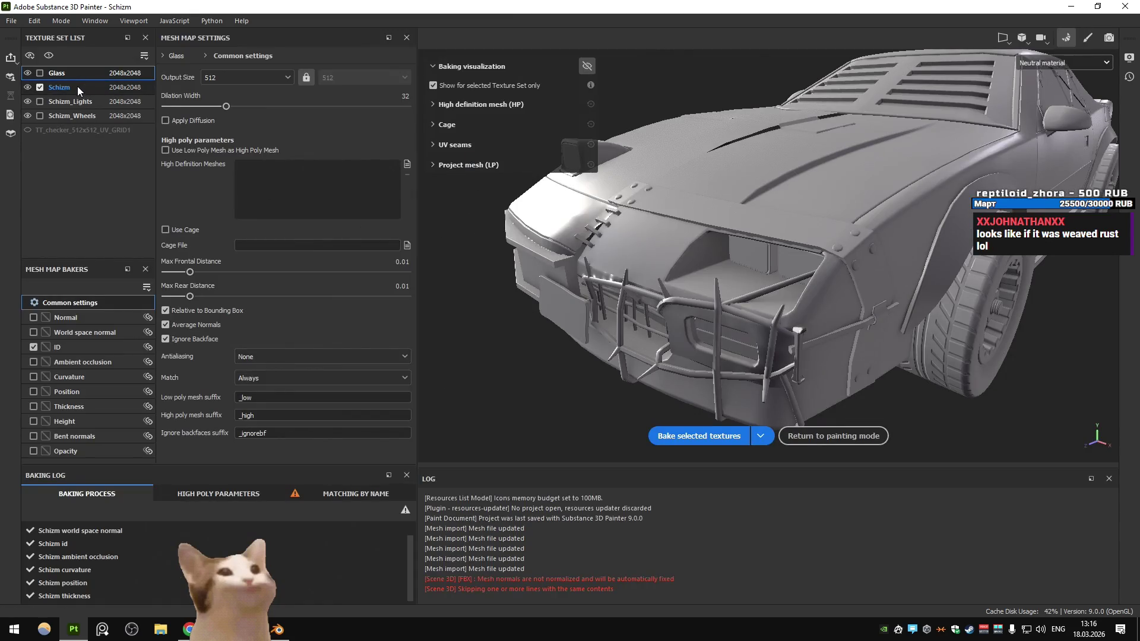
pyautogui.click(78, 87)
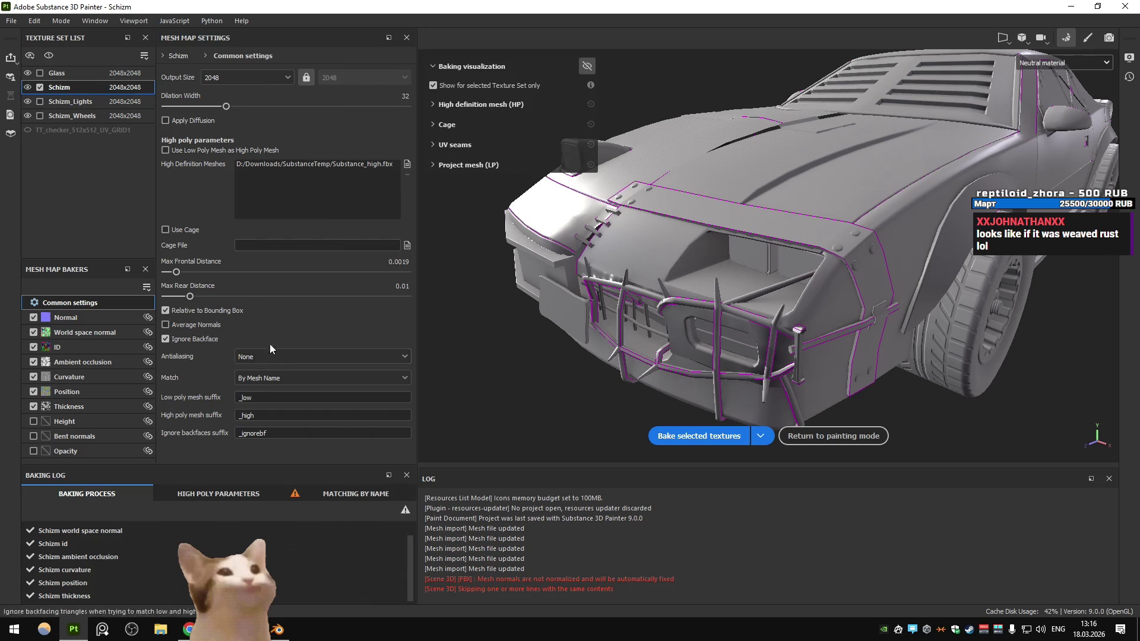
pyautogui.click(354, 494)
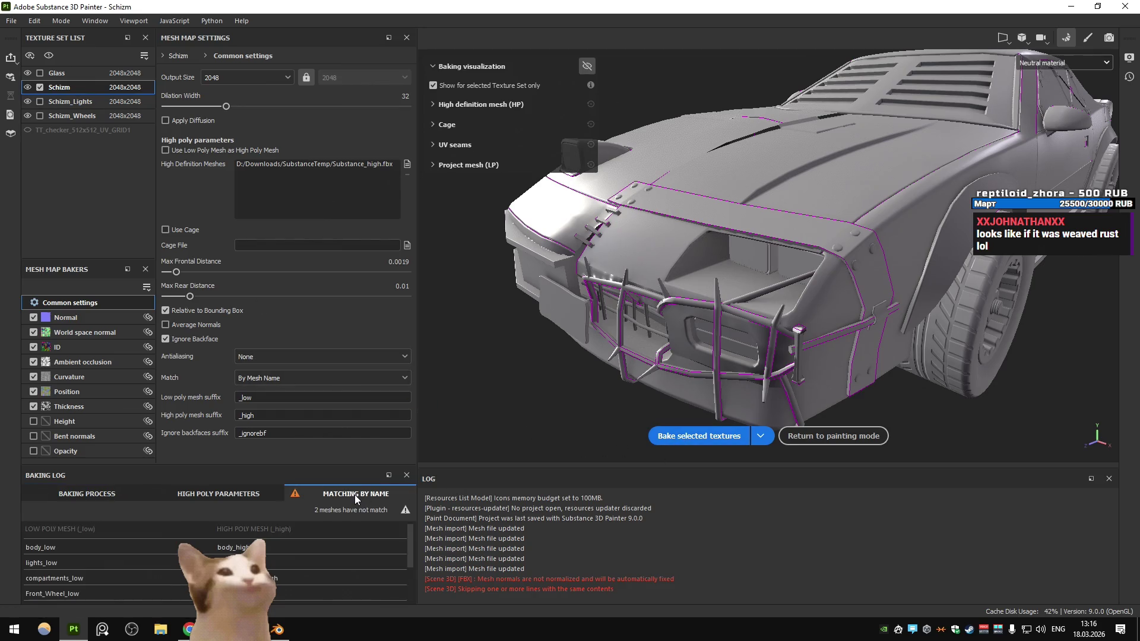
pyautogui.click(87, 494)
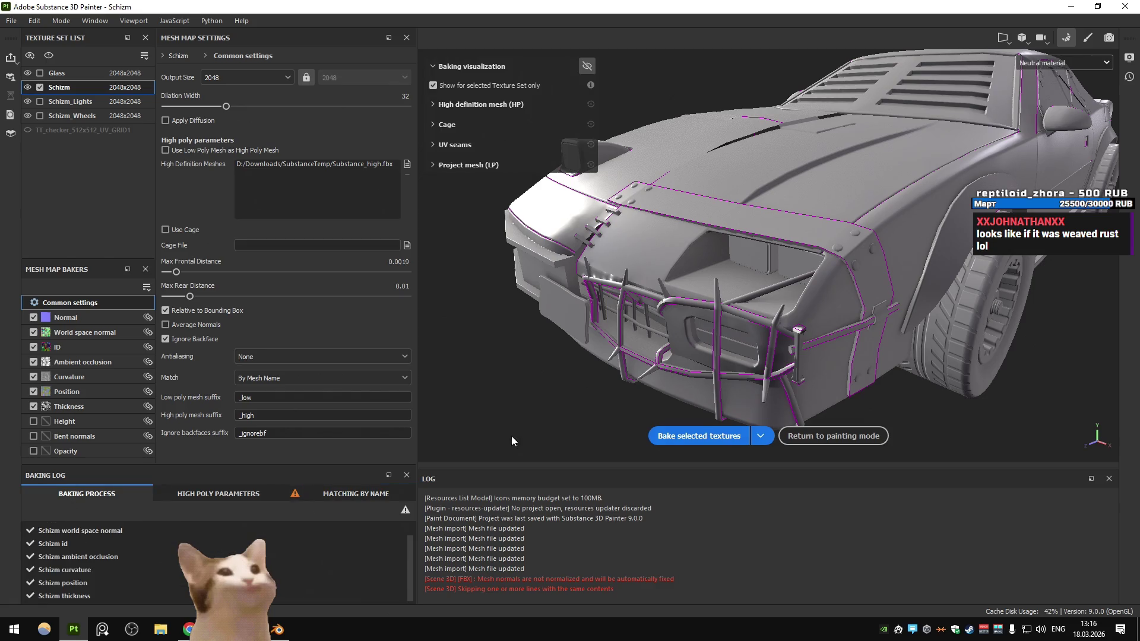
pyautogui.click(699, 436)
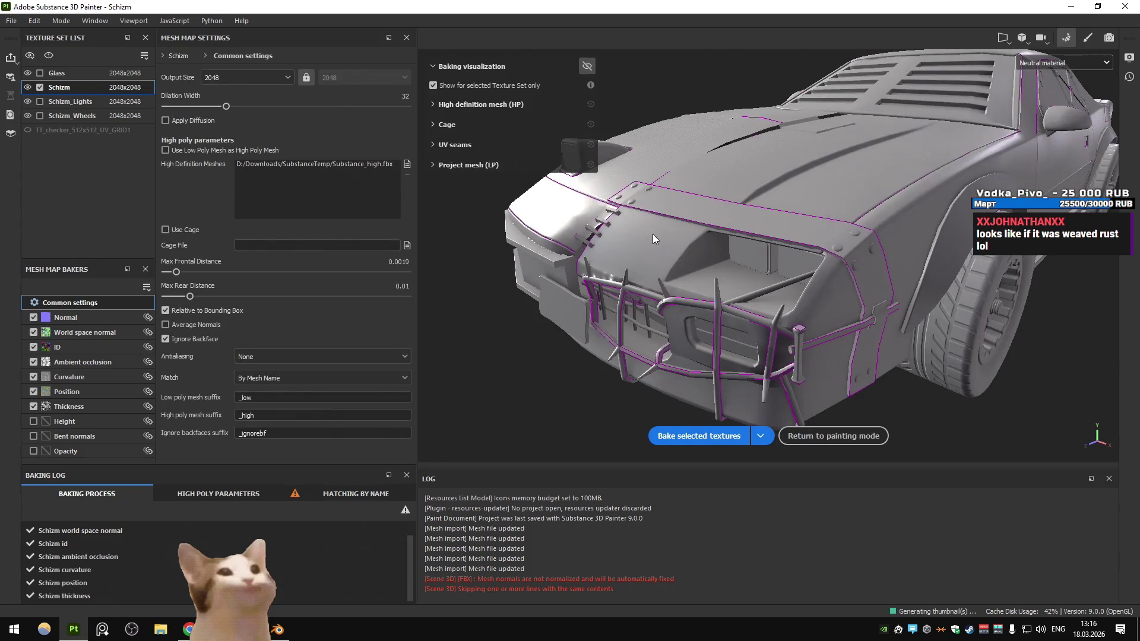
pyautogui.moveTo(604, 292); pyautogui.dragTo(689, 237)
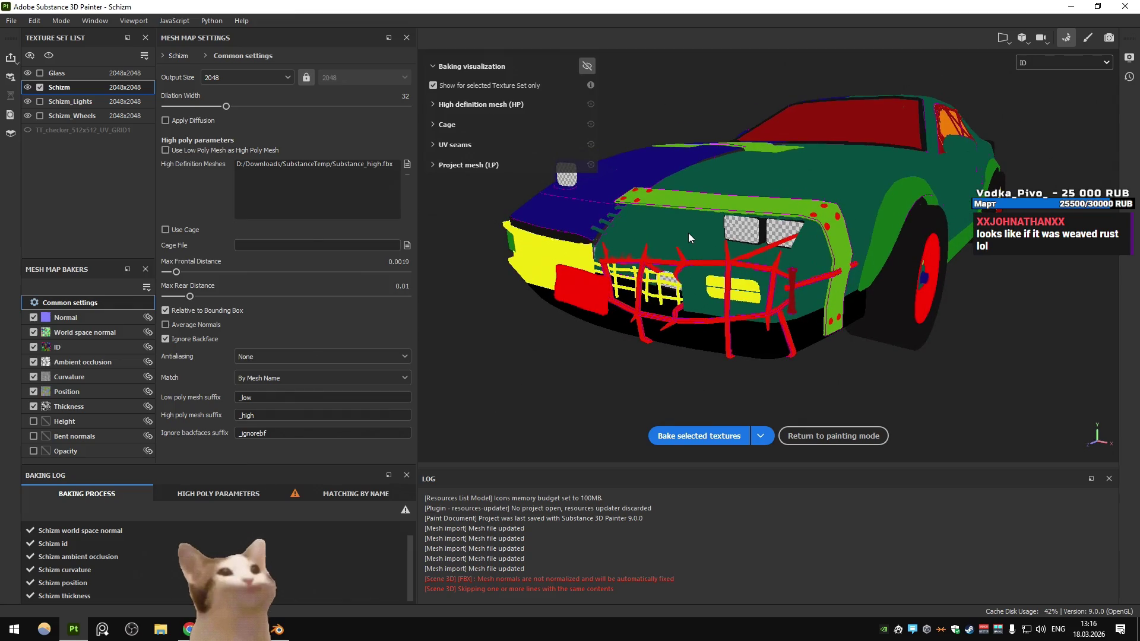
# Preview the bake with a neutral material, cycle through the baked mesh maps, and return to Blender
pyautogui.click(1050, 63)
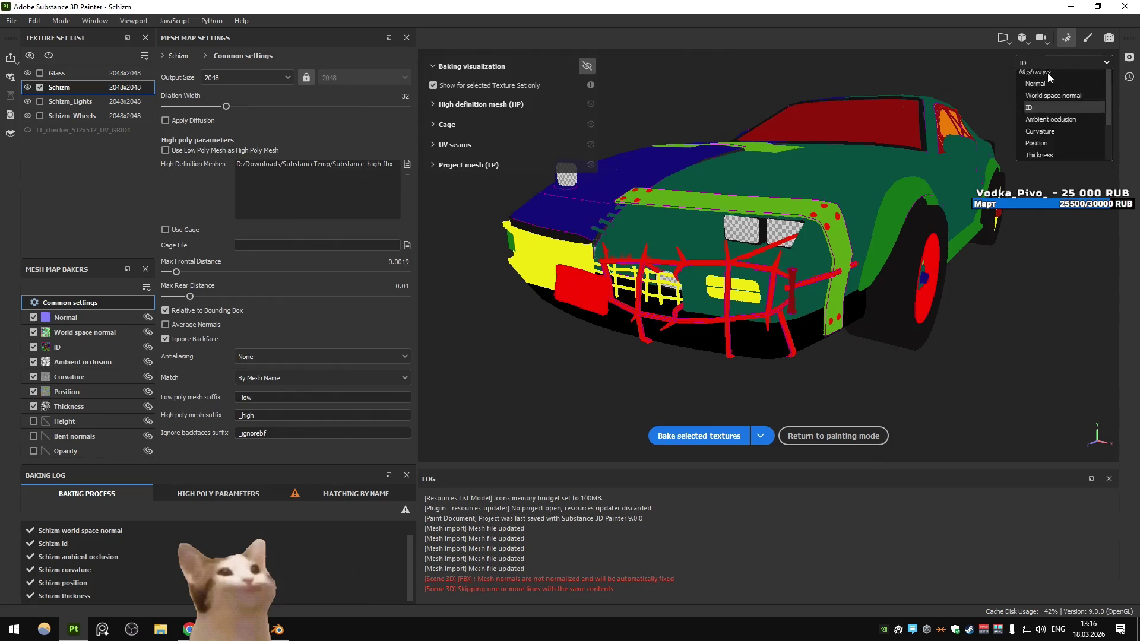
pyautogui.click(1043, 87)
pyautogui.press('b')
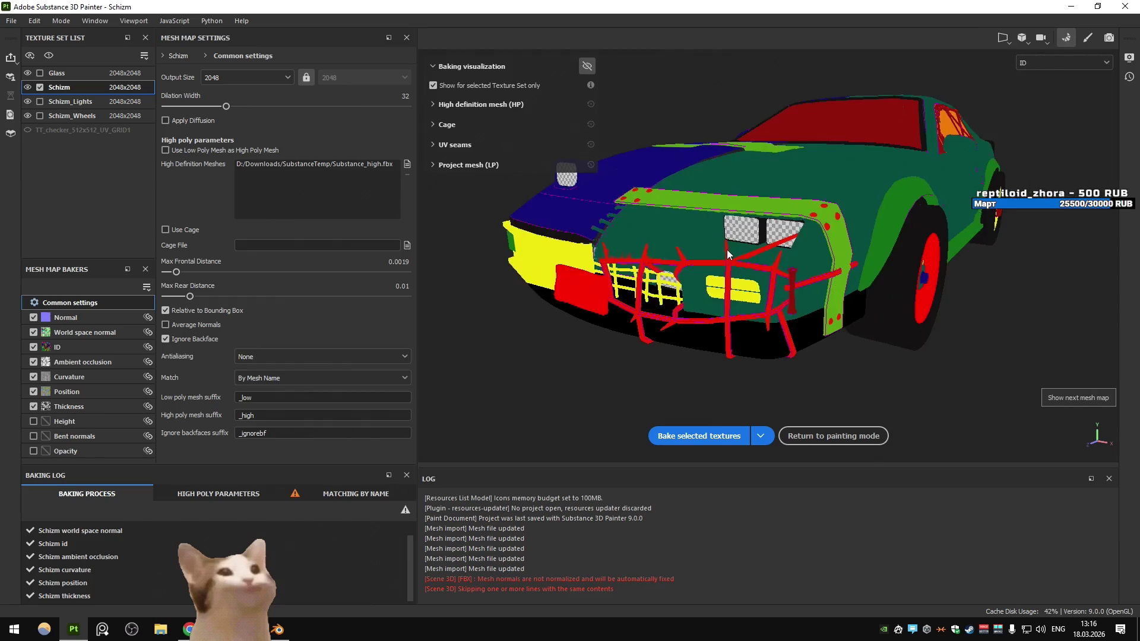
pyautogui.press('b')
pyautogui.hotkey('alt', 'Tab')
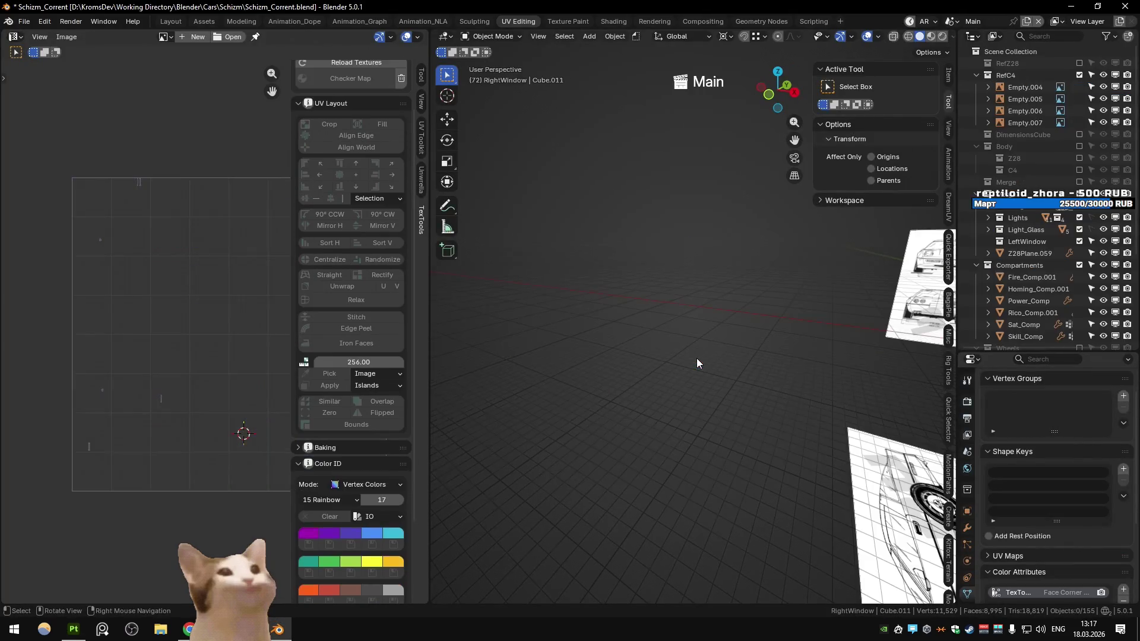
# Add a new subcollection under Merge2 in the Collection Manager and name it DentalThingy
pyautogui.press('m')
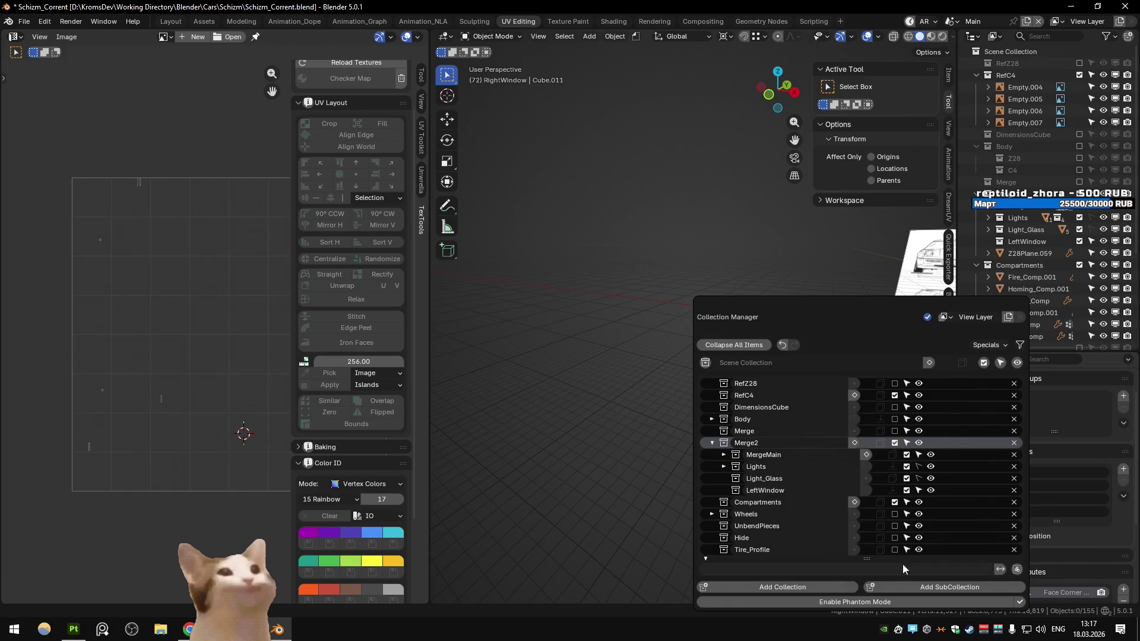
pyautogui.click(911, 589)
pyautogui.doubleClick(810, 502)
pyautogui.write('Fron')
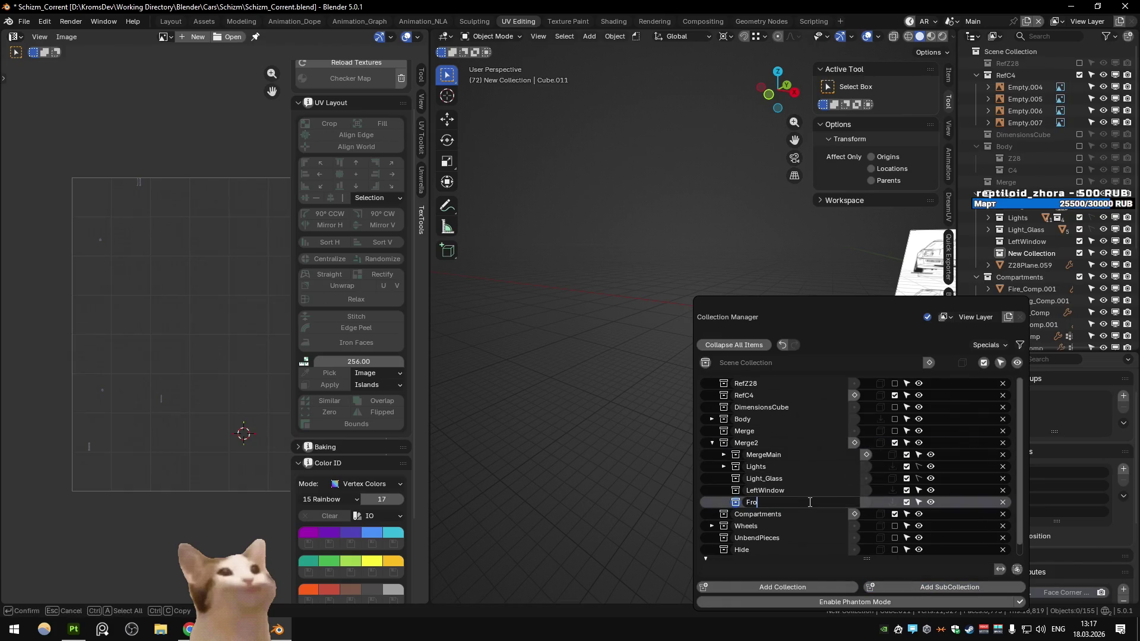
pyautogui.press('BackSpace')
pyautogui.press('BackSpace')
pyautogui.press('BackSpace')
pyautogui.write('DentalThi')
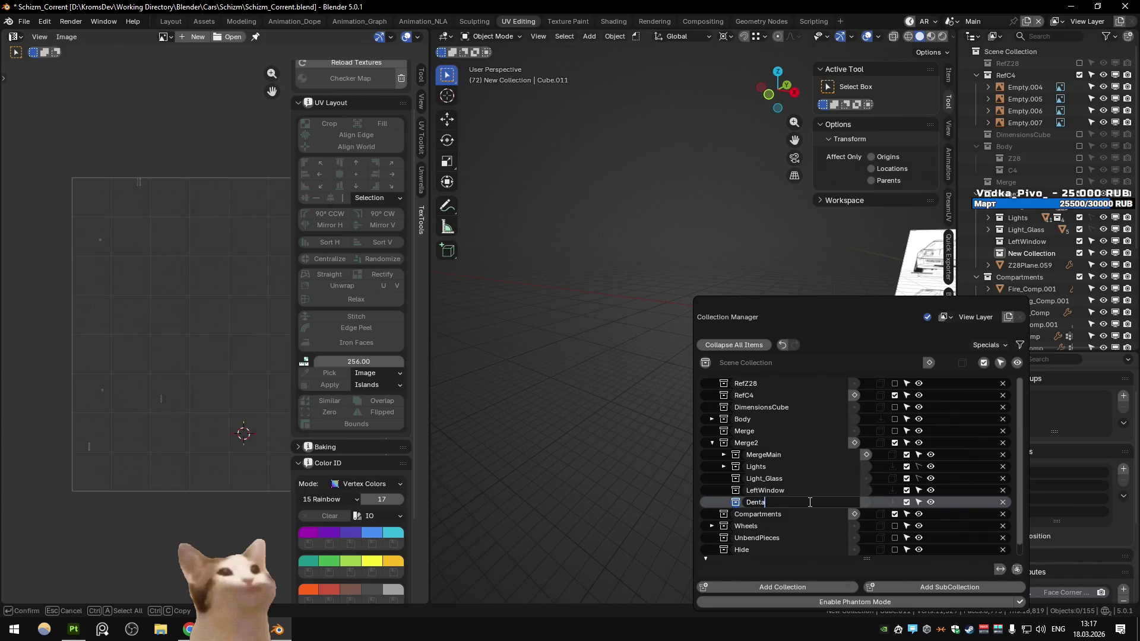
pyautogui.write('ngy')
pyautogui.press('Return')
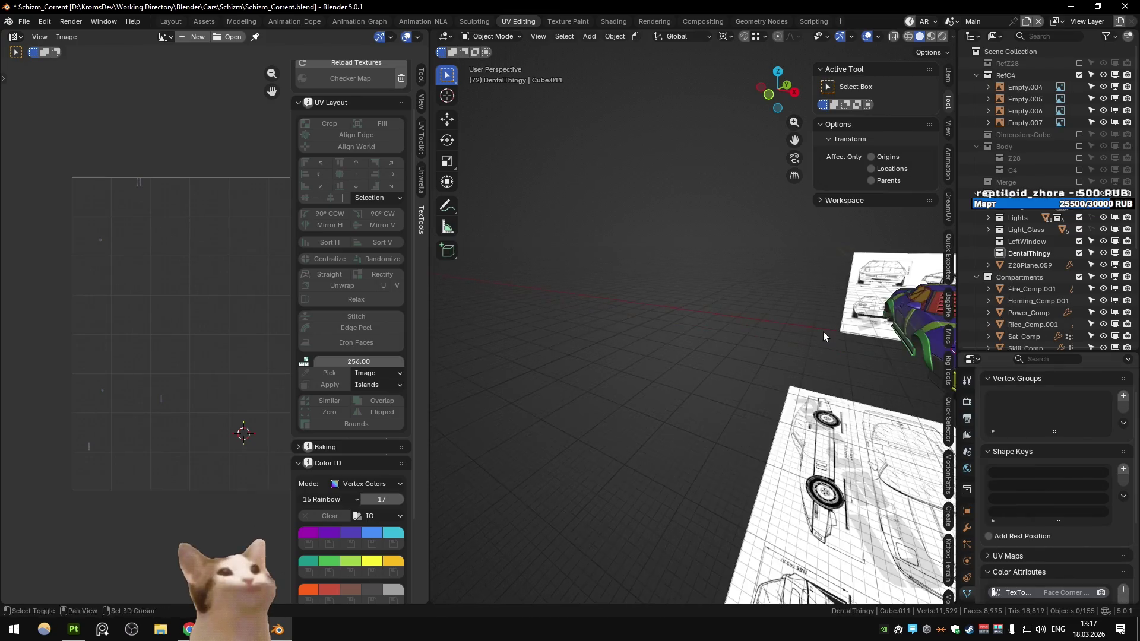
# Move the grille cage Z28Plane.056 into DentalThingy and switch to the Substance scene
pyautogui.moveTo(824, 335); pyautogui.dragTo(600, 264)
pyautogui.scroll(3)
pyautogui.click(718, 295)
pyautogui.press('m')
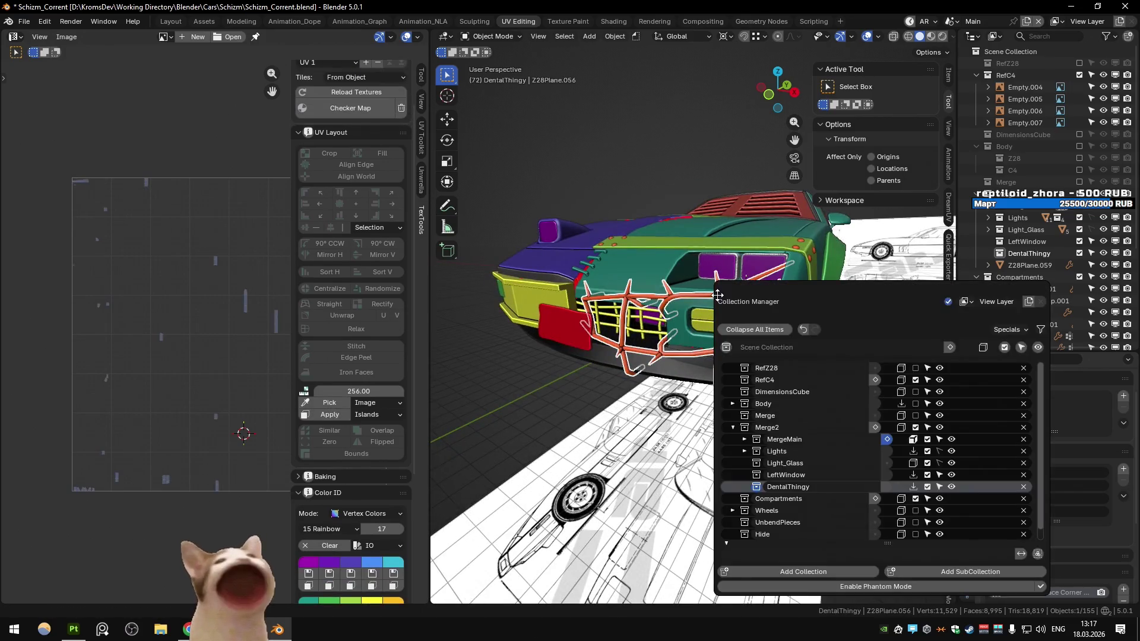
pyautogui.click(887, 487)
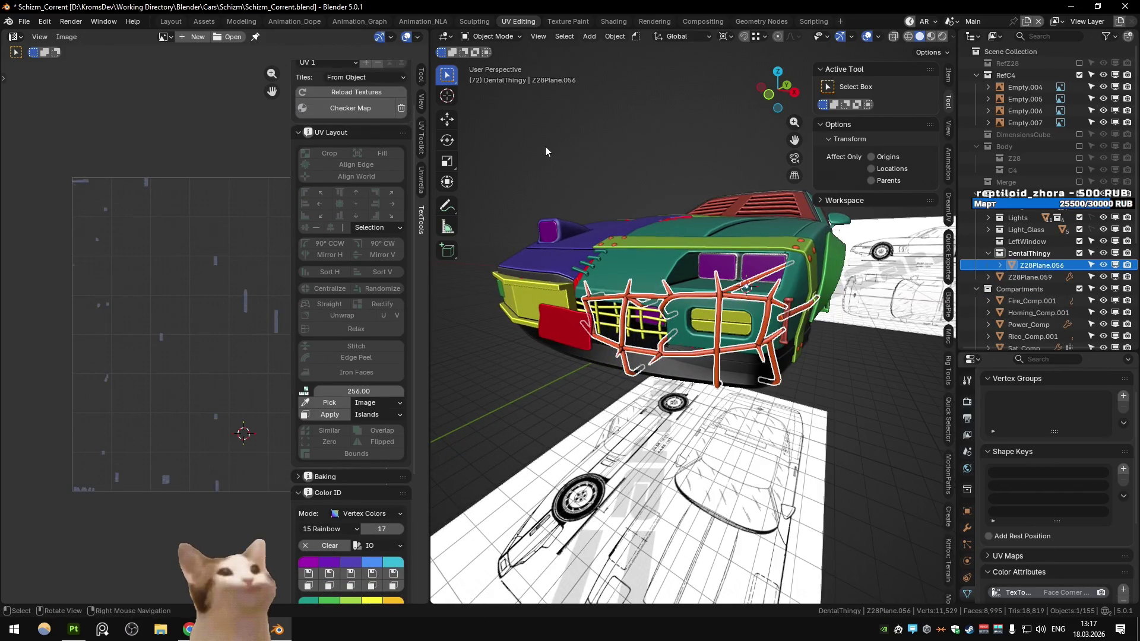
pyautogui.hotkey('ctrl', 'pagedown')
pyautogui.scroll(3)
pyautogui.scroll(-3)
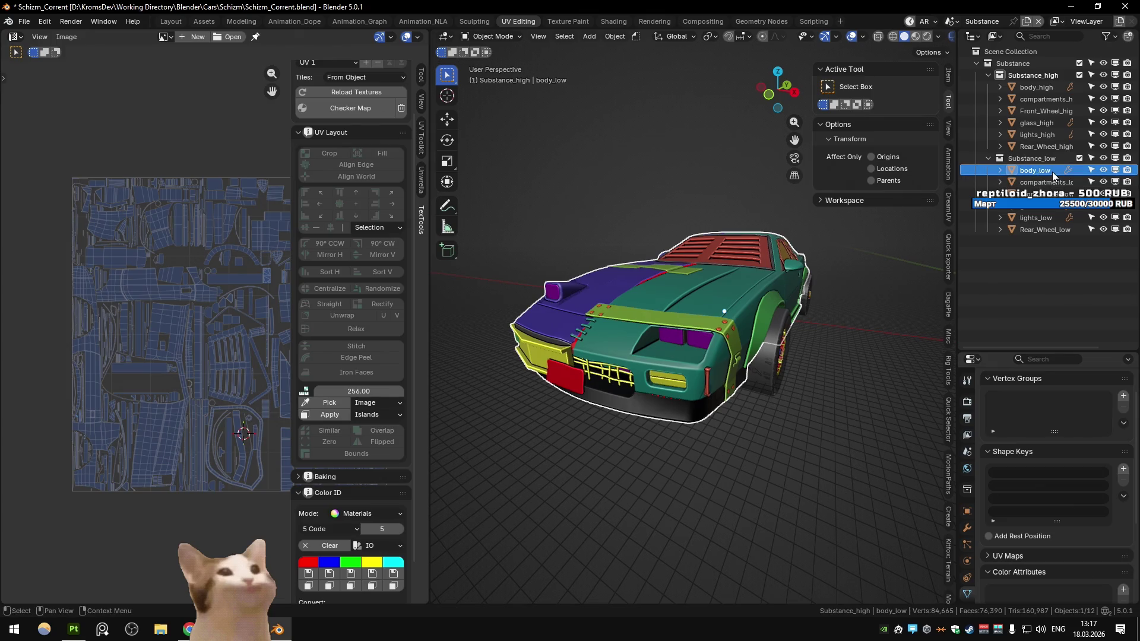
# Duplicate body_high in place as body_high_1, combining the DentalThingy collection instead of MergeMain
pyautogui.click(1036, 88)
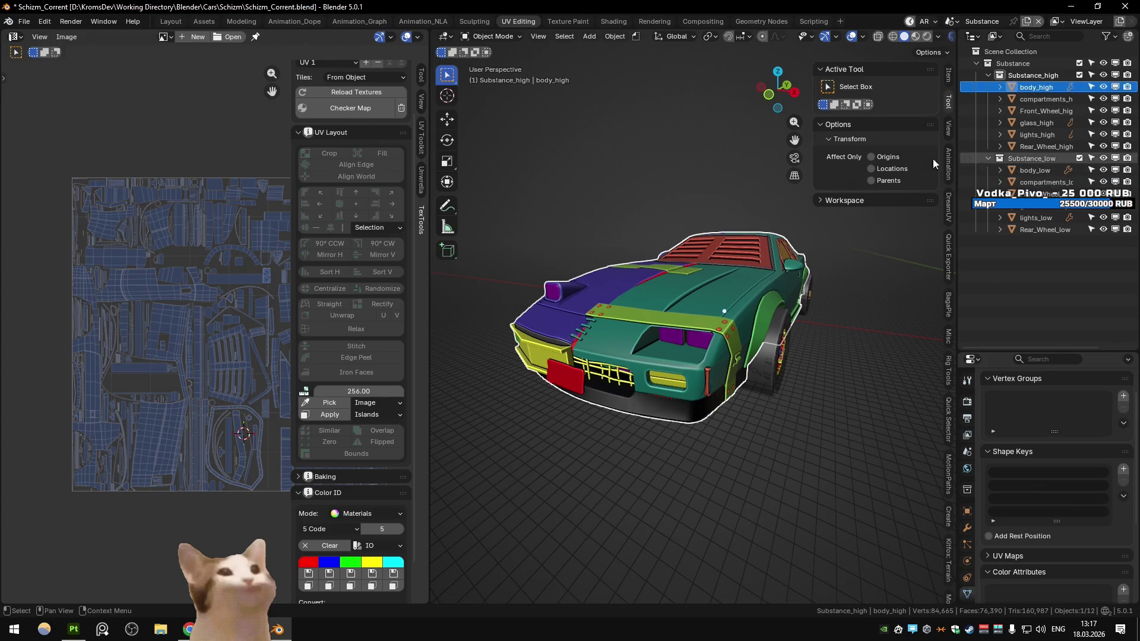
pyautogui.hotkey('shift', 'd')
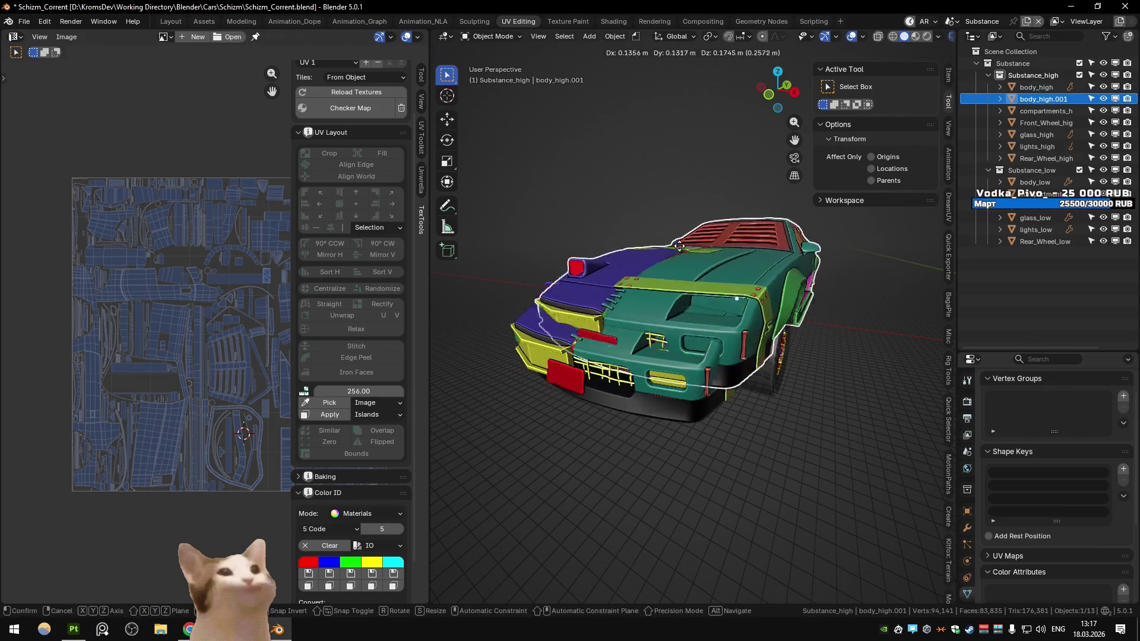
pyautogui.press('Escape')
pyautogui.press('F2')
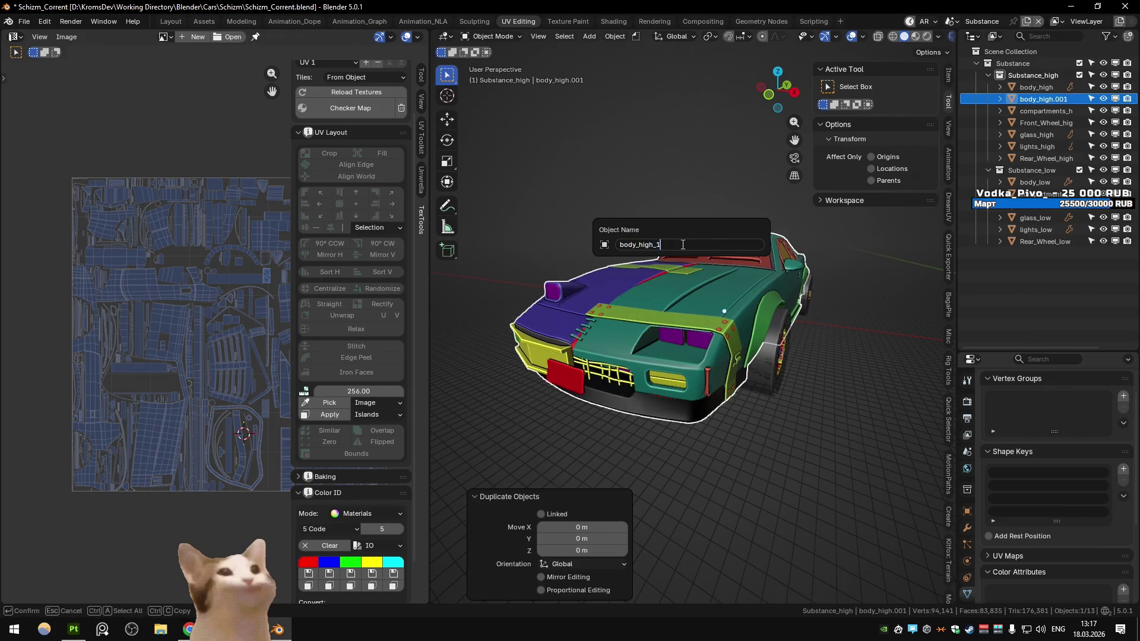
pyautogui.press('Return')
pyautogui.click(967, 514)
pyautogui.click(967, 527)
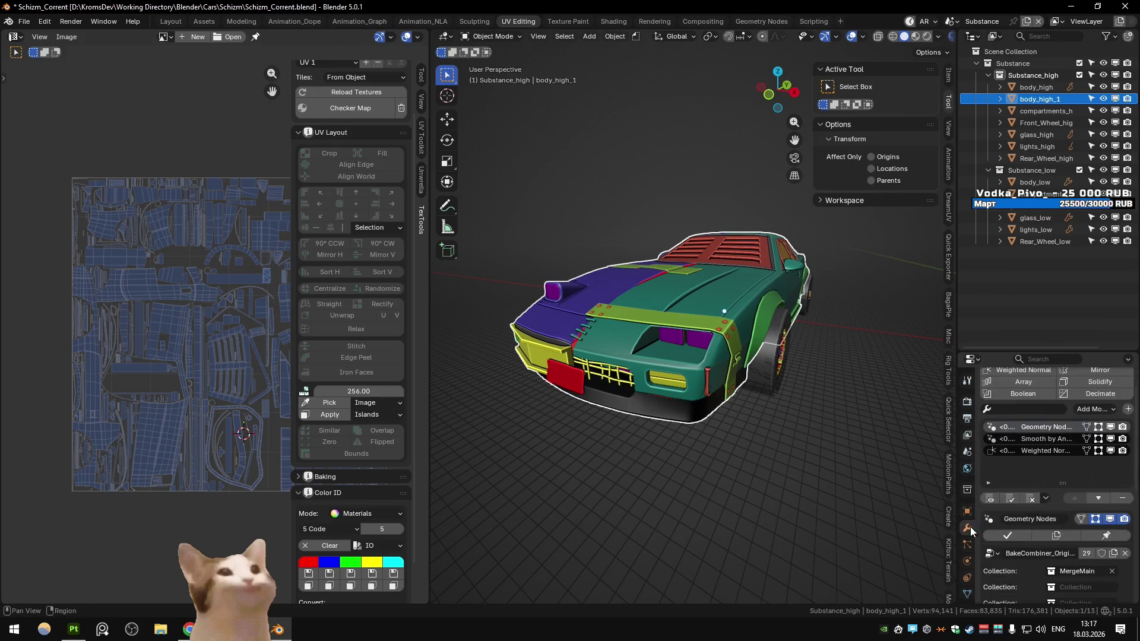
pyautogui.scroll(-3)
pyautogui.click(1078, 500)
pyautogui.click(1049, 377)
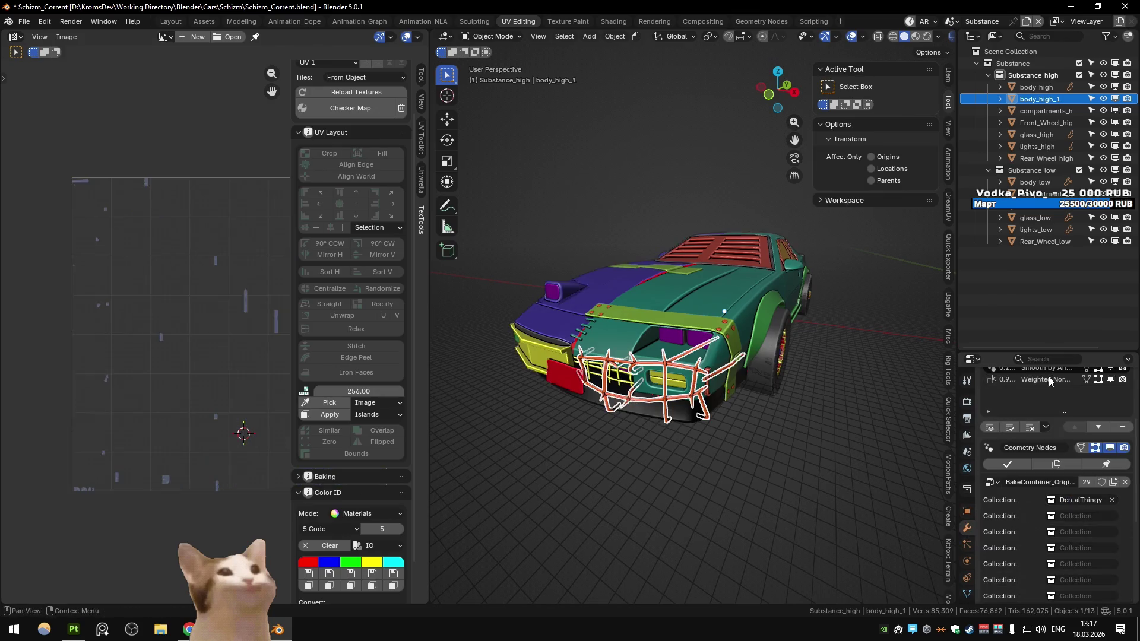
# Duplicate body_low as body_low_1 combining DentalThingy, then Export All from Quick Favorites
pyautogui.click(1036, 182)
pyautogui.hotkey('shift', 'd')
pyautogui.rightClick(893, 402)
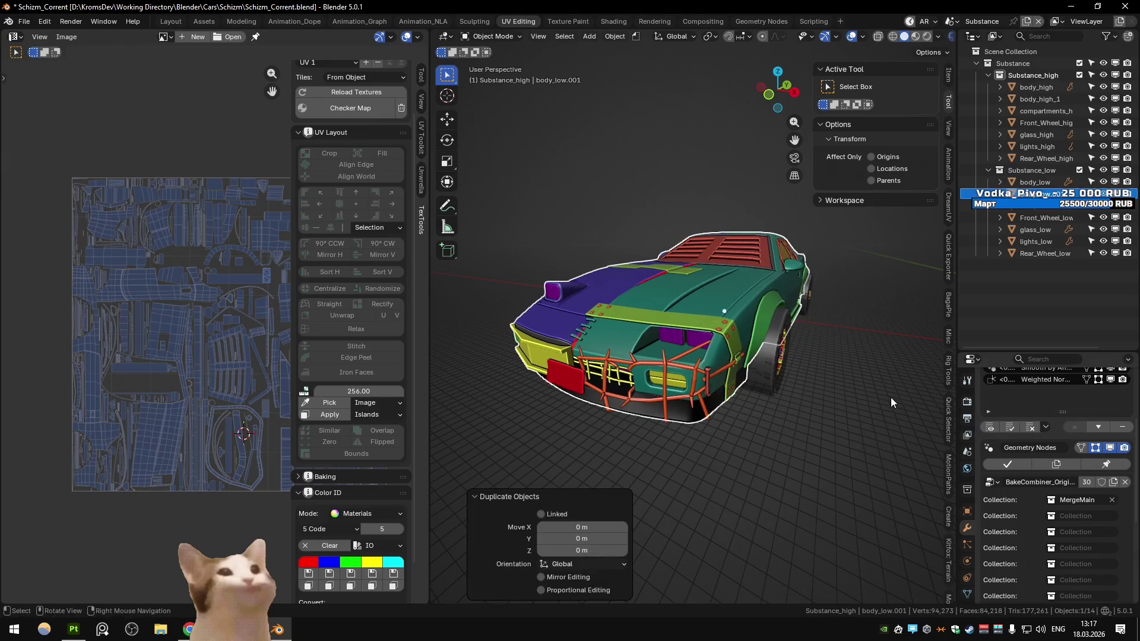
pyautogui.press('F2')
pyautogui.press('BackSpace')
pyautogui.press('BackSpace')
pyautogui.write('body_lo')
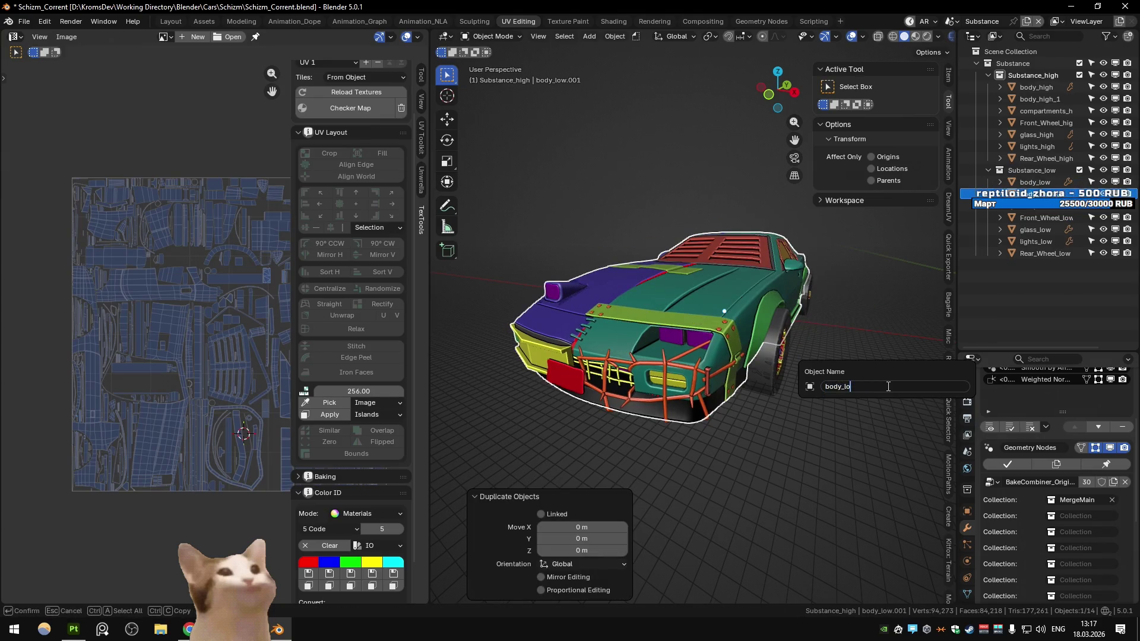
pyautogui.write('w_1')
pyautogui.press('Return')
pyautogui.click(1076, 500)
pyautogui.write('e')
pyautogui.click(1041, 411)
pyautogui.press('q')
pyautogui.click(623, 191)
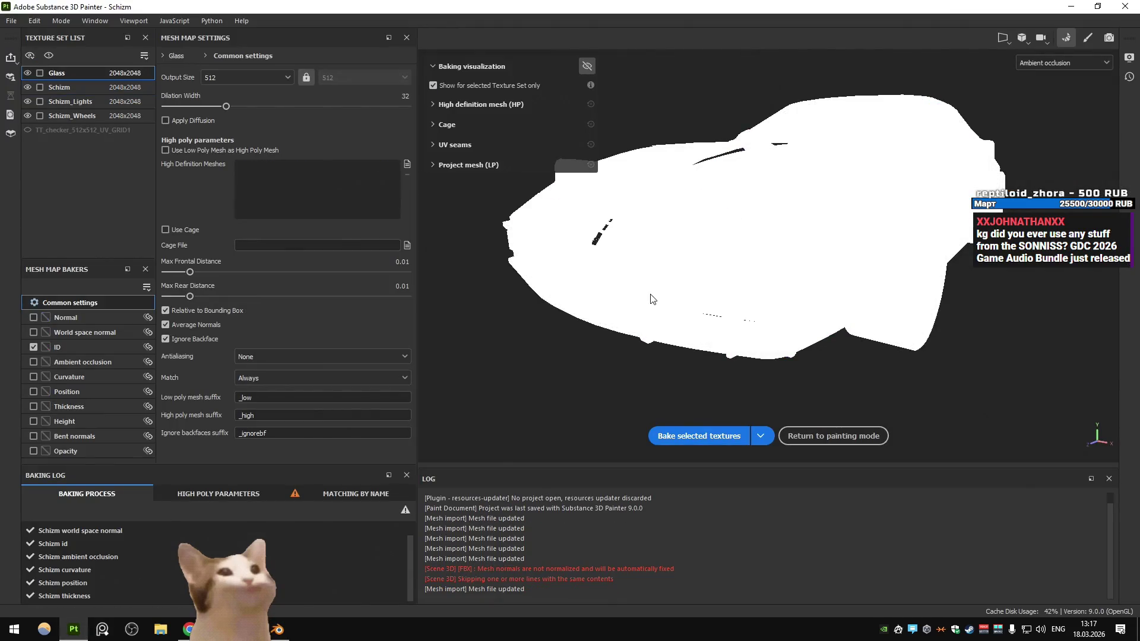
# Set the bake's high/low mesh matching to By Mesh Name
pyautogui.click(279, 373)
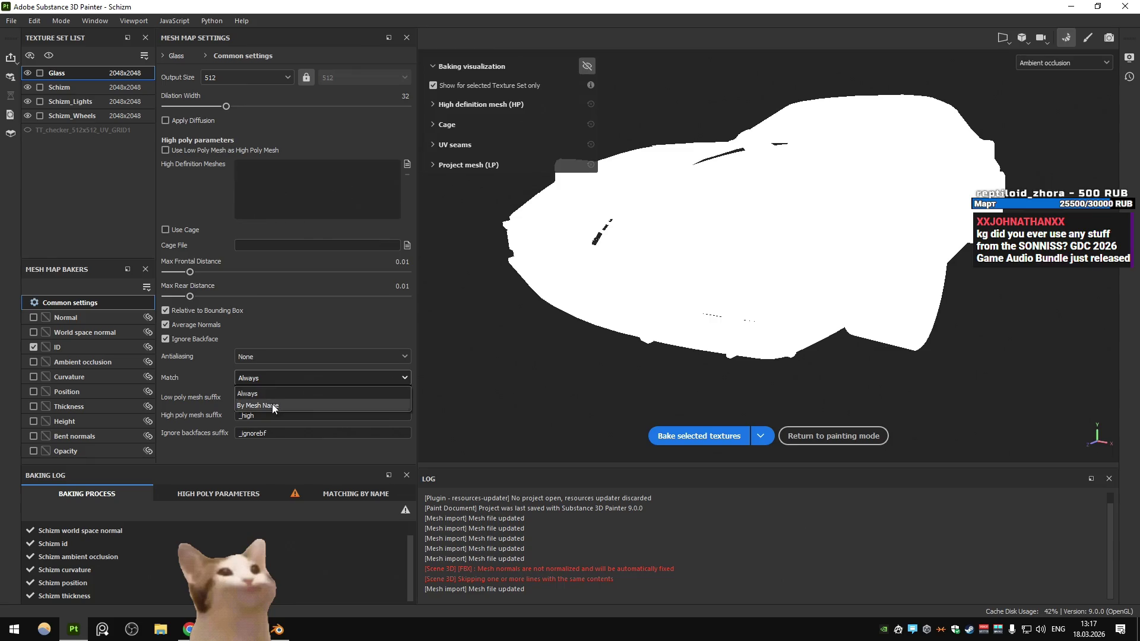
pyautogui.click(333, 397)
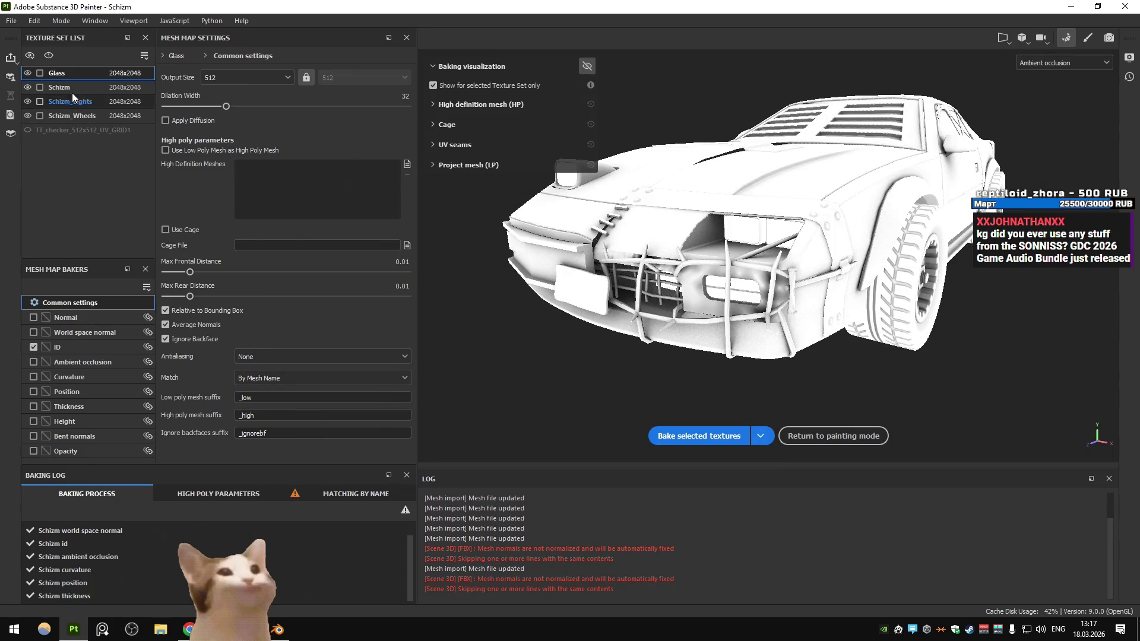
pyautogui.click(274, 358)
pyautogui.click(273, 351)
pyautogui.click(273, 378)
pyautogui.click(272, 386)
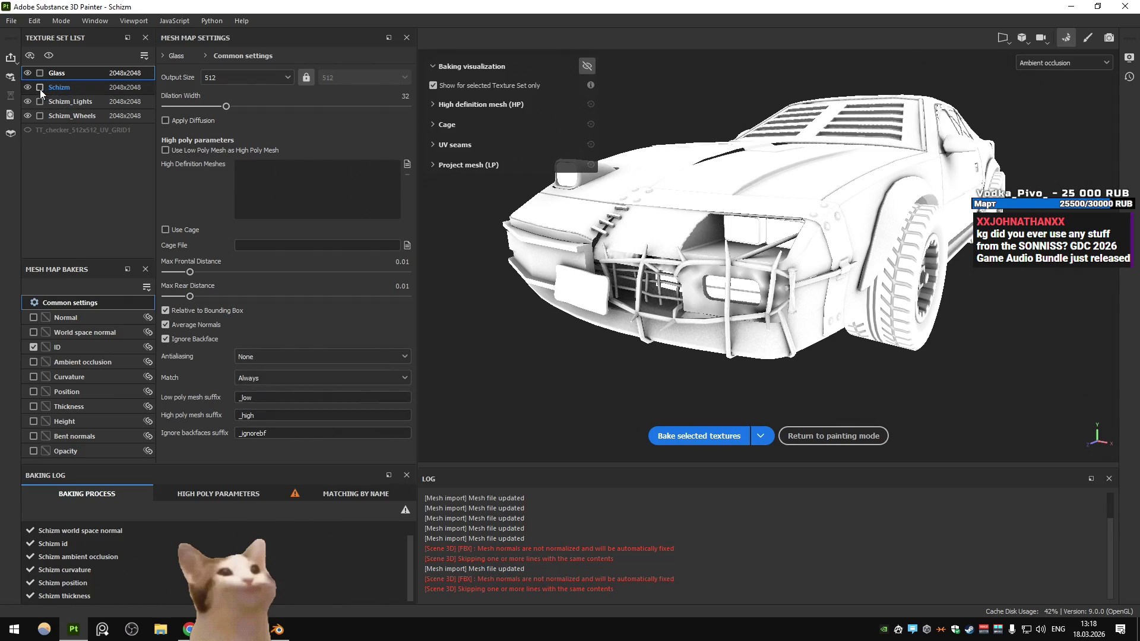
# Bake Schizm's mesh maps, review the unmatched mesh-name pairs, and return to Blender
pyautogui.click(40, 89)
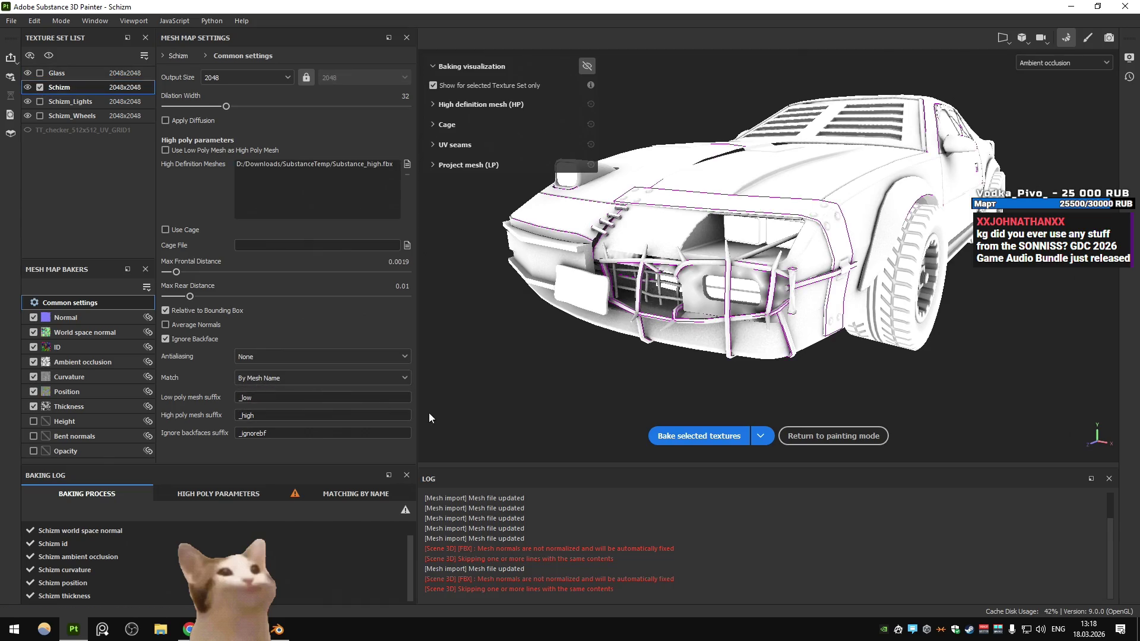
pyautogui.click(707, 436)
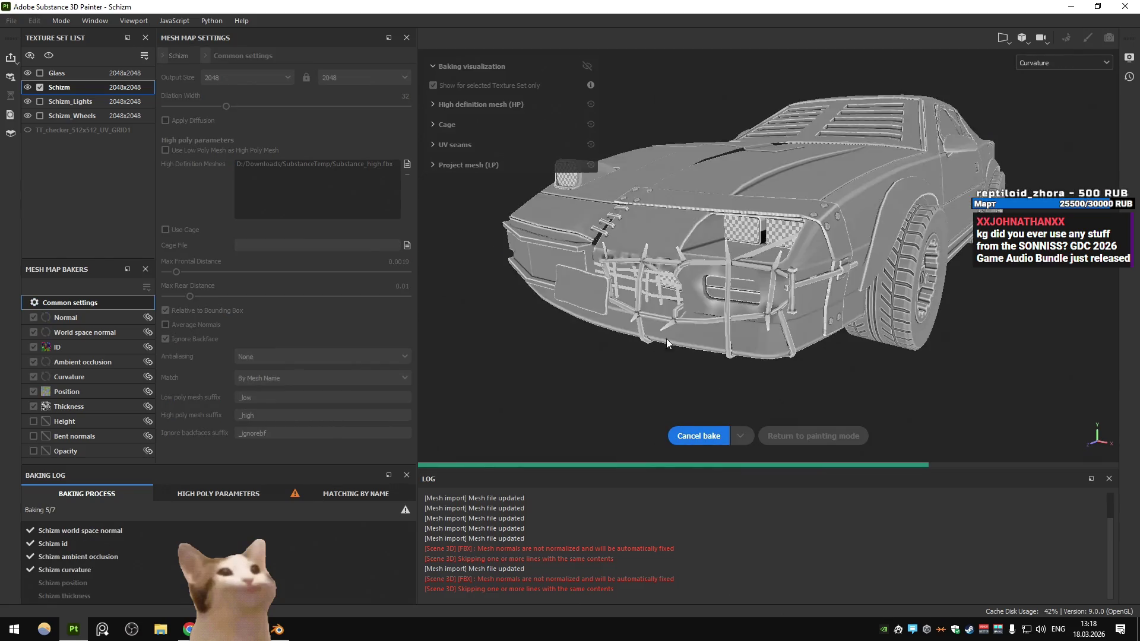
pyautogui.click(78, 362)
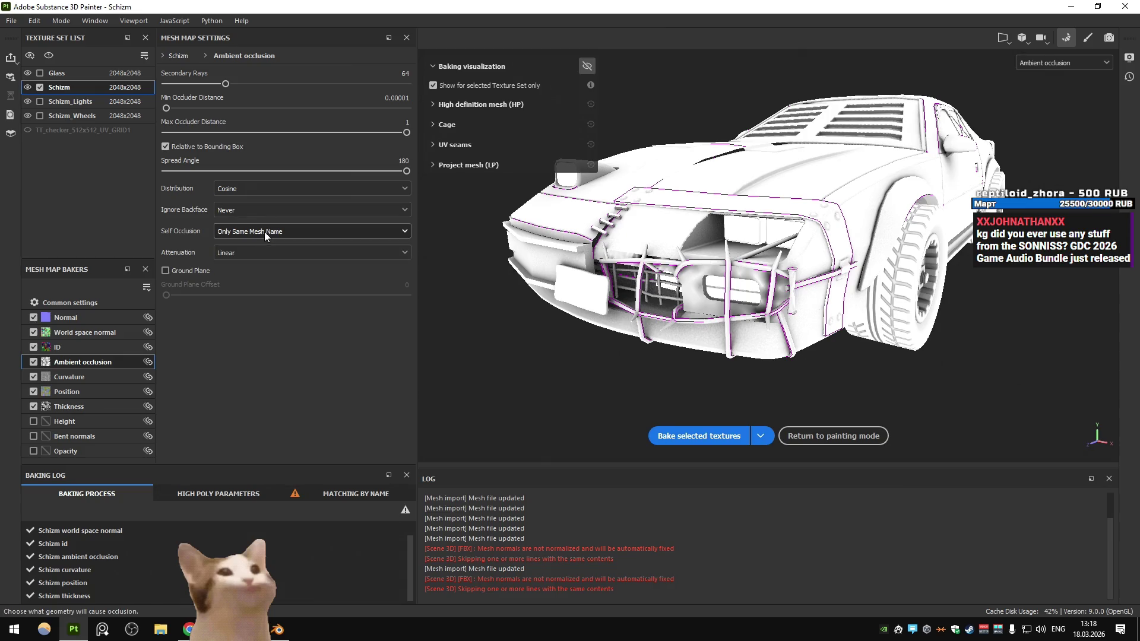
pyautogui.click(341, 498)
pyautogui.scroll(3)
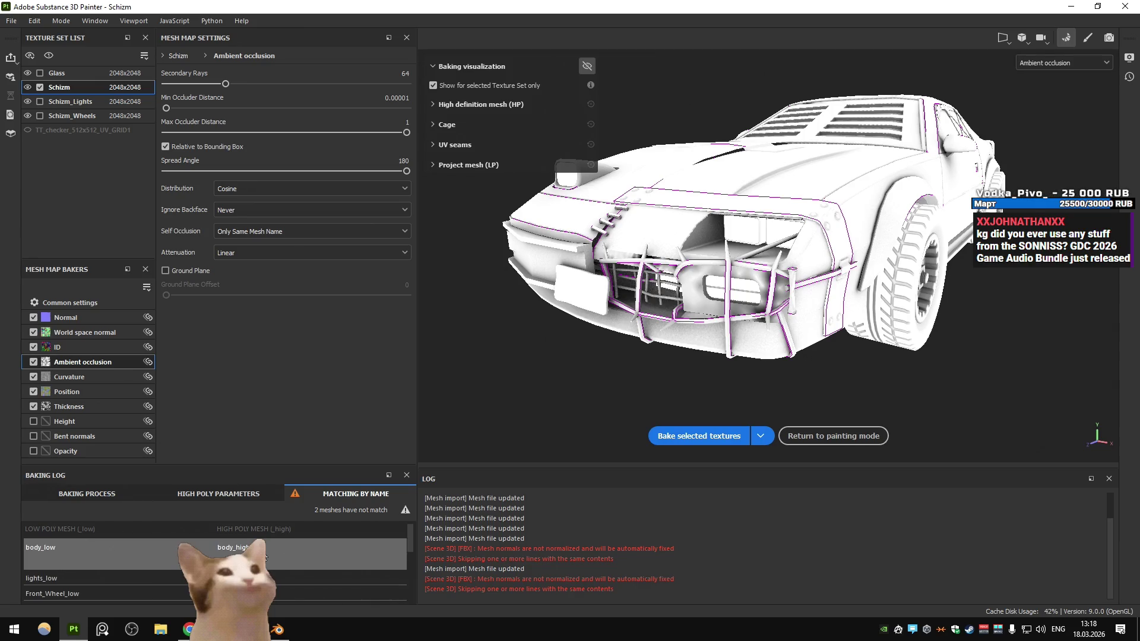
pyautogui.scroll(-3)
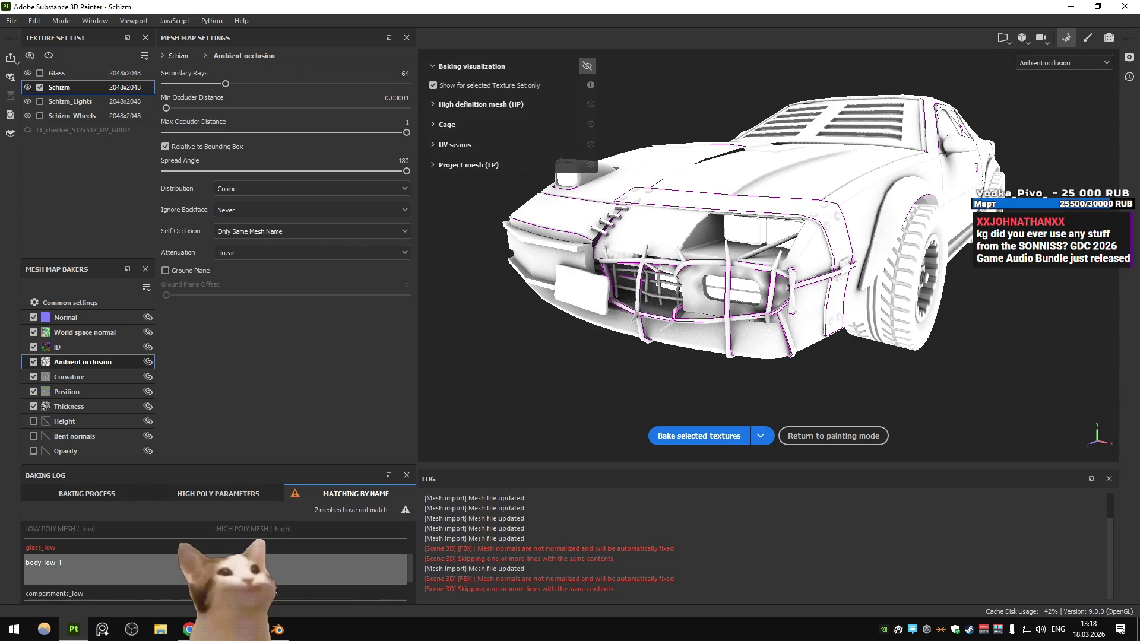
pyautogui.hotkey('alt', 'Tab')
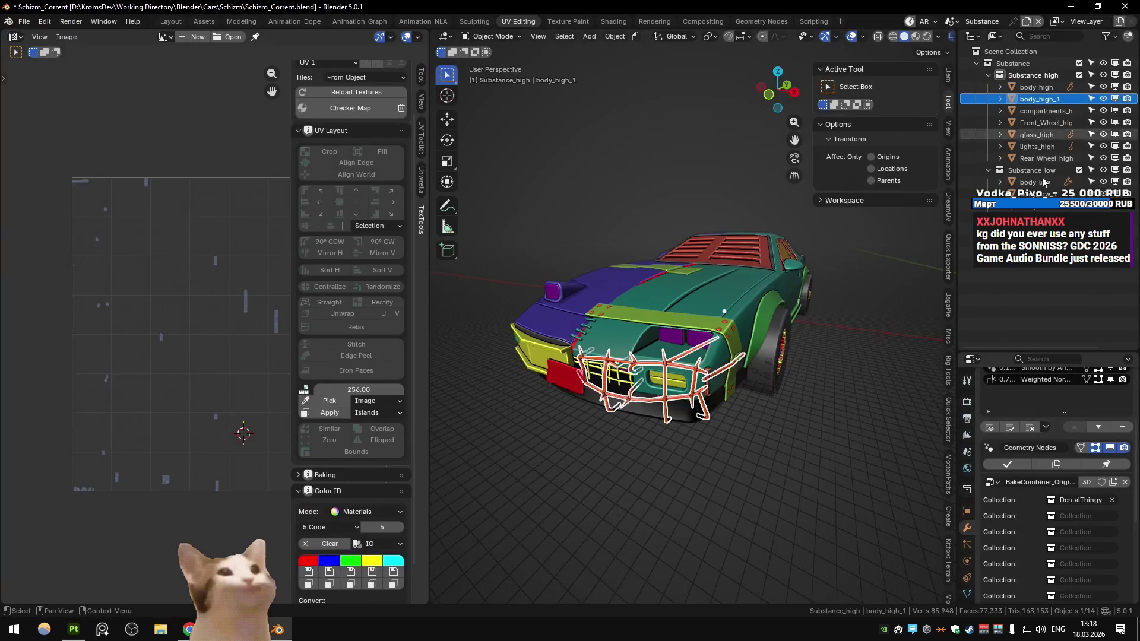
# Rename the high-poly bodies to 0_body_high and 1_body_high
pyautogui.click(1048, 194)
pyautogui.doubleClick(1046, 98)
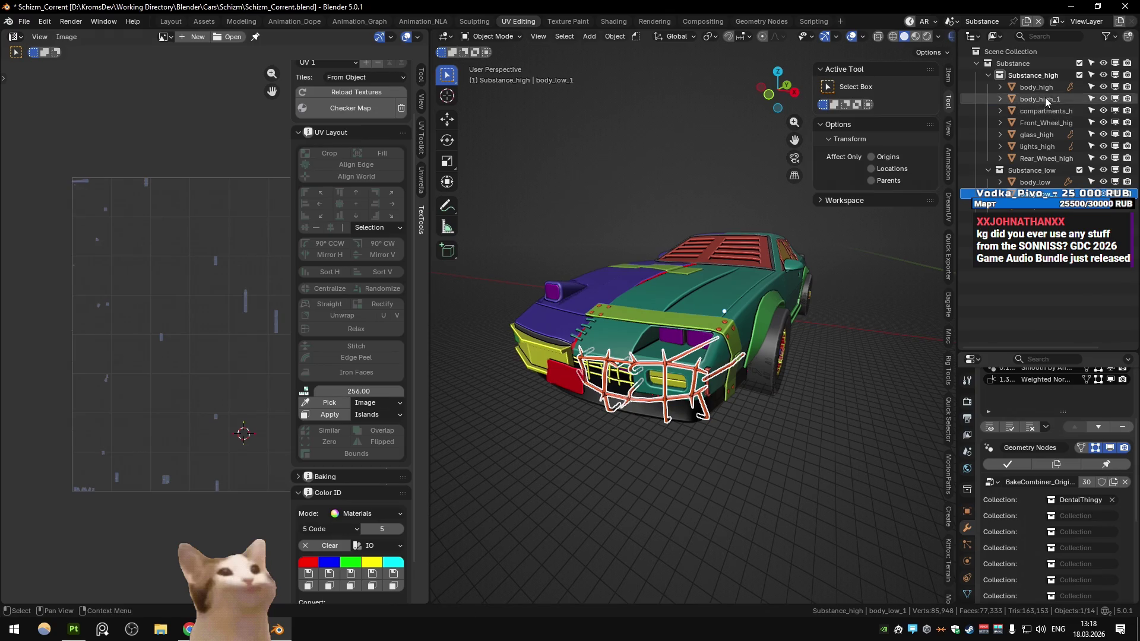
pyautogui.press('BackSpace')
pyautogui.press('BackSpace')
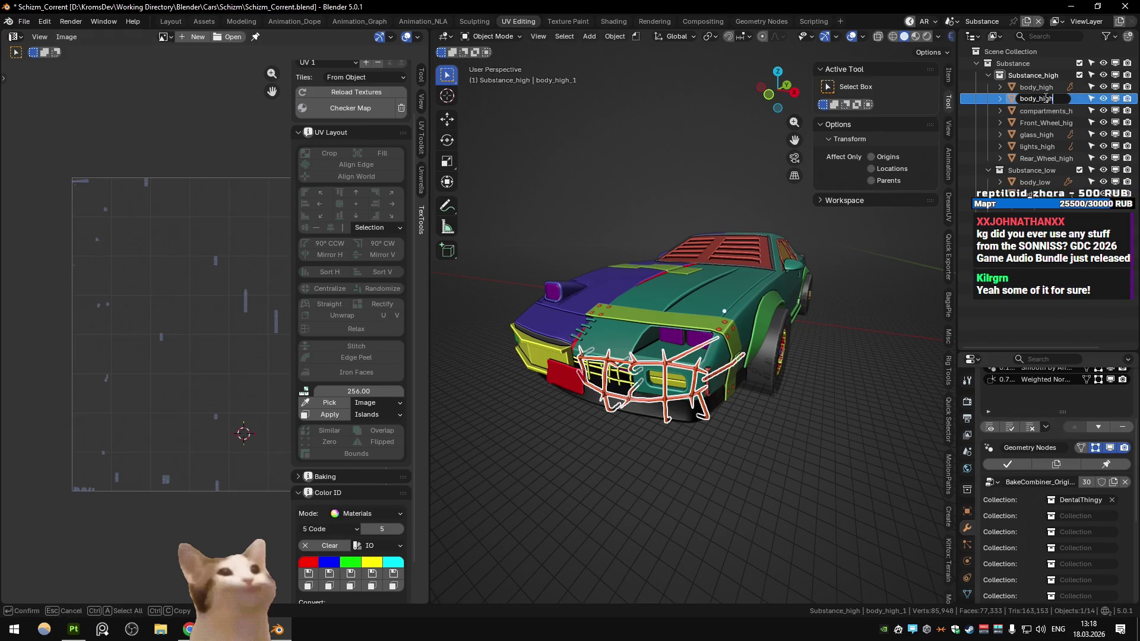
pyautogui.write('1_')
pyautogui.press('Return')
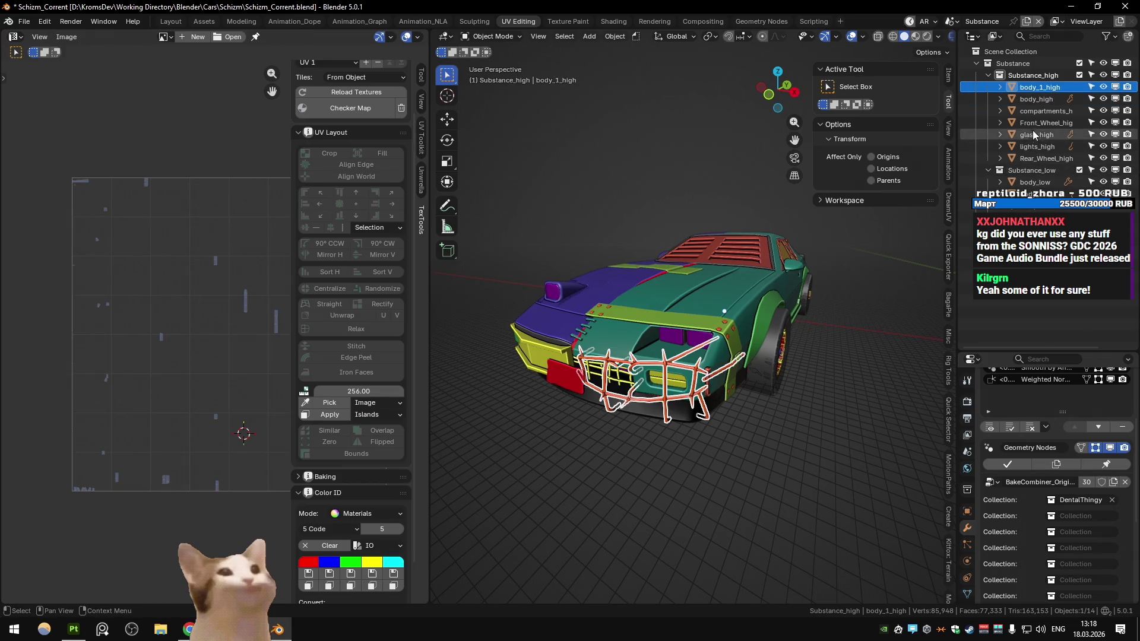
pyautogui.doubleClick(1034, 99)
pyautogui.write('0_')
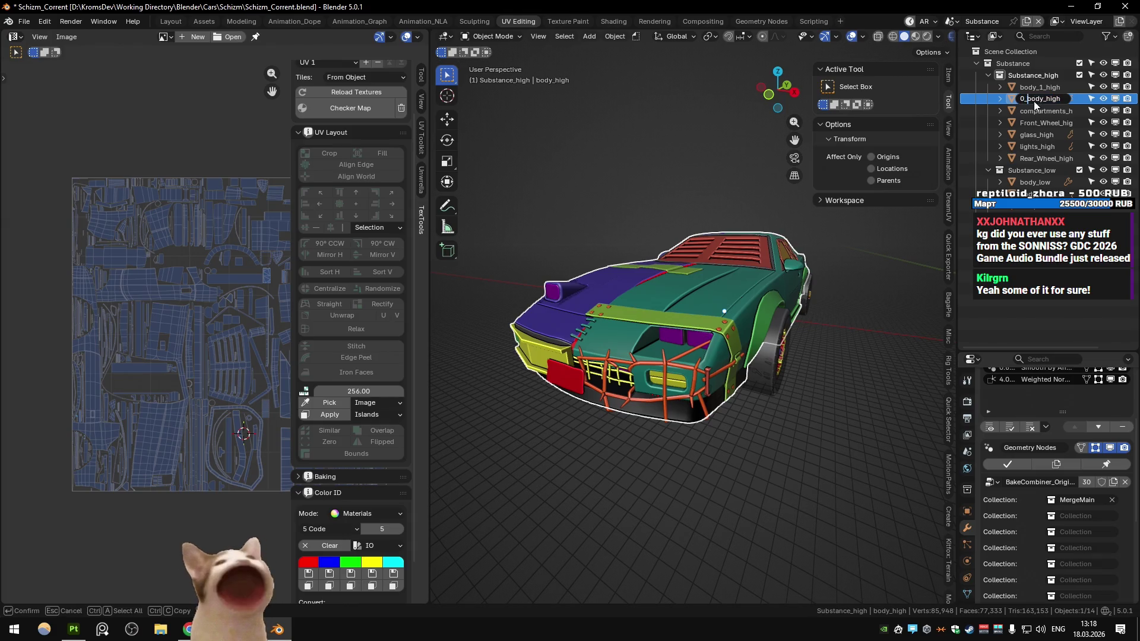
pyautogui.press('Return')
pyautogui.click(1035, 101)
pyautogui.write('1_')
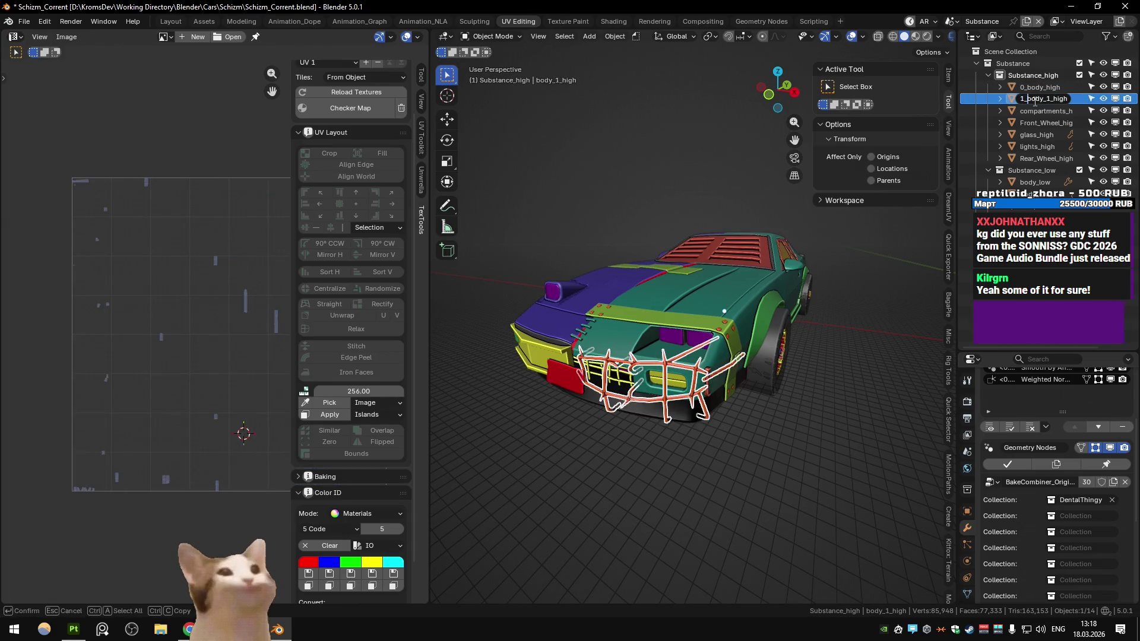
pyautogui.press('Return')
# Rename the low-poly bodies to 0_body_low and 1_body_low, then Export All
pyautogui.doubleClick(1043, 182)
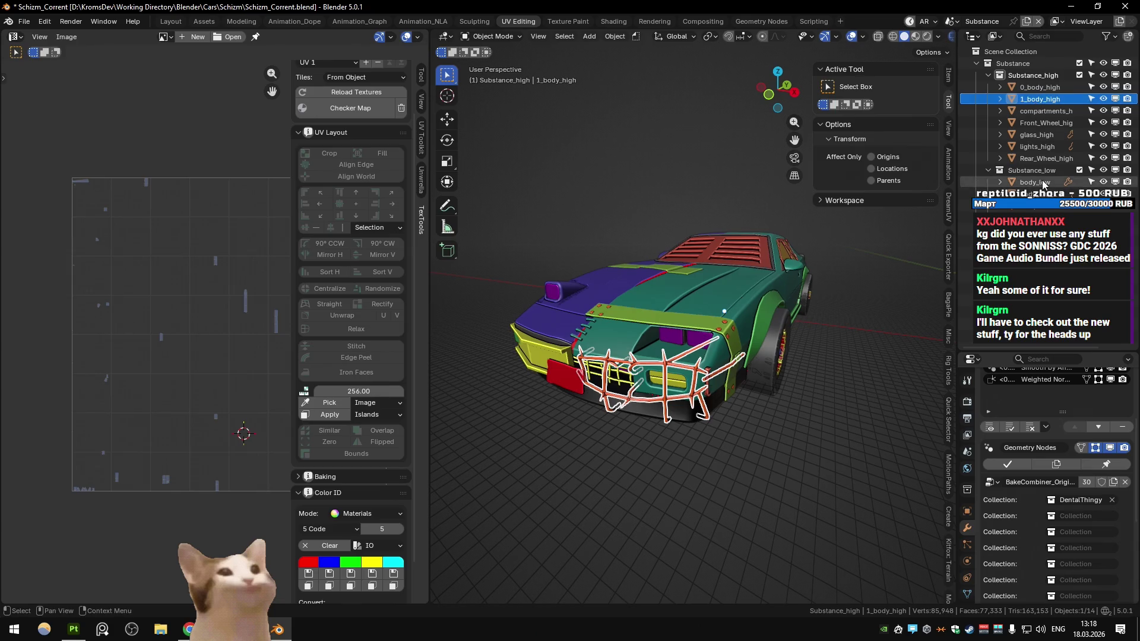
pyautogui.write('0_')
pyautogui.press('Return')
pyautogui.press('Down')
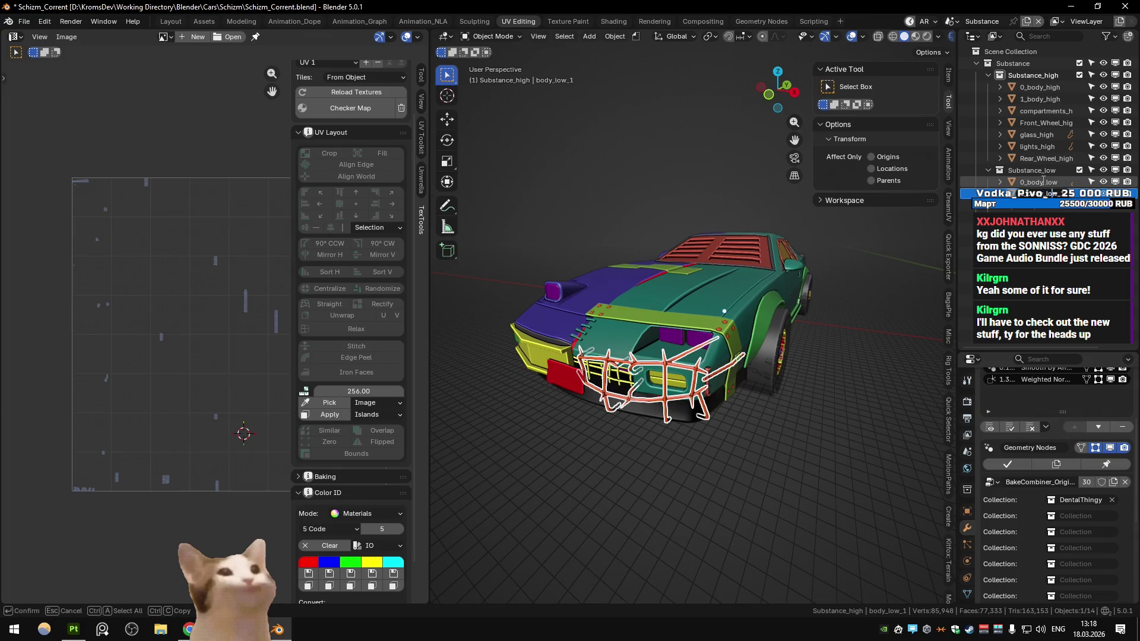
pyautogui.press('Return')
pyautogui.rightClick(662, 232)
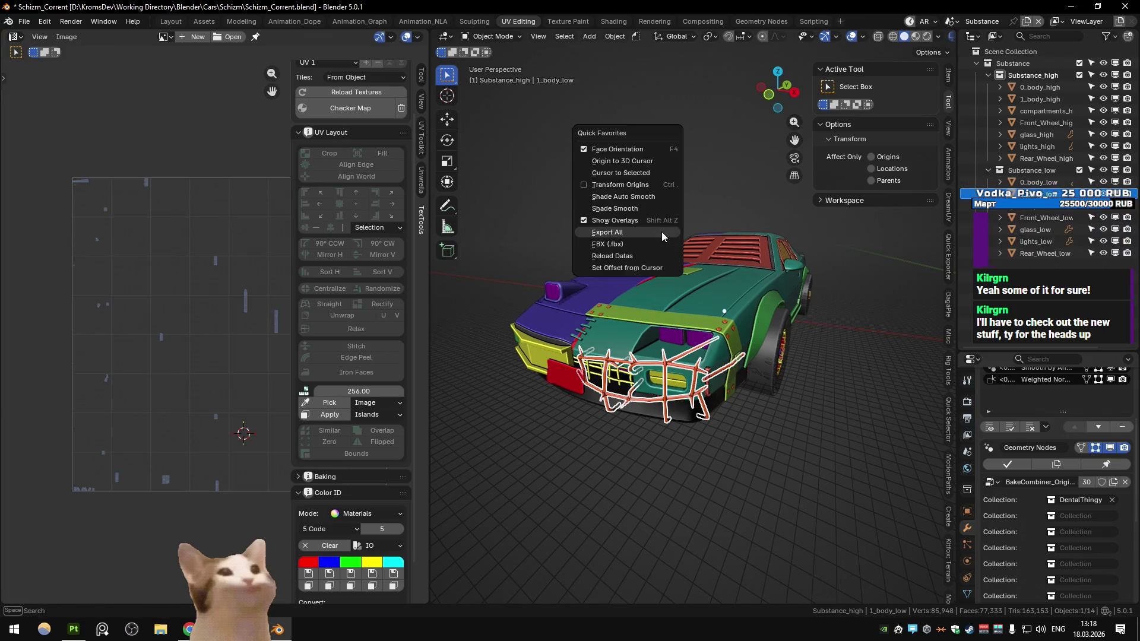
pyautogui.click(73, 629)
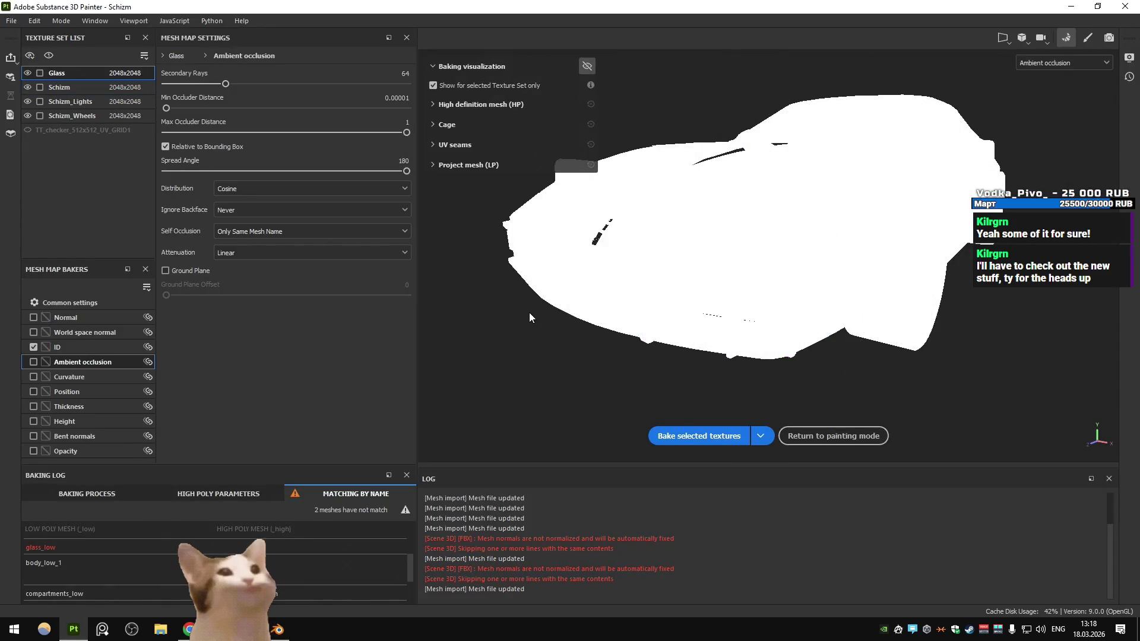
# Bake the Schizm texture set's mesh maps from the renamed meshes and return to Blender
pyautogui.click(74, 87)
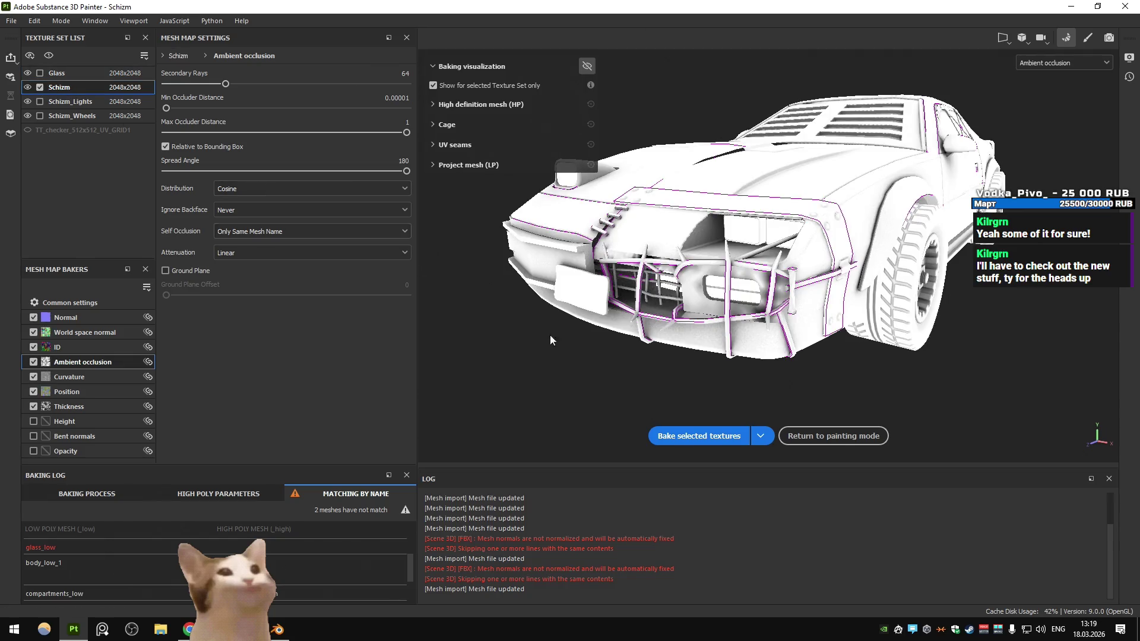
pyautogui.click(699, 435)
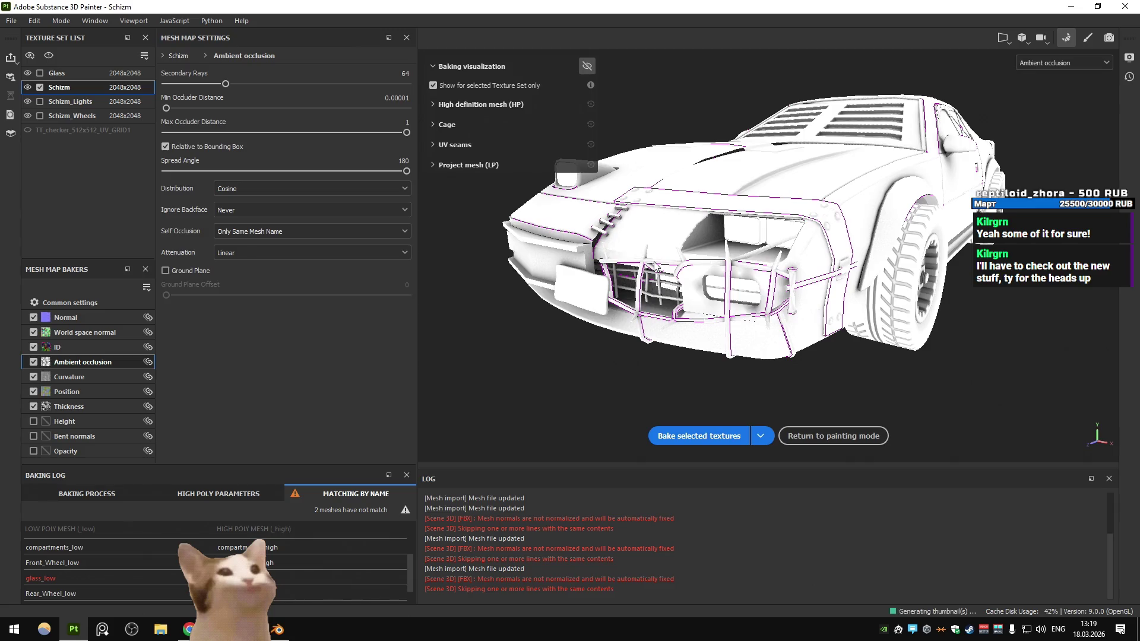
pyautogui.scroll(3)
pyautogui.scroll(-3)
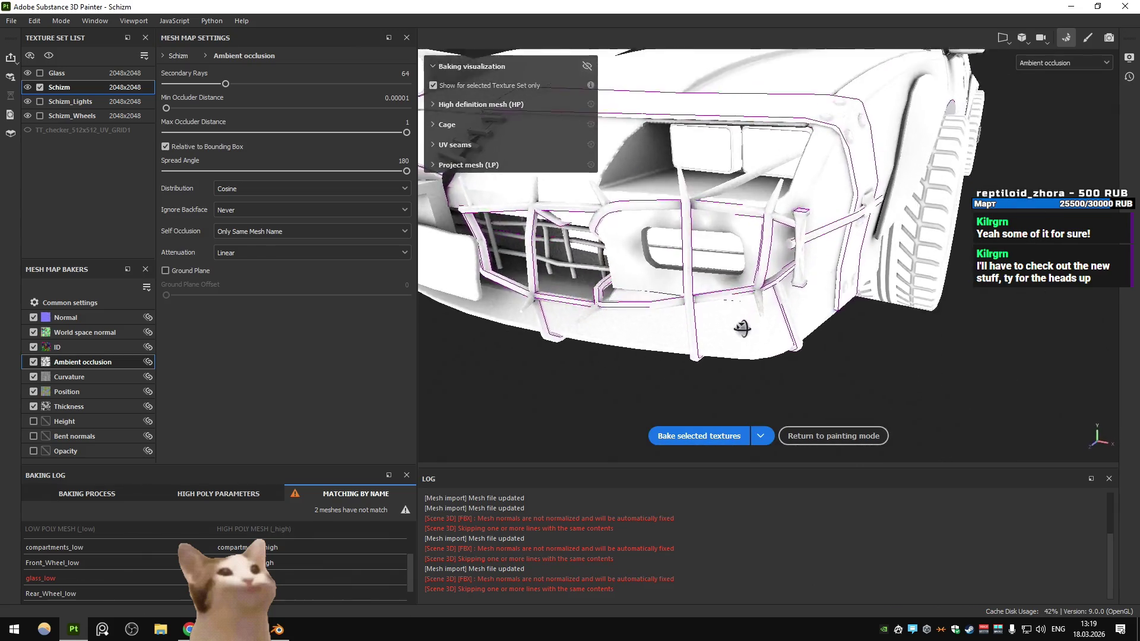
pyautogui.hotkey('alt', 'Tab')
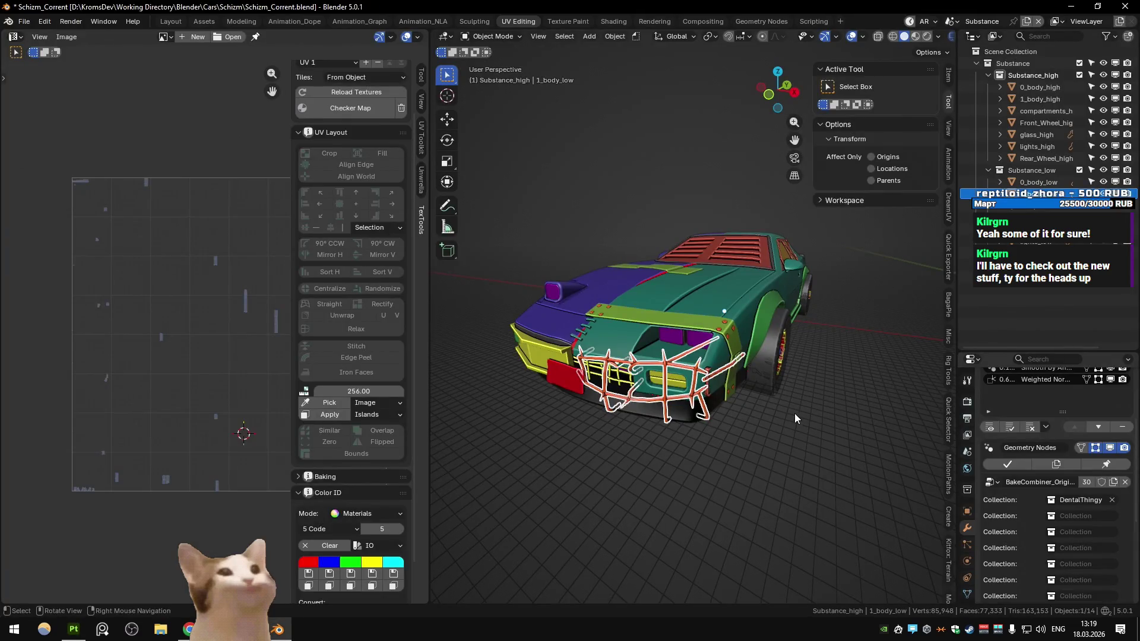
# Export all the car meshes again from Quick Favorites
pyautogui.press('Delete')
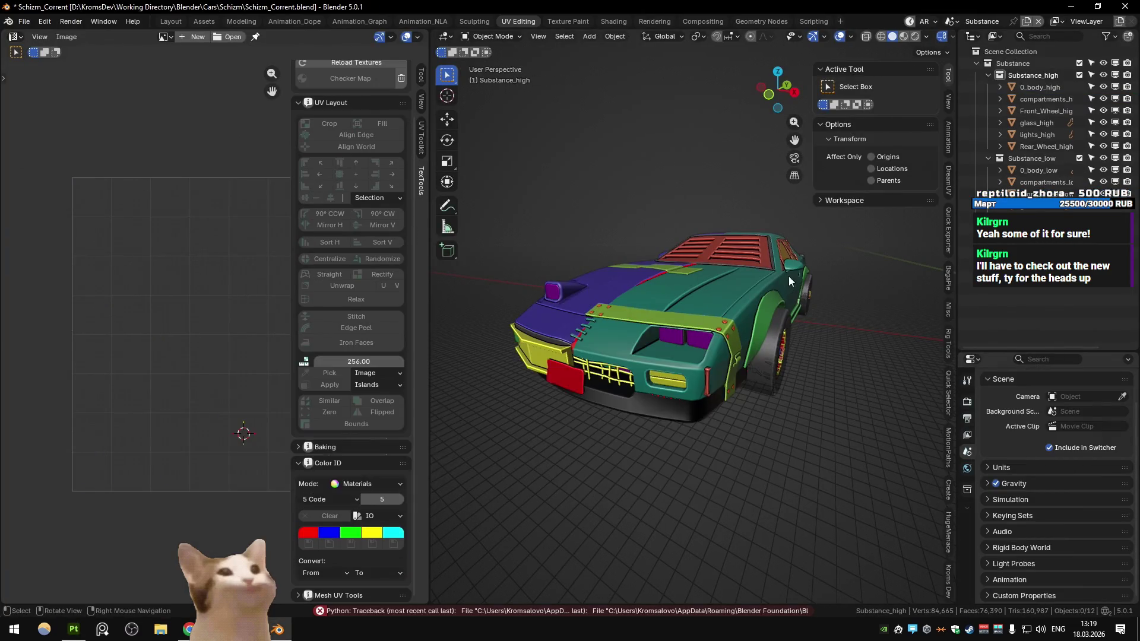
pyautogui.rightClick(701, 304)
pyautogui.click(702, 304)
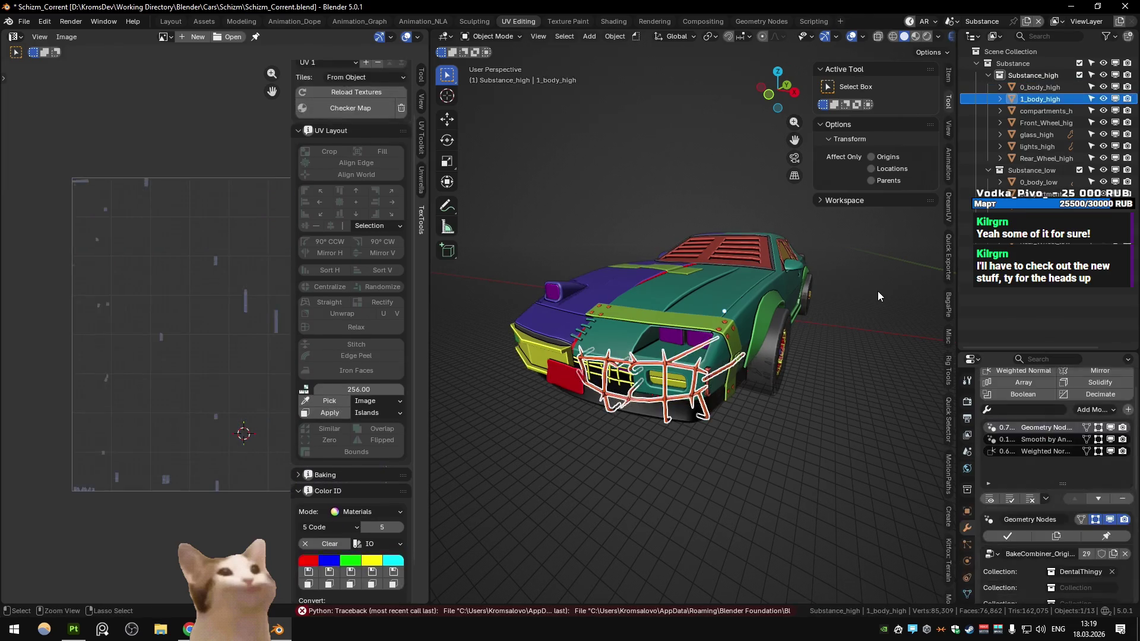
# Bake the Schizm mesh maps in Substance Painter, then show Blender's Main scene
pyautogui.hotkey('alt', 'Tab')
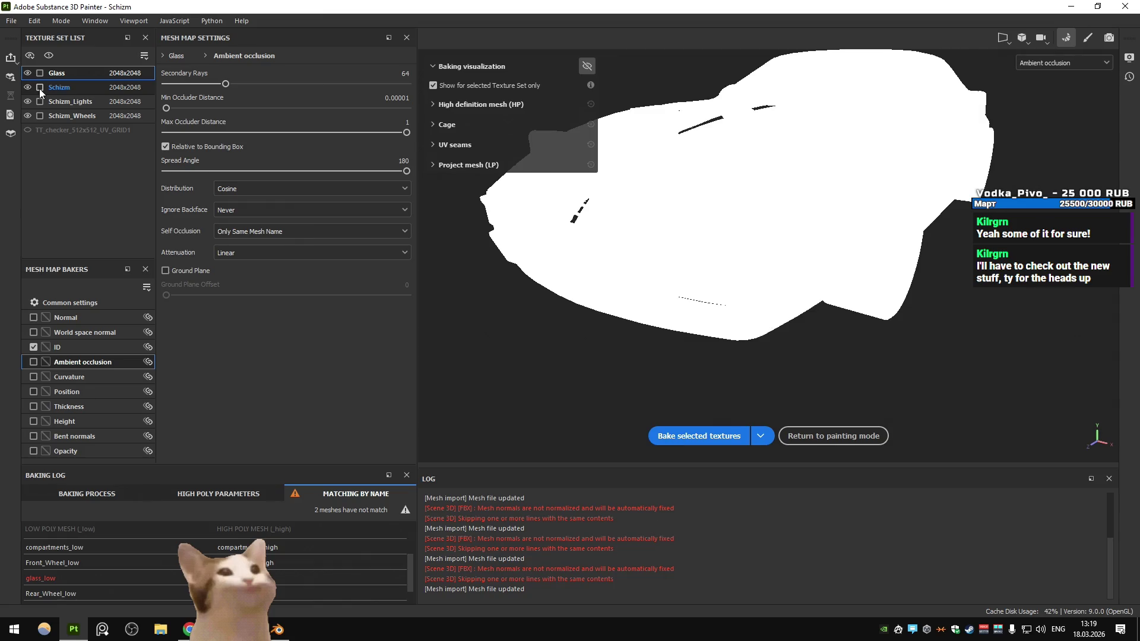
pyautogui.click(39, 88)
pyautogui.click(699, 436)
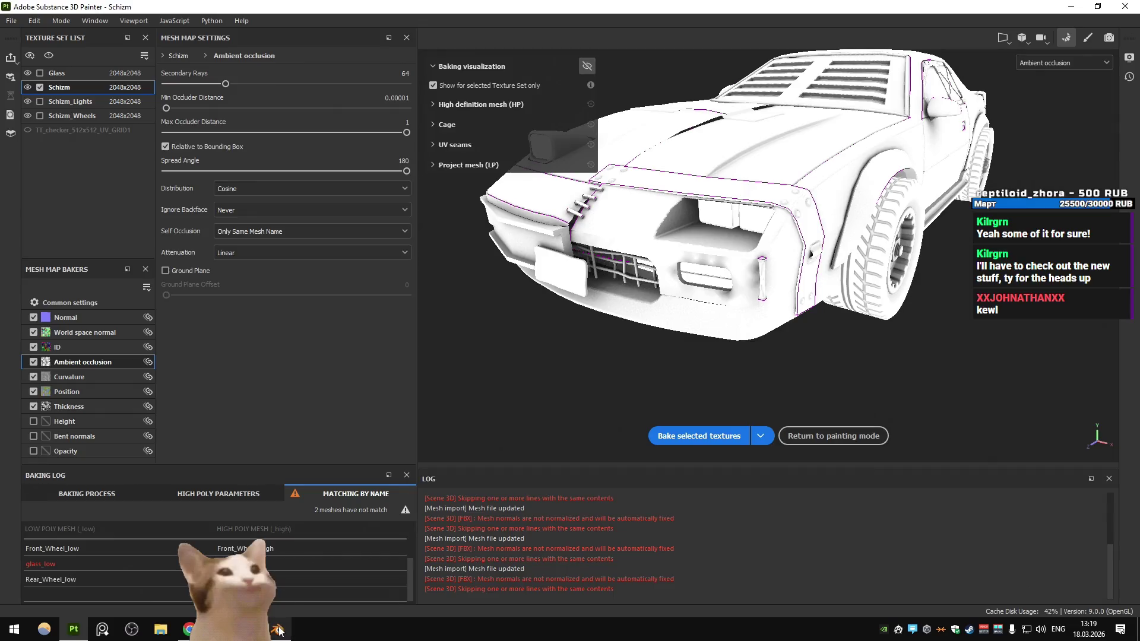
pyautogui.moveTo(277, 637)
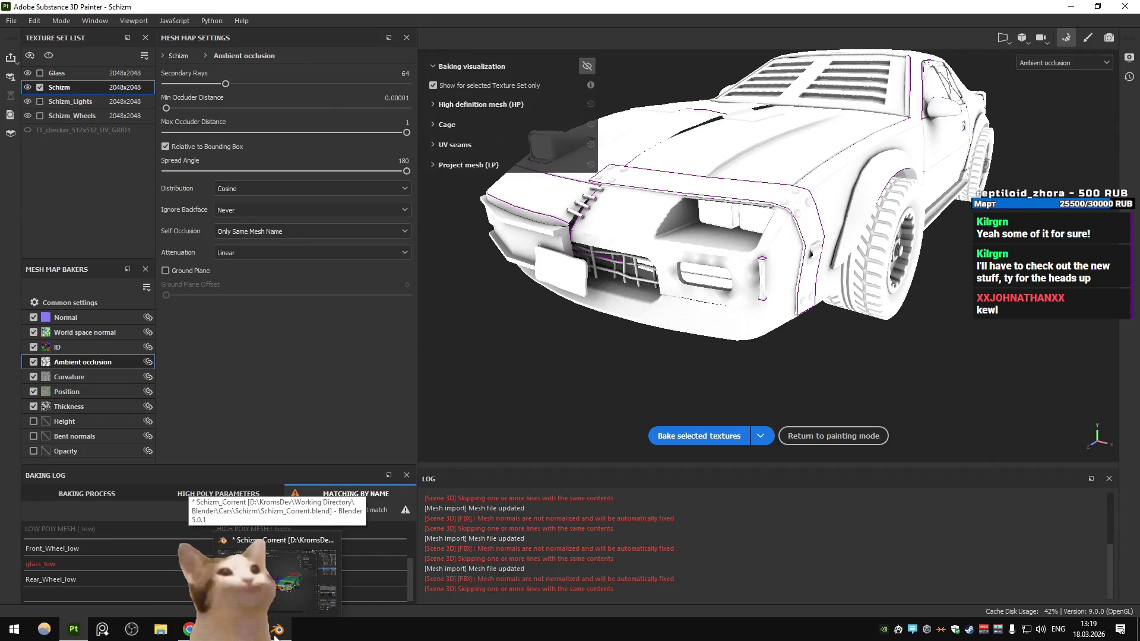
pyautogui.click(275, 637)
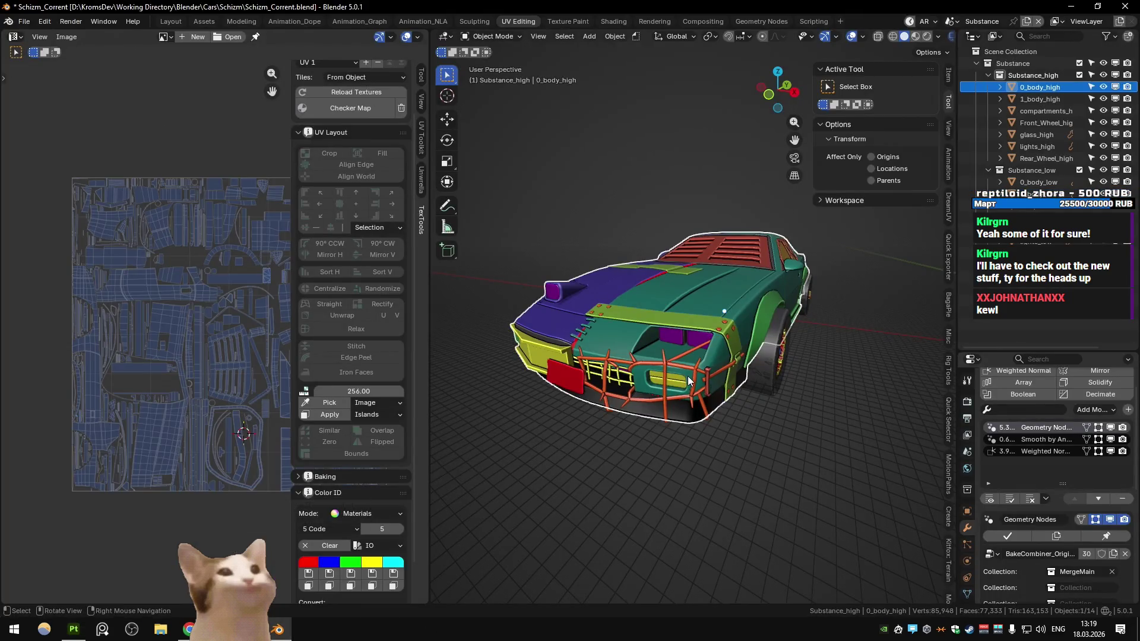
pyautogui.hotkey('ctrl', 'pagedown')
pyautogui.scroll(-3)
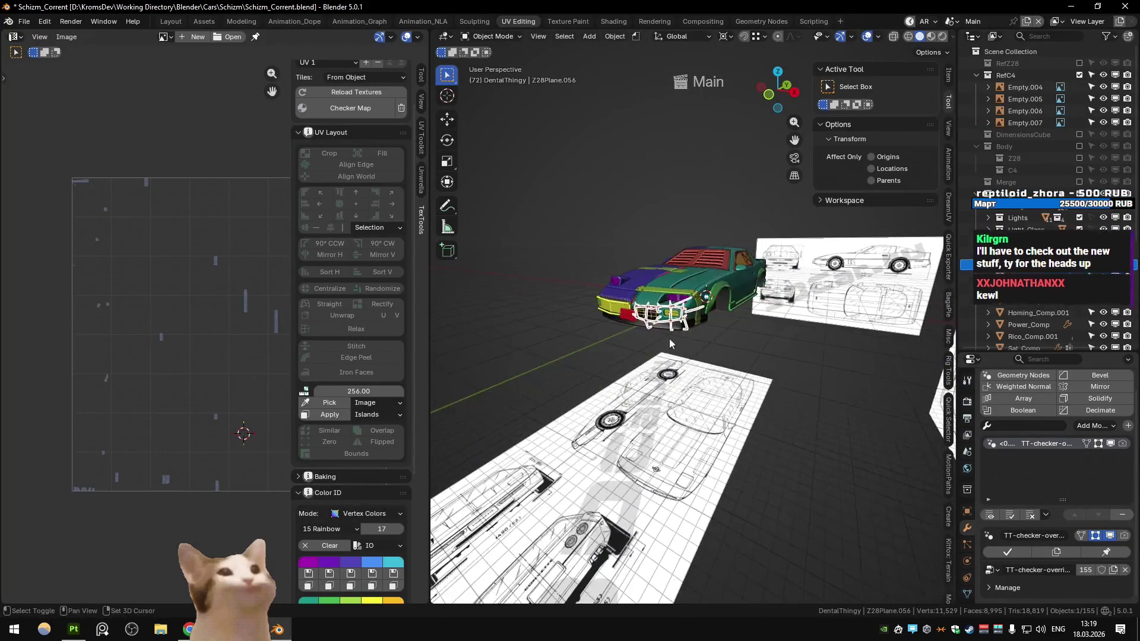
# Dissolve the extra edge loop on body panel Z28Plane.010 in local view
pyautogui.scroll(3)
pyautogui.click(755, 330)
pyautogui.press('Tab')
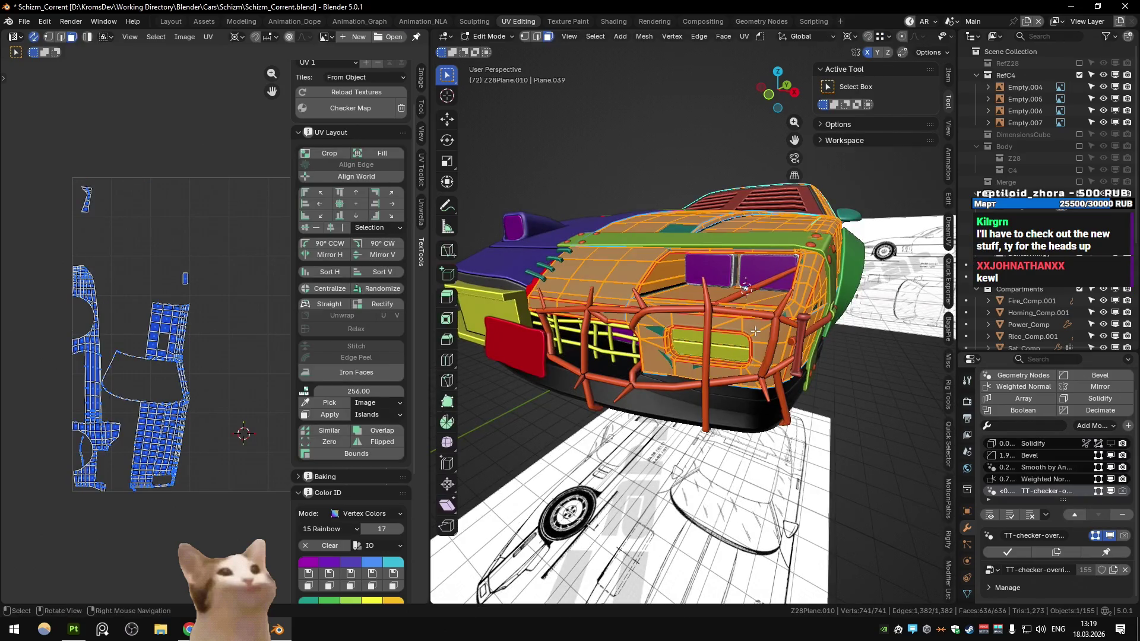
pyautogui.scroll(3)
pyautogui.moveTo(665, 345); pyautogui.dragTo(672, 359)
pyautogui.click(672, 358)
pyautogui.press('KP_Divide')
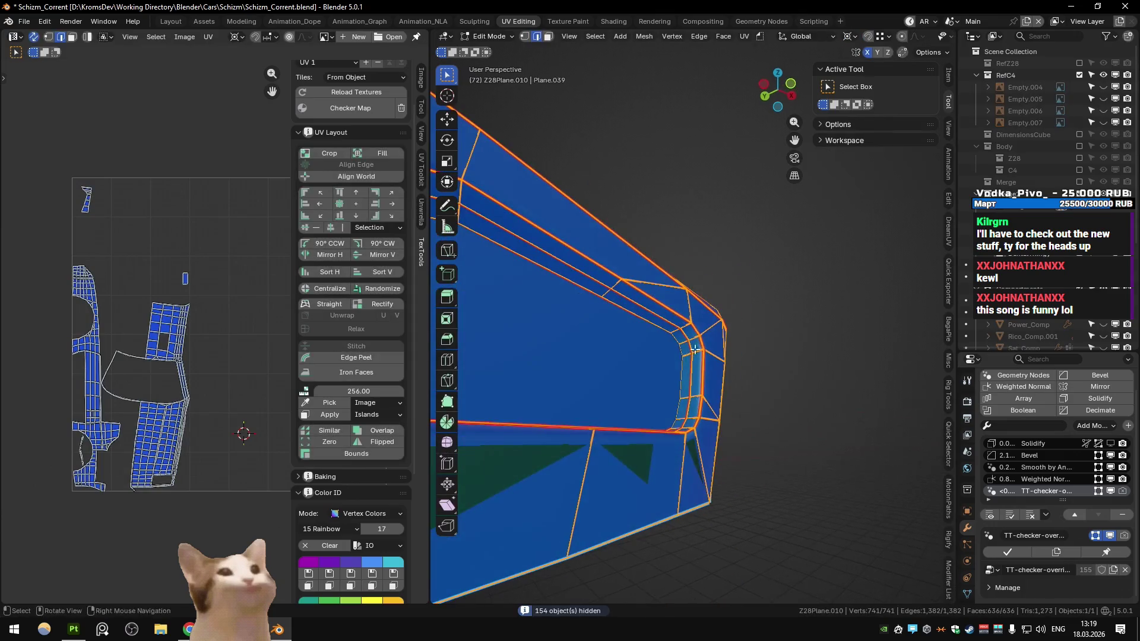
pyautogui.hotkey('alt', 'Tab')
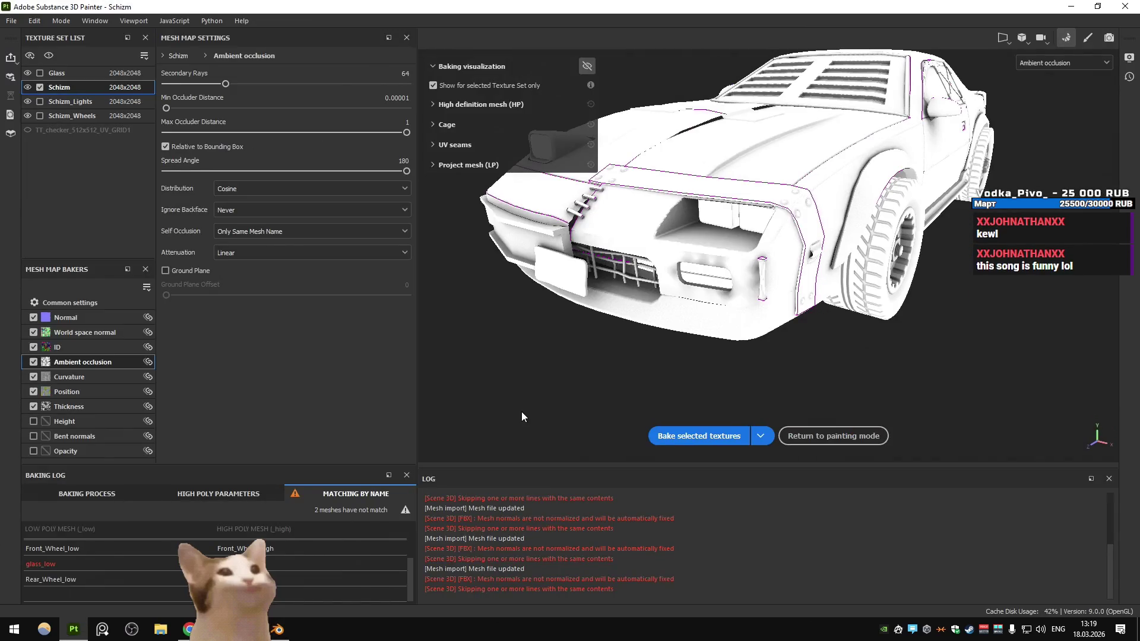
pyautogui.hotkey('alt', 'Tab')
pyautogui.hotkey('ctrl', 'x')
# Re-unwrap the Z28Plane.010 panel's UVs and inspect the new islands
pyautogui.moveTo(537, 386); pyautogui.dragTo(647, 364)
pyautogui.press('3')
pyautogui.click(599, 361)
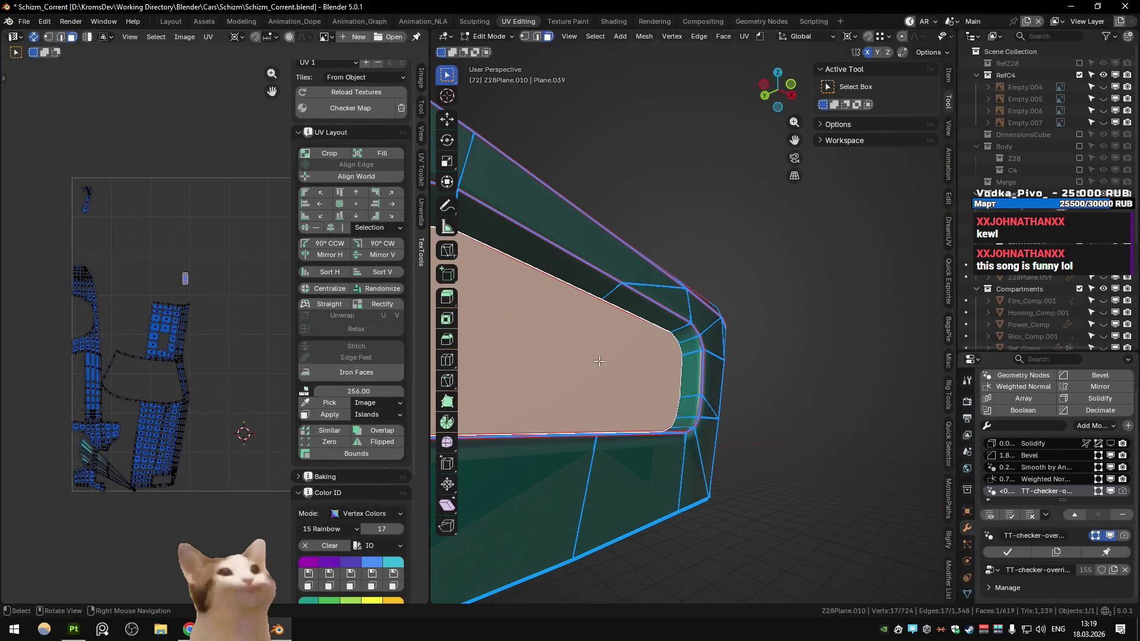
pyautogui.press('a')
pyautogui.press('u')
pyautogui.click(599, 364)
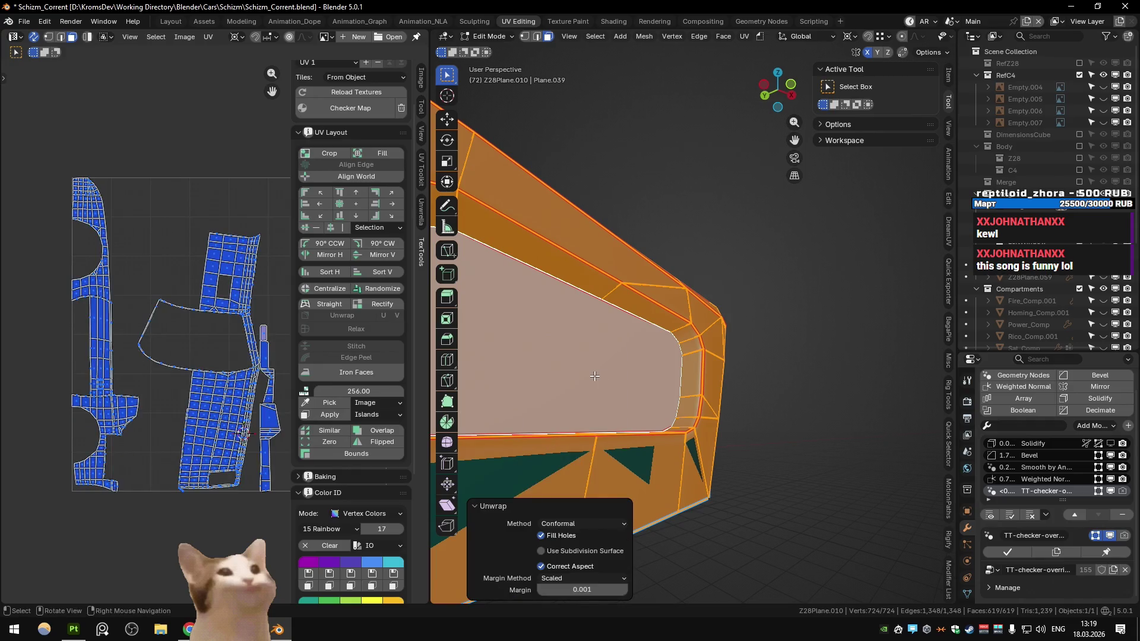
pyautogui.scroll(-3)
pyautogui.moveTo(594, 376); pyautogui.dragTo(585, 449)
pyautogui.scroll(3)
pyautogui.moveTo(238, 357); pyautogui.dragTo(366, 353)
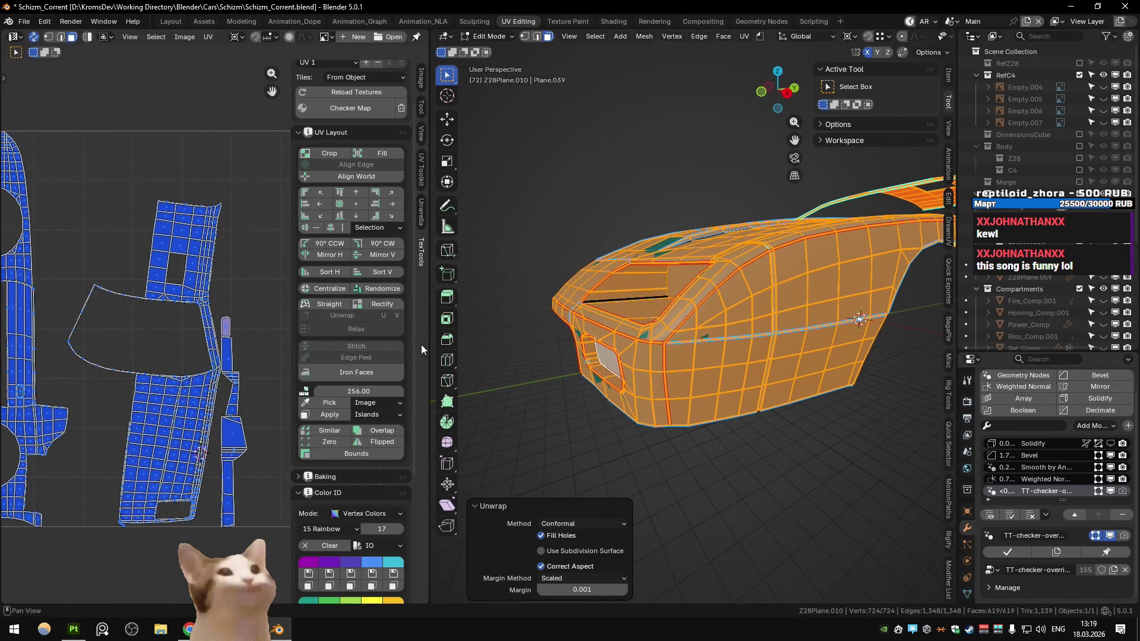
pyautogui.scroll(-3)
pyautogui.moveTo(594, 357); pyautogui.dragTo(670, 354)
# Unwrap all the car meshes together and Pack Islands into the UV square
pyautogui.press('Tab')
pyautogui.press('KP_Divide')
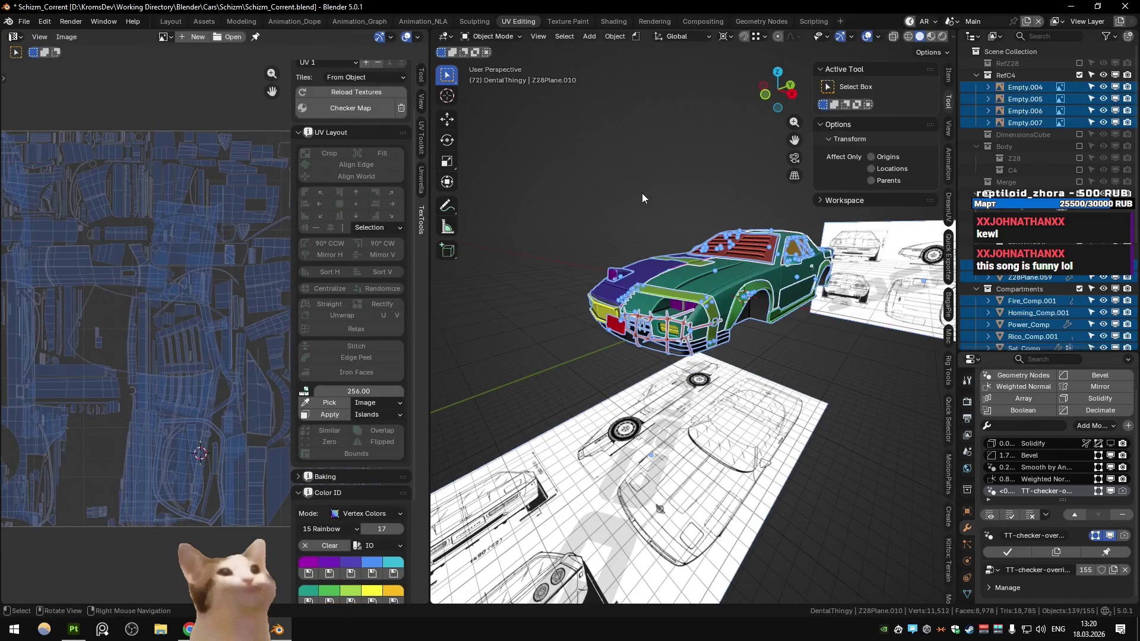
pyautogui.press('Tab')
pyautogui.press('u')
pyautogui.click(657, 172)
pyautogui.press('q')
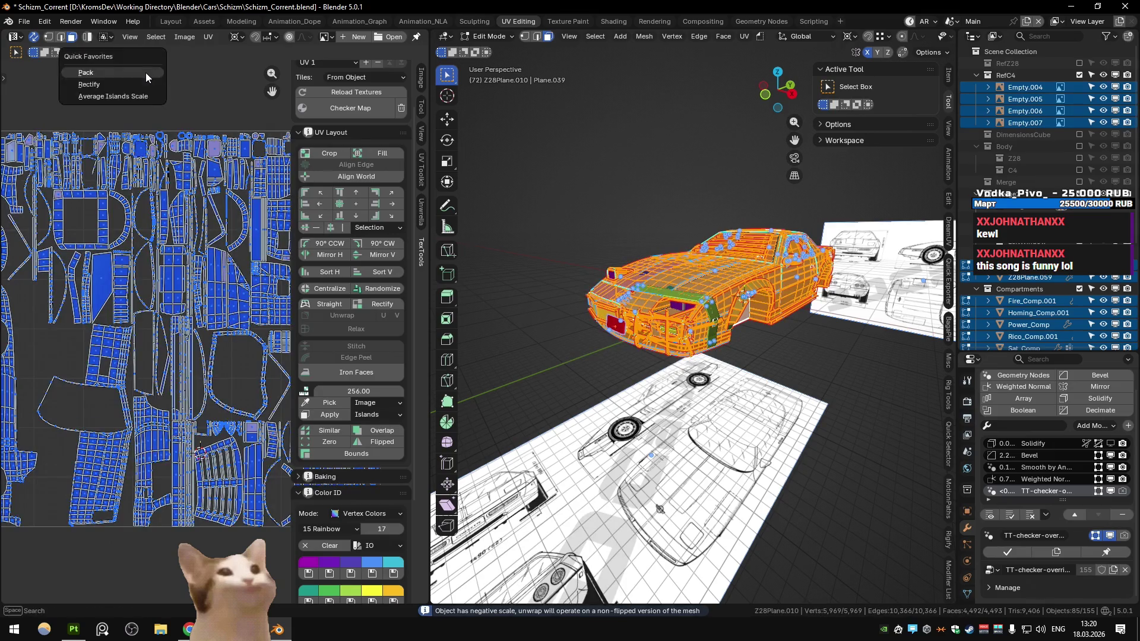
pyautogui.click(144, 72)
pyautogui.click(194, 168)
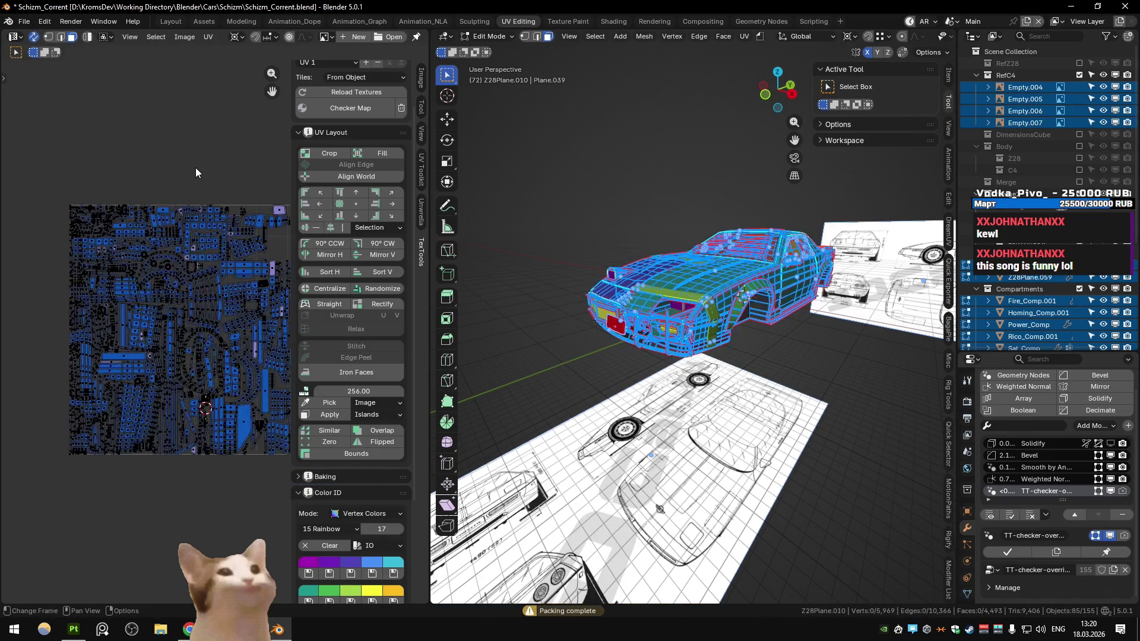
pyautogui.press('Tab')
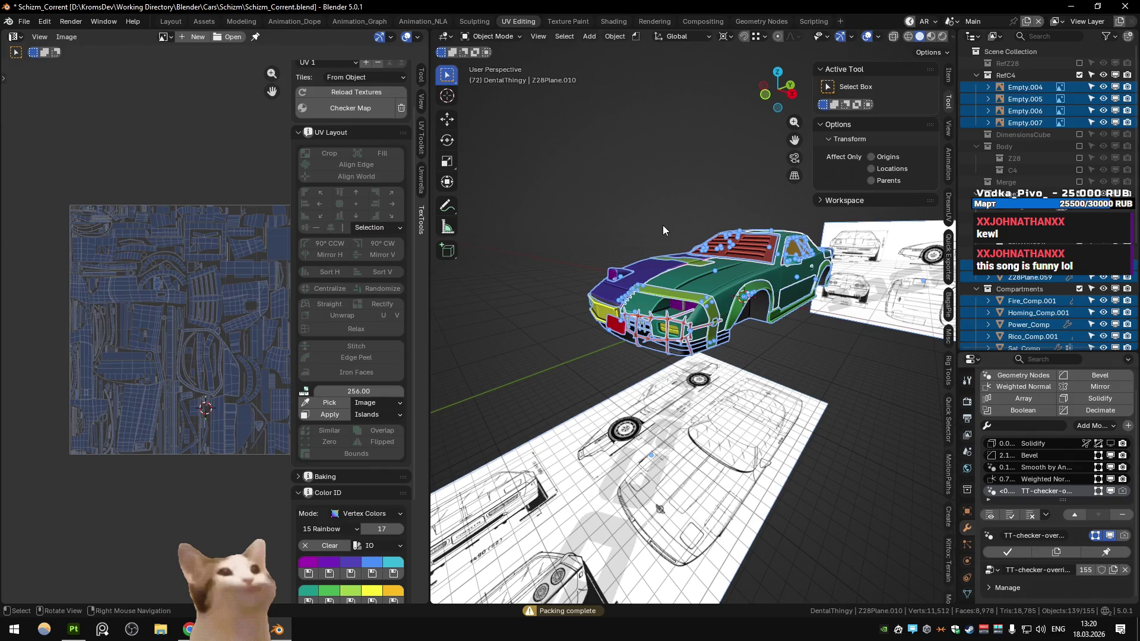
pyautogui.hotkey('ctrl', 'pagedown')
pyautogui.press('q')
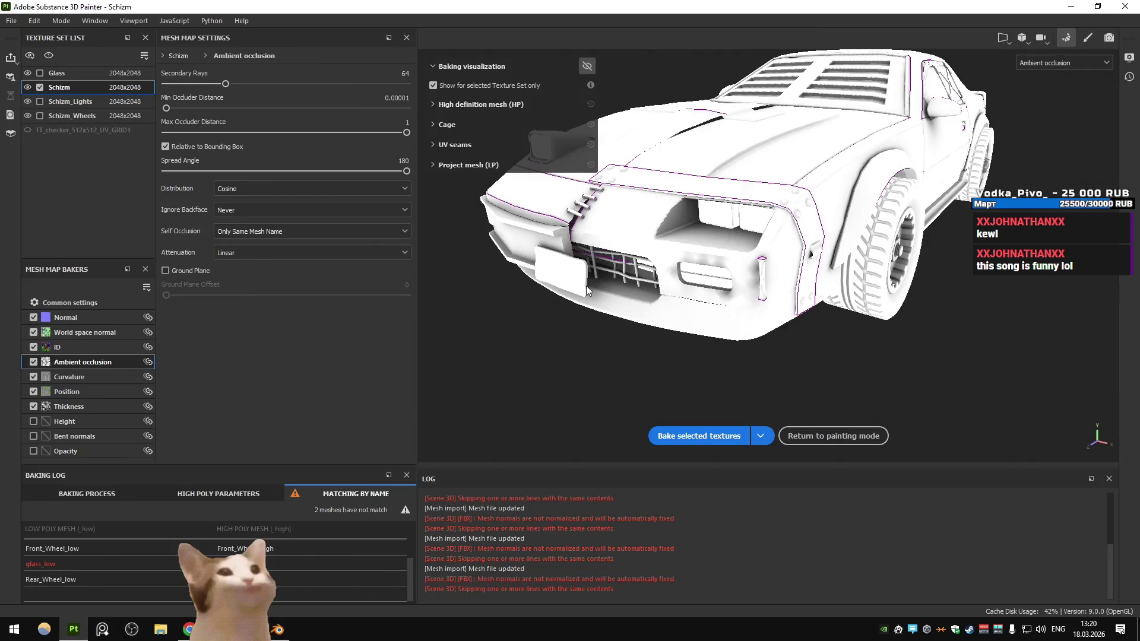
# Bake the Schizm texture set's mesh maps and inspect the car from a close rear view
pyautogui.press('Up')
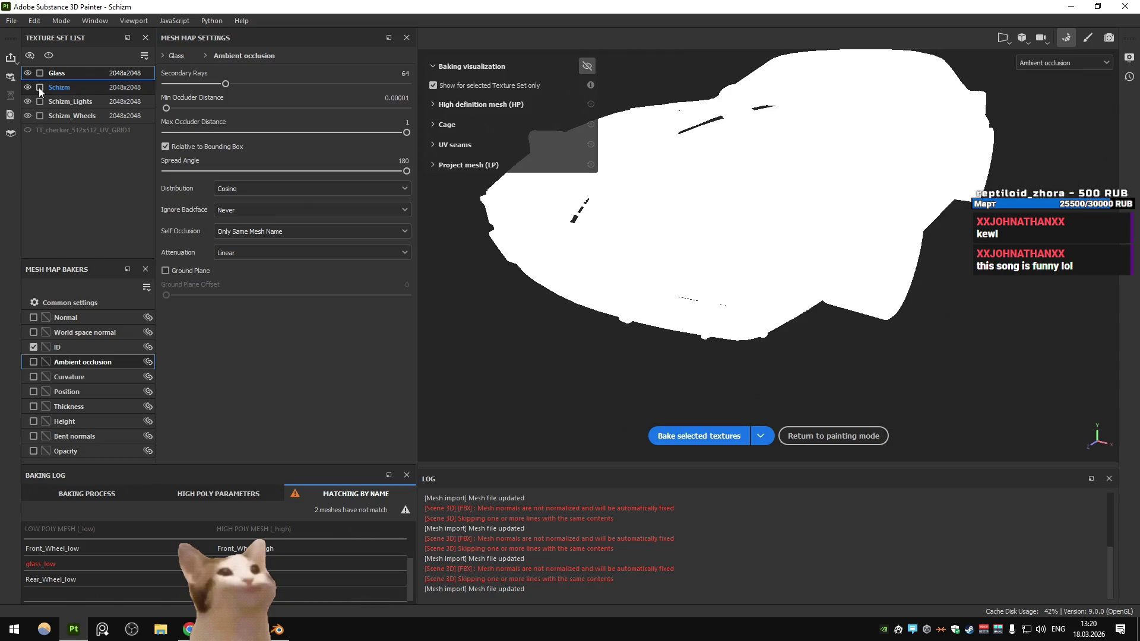
pyautogui.click(41, 88)
pyautogui.click(710, 440)
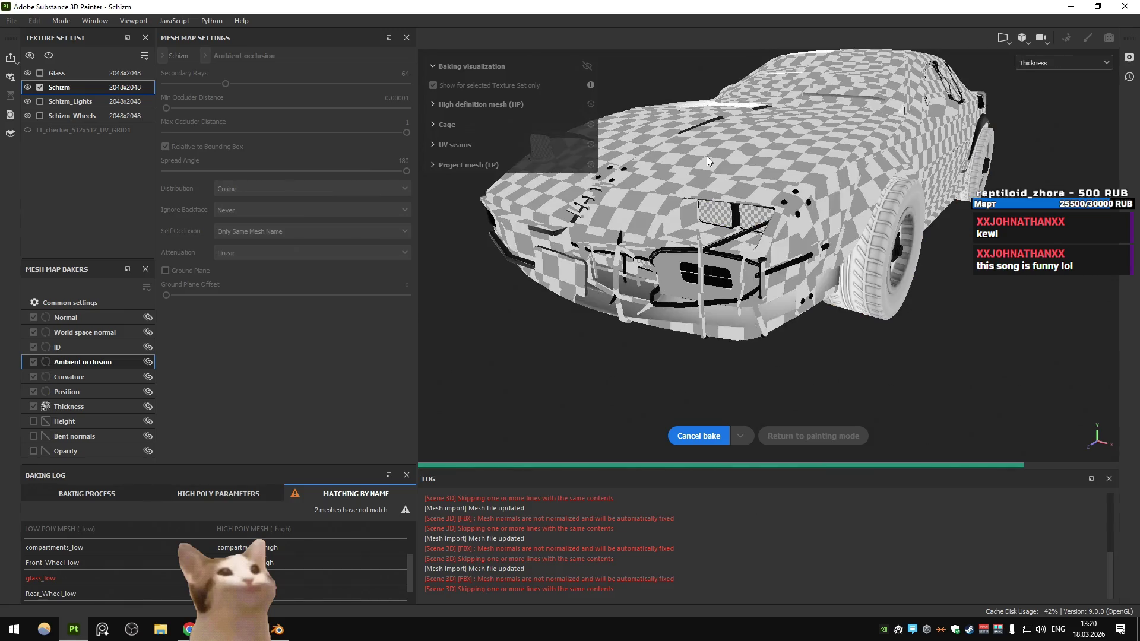
pyautogui.moveTo(588, 98); pyautogui.dragTo(700, 312)
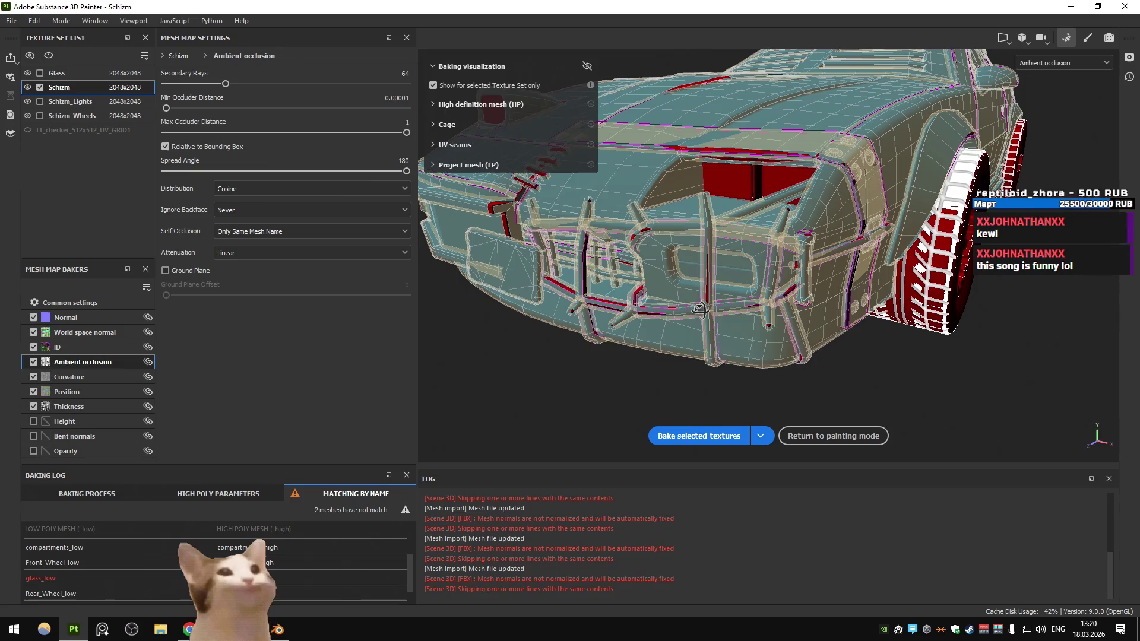
pyautogui.scroll(-3)
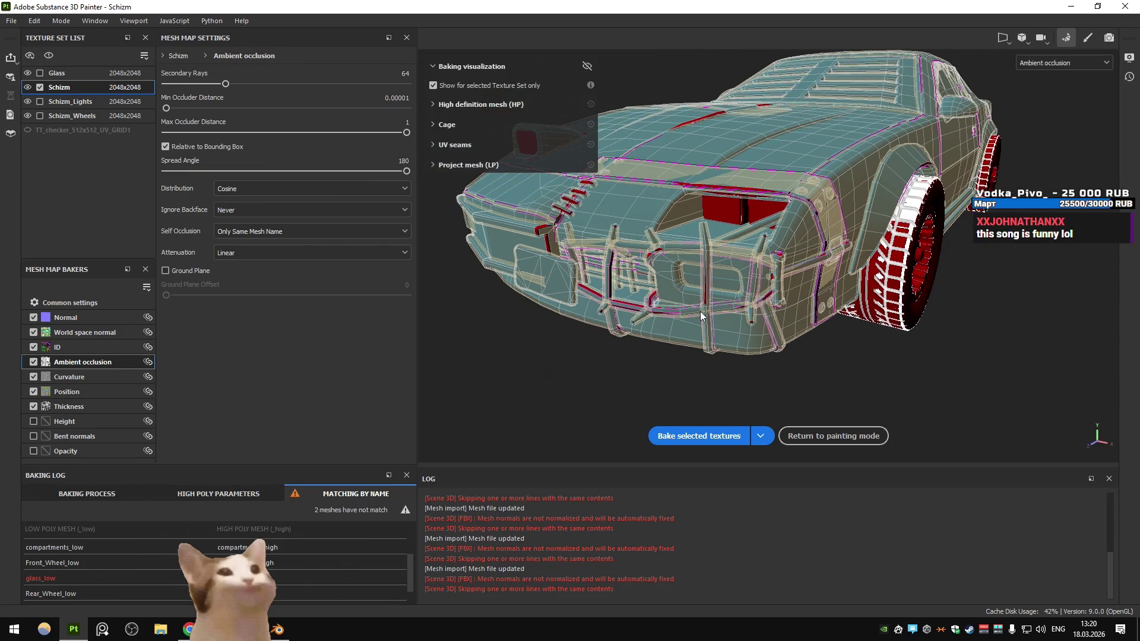
pyautogui.hotkey('alt', 'Tab')
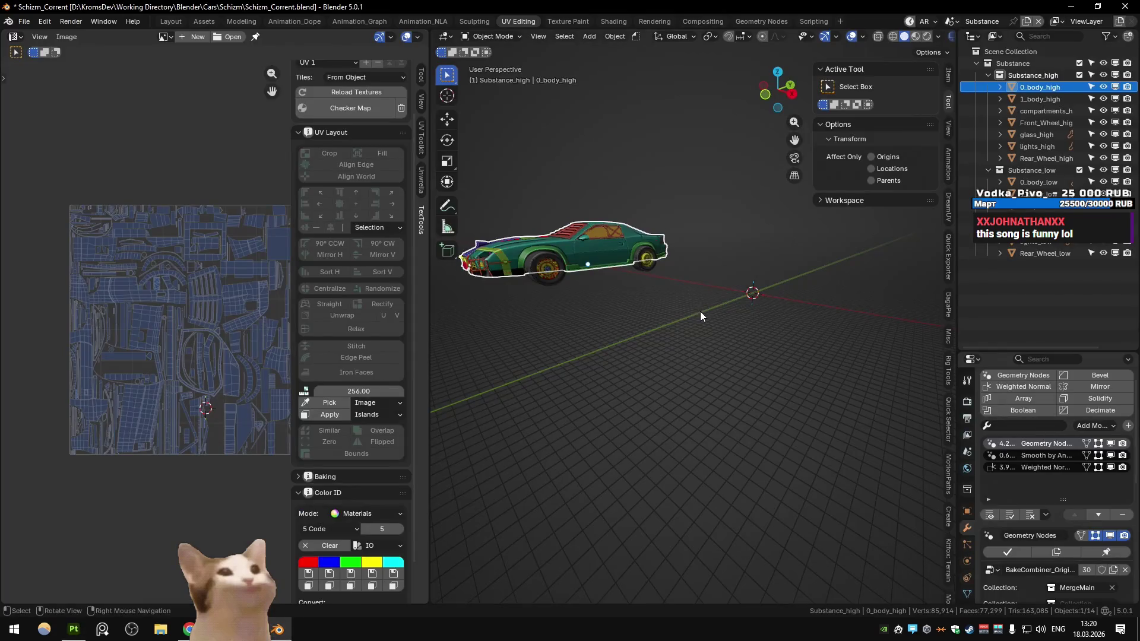
# Select Cube.011 and re-export the car meshes to Substance Painter
pyautogui.moveTo(700, 311); pyautogui.dragTo(686, 341)
pyautogui.click(686, 341)
pyautogui.press('m')
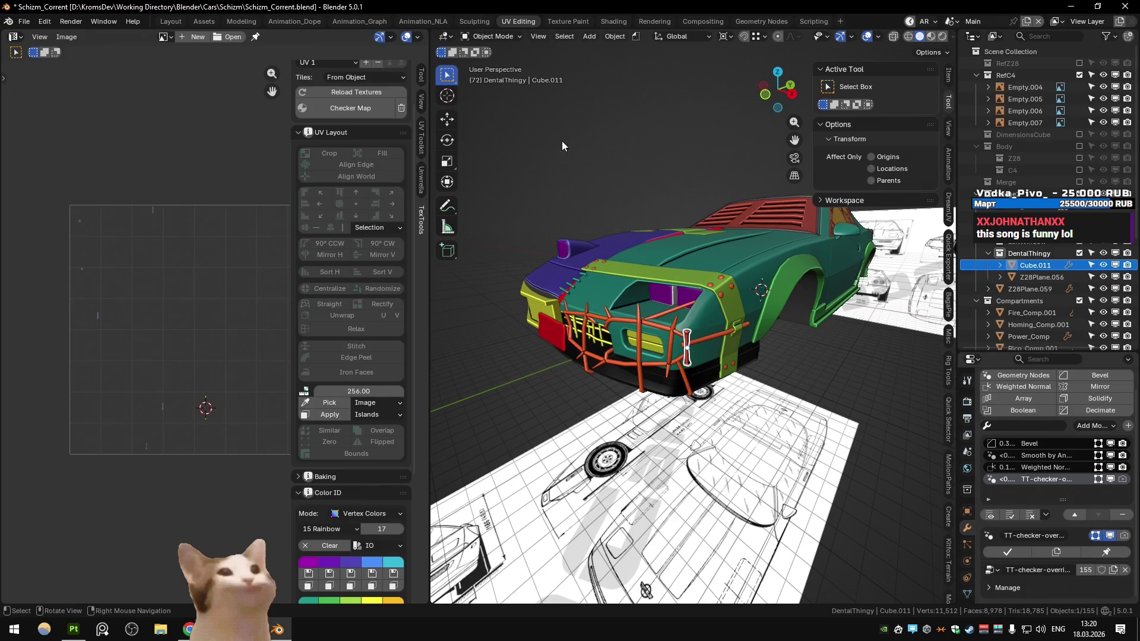
pyautogui.rightClick(640, 285)
pyautogui.click(640, 285)
pyautogui.hotkey('alt', 'Tab')
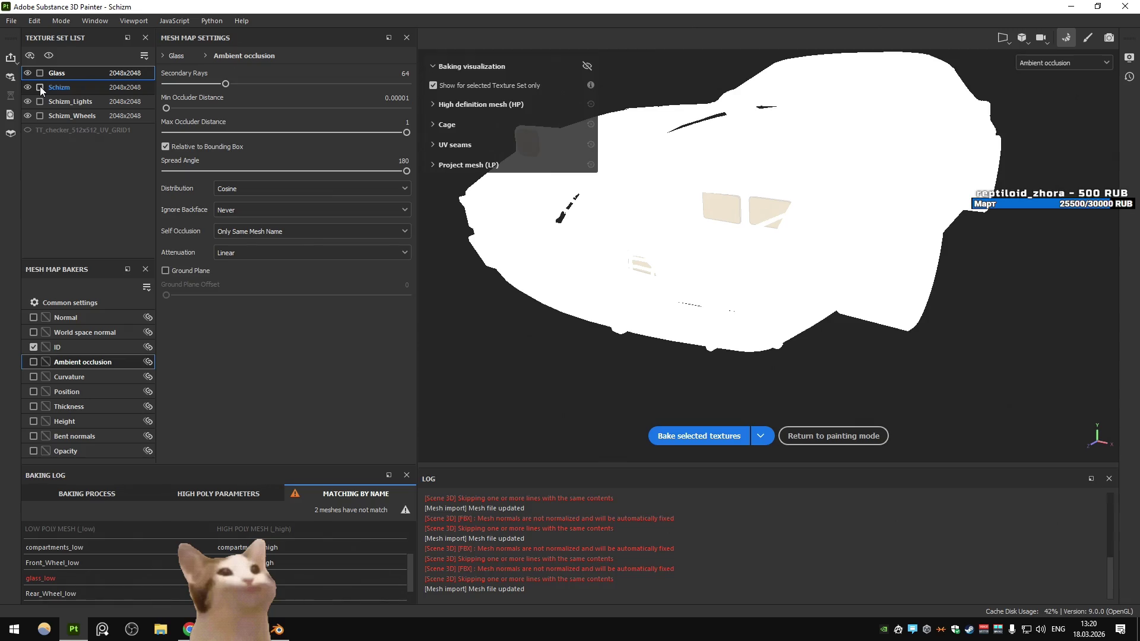
# Rebake Schizm's mesh maps with antialiasing left at None
pyautogui.click(40, 88)
pyautogui.click(80, 307)
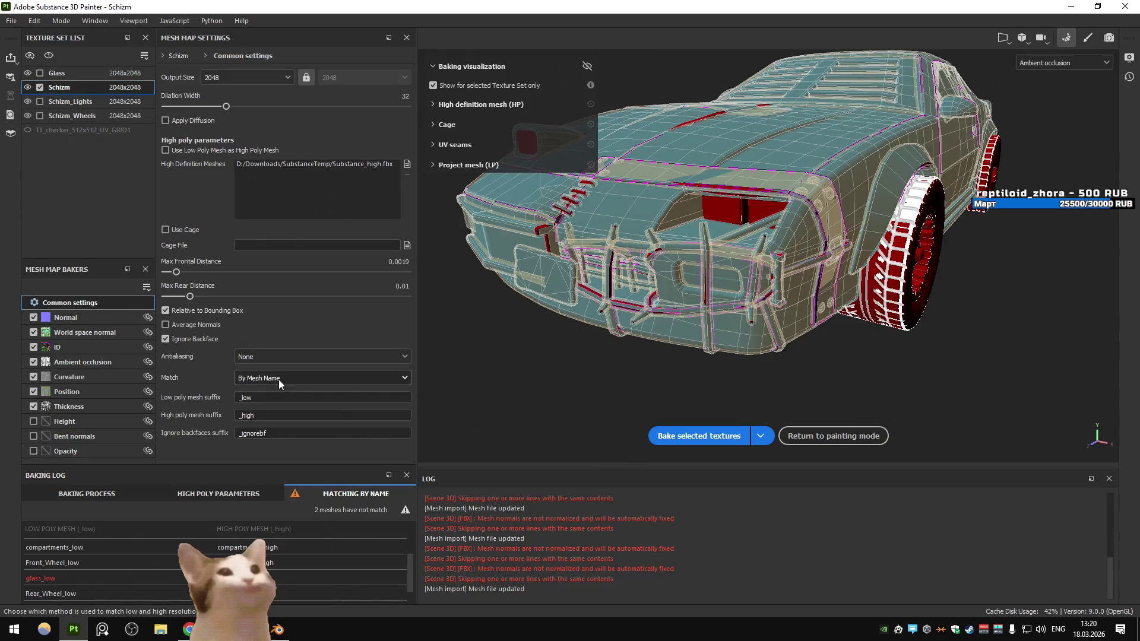
pyautogui.click(274, 359)
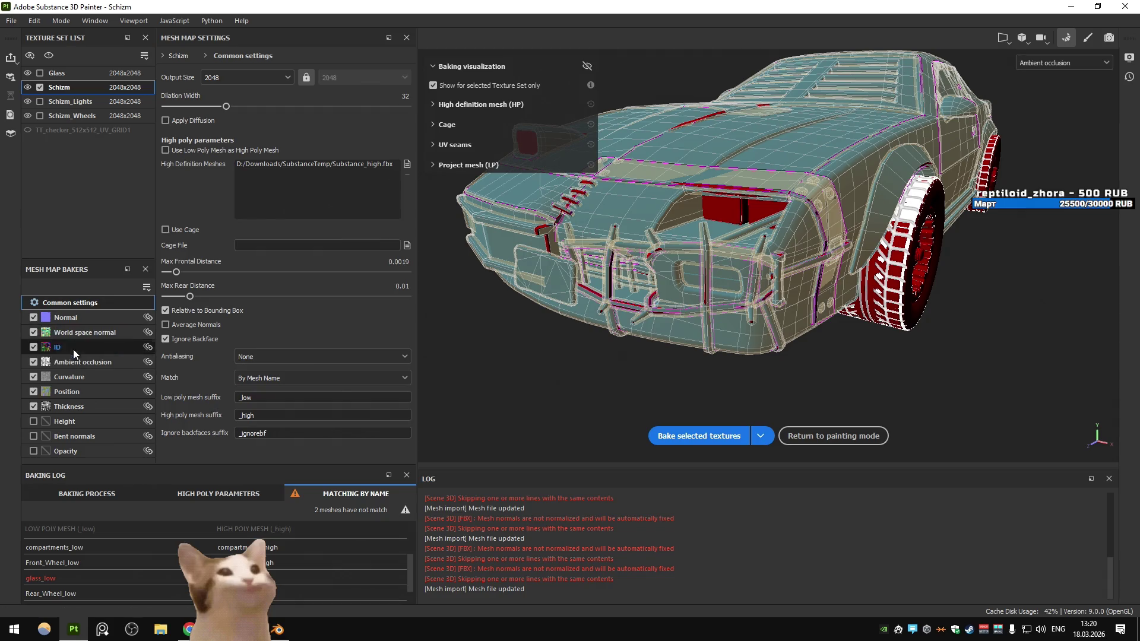
pyautogui.click(243, 205)
pyautogui.click(249, 237)
pyautogui.click(713, 438)
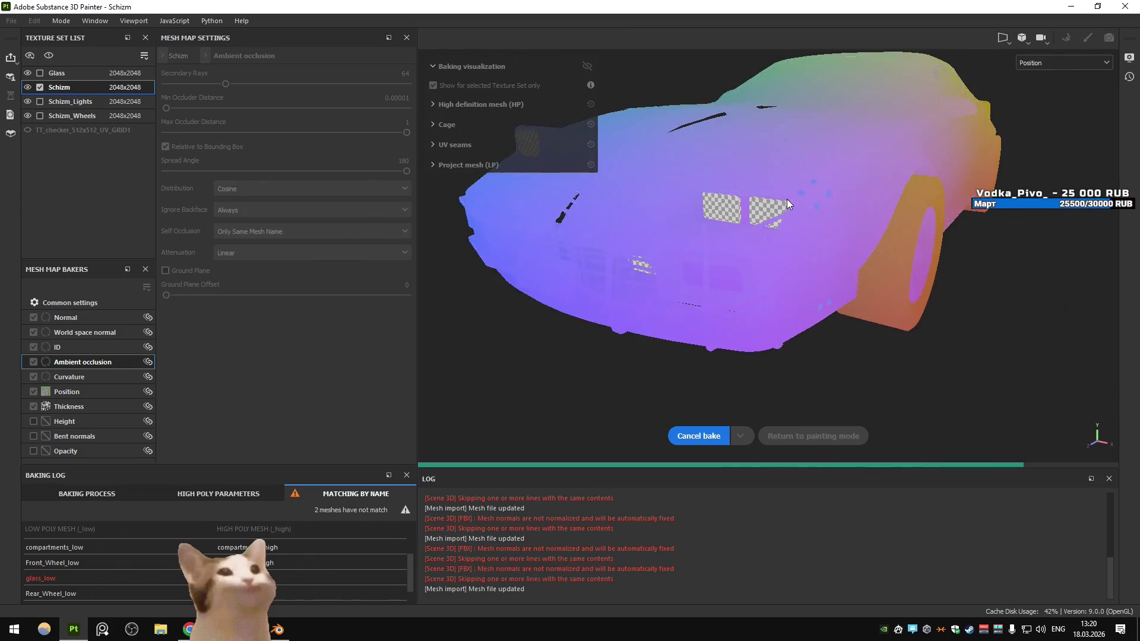
pyautogui.hotkey('alt', 'Tab')
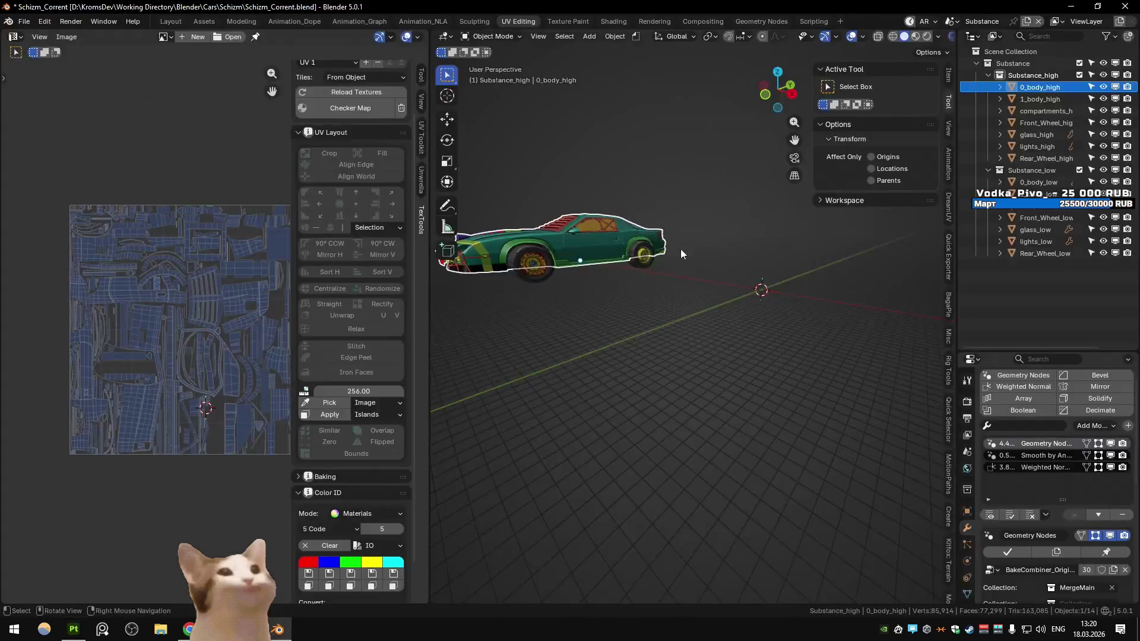
# Set 0_body_low's BakeCombiner input object and remove MergeMain from its collection input
pyautogui.scroll(3)
pyautogui.moveTo(520, 261); pyautogui.dragTo(592, 259)
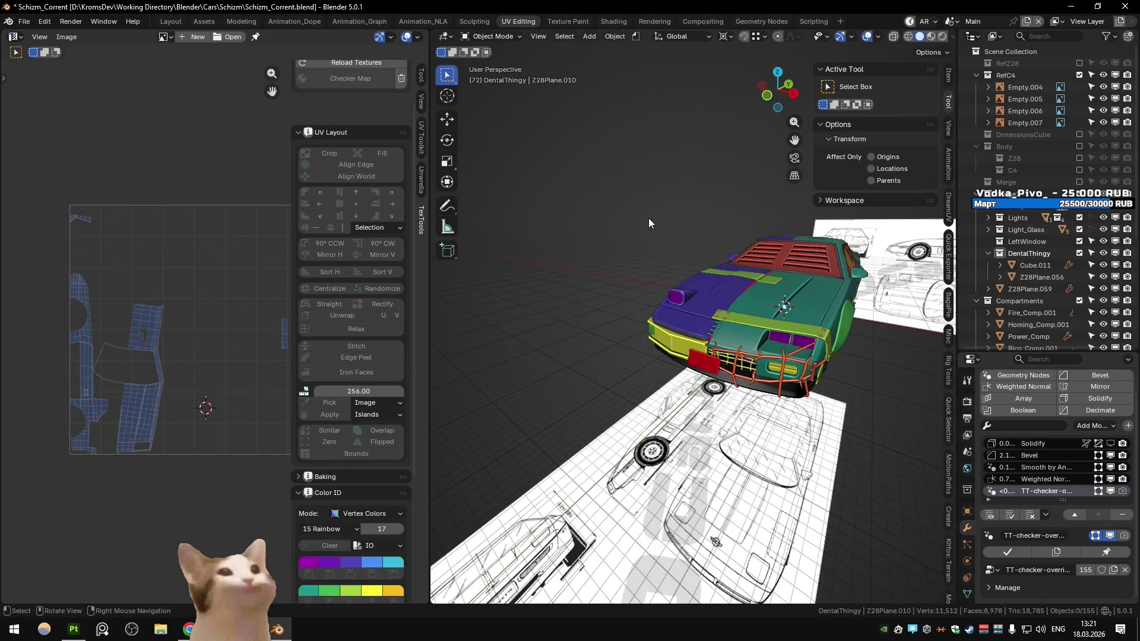
pyautogui.moveTo(649, 218); pyautogui.dragTo(799, 266)
pyautogui.scroll(3)
pyautogui.scroll(-3)
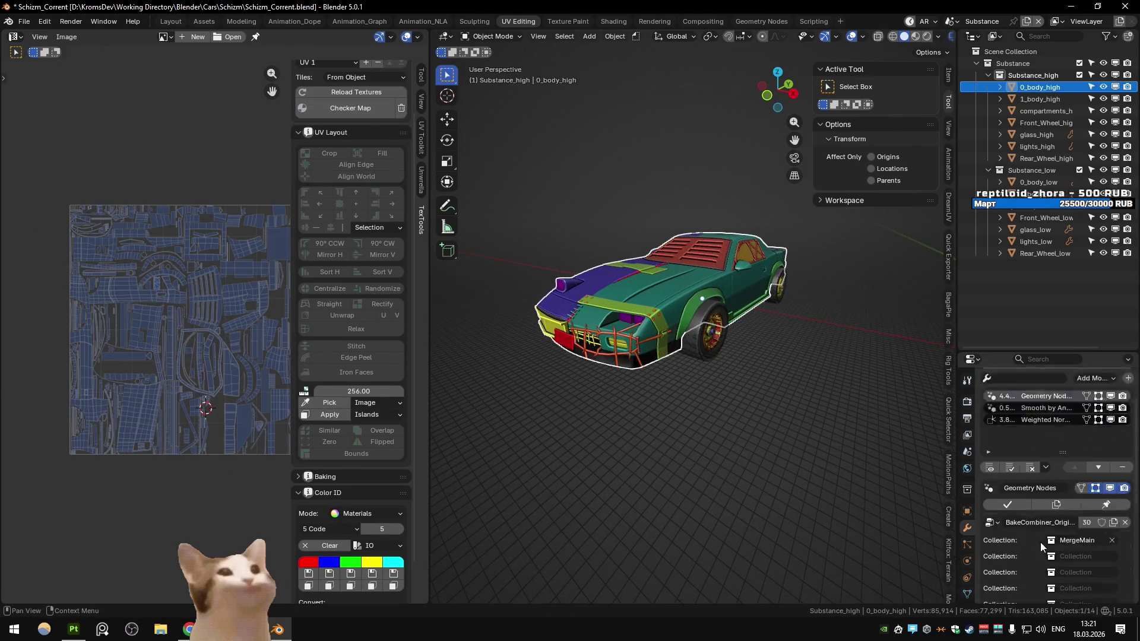
pyautogui.click(1085, 575)
pyautogui.press('Return')
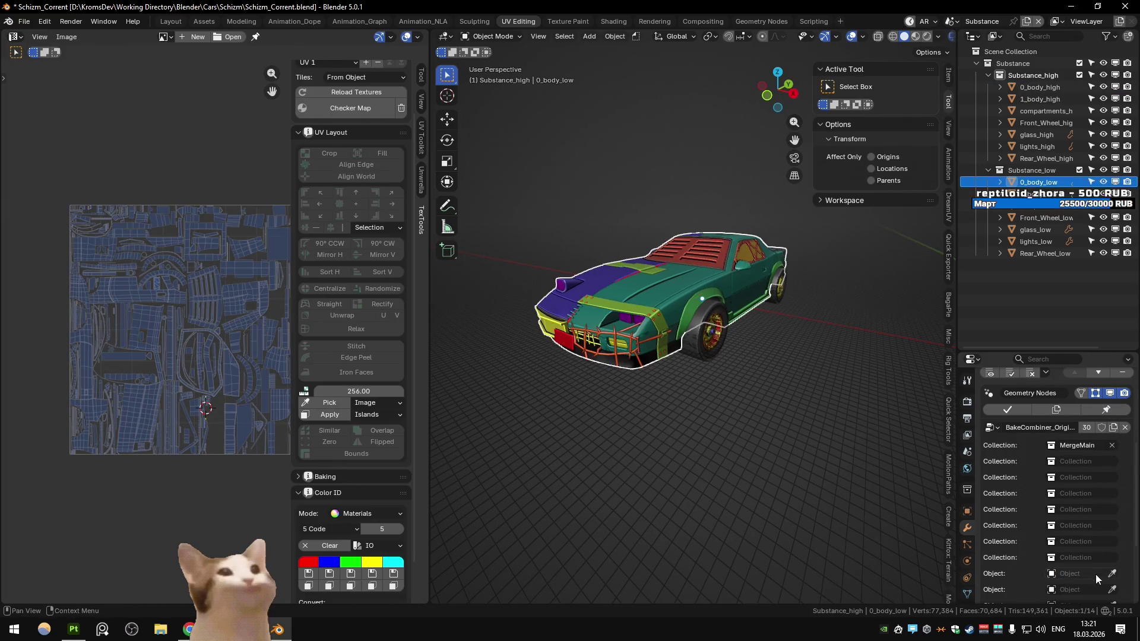
pyautogui.click(1095, 574)
pyautogui.click(1095, 508)
pyautogui.click(1113, 445)
# Hide 0_body_high, confirm Z28Plane.010 as input, and re-export the whole car to Painter
pyautogui.rightClick(684, 332)
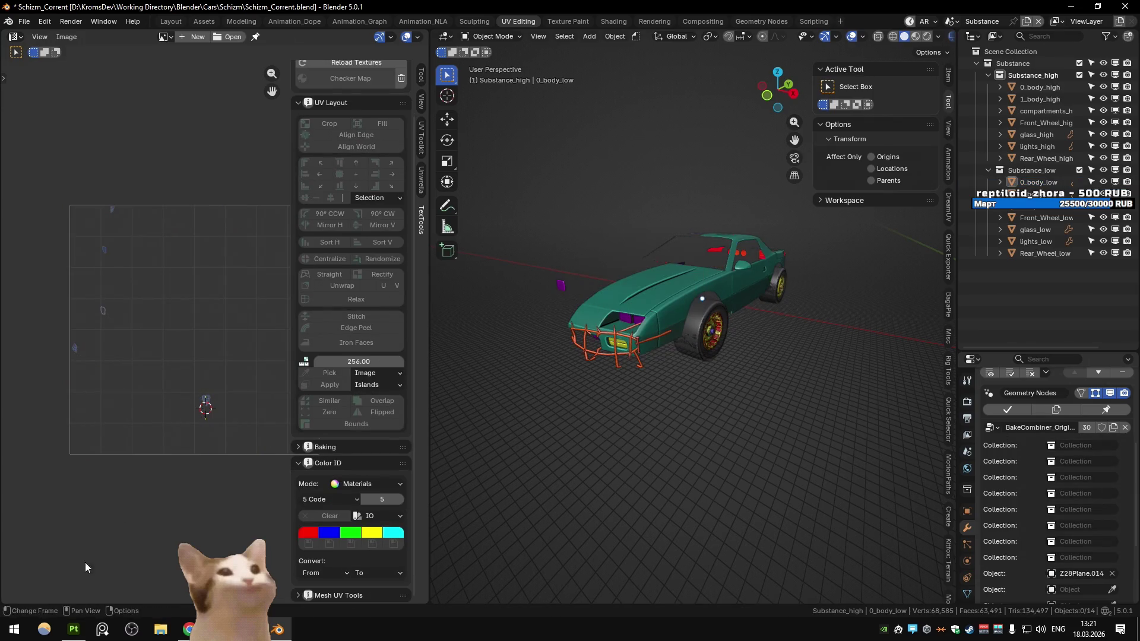
pyautogui.click(74, 629)
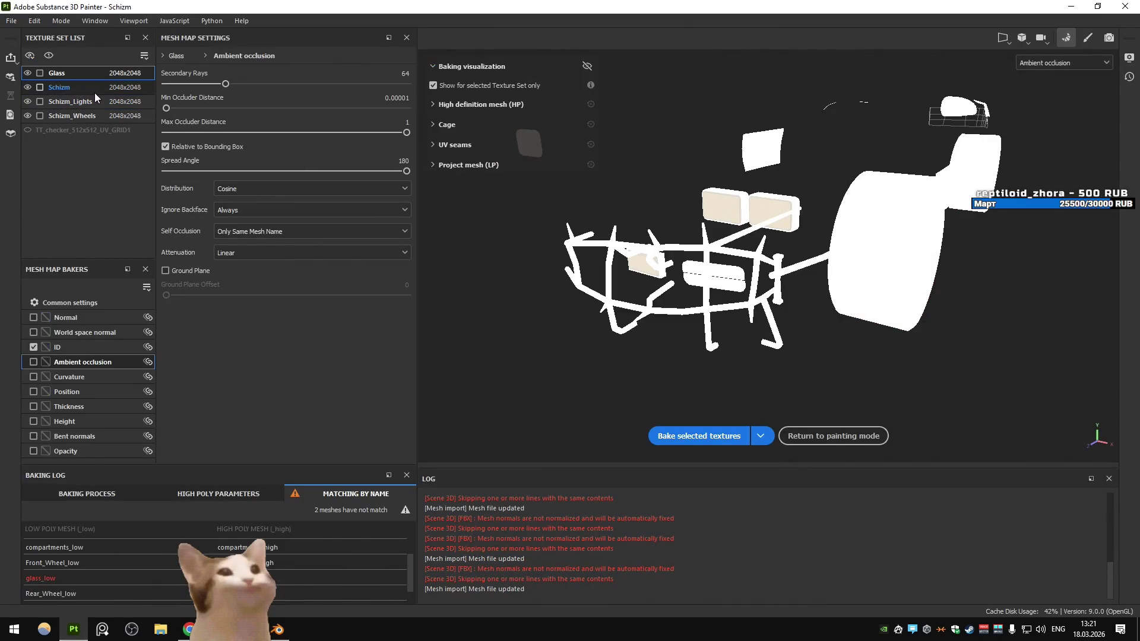
pyautogui.hotkey('alt', 'Tab')
pyautogui.press('h')
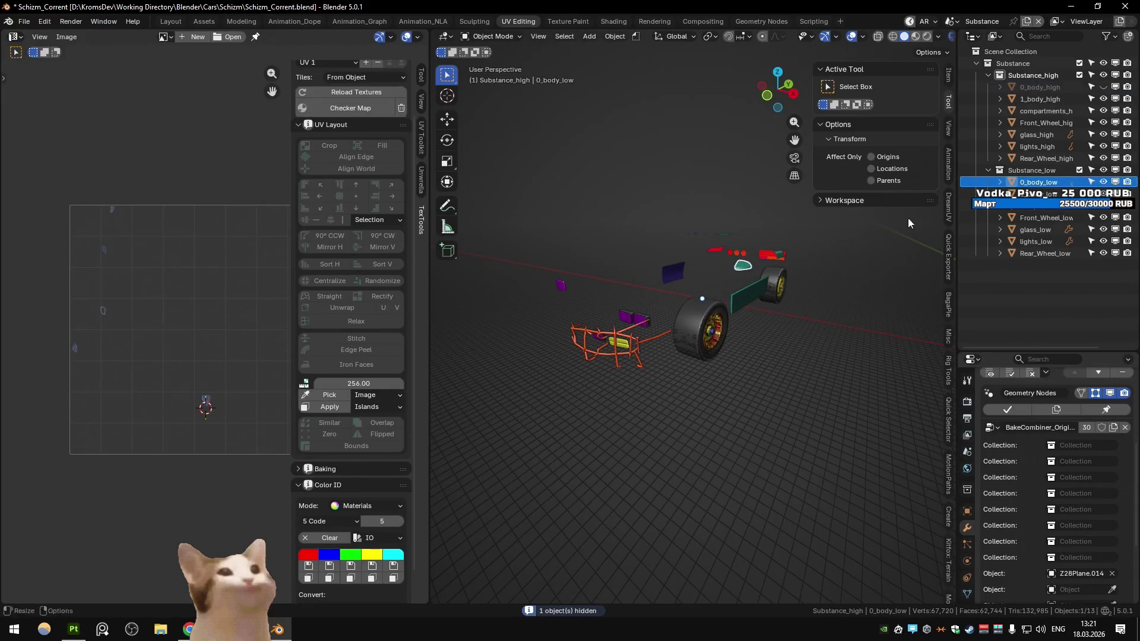
pyautogui.click(1092, 573)
pyautogui.click(1091, 572)
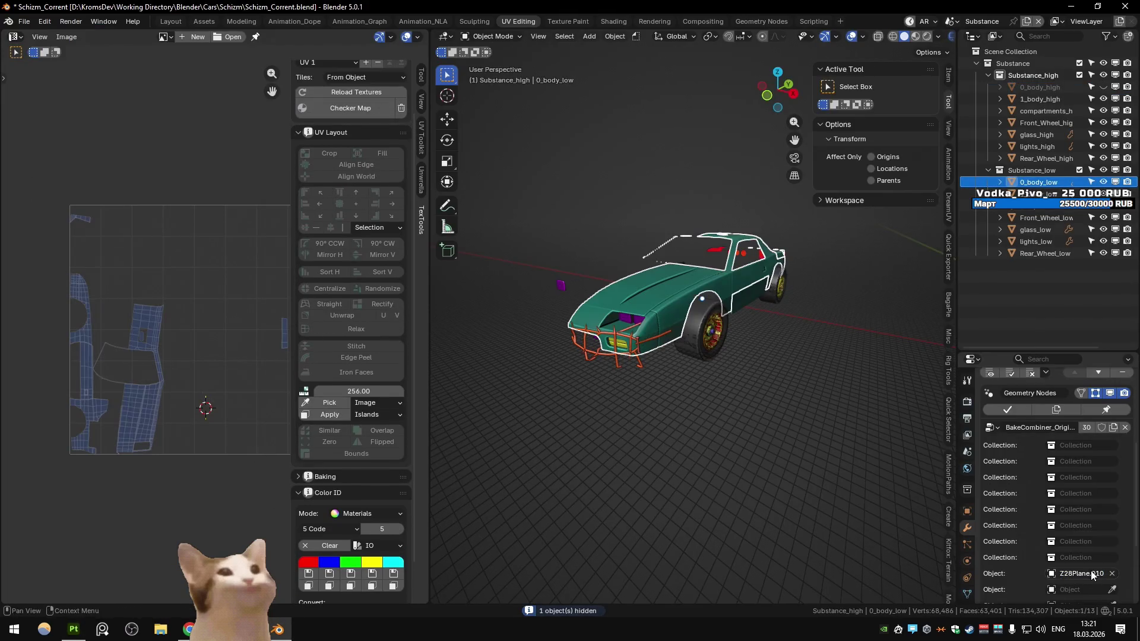
pyautogui.click(828, 366)
pyautogui.press('a')
pyautogui.rightClick(828, 365)
pyautogui.click(828, 365)
pyautogui.hotkey('alt', 'Tab')
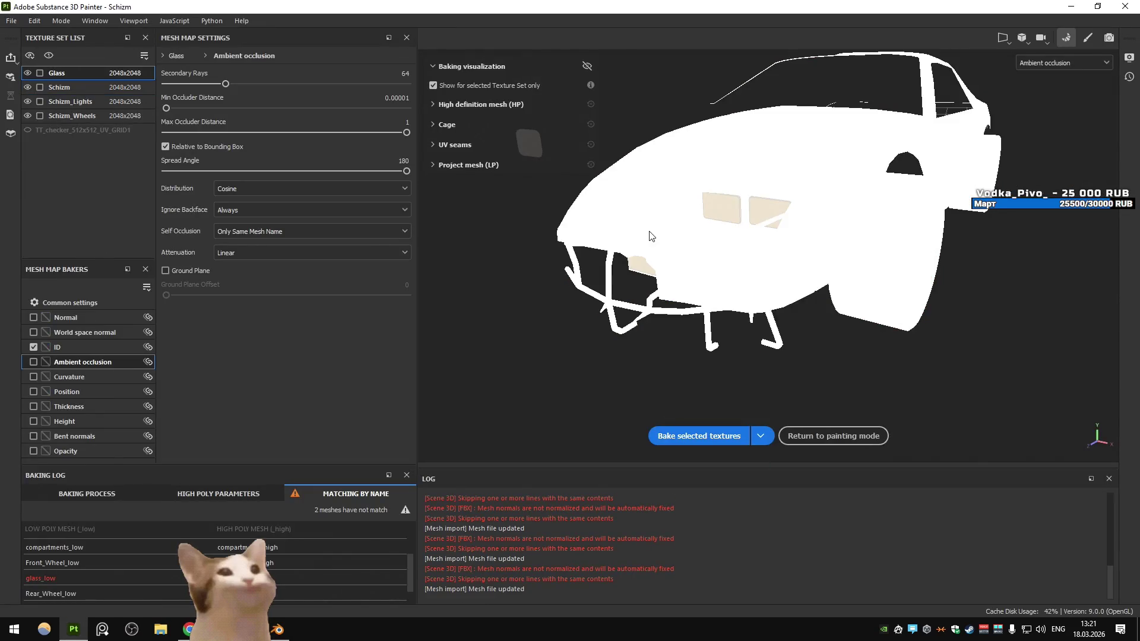
# Rebake the Schizm texture set's mesh maps from the re-exported body
pyautogui.click(41, 89)
pyautogui.click(699, 436)
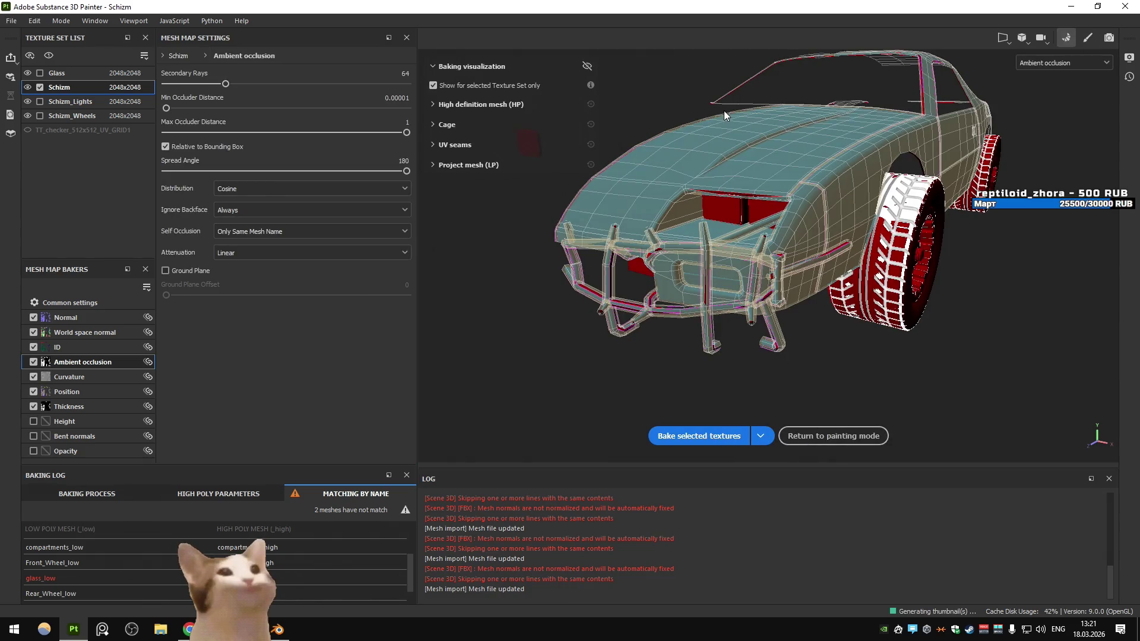
pyautogui.hotkey('alt', 'Tab')
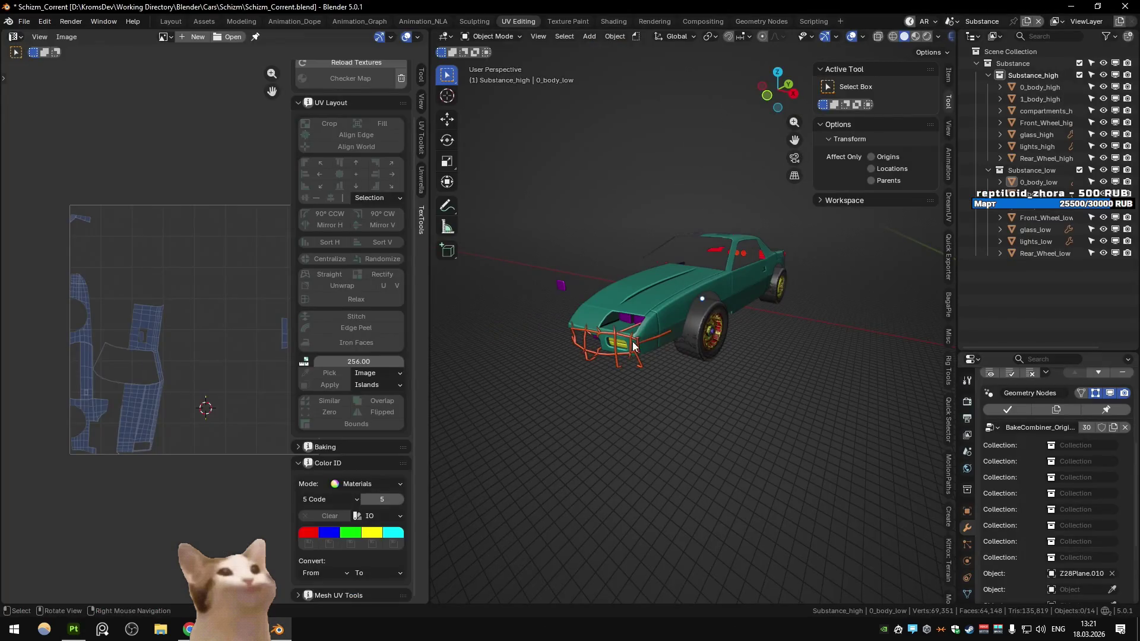
# Delete the roll-cage 1_body_high and lights_high objects from the high-poly car
pyautogui.press('Delete')
pyautogui.click(622, 345)
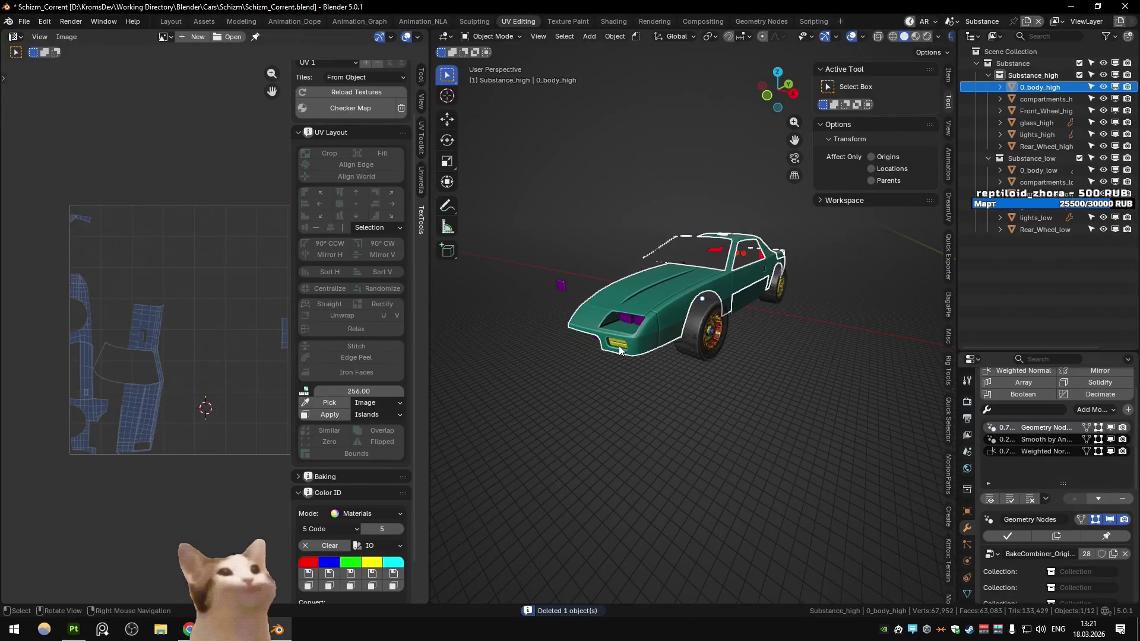
pyautogui.click(620, 345)
pyautogui.press('h')
pyautogui.hotkey('alt', 'h')
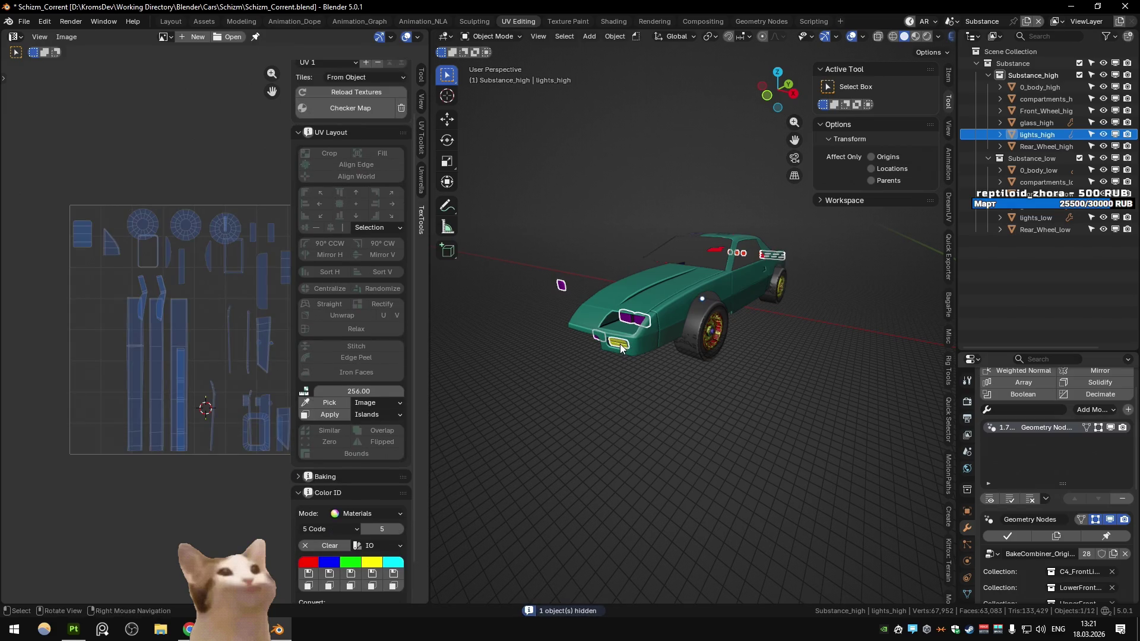
pyautogui.press('Delete')
pyautogui.click(621, 345)
pyautogui.press('h')
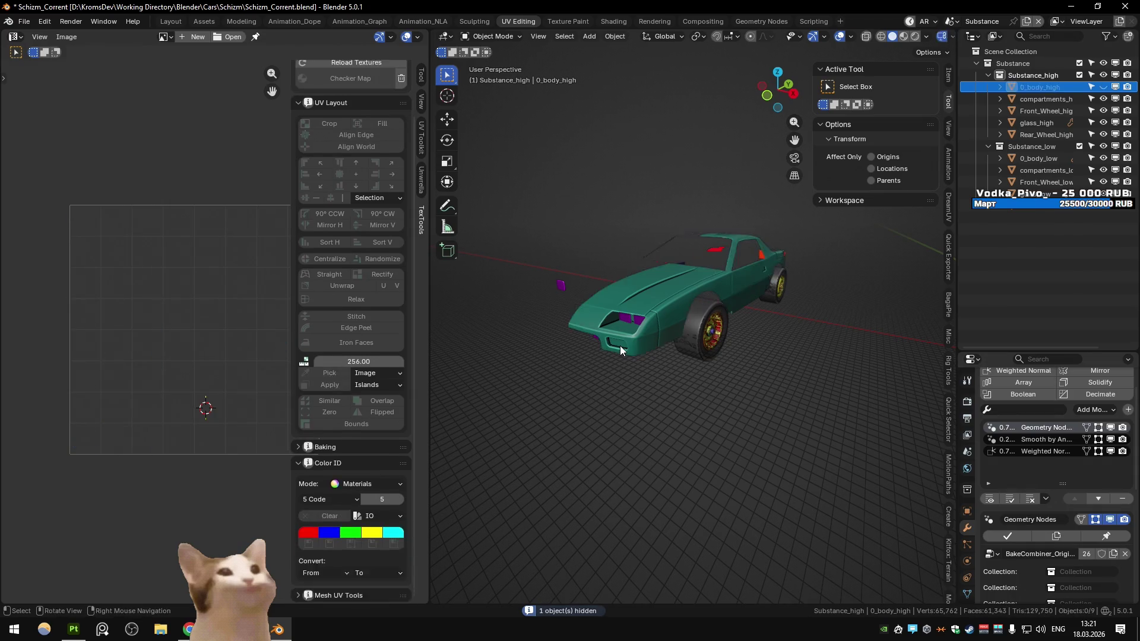
pyautogui.press('h')
pyautogui.hotkey('alt', 'h')
pyautogui.hotkey('alt', 'a')
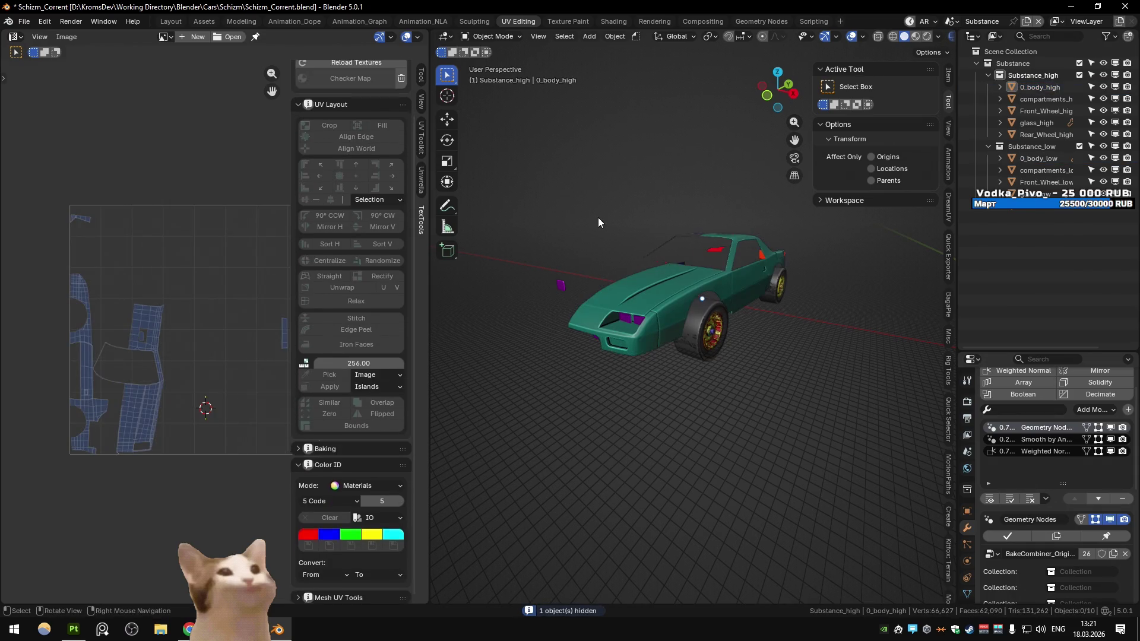
# Re-export the remaining meshes to Substance Painter
pyautogui.rightClick(597, 218)
pyautogui.press('Escape')
pyautogui.hotkey('alt', 'Tab')
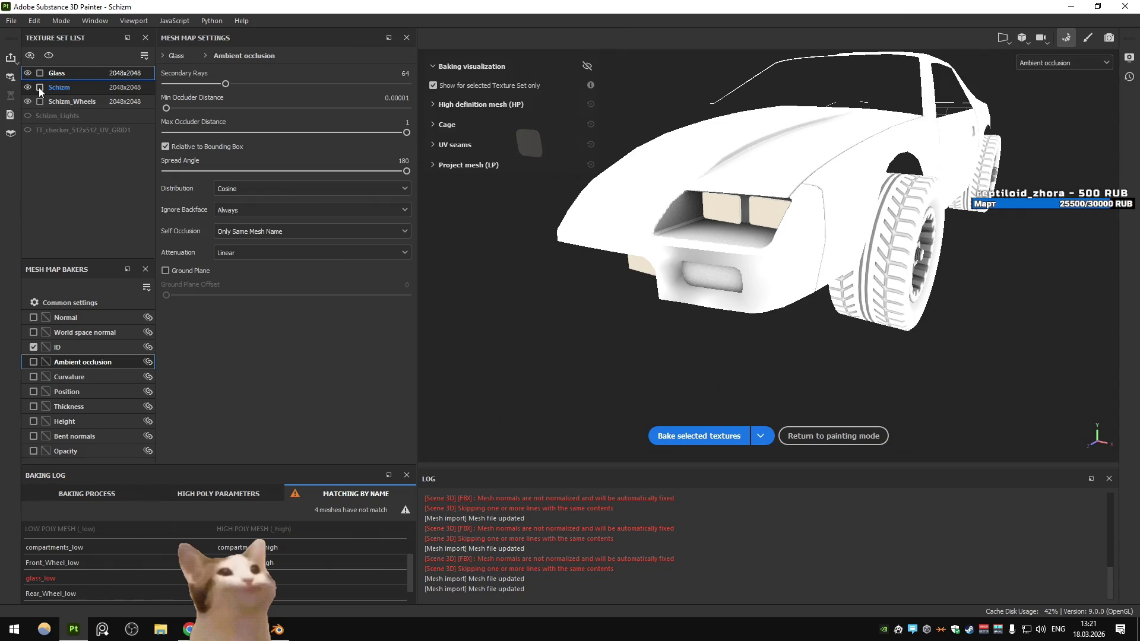
# Rebake the Schizm mesh maps now that the roll cage is removed
pyautogui.click(39, 89)
pyautogui.click(699, 436)
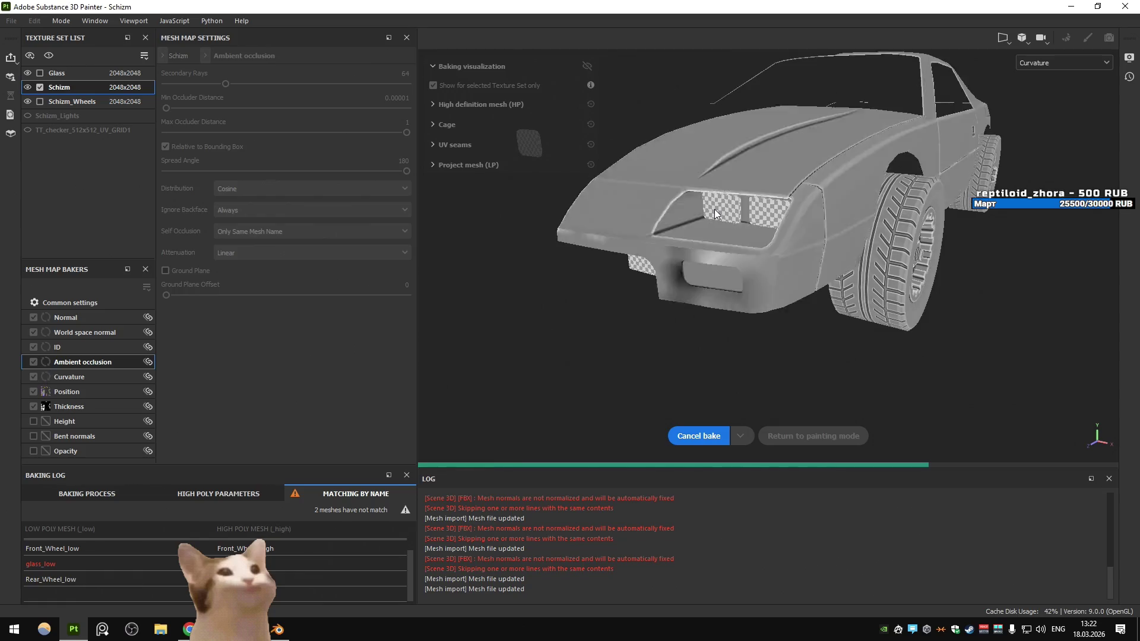
pyautogui.hotkey('alt', 'Tab')
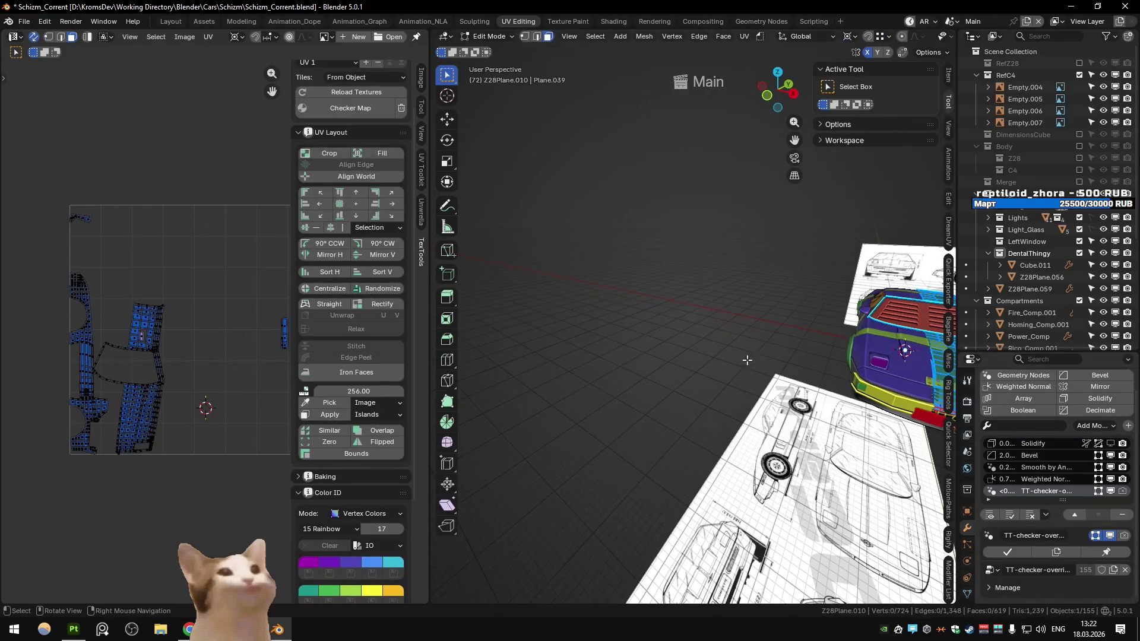
# Select the car front's linked face island and inspect its enlarged UV islands
pyautogui.scroll(3)
pyautogui.moveTo(931, 382); pyautogui.dragTo(727, 390)
pyautogui.press('l')
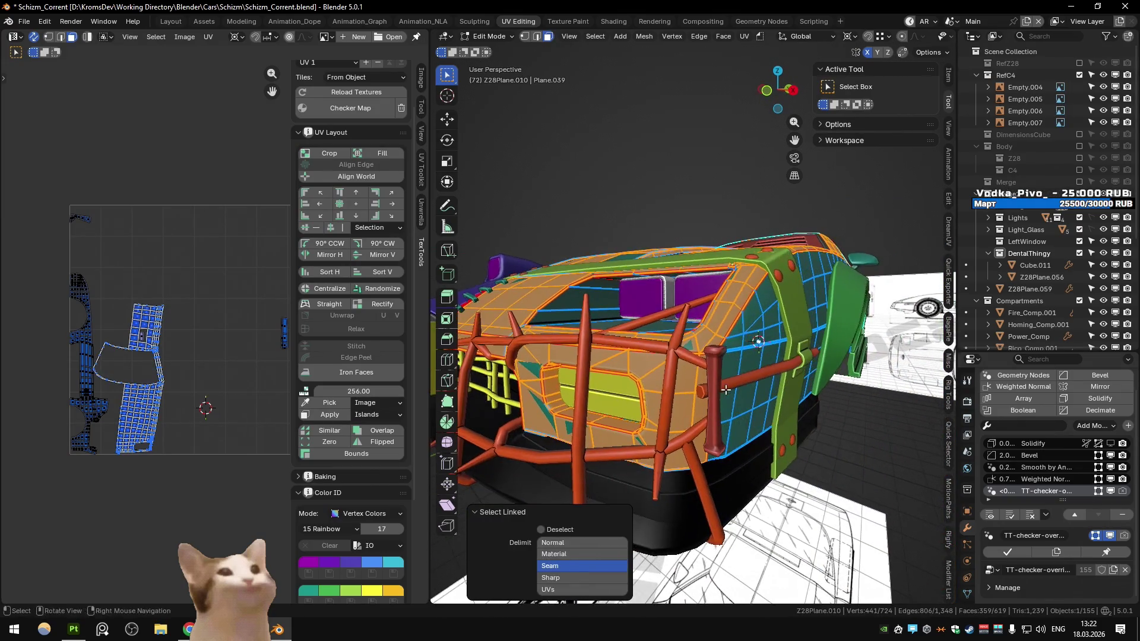
pyautogui.scroll(3)
pyautogui.scroll(-3)
pyautogui.moveTo(160, 255); pyautogui.dragTo(194, 324)
pyautogui.scroll(-3)
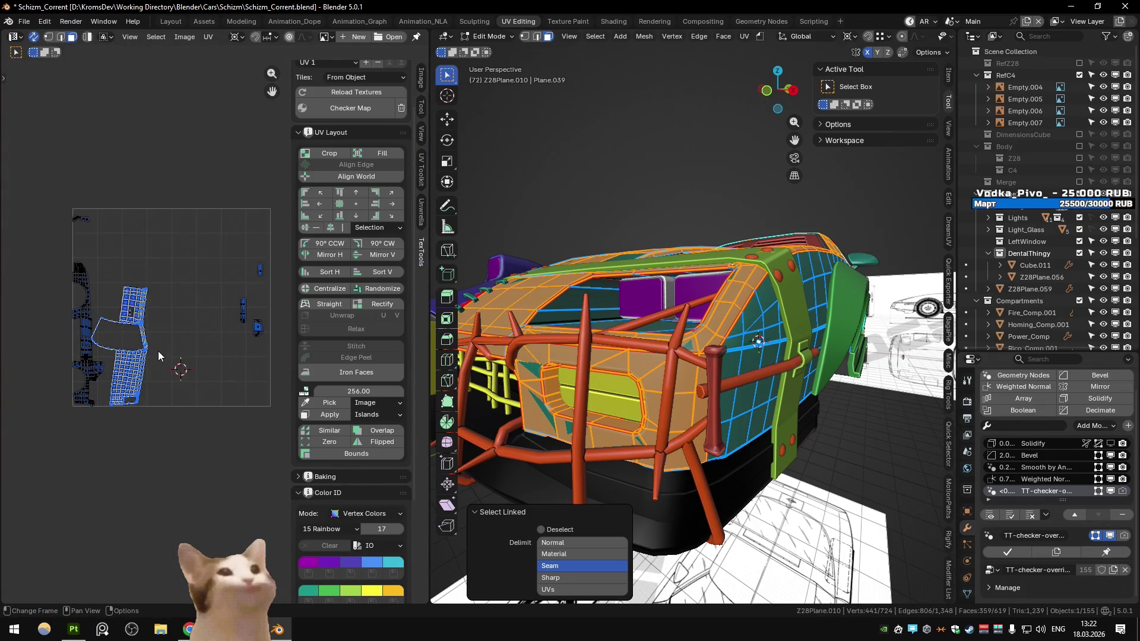
pyautogui.press('Tab')
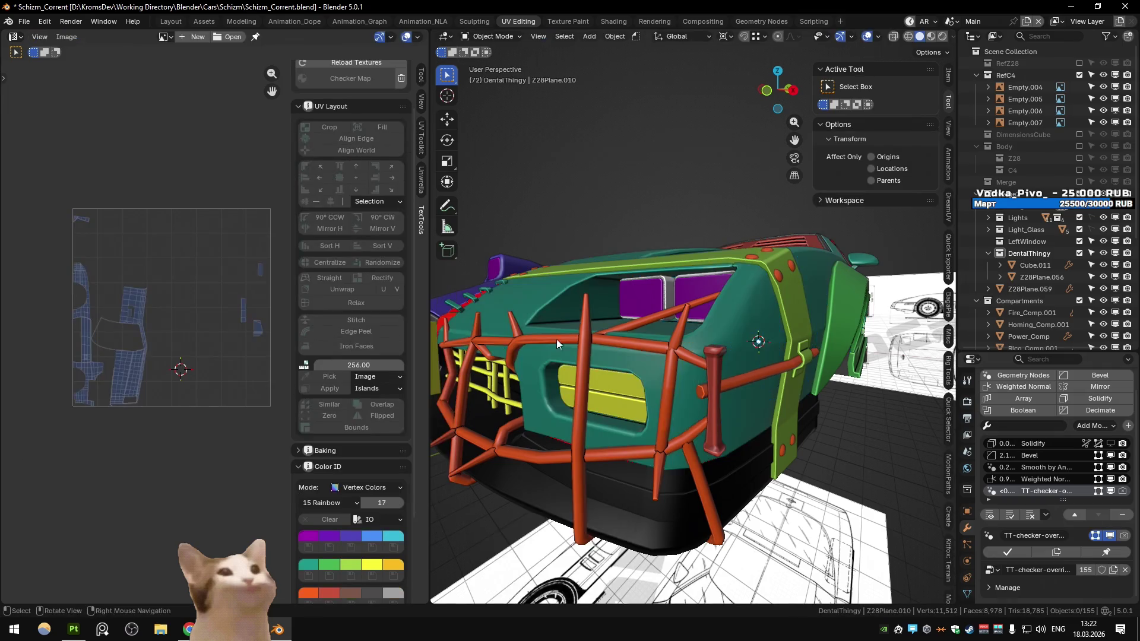
pyautogui.press('Tab')
pyautogui.press('Tab')
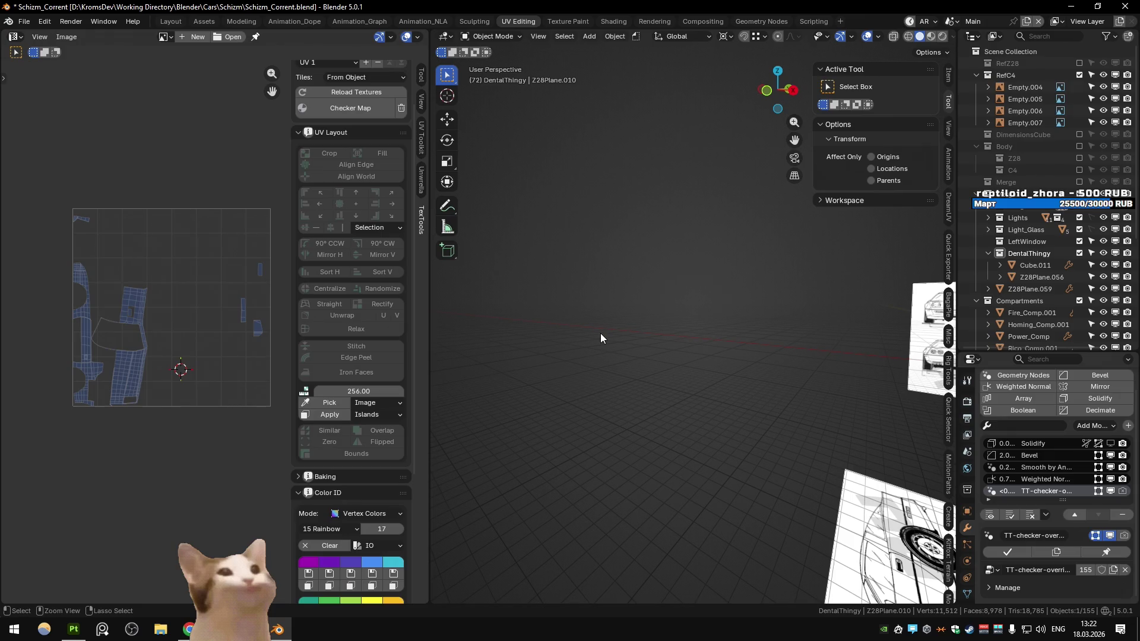
# Isolate the front body panel Z28Plane.010, hiding all other objects, and enter Edit Mode
pyautogui.click(601, 337)
pyautogui.press('a')
pyautogui.press('Home')
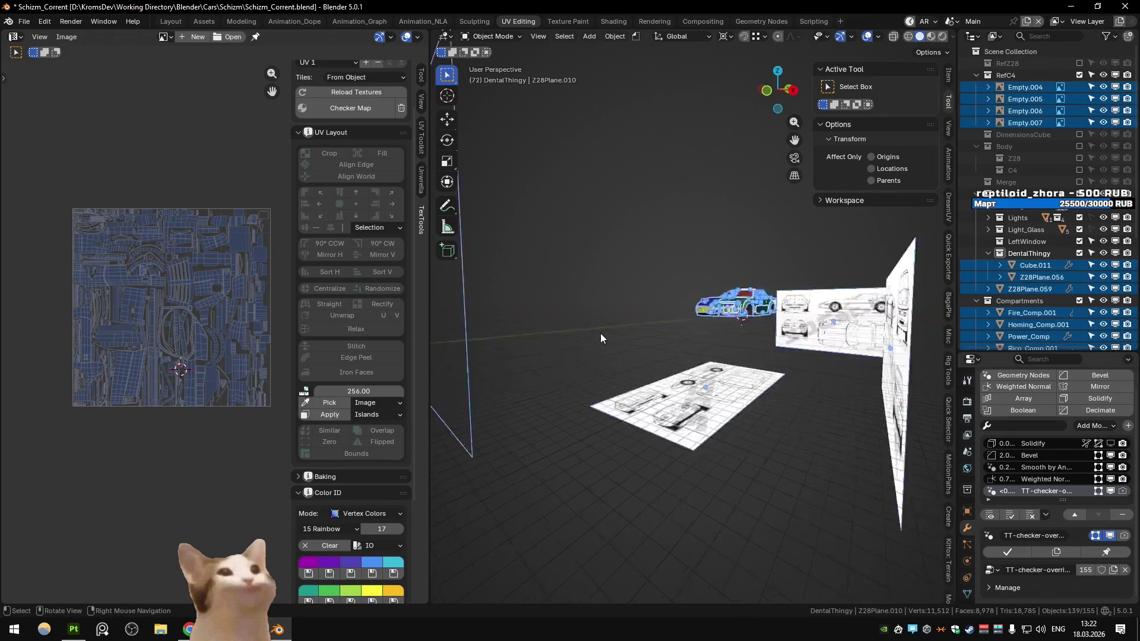
pyautogui.scroll(3)
pyautogui.click(683, 326)
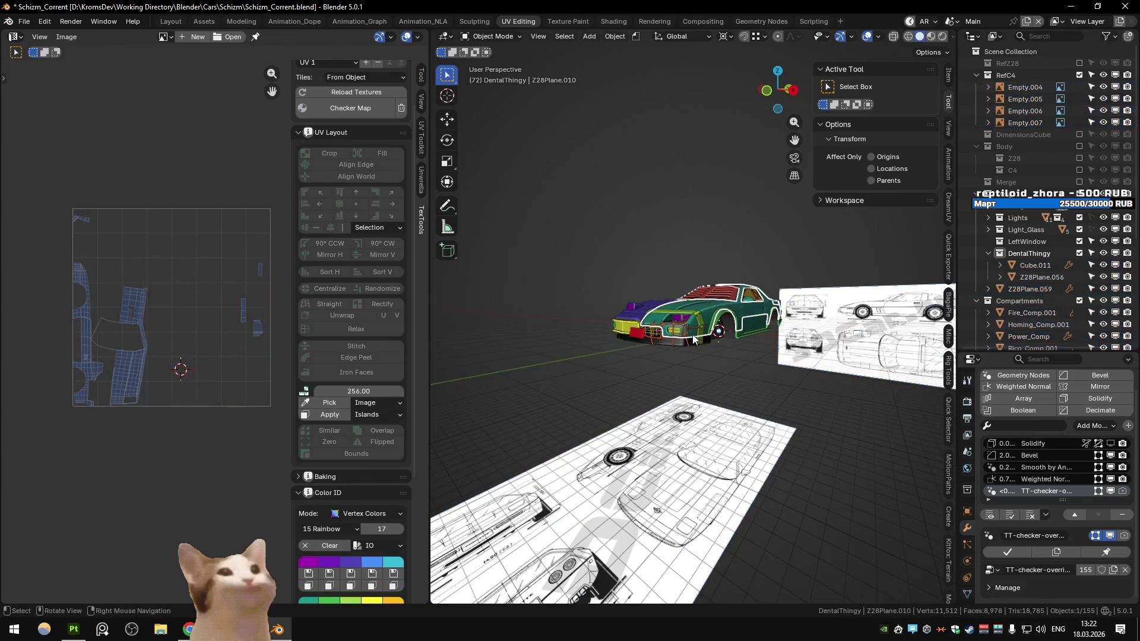
pyautogui.scroll(3)
pyautogui.hotkey('shift', 'h')
pyautogui.press('KP_Decimal')
pyautogui.press('Tab')
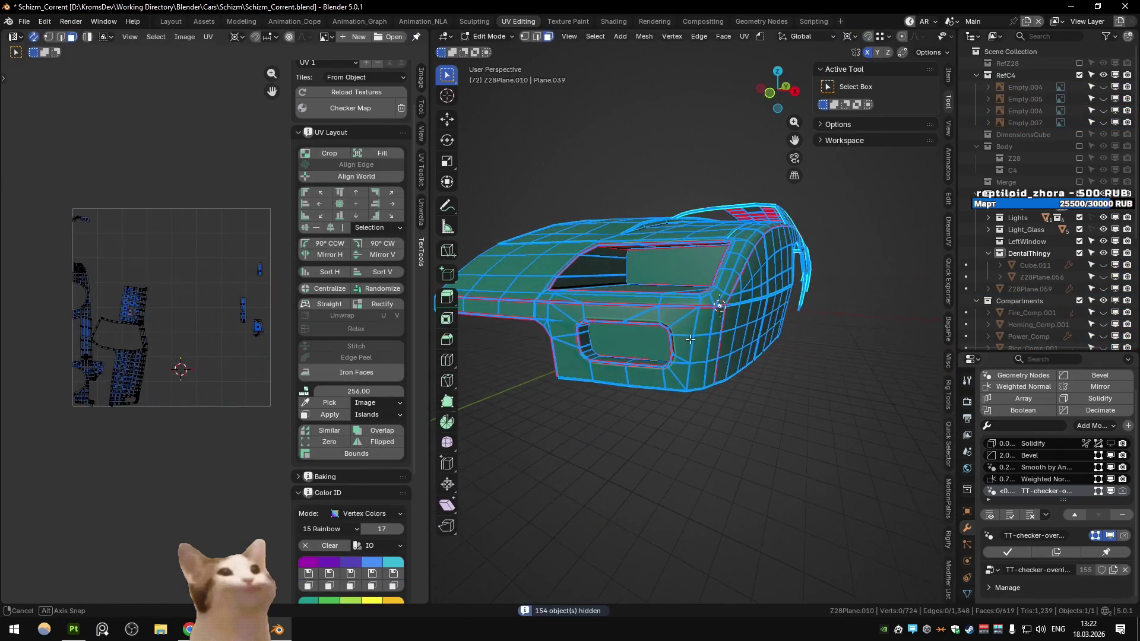
# Re-unwrap the panel's UVs with Conformal and select its connected window and body pieces
pyautogui.press('a')
pyautogui.press('u')
pyautogui.click(690, 340)
pyautogui.hotkey('alt', 'a')
pyautogui.press('l')
pyautogui.moveTo(671, 313); pyautogui.dragTo(772, 321)
pyautogui.press('l')
# Nudge two edge vertices along the panel's rim, viewed from below
pyautogui.press('1')
pyautogui.hotkey('alt', 'a')
pyautogui.moveTo(786, 314); pyautogui.dragTo(793, 309)
pyautogui.moveTo(793, 310); pyautogui.dragTo(646, 386)
pyautogui.moveTo(646, 340); pyautogui.dragTo(725, 336)
pyautogui.press('g')
pyautogui.click(736, 325)
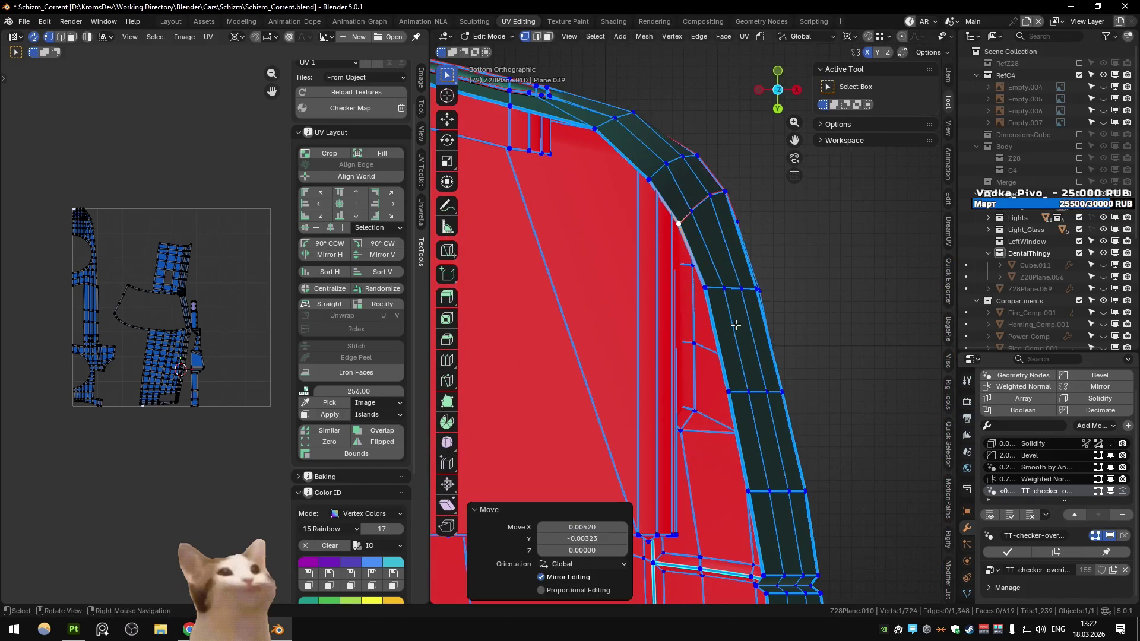
pyautogui.click(696, 214)
pyautogui.click(739, 213)
# Move another rim vertex slightly, ending at X 0.00259, Y -0.00162
pyautogui.moveTo(739, 213); pyautogui.dragTo(647, 383)
pyautogui.press('g')
pyautogui.hotkey('ctrl', 'z')
pyautogui.moveTo(697, 335); pyautogui.dragTo(840, 284)
pyautogui.press('g')
pyautogui.click(759, 318)
# Bridge the two open edge loops of the body panel with new faces and inspect the strip
pyautogui.press('q')
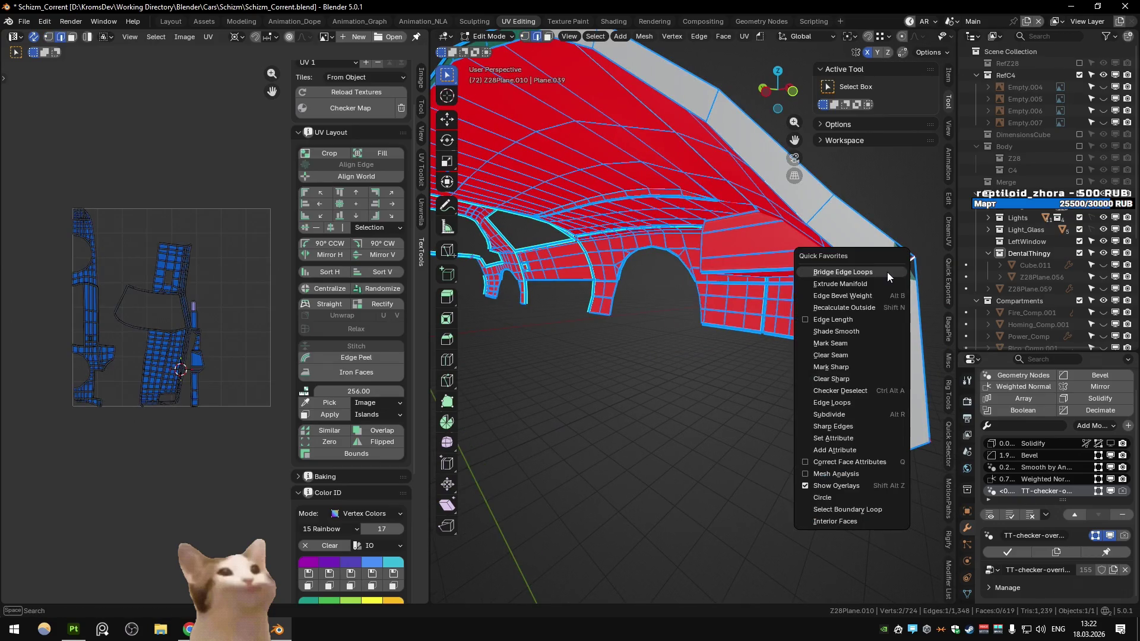
pyautogui.click(852, 355)
pyautogui.moveTo(849, 350); pyautogui.dragTo(597, 167)
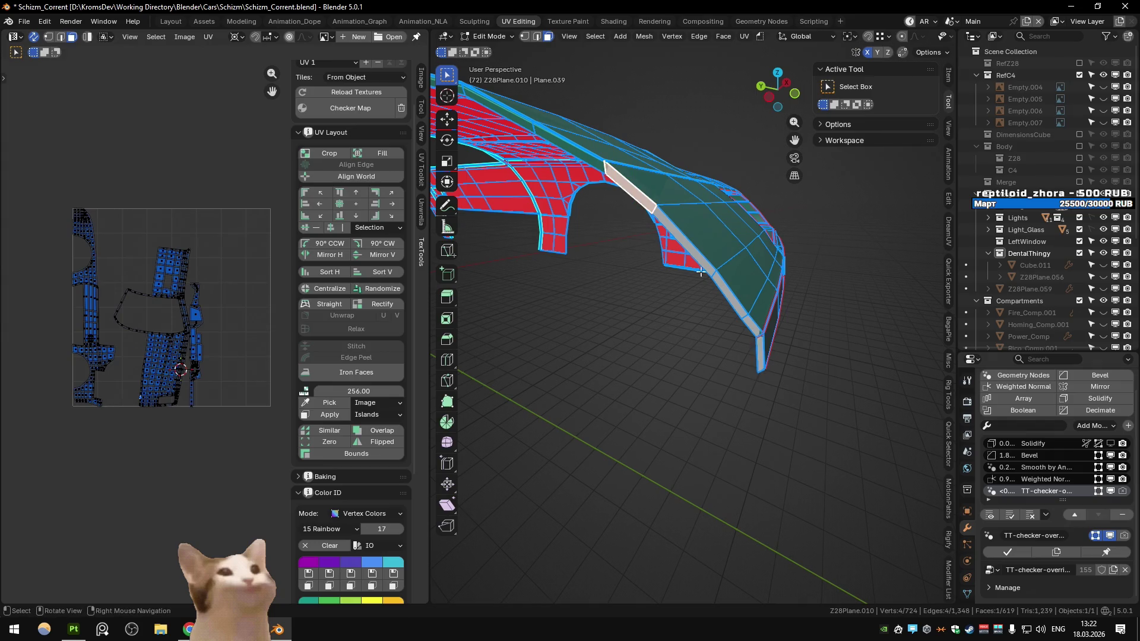
pyautogui.click(760, 351)
pyautogui.scroll(-3)
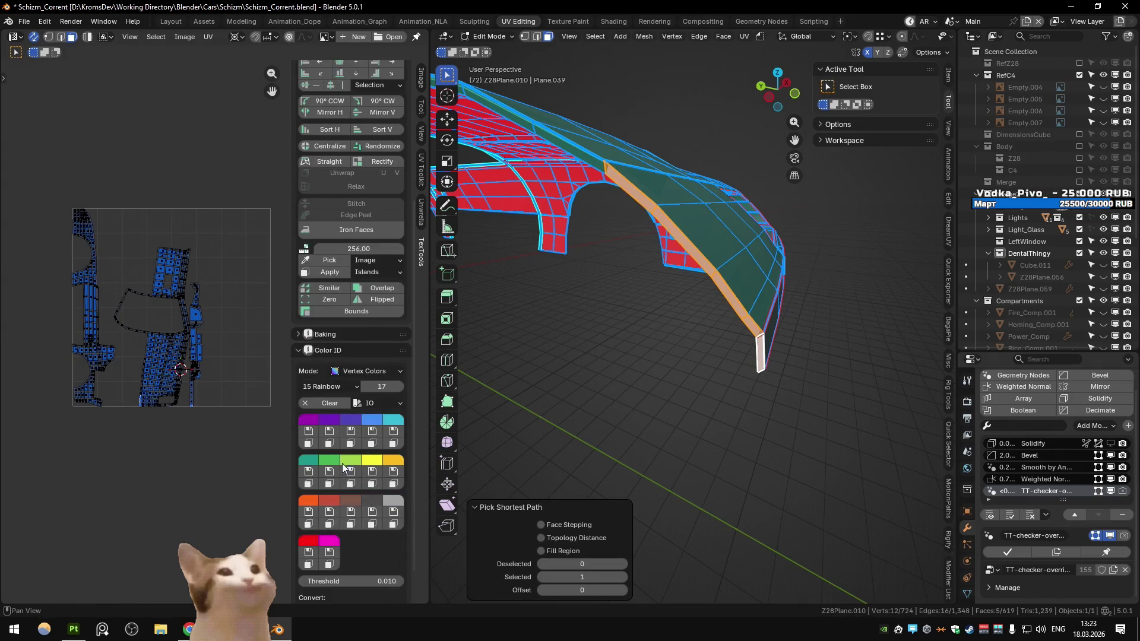
pyautogui.click(968, 594)
pyautogui.moveTo(683, 356); pyautogui.dragTo(639, 231)
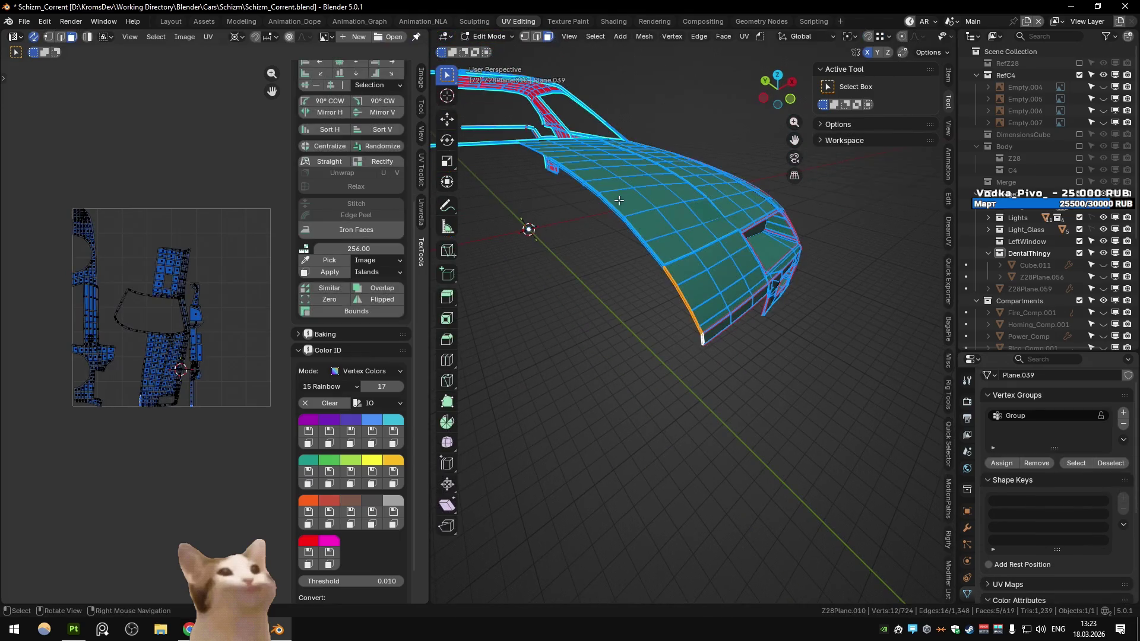
# Nudge the panel's lower corner vertex by X 0.01659, Y -0.00911, Z 0.00406
pyautogui.press('Tab')
pyautogui.press('ctrl+KP_3')
pyautogui.moveTo(775, 206); pyautogui.dragTo(740, 356)
pyautogui.press('Tab')
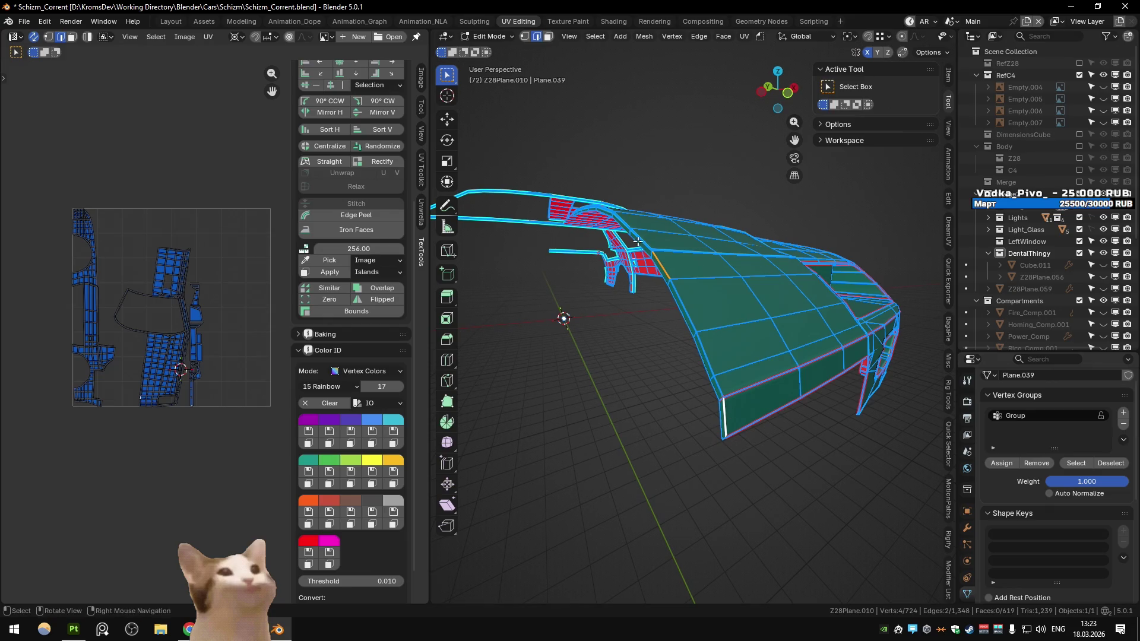
pyautogui.click(948, 75)
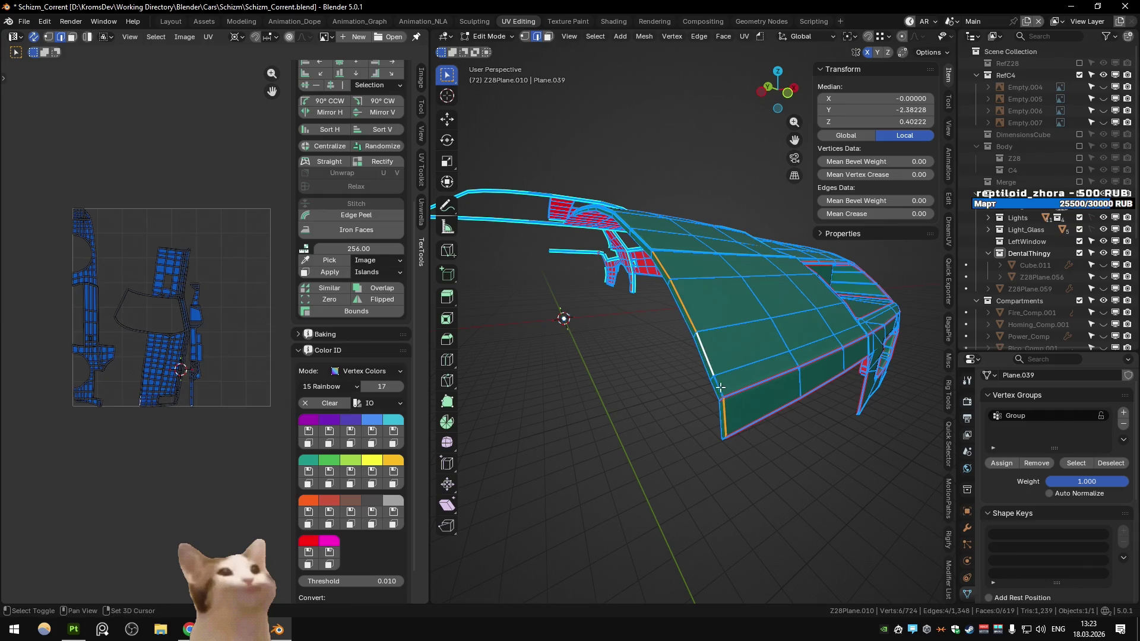
pyautogui.press('1')
pyautogui.click(716, 375)
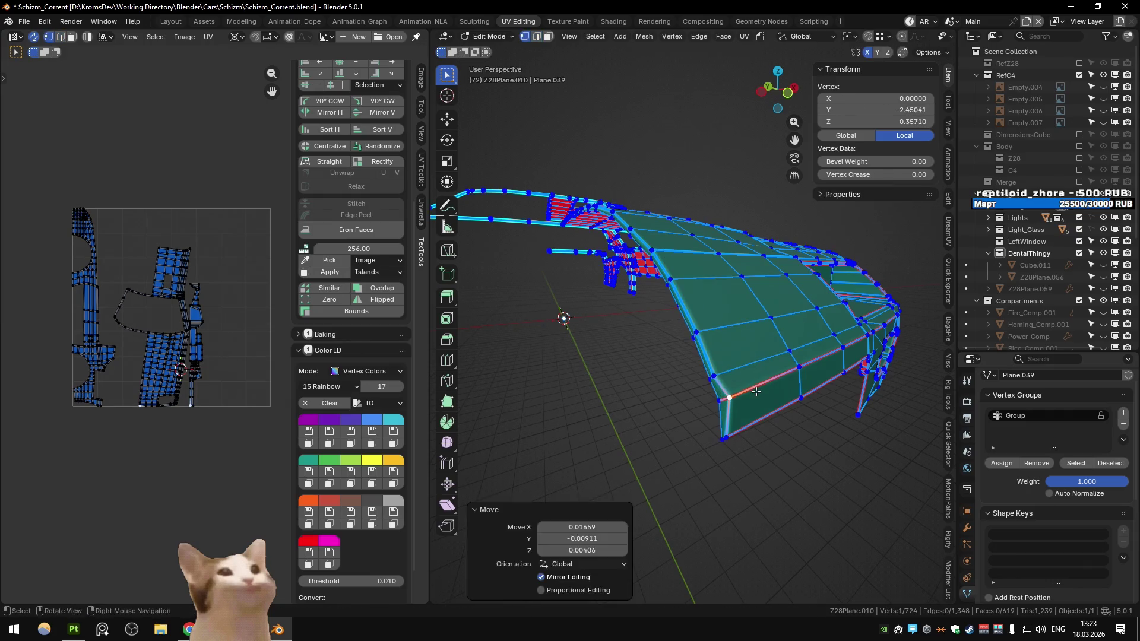
pyautogui.press('l')
pyautogui.press('Tab')
# Unhide all objects, then Export All meshes from the Substance scene
pyautogui.moveTo(758, 333); pyautogui.dragTo(711, 348)
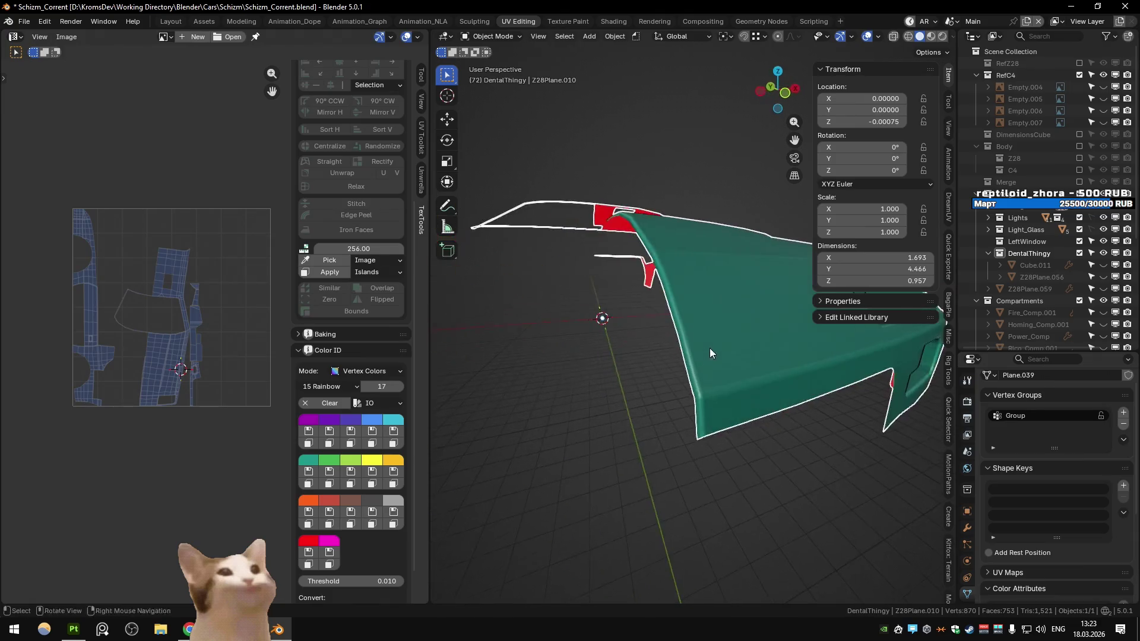
pyautogui.hotkey('alt', 'h')
pyautogui.scroll(-3)
pyautogui.click(980, 21)
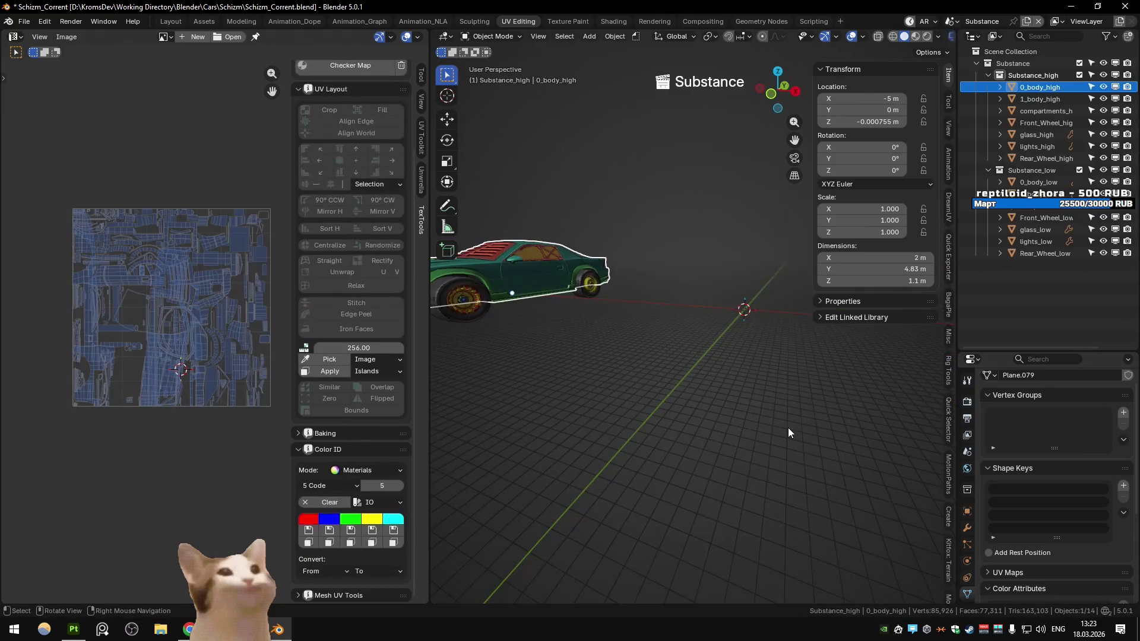
pyautogui.press('q')
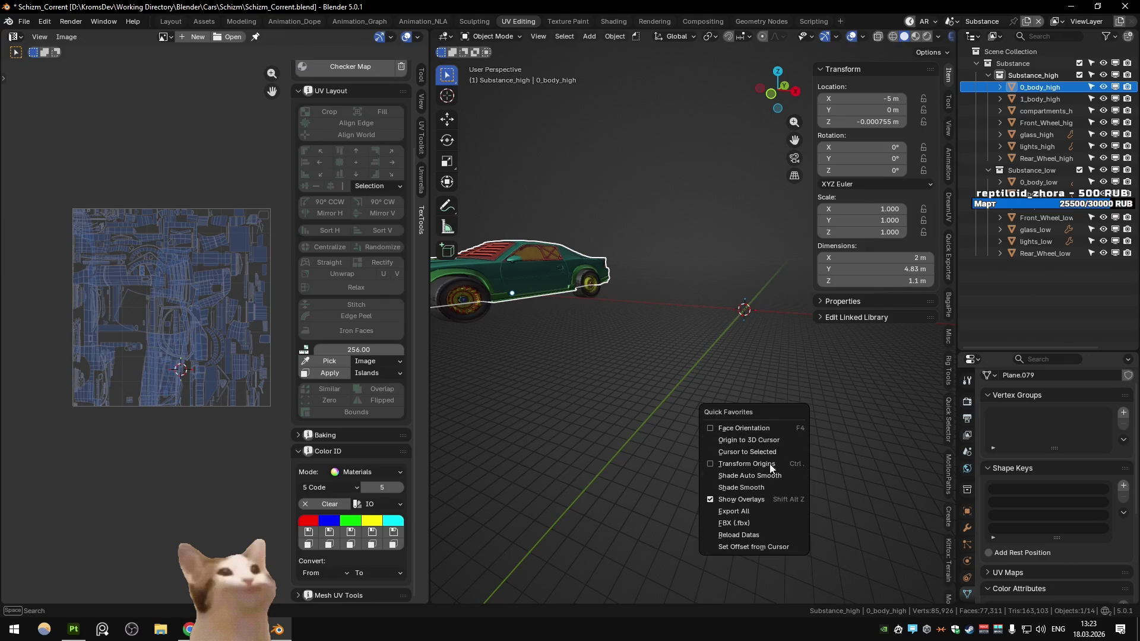
pyautogui.click(734, 511)
pyautogui.hotkey('alt', 'Tab')
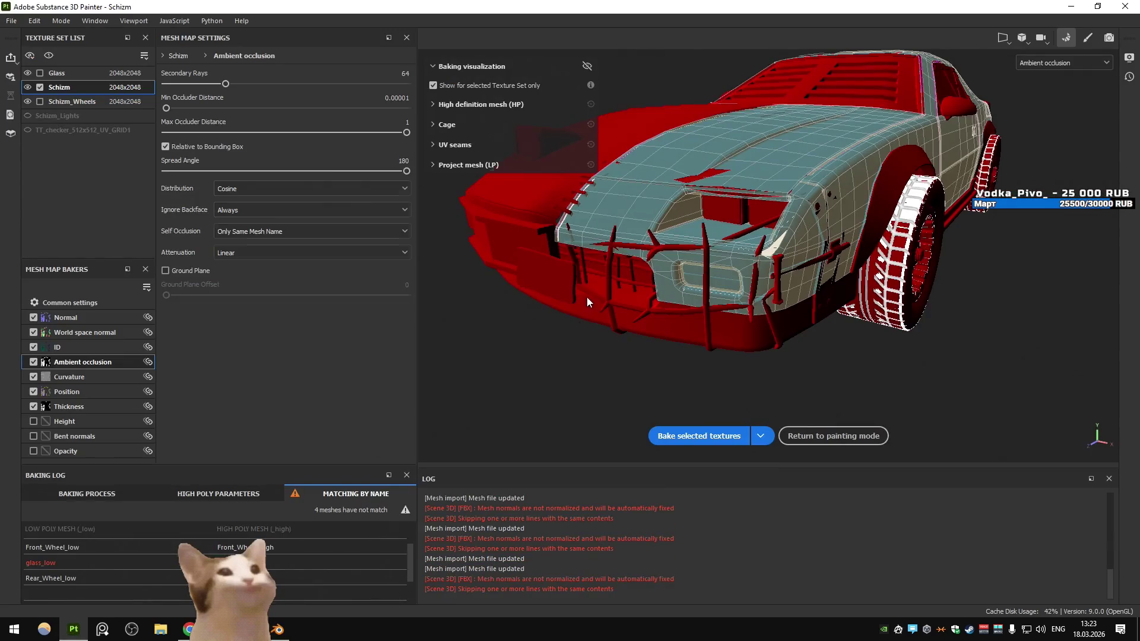
# Bake the Schizm texture set's mesh maps in Substance Painter, then return to Blender
pyautogui.click(40, 88)
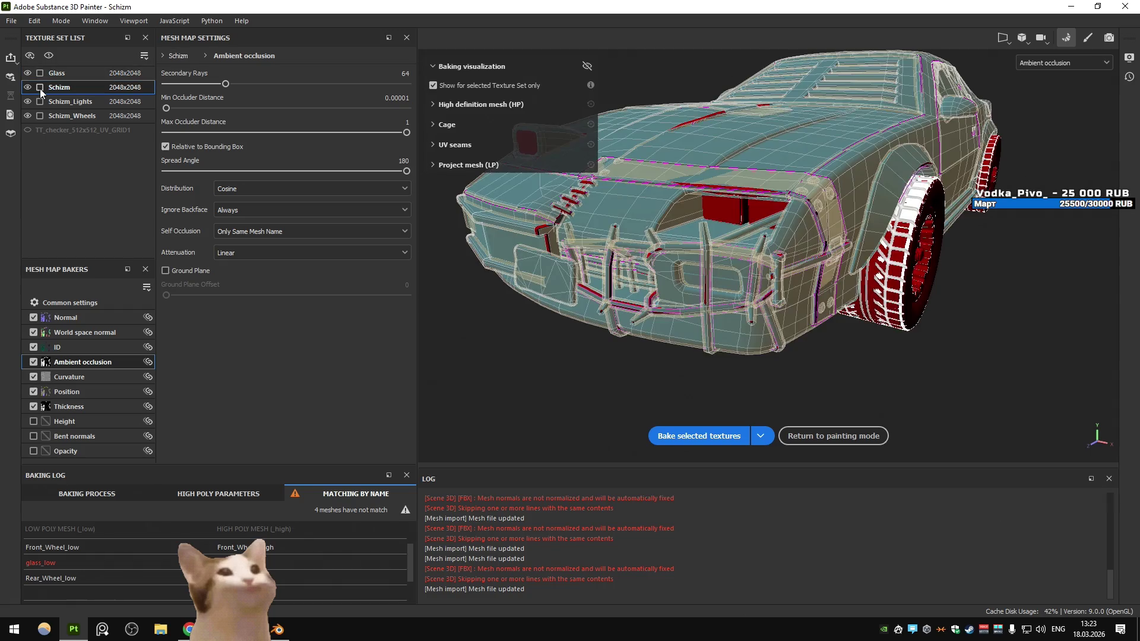
pyautogui.click(674, 436)
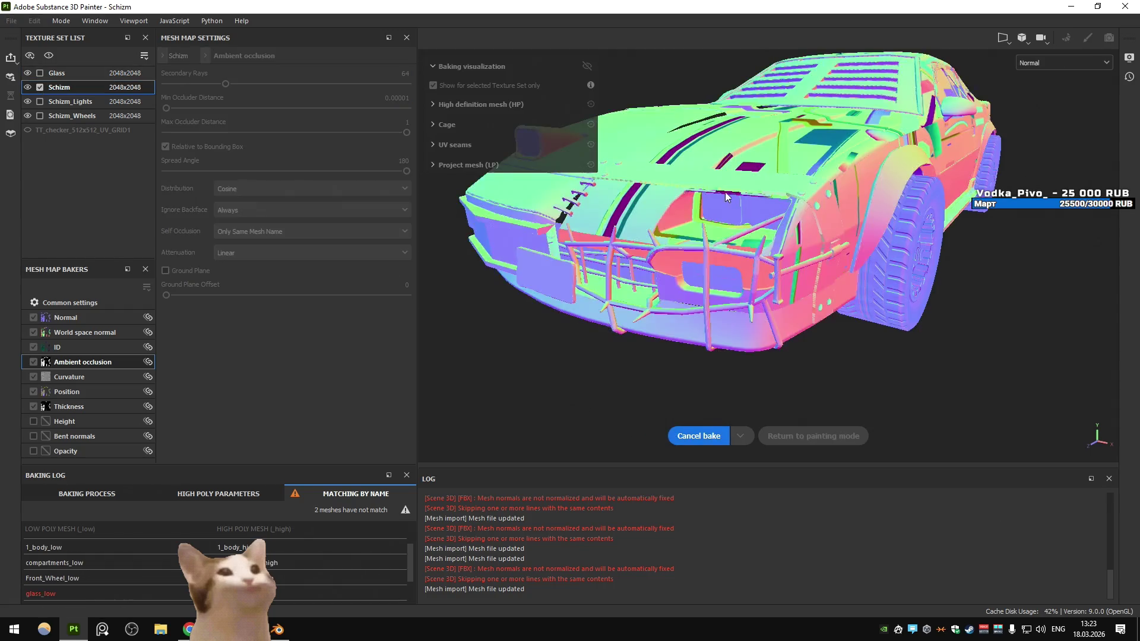
pyautogui.hotkey('alt', 'Tab')
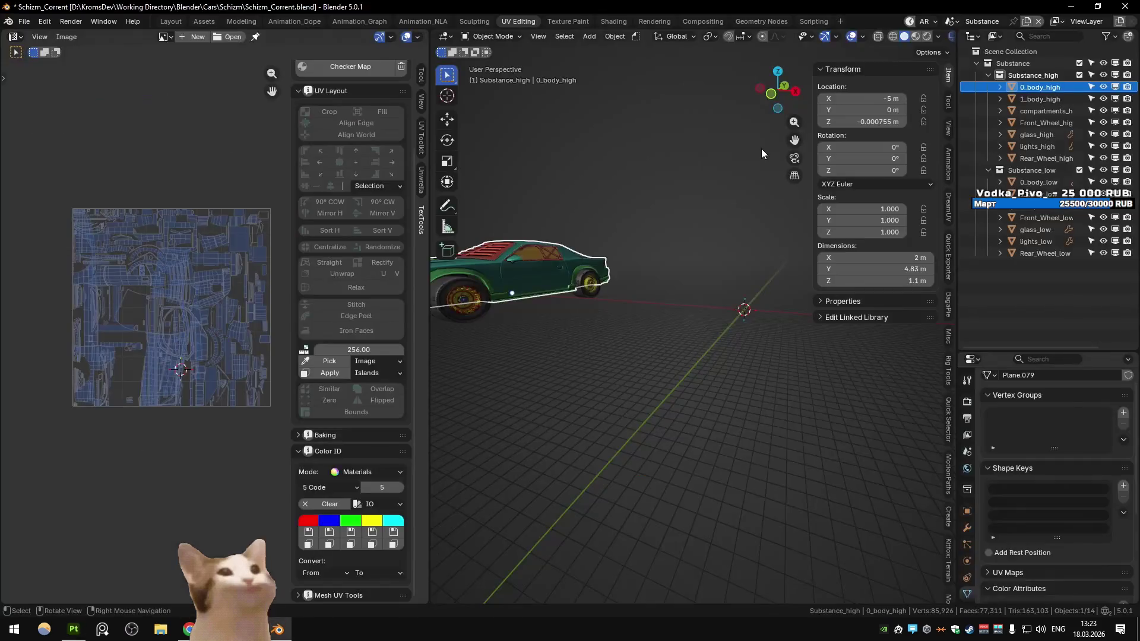
# Unwrap the entire car mesh and run Pack Islands on its UVs
pyautogui.press('Tab')
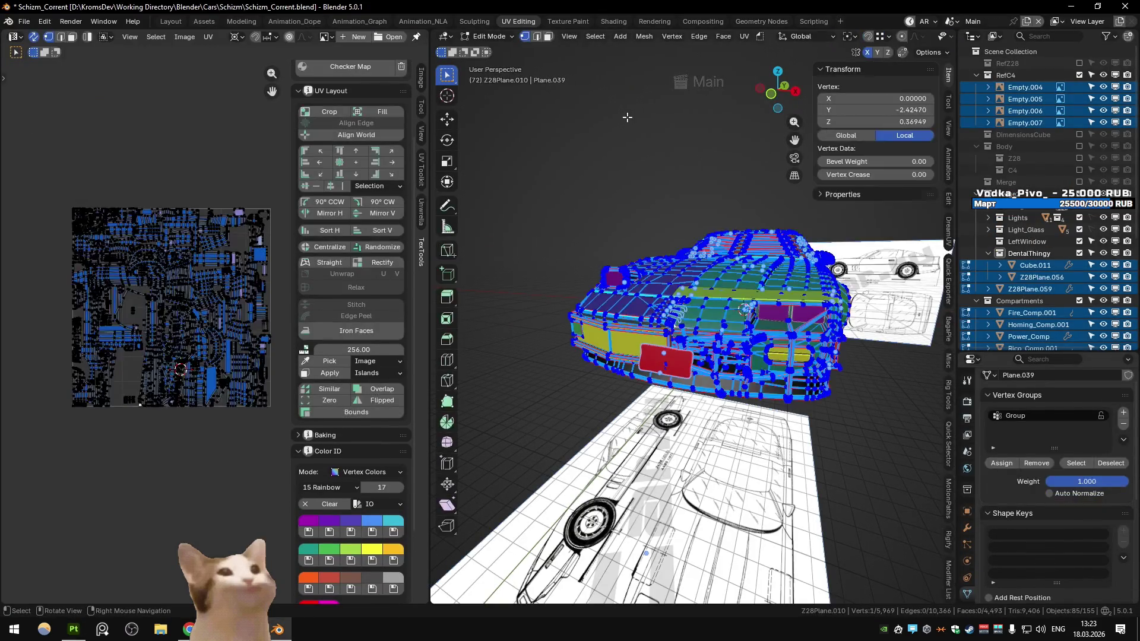
pyautogui.press('a')
pyautogui.press('u')
pyautogui.click(594, 113)
pyautogui.press('q')
pyautogui.click(171, 123)
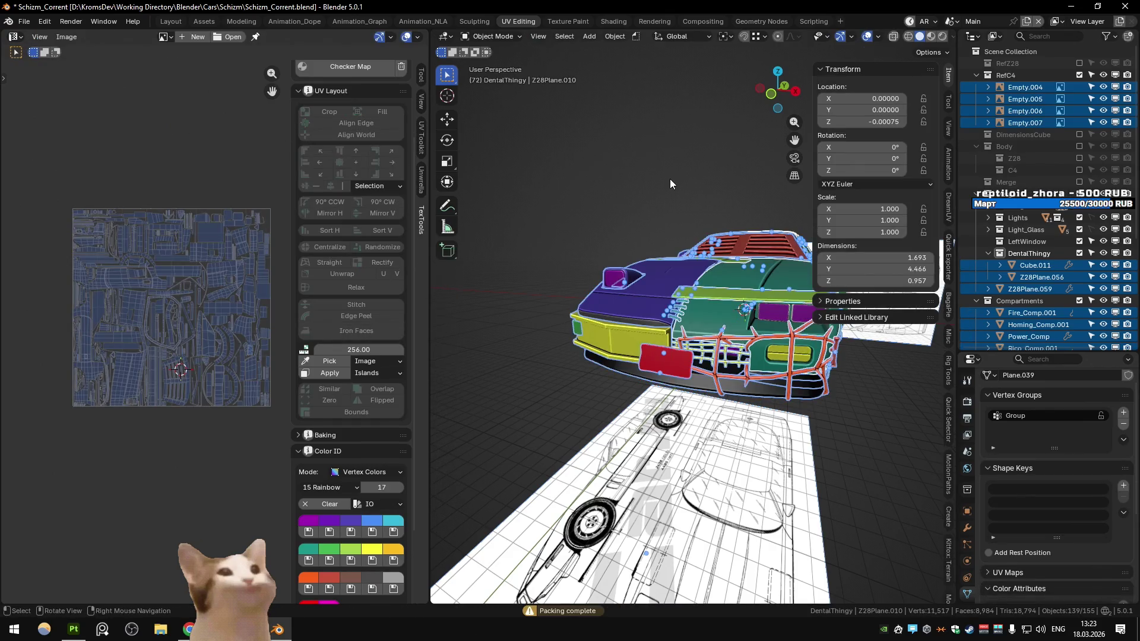
# Export All meshes from the Substance scene again
pyautogui.press('q')
pyautogui.click(644, 259)
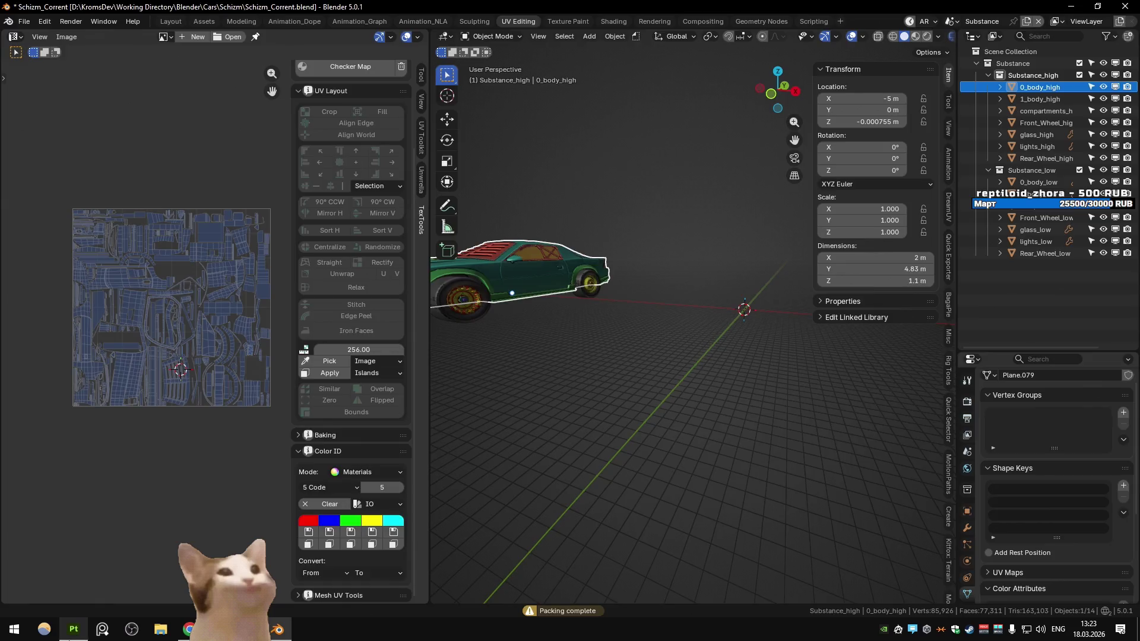
pyautogui.hotkey('alt', 'Tab')
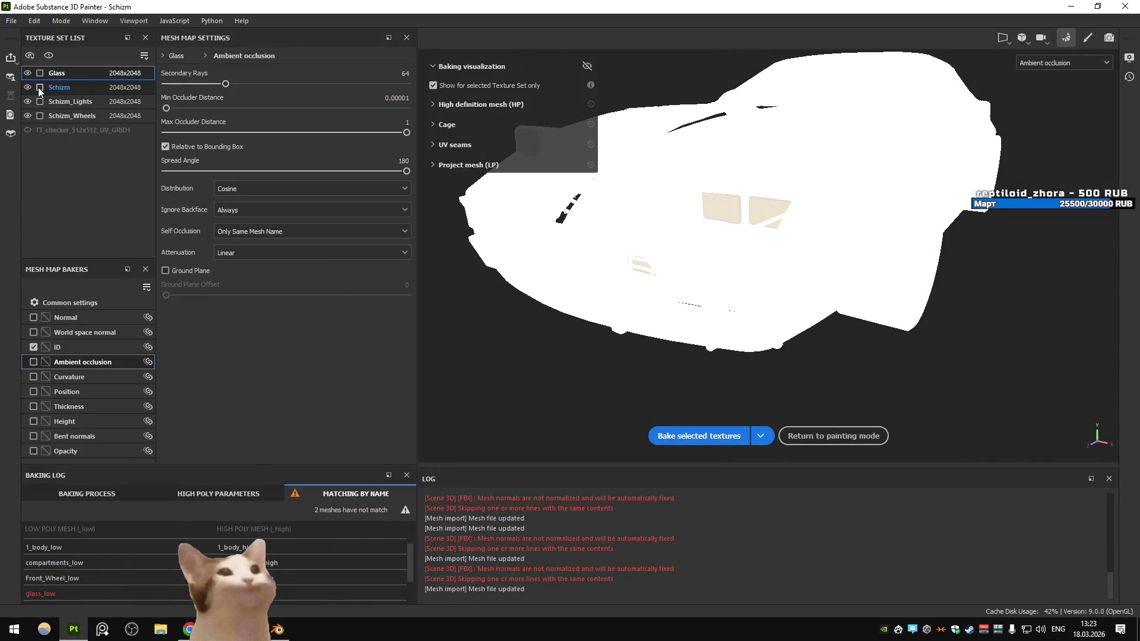
# Select the Schizm texture set and bake its mesh maps, resuming a browser video in between
pyautogui.click(39, 90)
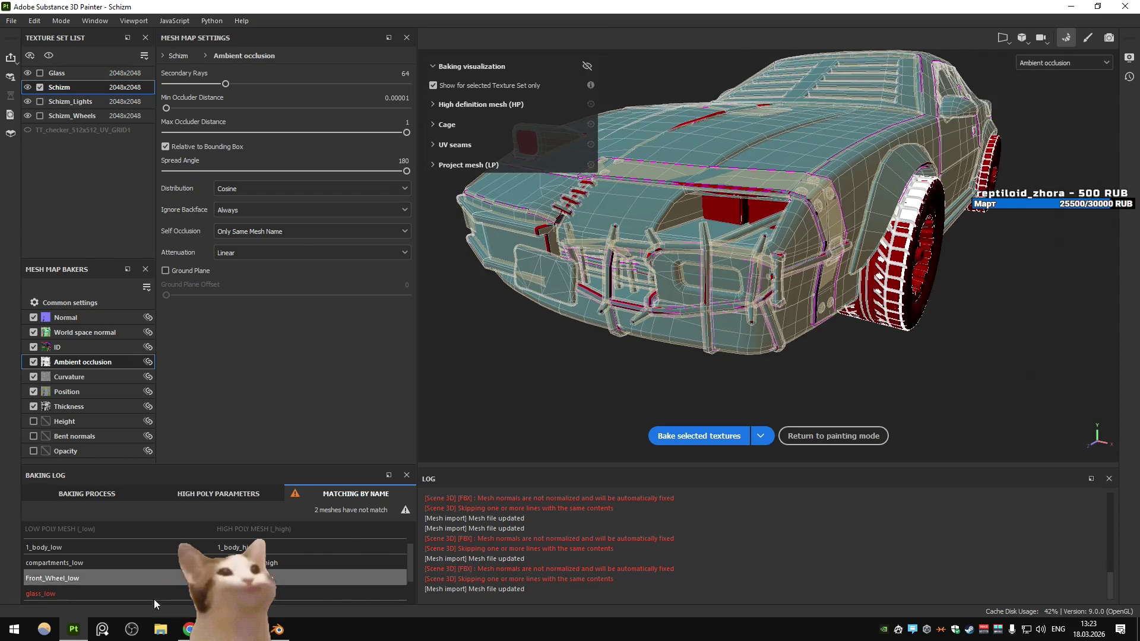
pyautogui.click(189, 630)
pyautogui.hotkey('ctrl', '1')
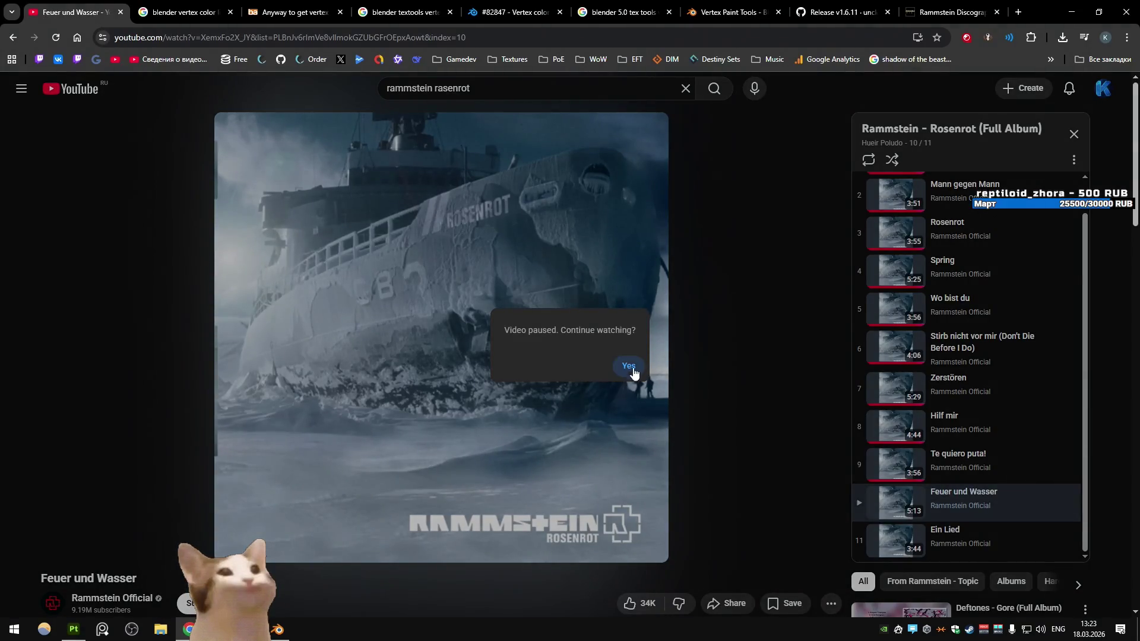
pyautogui.click(629, 366)
pyautogui.click(1072, 12)
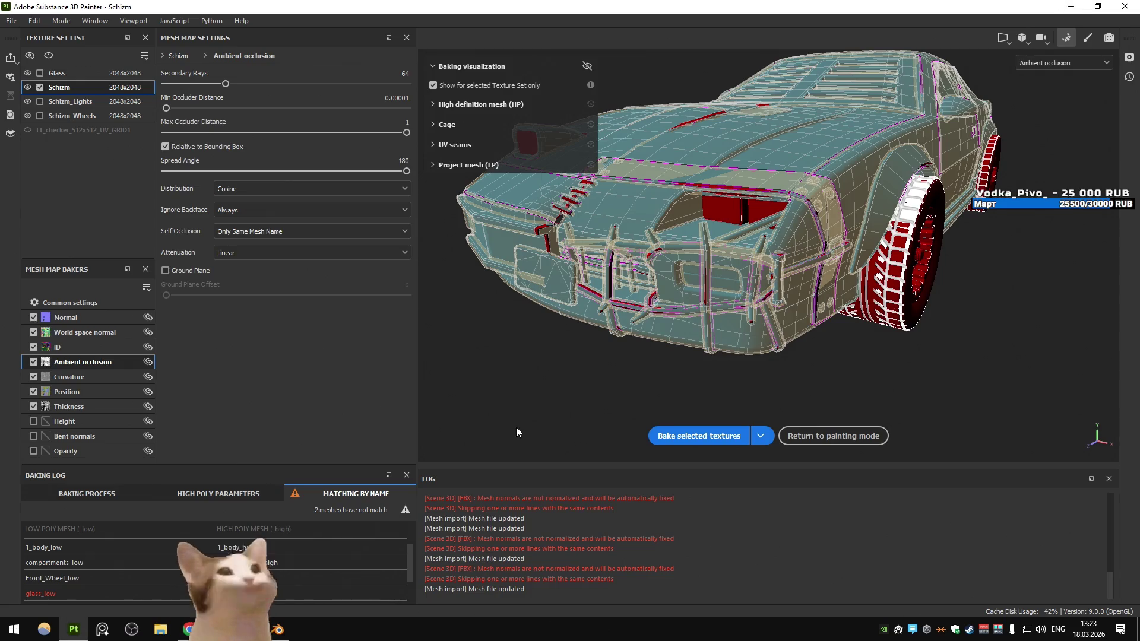
pyautogui.click(656, 436)
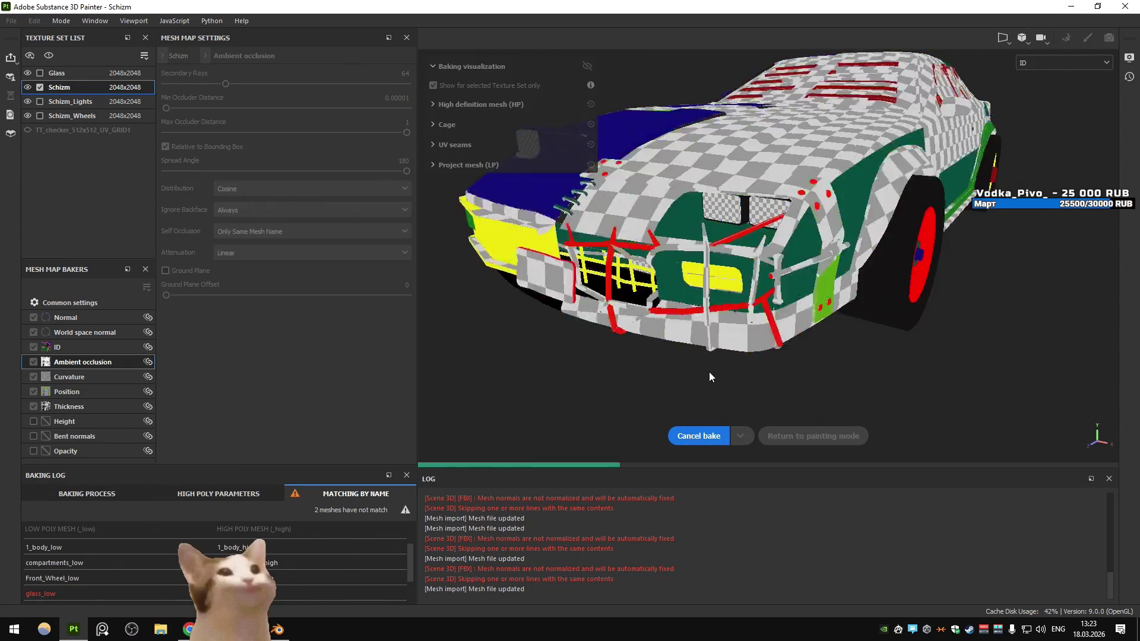
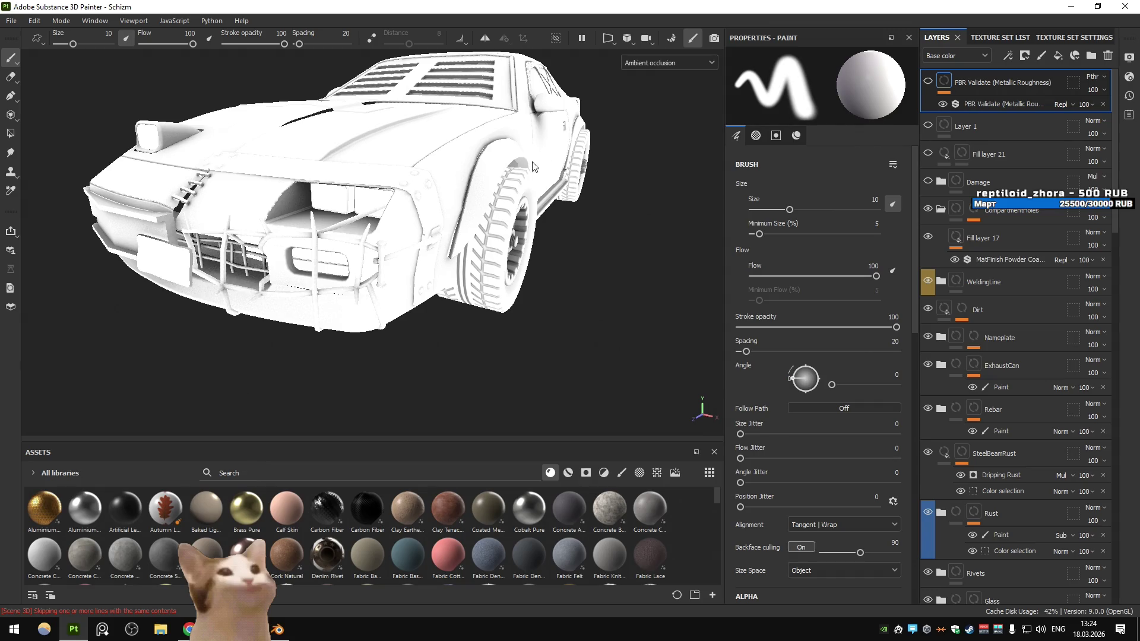
# Switch the viewport display channel to Material to see the car's full materials
pyautogui.click(670, 62)
pyautogui.click(642, 89)
pyautogui.moveTo(386, 178); pyautogui.dragTo(451, 226)
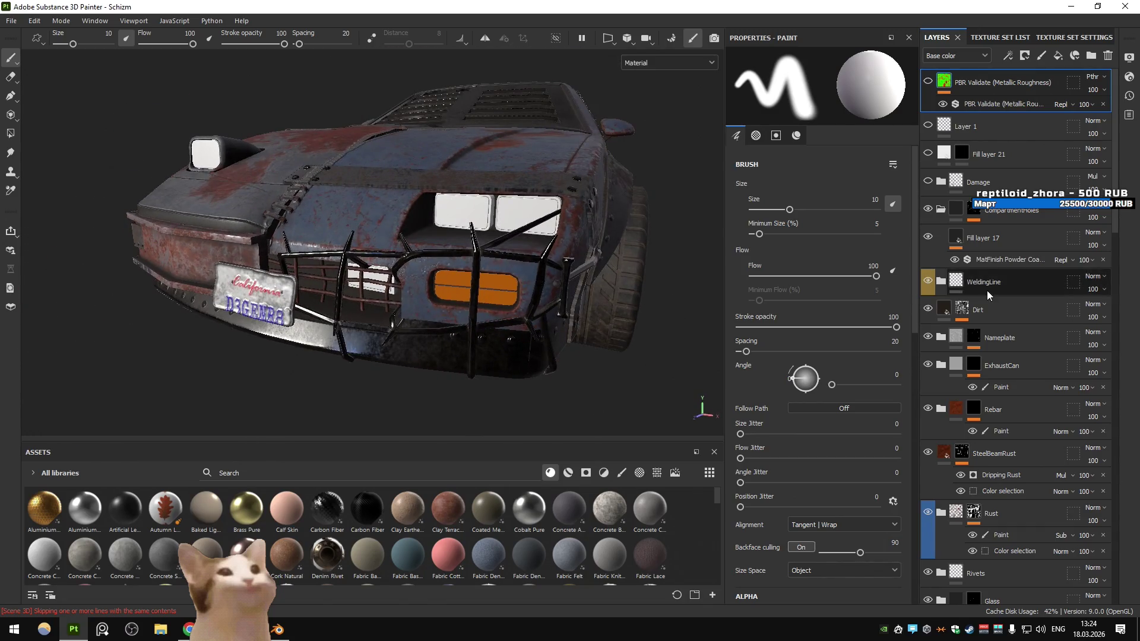
# Select the Rebar mask's Paint effect, check it with mesh-mode Polygon Fill, then delete it
pyautogui.click(1003, 432)
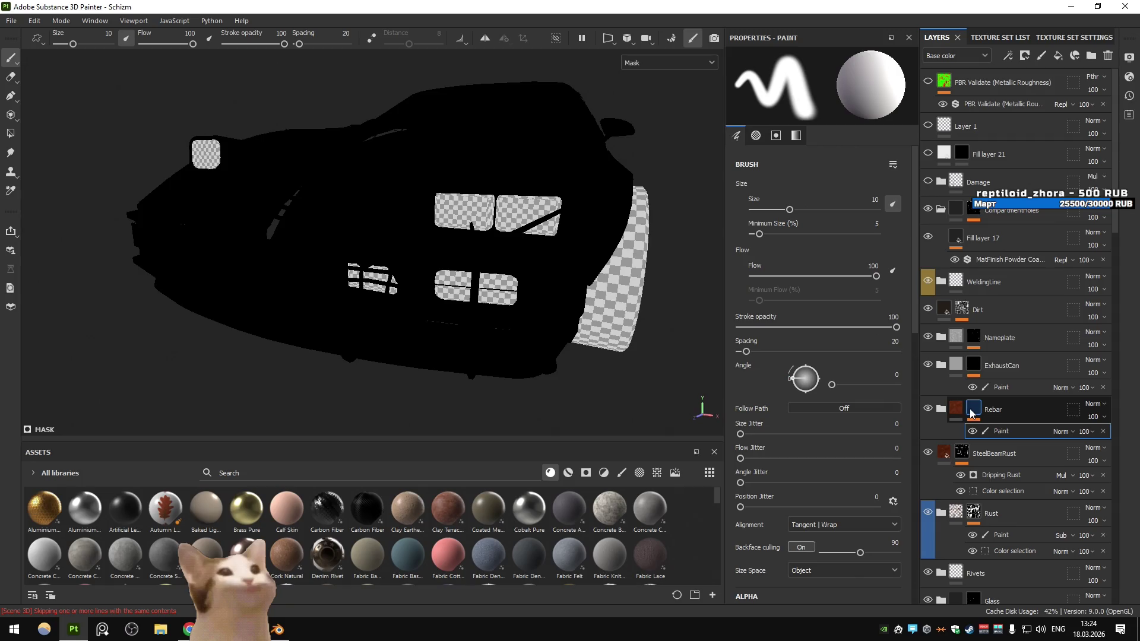
pyautogui.click(10, 133)
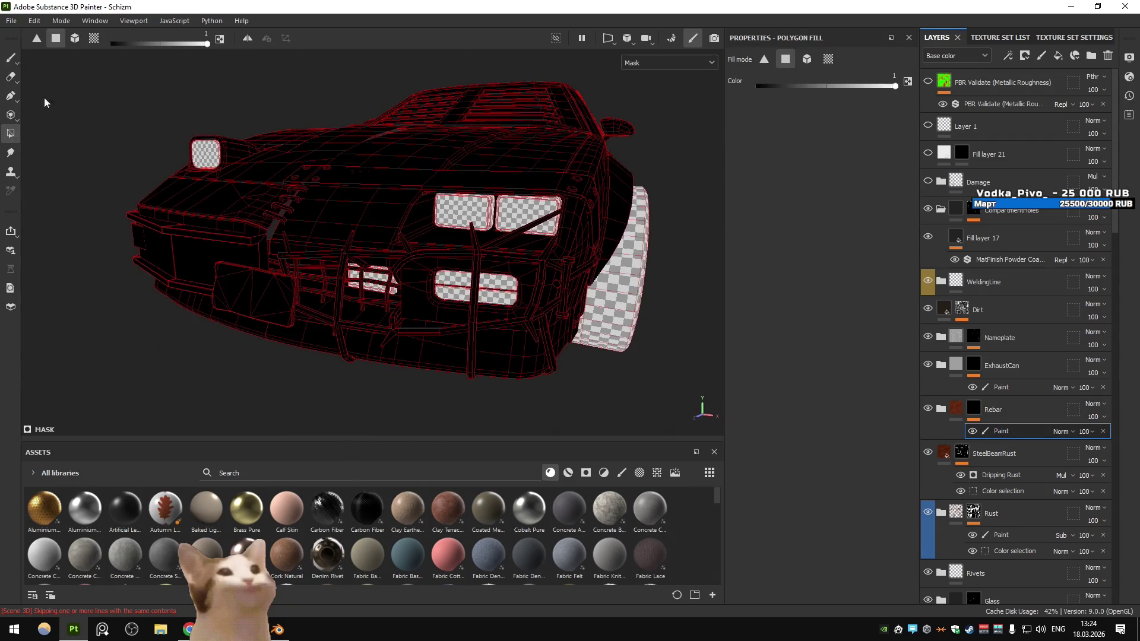
pyautogui.click(75, 38)
pyautogui.scroll(3)
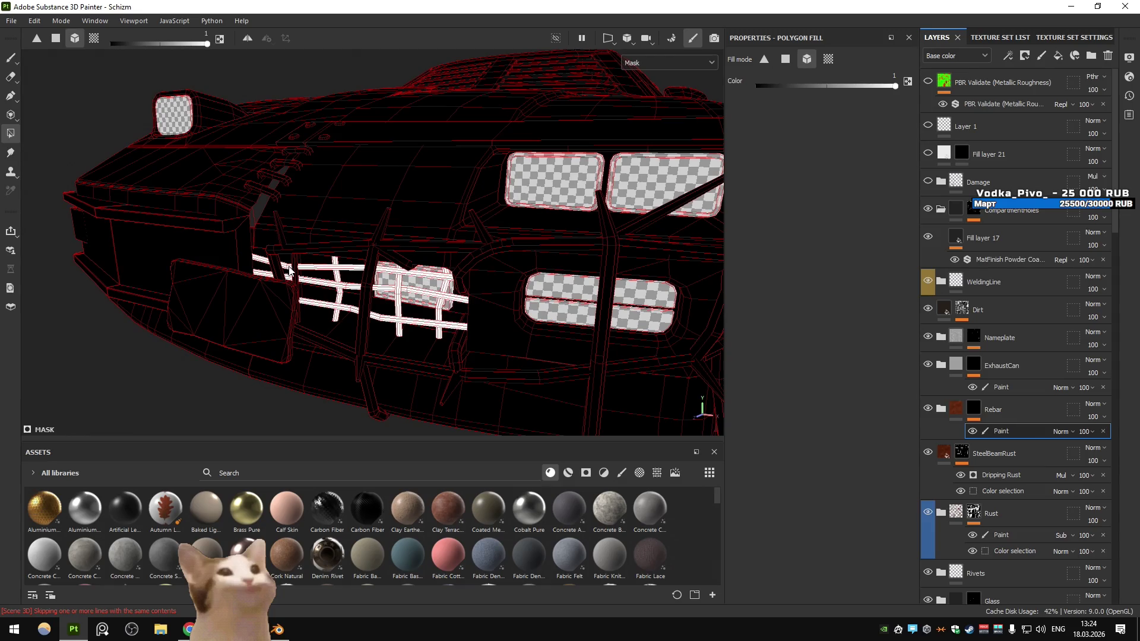
pyautogui.scroll(3)
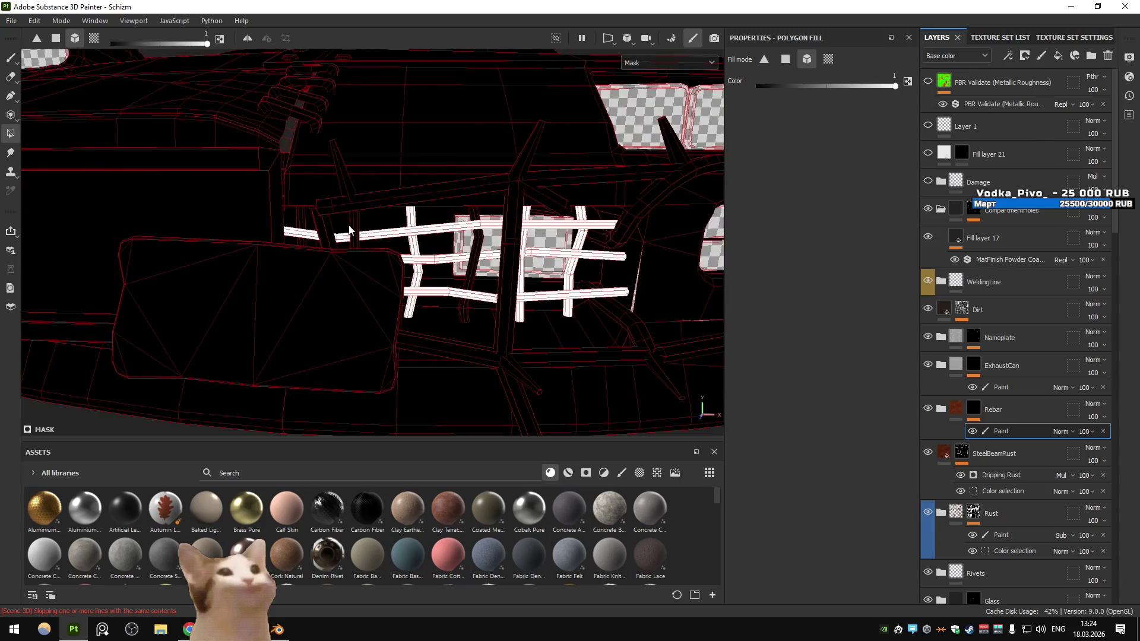
pyautogui.moveTo(333, 230); pyautogui.dragTo(479, 264)
pyautogui.scroll(-3)
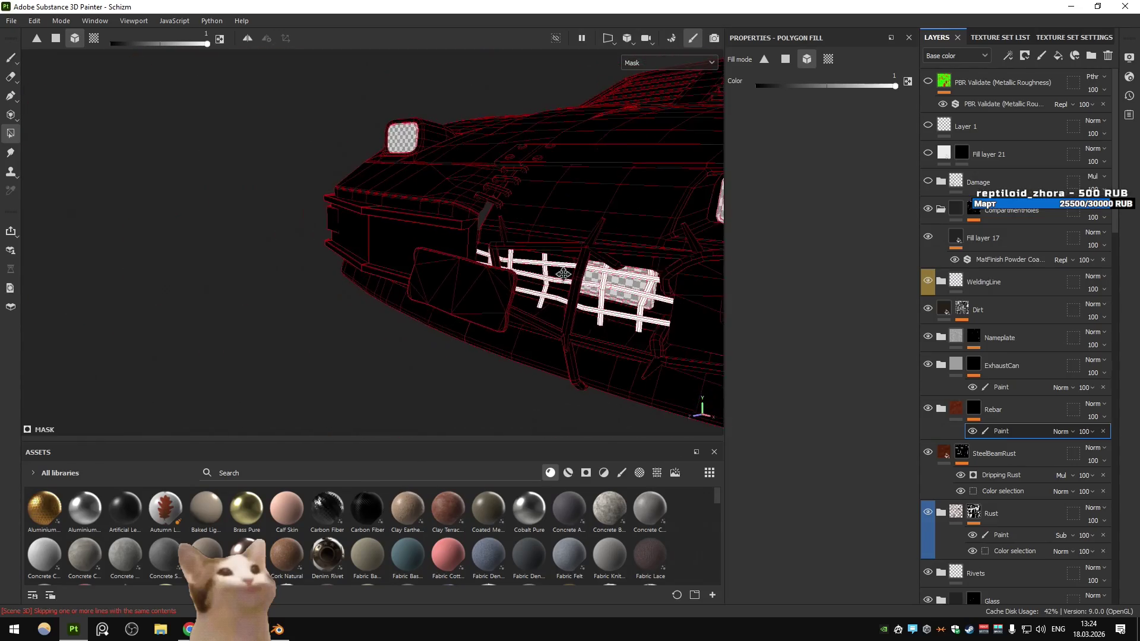
pyautogui.moveTo(588, 252); pyautogui.dragTo(570, 273)
pyautogui.press('Delete')
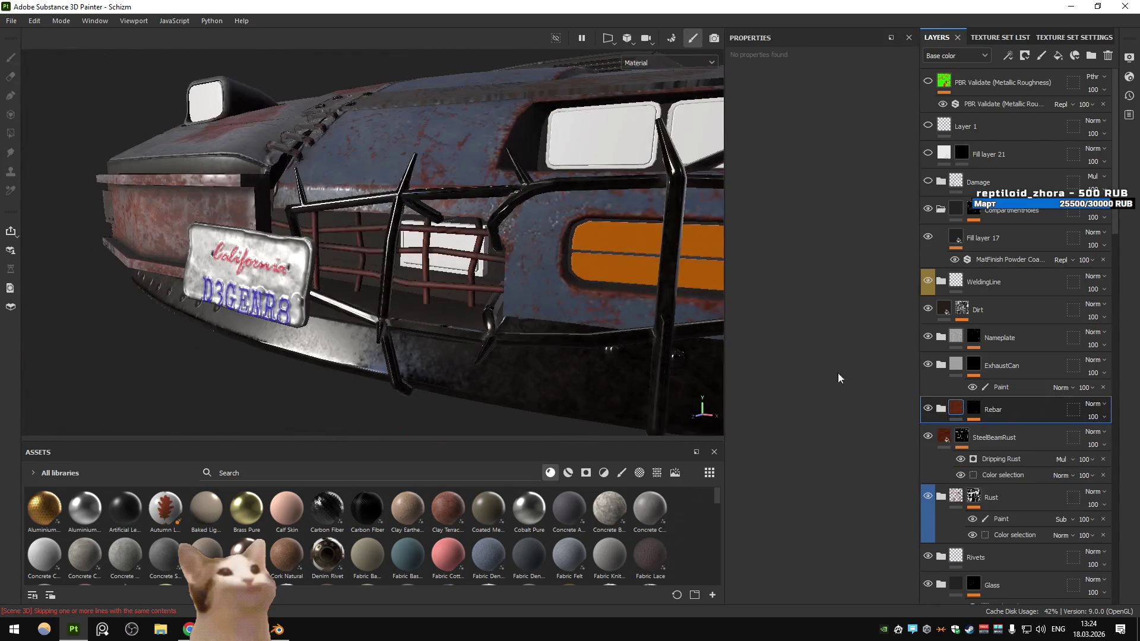
# Orbit from side and front views to the car's rear and select the ExhaustCan mask's Paint effect
pyautogui.scroll(-3)
pyautogui.scroll(-3)
pyautogui.scroll(3)
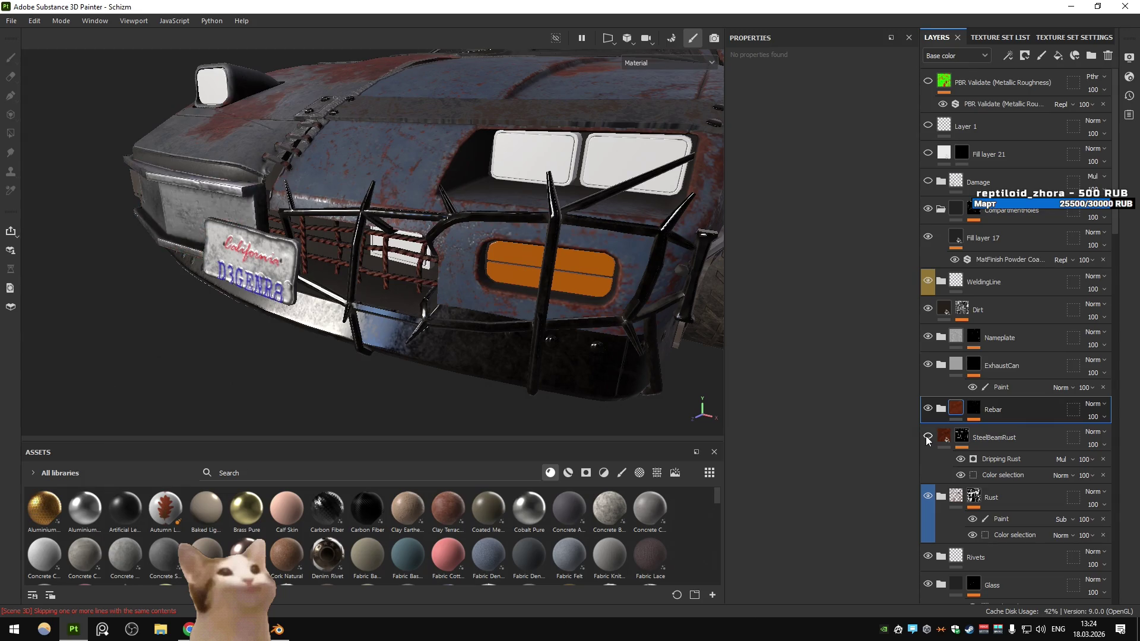
pyautogui.scroll(-3)
pyautogui.moveTo(515, 251); pyautogui.dragTo(519, 341)
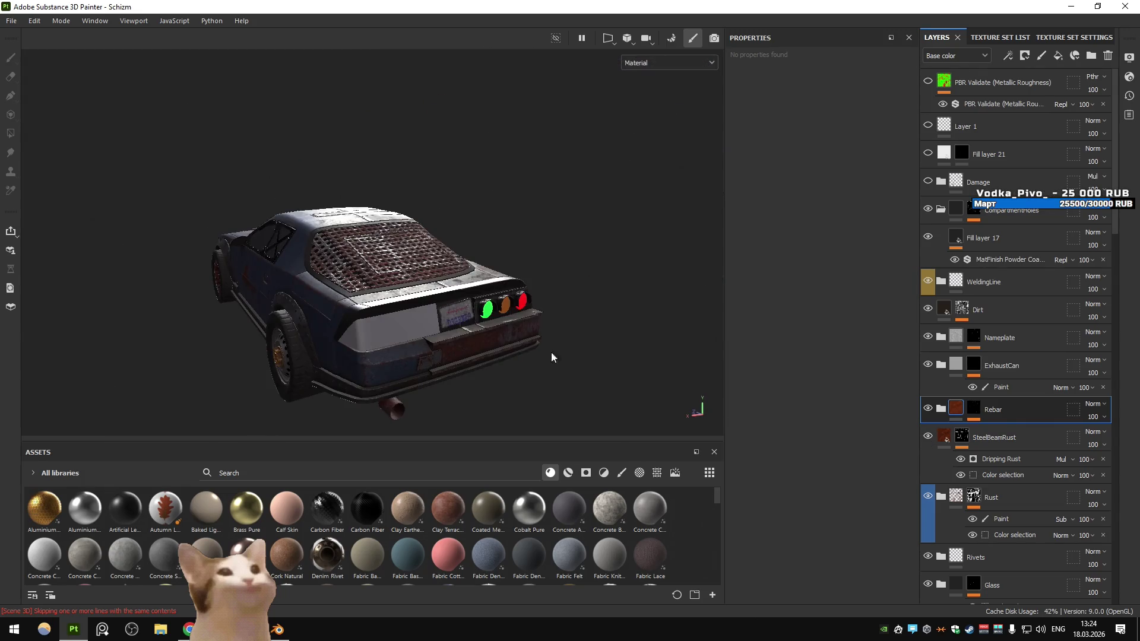
pyautogui.moveTo(213, 306); pyautogui.dragTo(576, 293)
pyautogui.scroll(3)
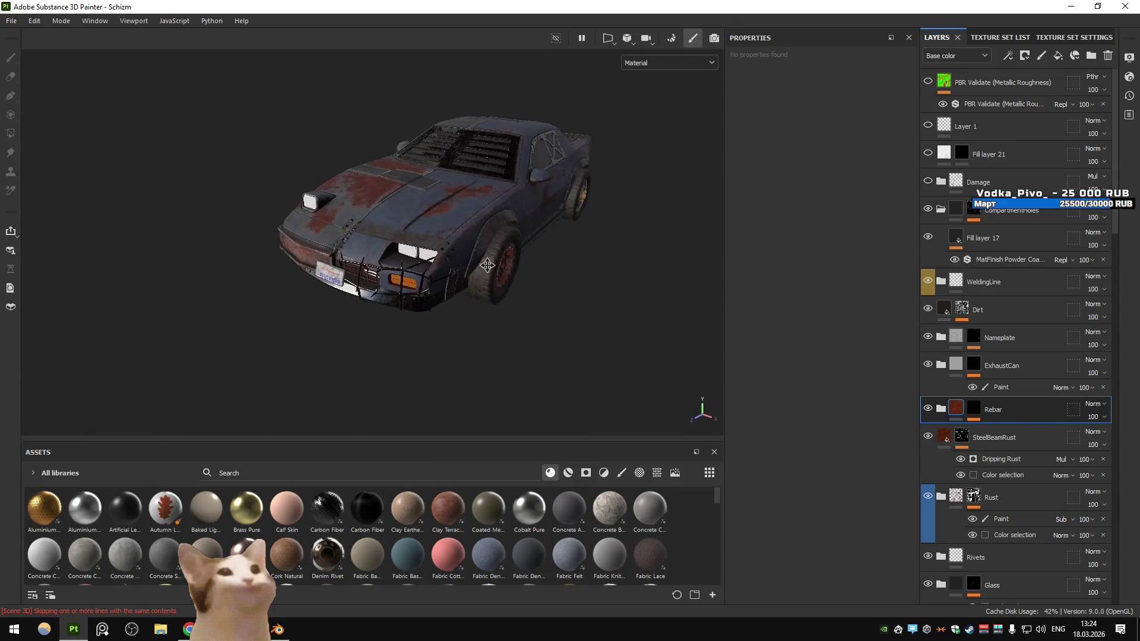
pyautogui.moveTo(688, 289); pyautogui.dragTo(768, 358)
pyautogui.click(1001, 388)
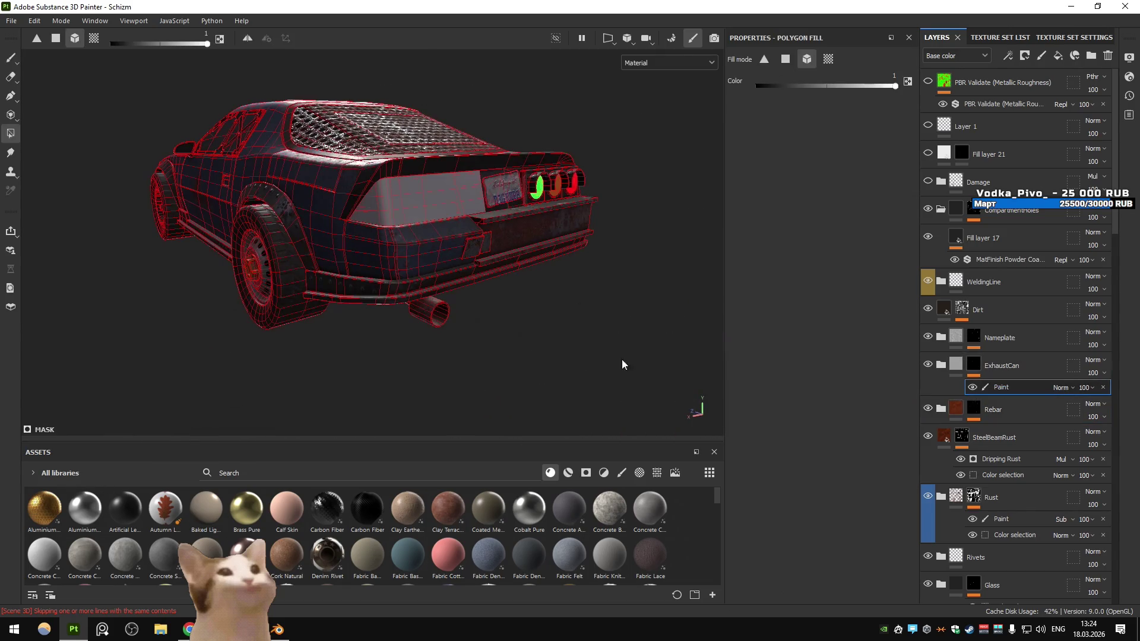
# Remove the ExhaustCan mask's Paint effect and add a new Paint effect in its place
pyautogui.rightClick(1006, 389)
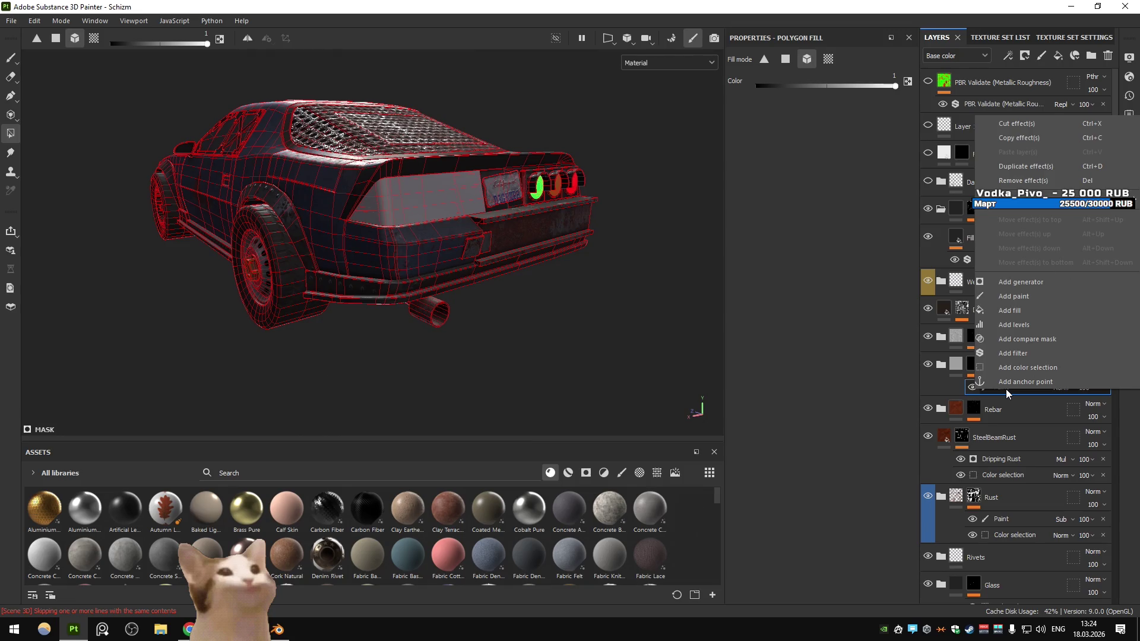
pyautogui.click(1017, 181)
pyautogui.click(1009, 56)
pyautogui.click(1007, 99)
# Expand the ExhaustCan folder and view the Edges and ExhaustCan masks on the exhaust pipe
pyautogui.moveTo(404, 333); pyautogui.dragTo(424, 337)
pyautogui.scroll(3)
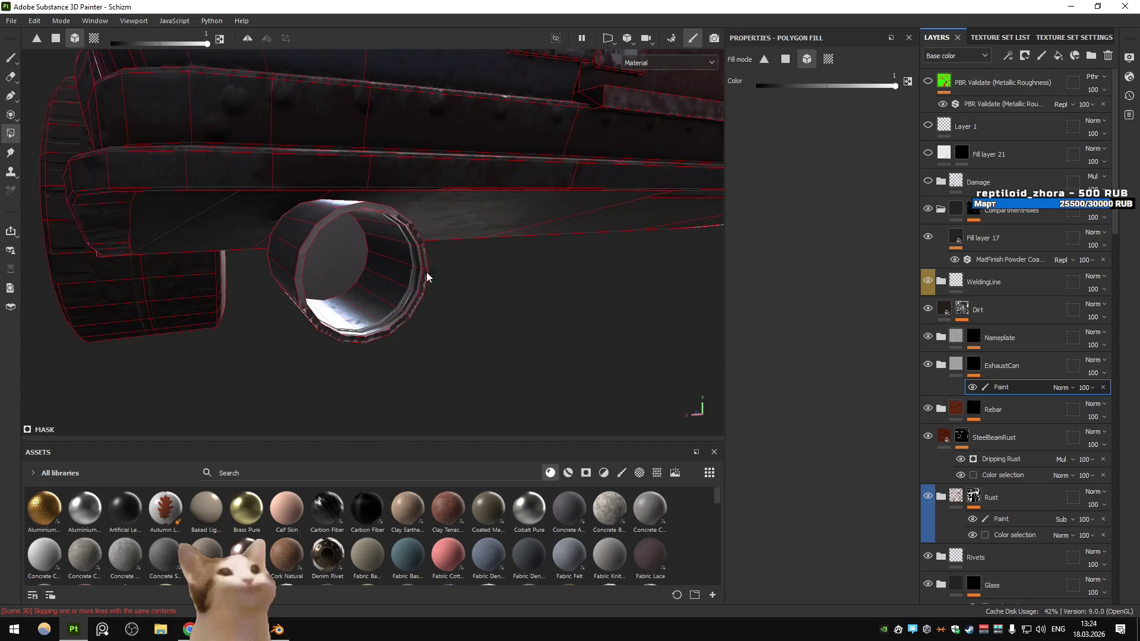
pyautogui.moveTo(431, 273); pyautogui.dragTo(511, 315)
pyautogui.click(941, 365)
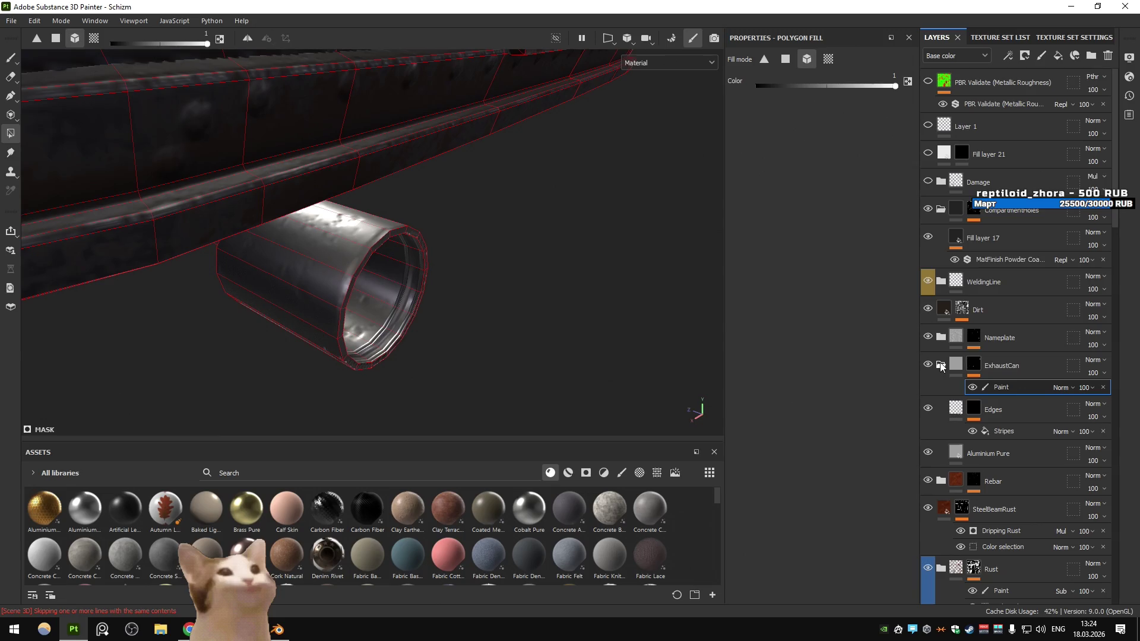
pyautogui.click(975, 409)
pyautogui.moveTo(424, 320); pyautogui.dragTo(770, 396)
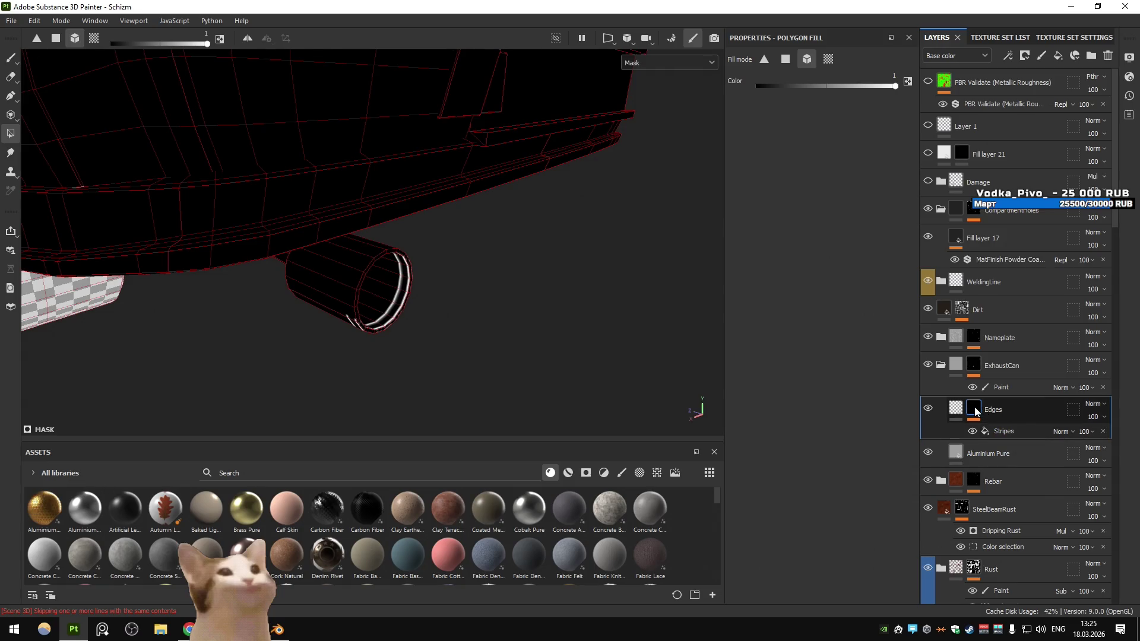
pyautogui.click(974, 365)
pyautogui.moveTo(416, 250); pyautogui.dragTo(331, 290)
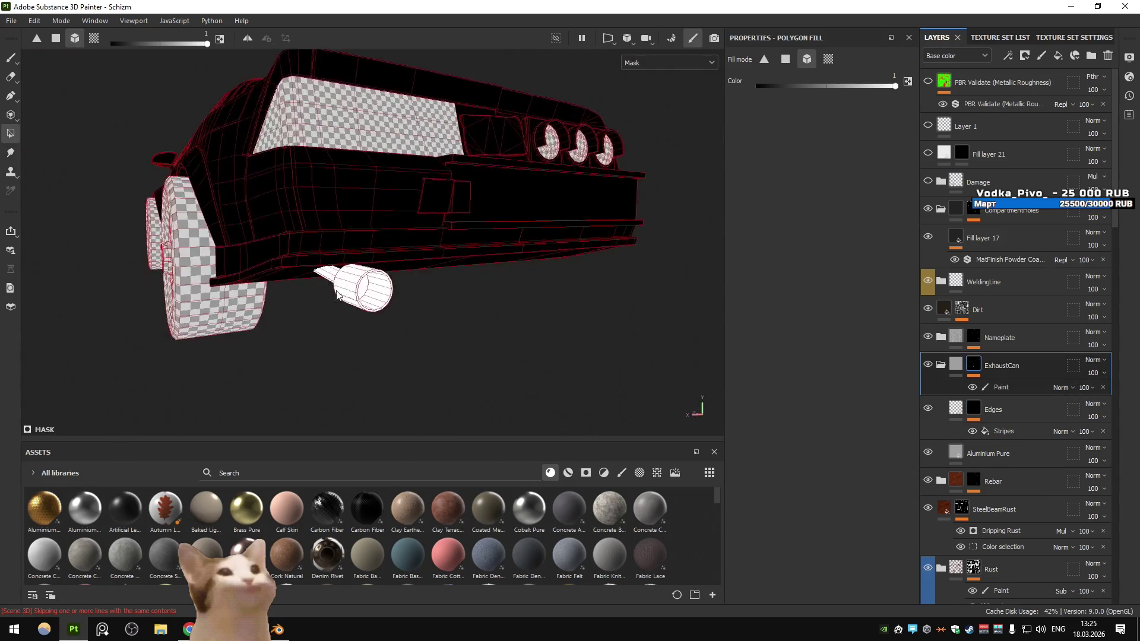
pyautogui.scroll(3)
pyautogui.click(977, 409)
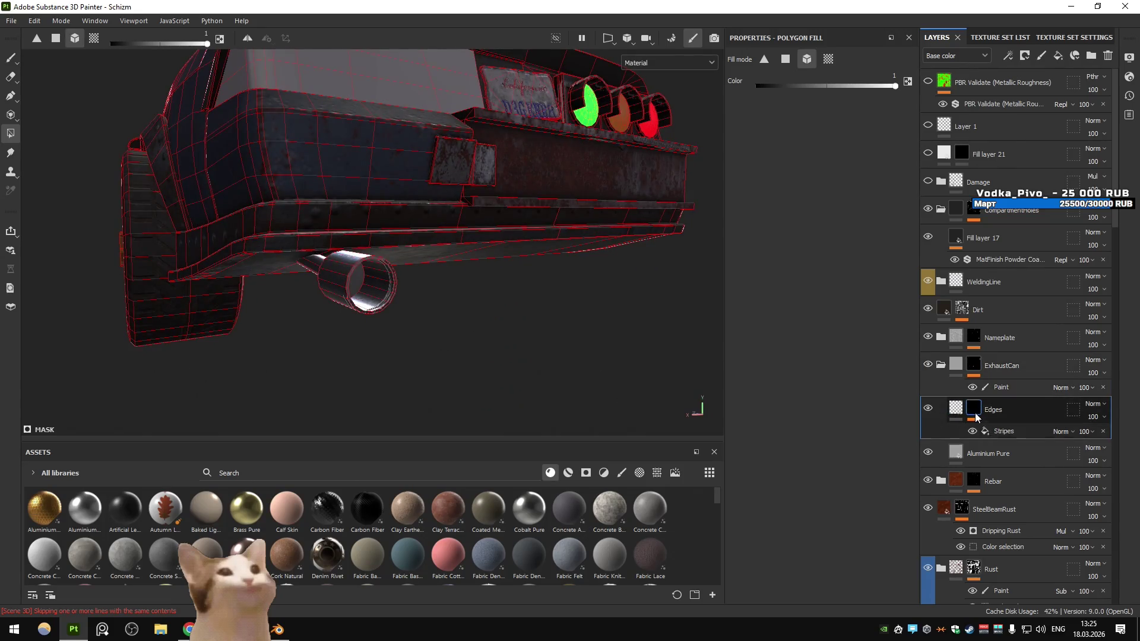
# Open the Edges mask's Stripes fill, accidentally remove the Edges mask, and restore it with Ctrl+Z
pyautogui.click(1003, 433)
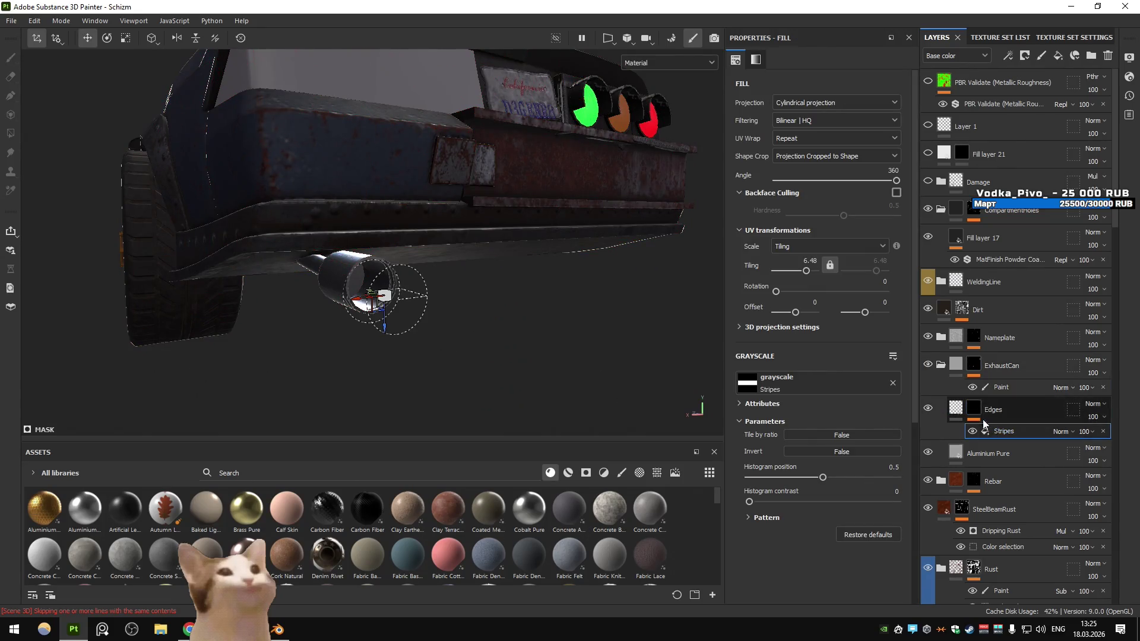
pyautogui.click(976, 411)
pyautogui.rightClick(976, 412)
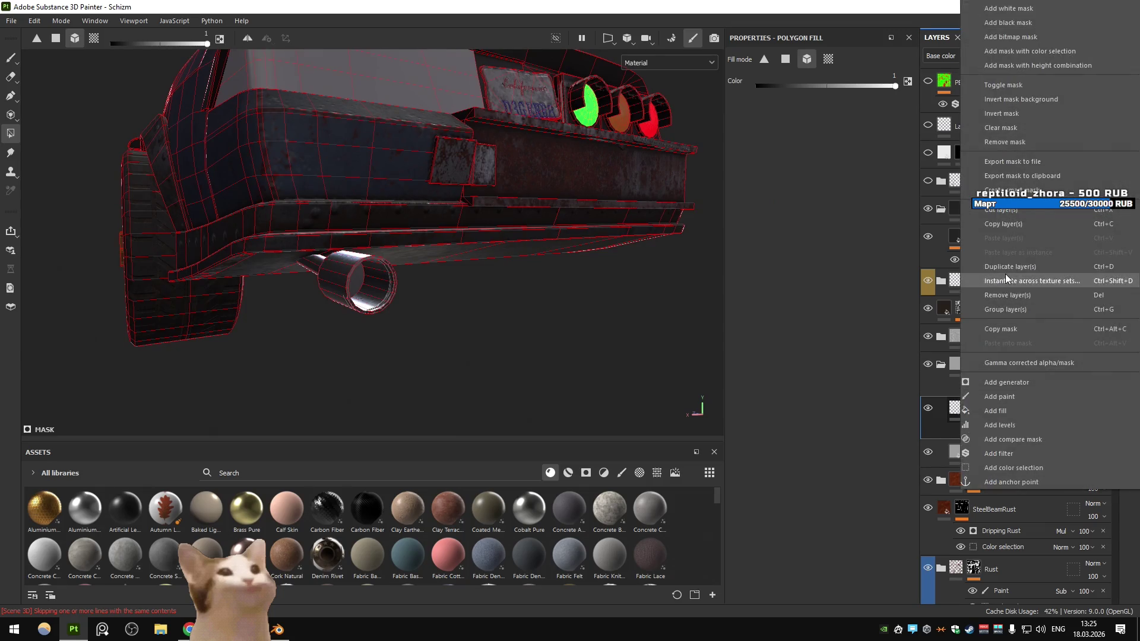
pyautogui.click(996, 142)
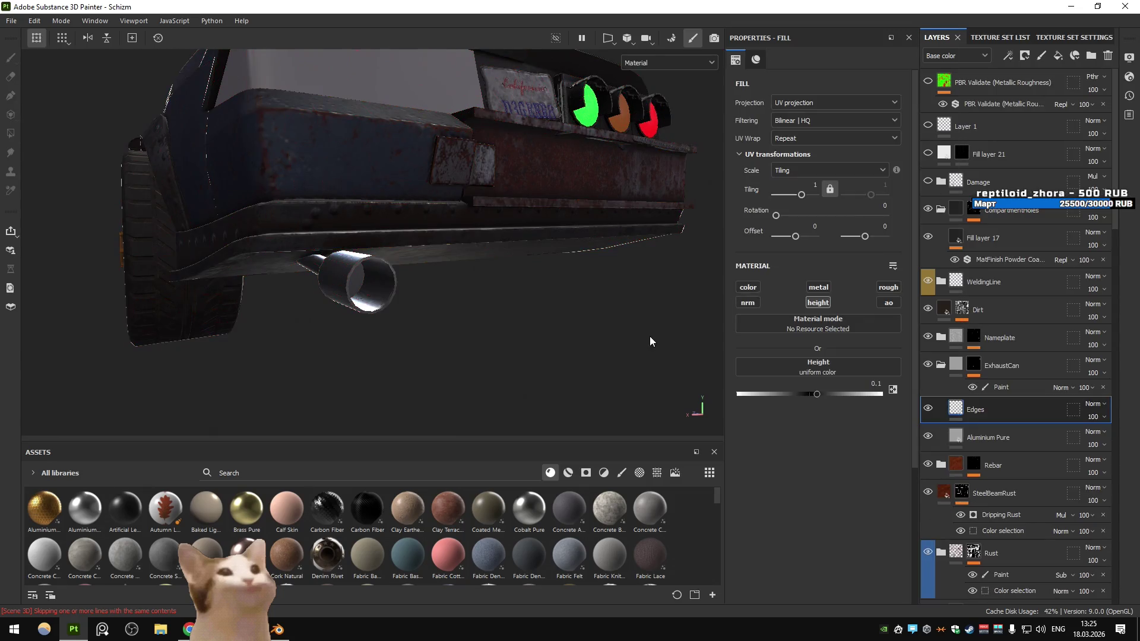
pyautogui.scroll(3)
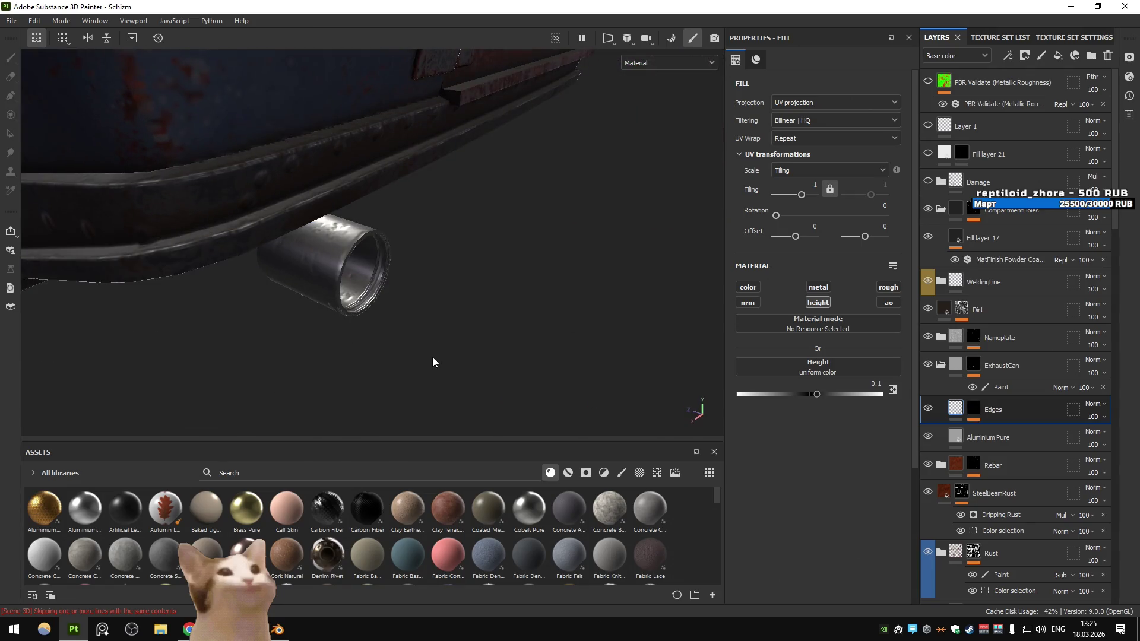
pyautogui.hotkey('ctrl', 'z')
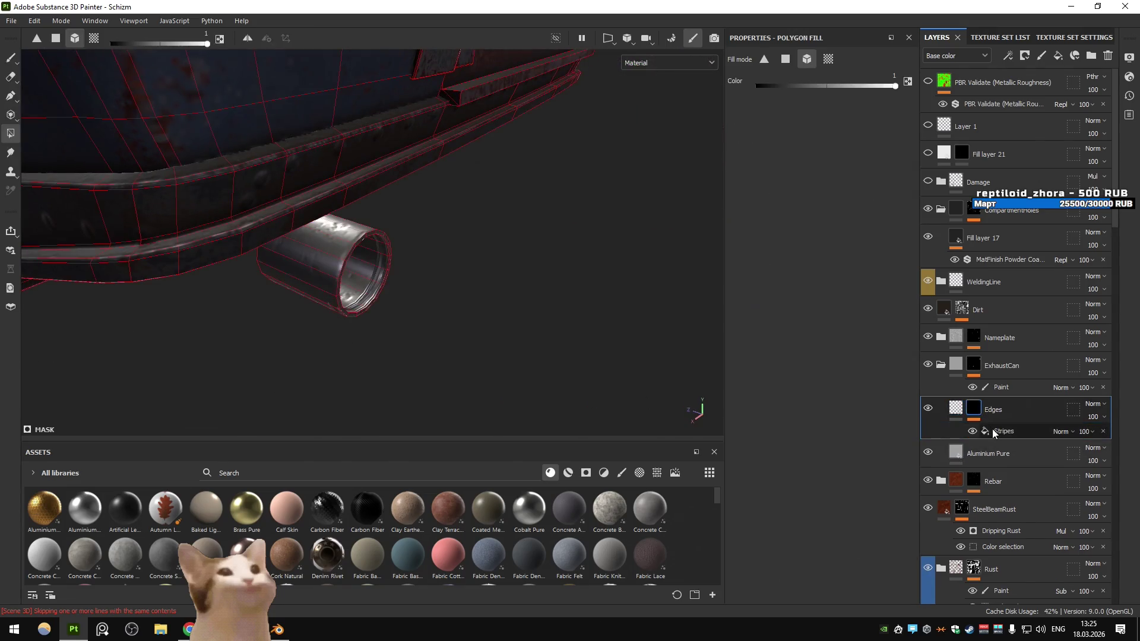
pyautogui.moveTo(399, 325); pyautogui.dragTo(360, 291)
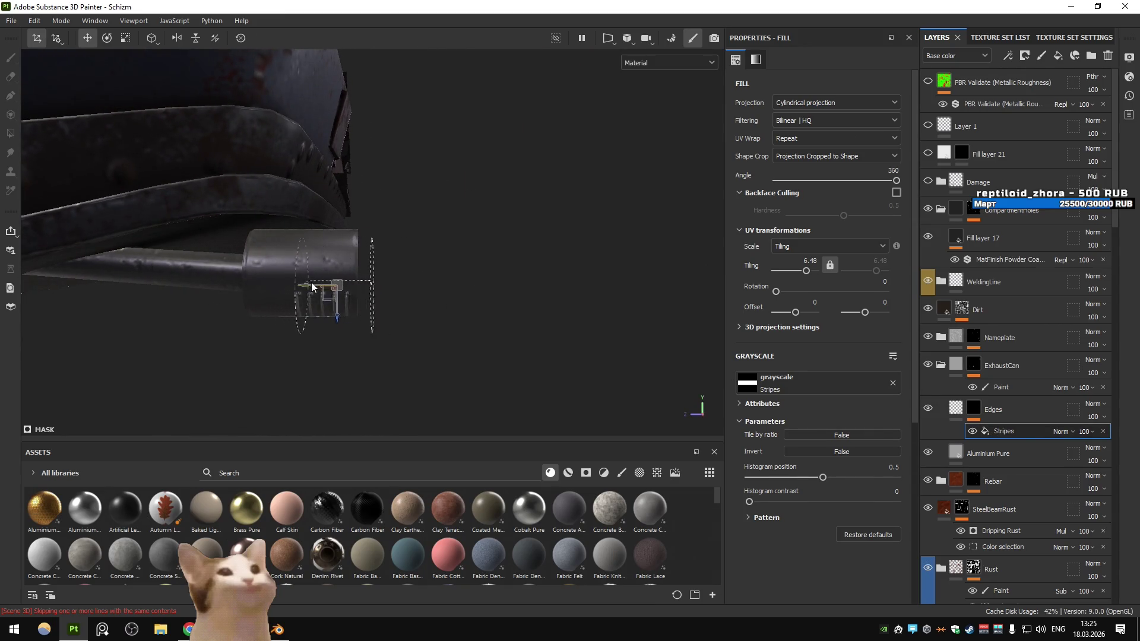
pyautogui.click(974, 409)
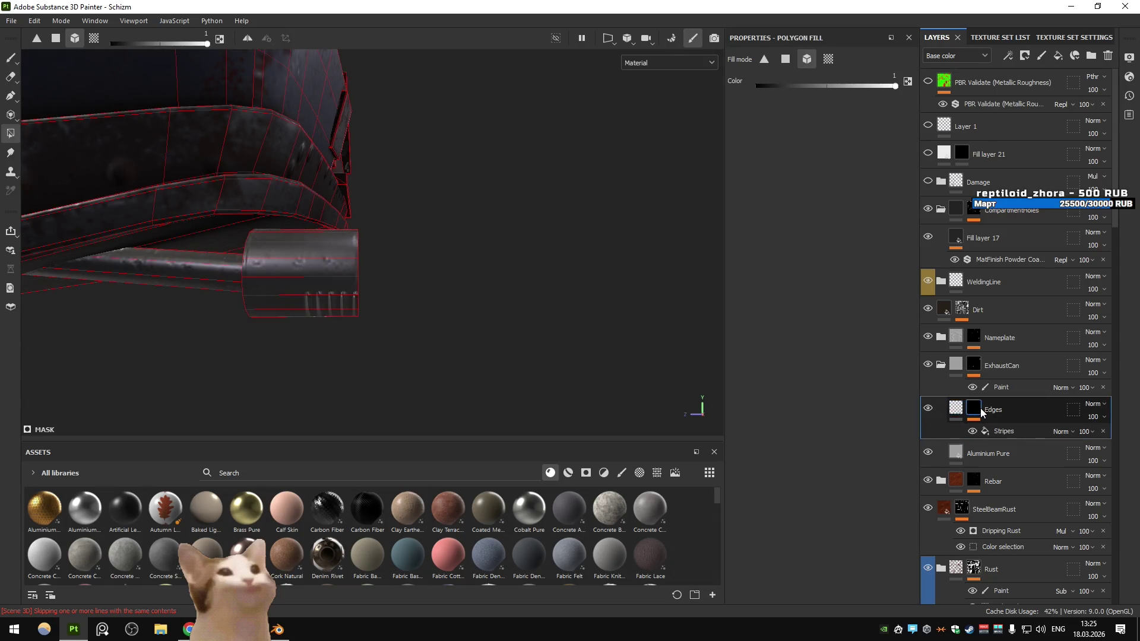
pyautogui.click(974, 409)
pyautogui.moveTo(533, 292); pyautogui.dragTo(463, 310)
# Slide the Stripes cylindrical projection left along the exhaust and stretch it along the pipe
pyautogui.click(1017, 432)
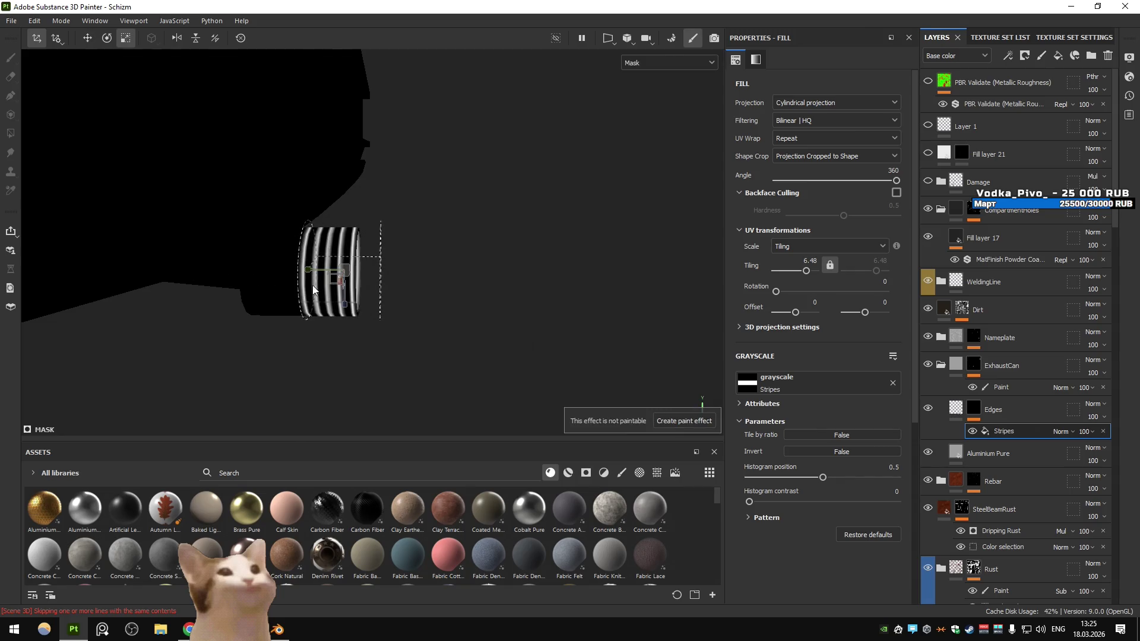
pyautogui.press('w')
pyautogui.moveTo(306, 275); pyautogui.dragTo(266, 269)
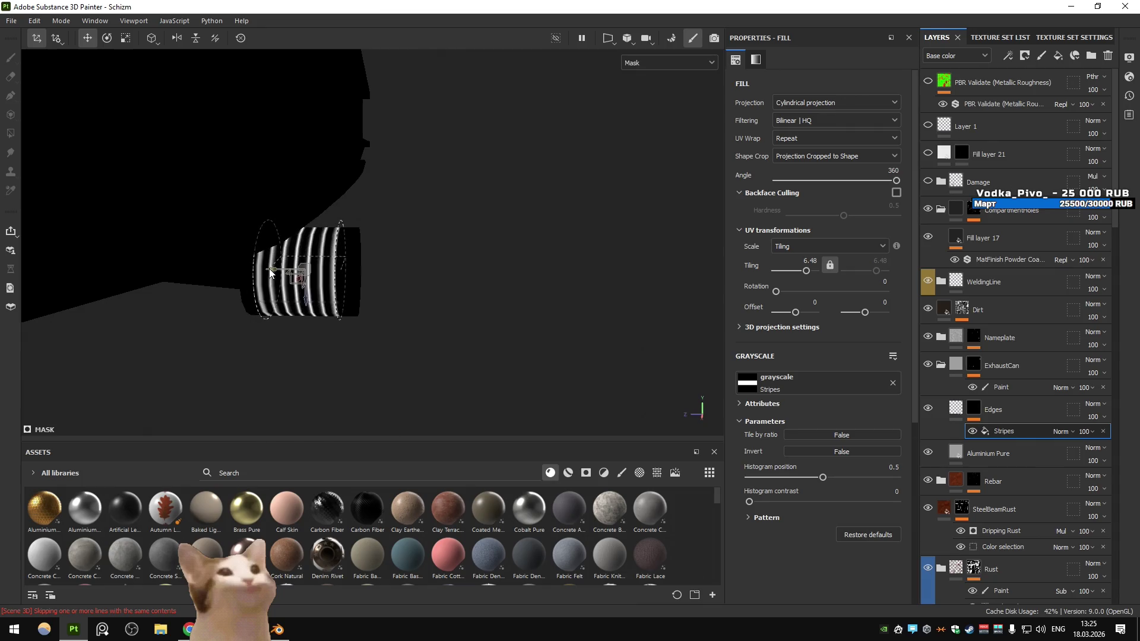
pyautogui.press('r')
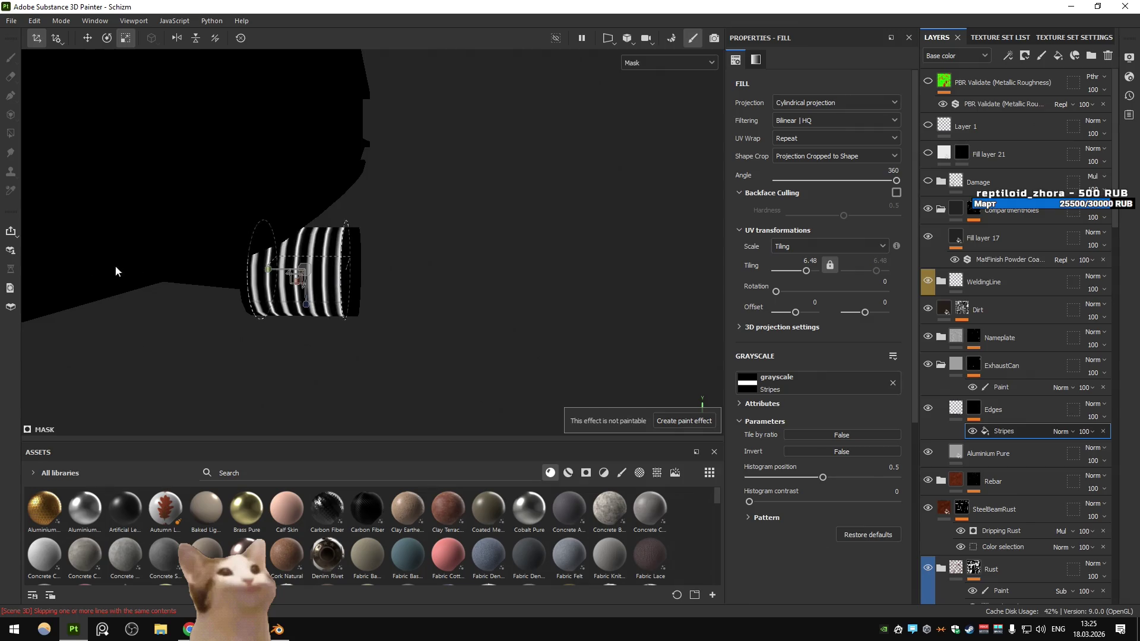
pyautogui.moveTo(278, 272); pyautogui.dragTo(273, 271)
pyautogui.press('w')
pyautogui.moveTo(353, 272); pyautogui.dragTo(611, 319)
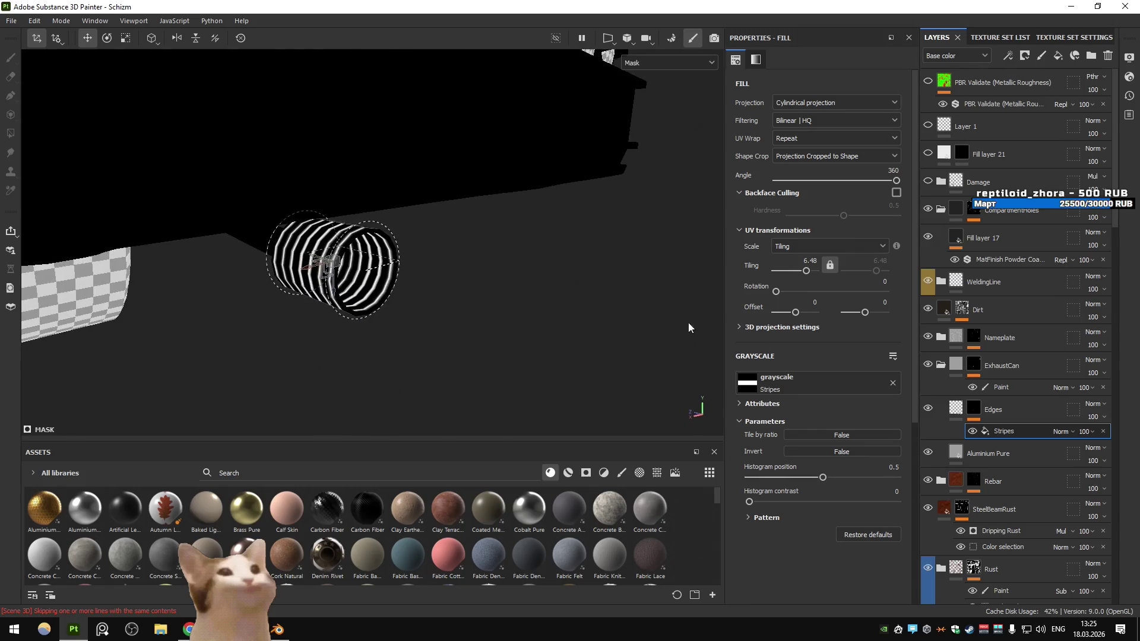
pyautogui.click(955, 408)
pyautogui.moveTo(420, 318); pyautogui.dragTo(416, 334)
pyautogui.scroll(-3)
pyautogui.scroll(3)
pyautogui.scroll(-3)
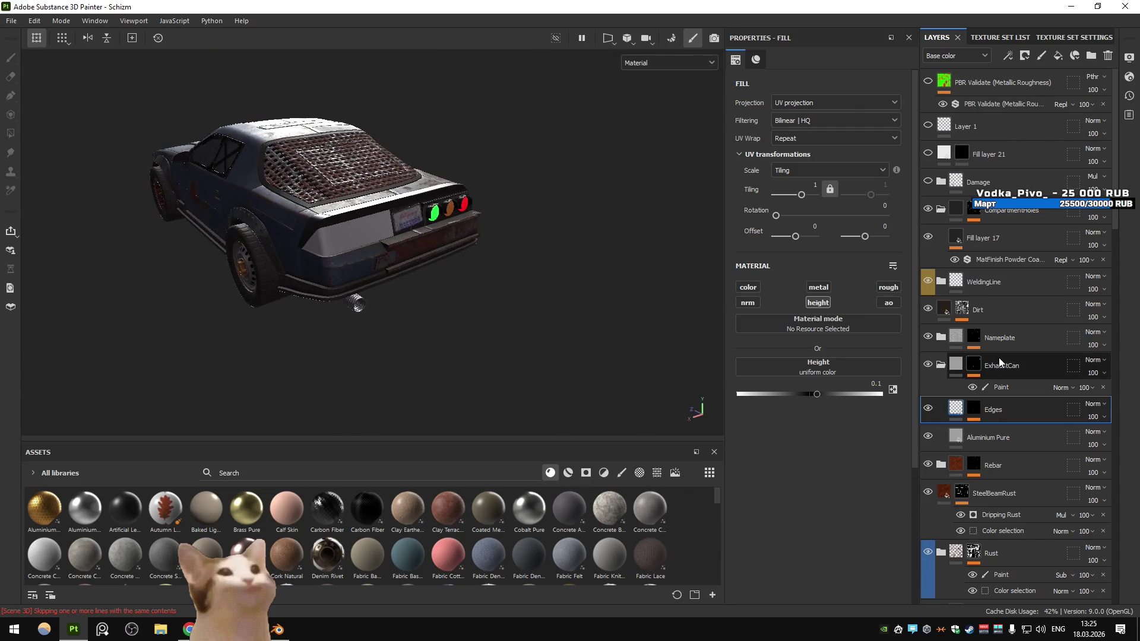
# Select the Dirt mask's Paint effect and swap the mask painting colour to black
pyautogui.click(963, 311)
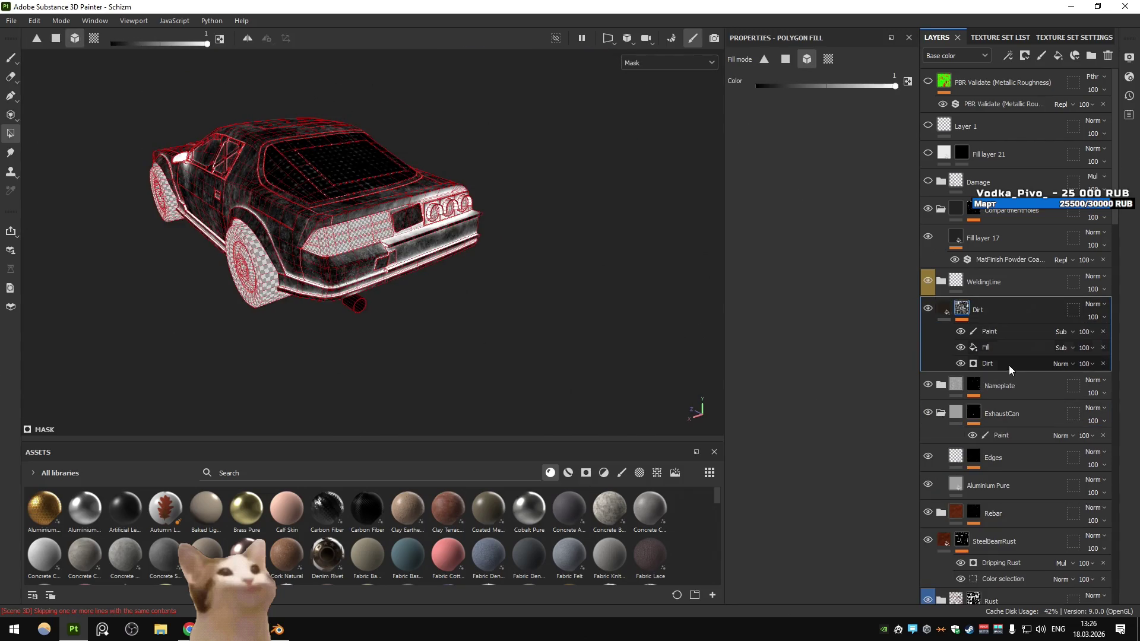
pyautogui.click(1013, 331)
pyautogui.scroll(3)
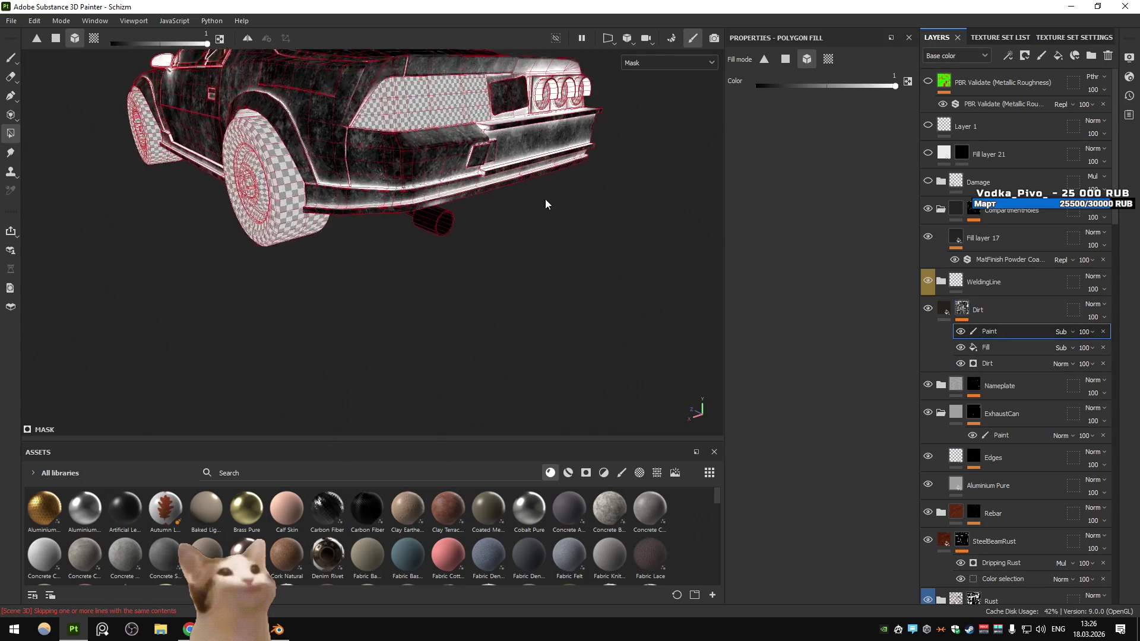
pyautogui.moveTo(544, 232); pyautogui.dragTo(395, 253)
pyautogui.press('x')
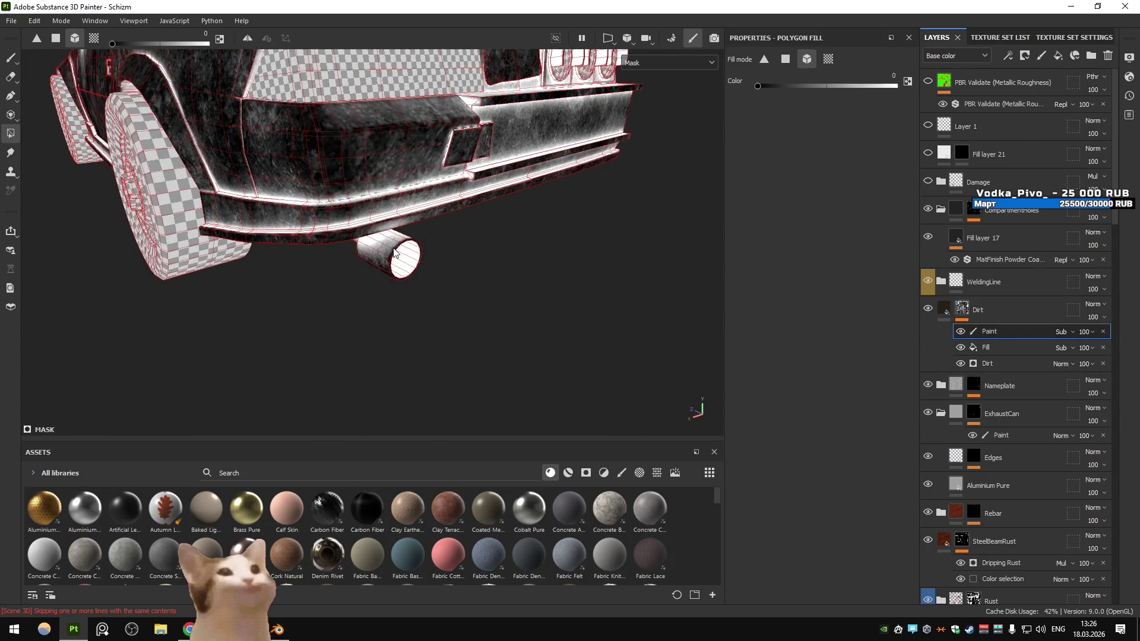
pyautogui.click(1009, 310)
pyautogui.scroll(-3)
pyautogui.moveTo(447, 285); pyautogui.dragTo(376, 387)
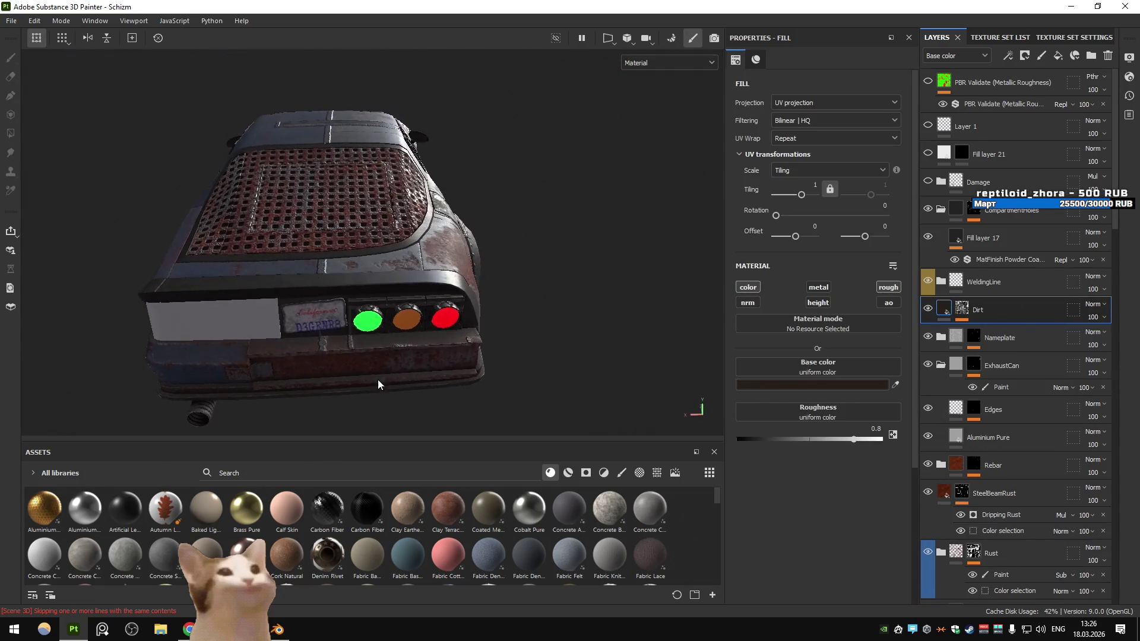
# Switch the Dirt mask to polygon fill and orbit around the car to inspect it
pyautogui.click(962, 310)
pyautogui.press('4')
pyautogui.moveTo(419, 298); pyautogui.dragTo(674, 246)
pyautogui.click(944, 310)
pyautogui.moveTo(478, 279); pyautogui.dragTo(451, 291)
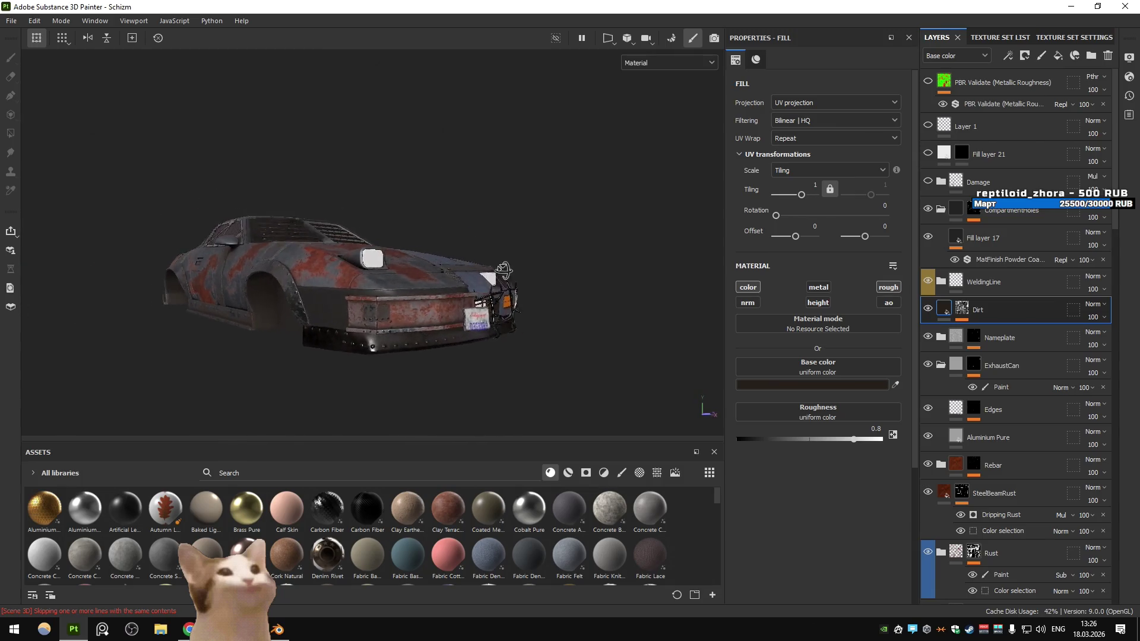
pyautogui.moveTo(452, 291); pyautogui.dragTo(531, 295)
pyautogui.moveTo(531, 294); pyautogui.dragTo(780, 273)
# Delete Fill layer 17 with its MatFinish Powder Coat fill from the layer stack
pyautogui.click(941, 181)
pyautogui.click(942, 182)
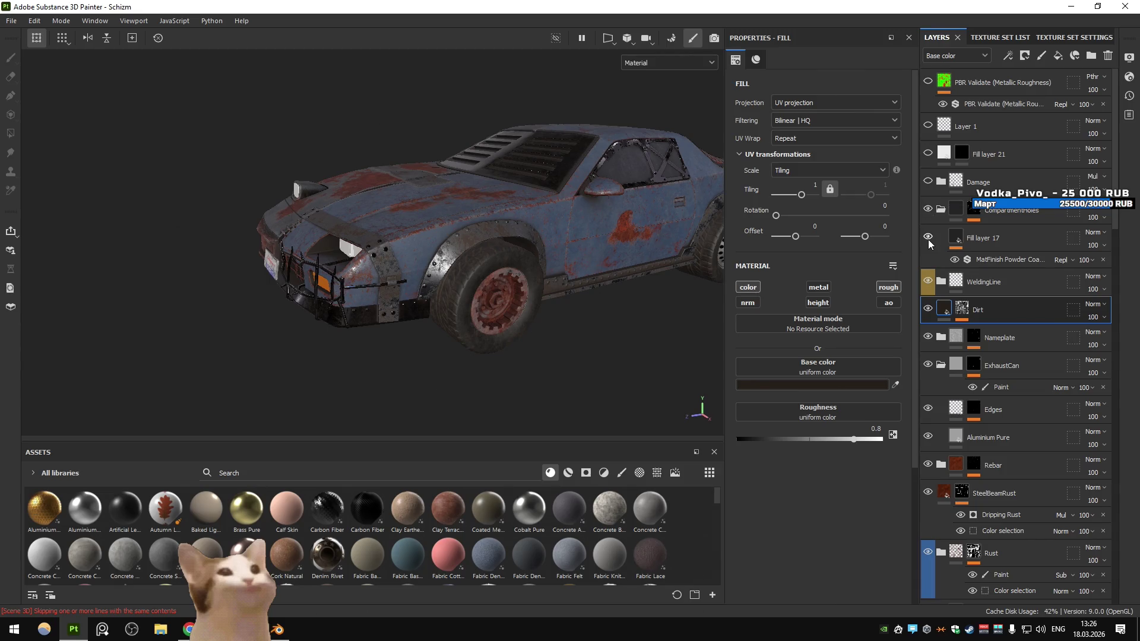
pyautogui.click(952, 240)
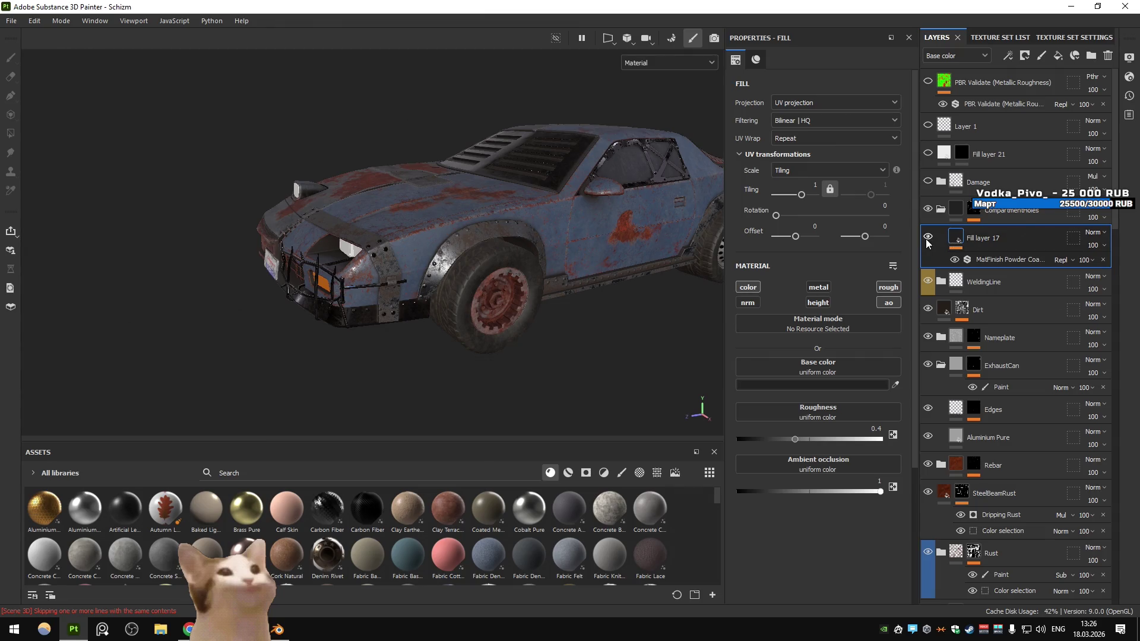
pyautogui.press('Delete')
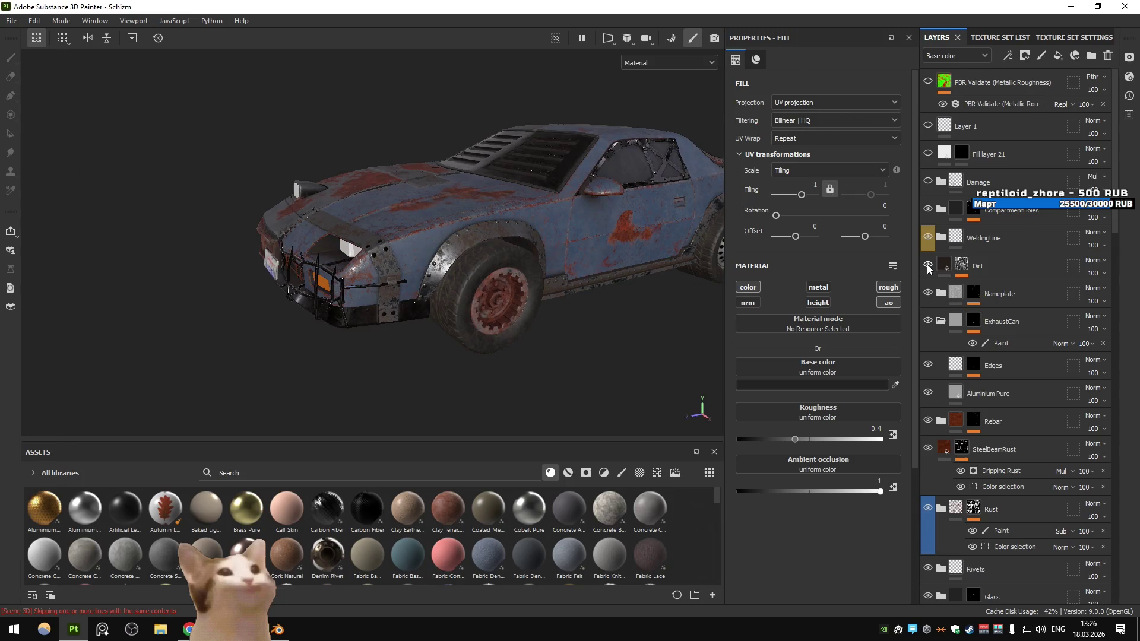
# Expand the Nameplate group, hide the blue D3GENR8 lettering layer, and inspect the Nameplate mask
pyautogui.press('f')
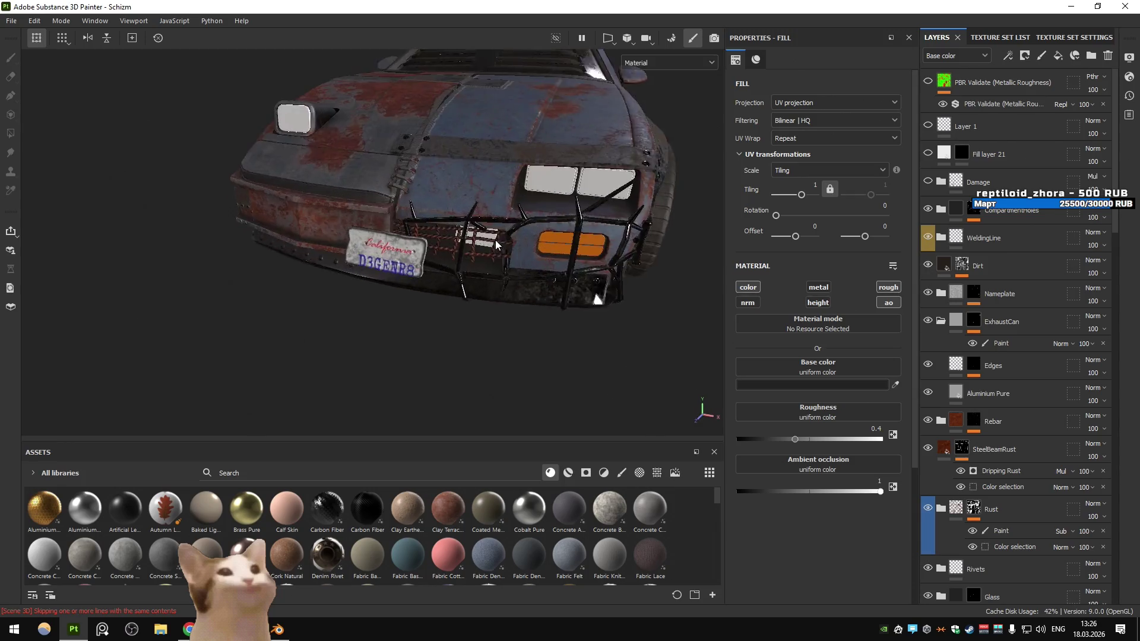
pyautogui.click(955, 293)
pyautogui.click(941, 293)
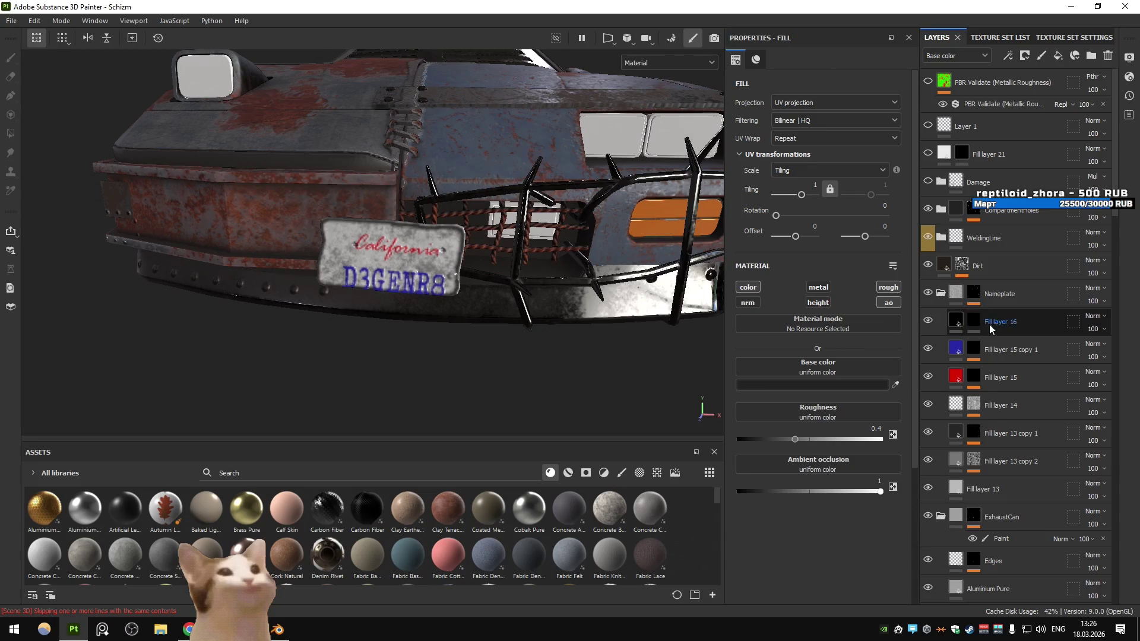
pyautogui.click(950, 321)
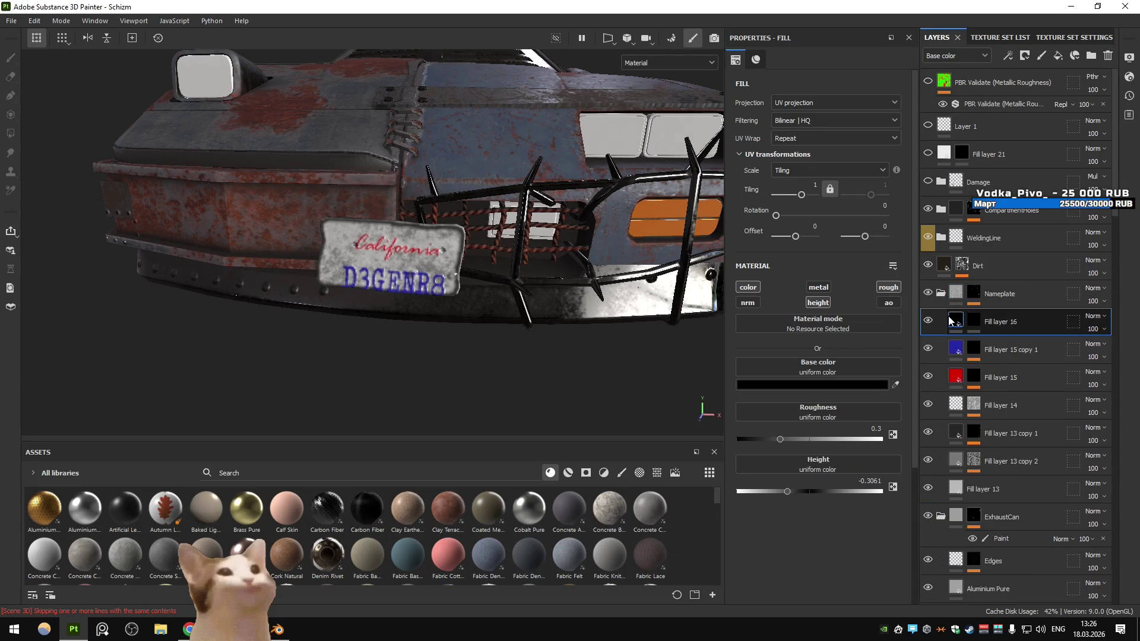
pyautogui.click(929, 350)
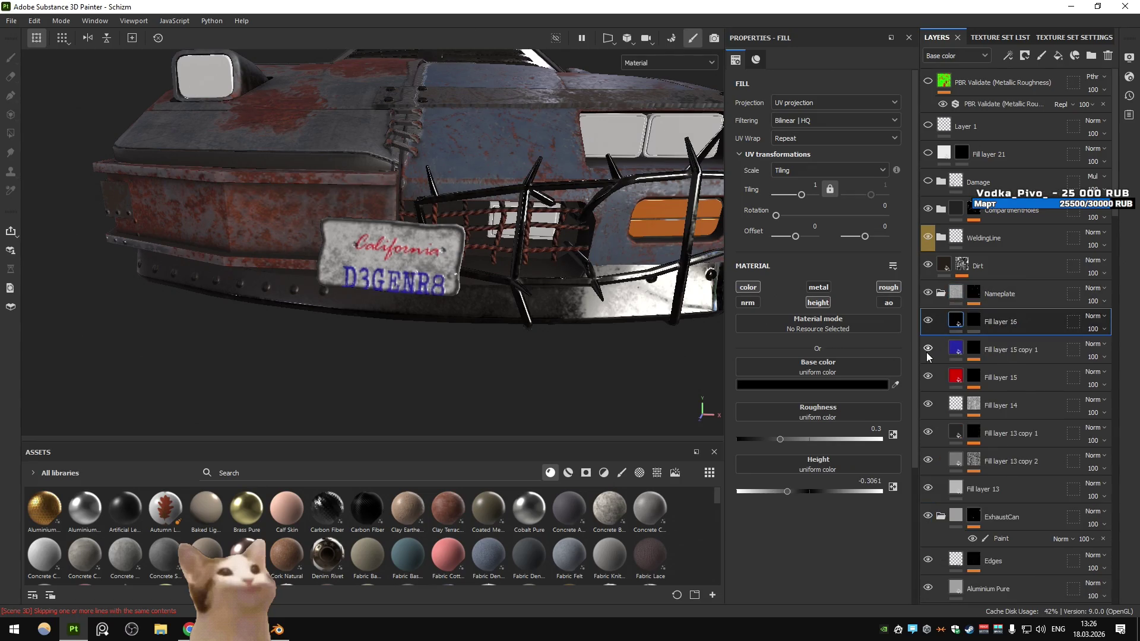
pyautogui.click(977, 295)
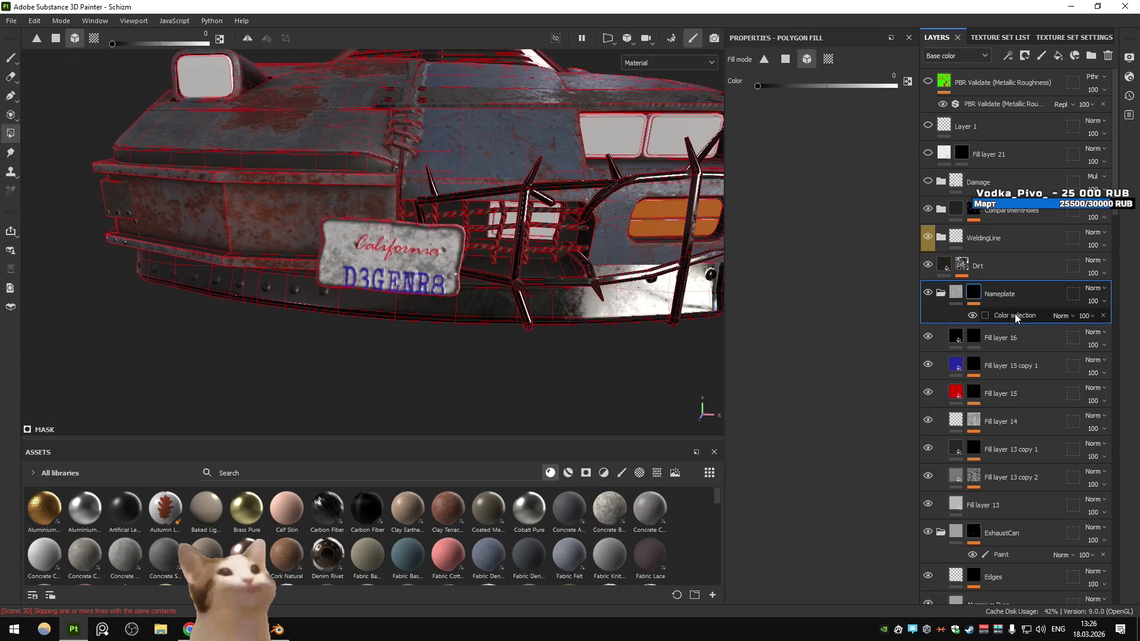
pyautogui.click(981, 292)
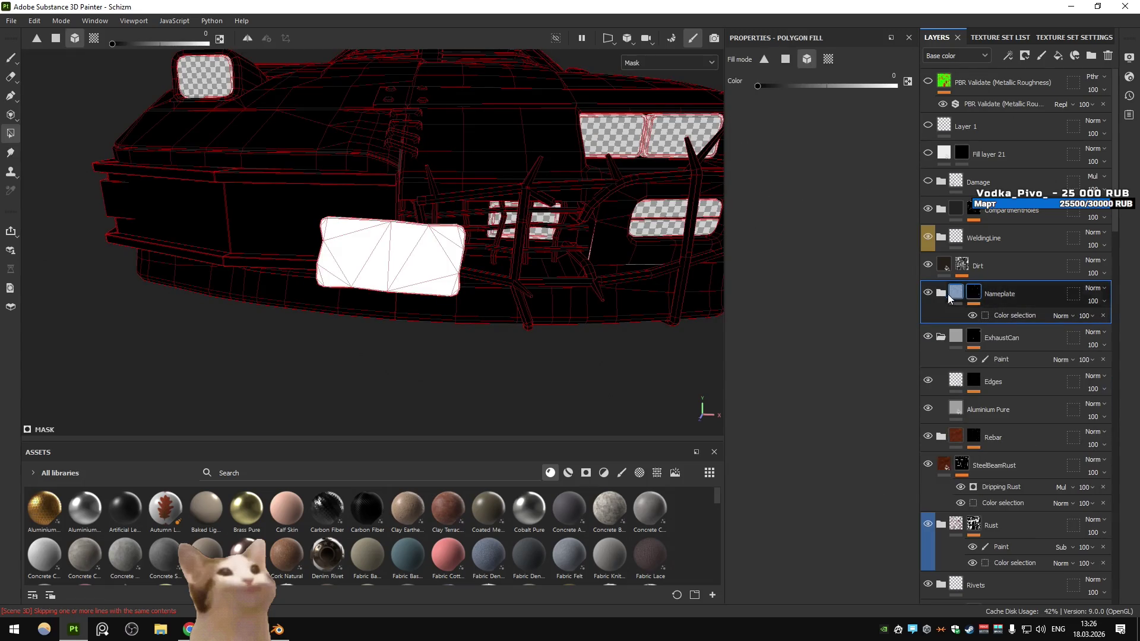
pyautogui.click(958, 422)
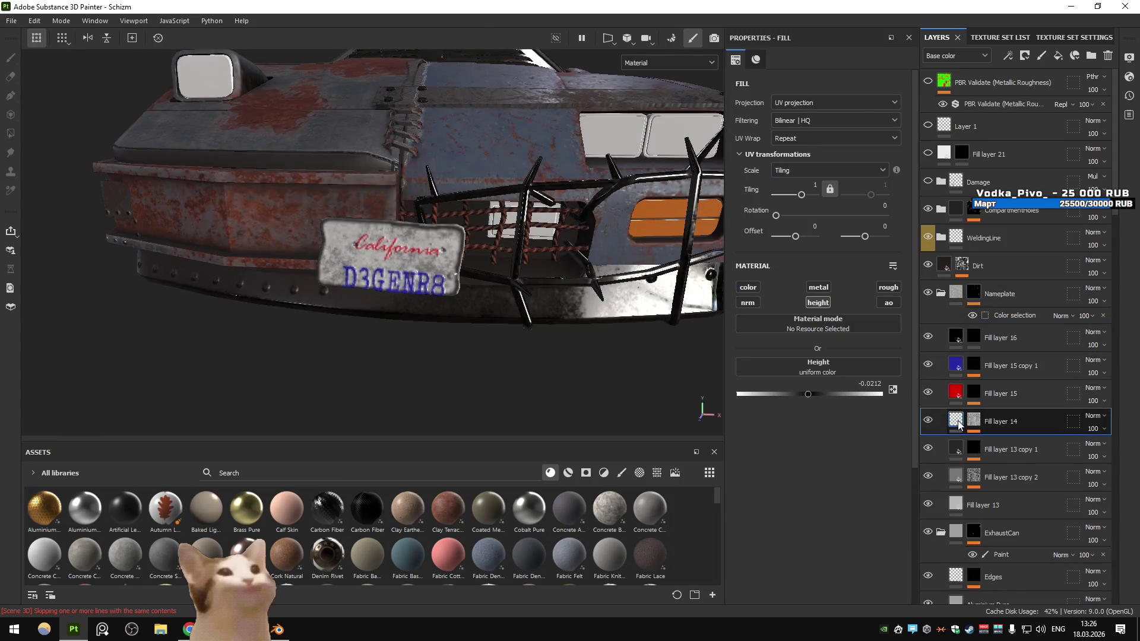
pyautogui.click(959, 359)
pyautogui.click(974, 366)
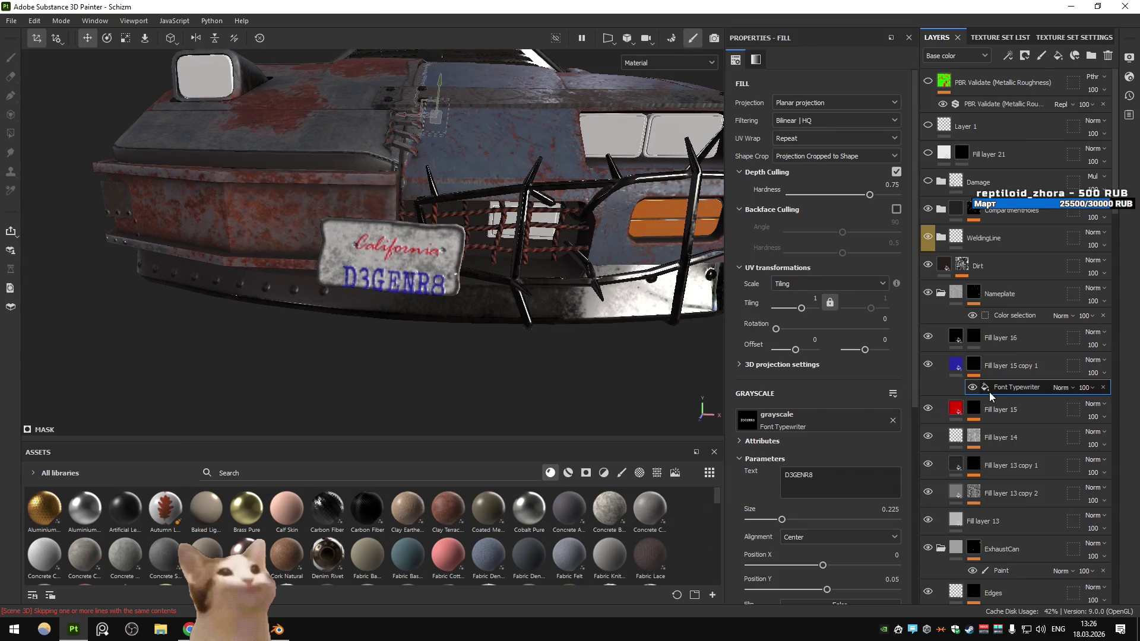
# Set Fill layer 15's mask to polygon fill, toggle the Nameplate group, and zoom to the rear plate
pyautogui.click(996, 408)
pyautogui.click(1009, 430)
pyautogui.click(974, 409)
pyautogui.press('4')
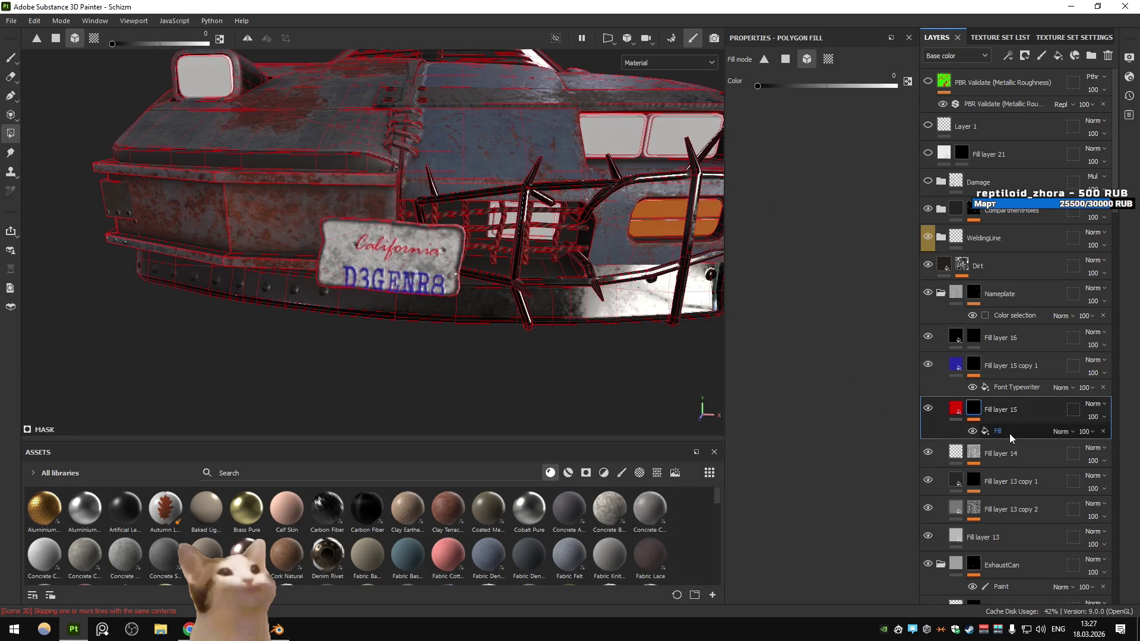
pyautogui.click(1010, 431)
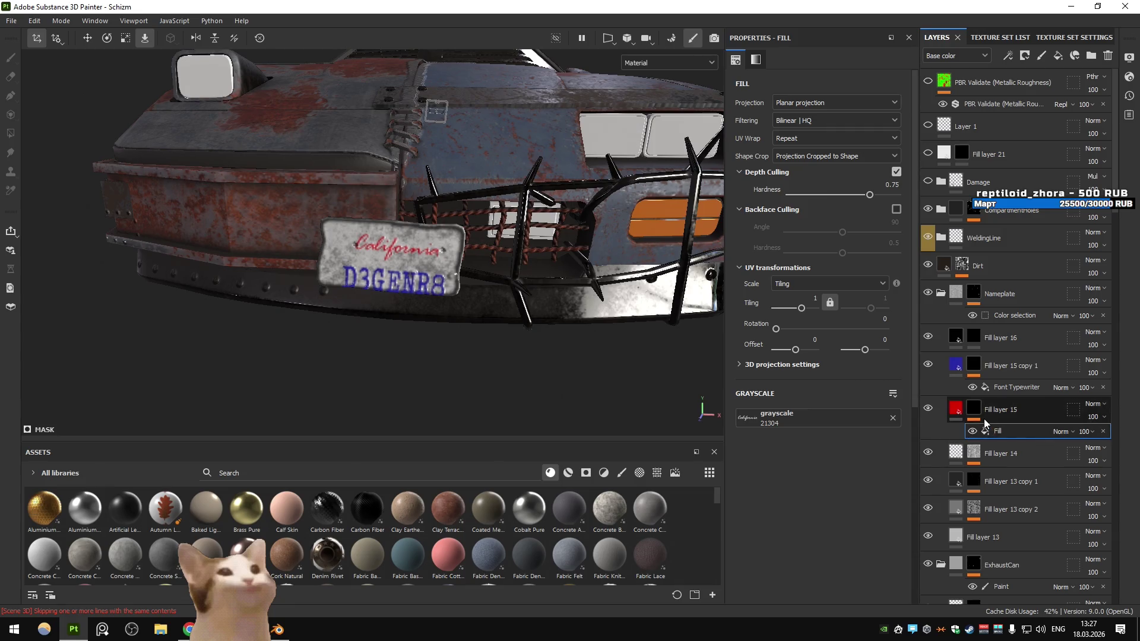
pyautogui.scroll(-3)
pyautogui.click(926, 225)
pyautogui.click(926, 224)
pyautogui.click(927, 224)
pyautogui.click(926, 224)
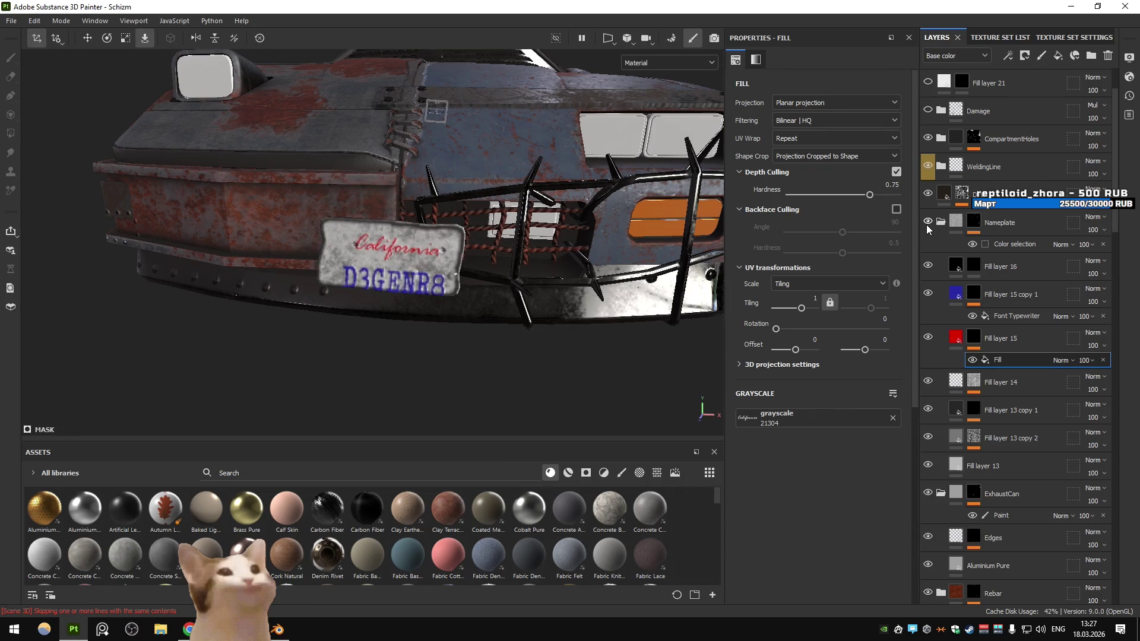
pyautogui.moveTo(458, 283); pyautogui.dragTo(469, 279)
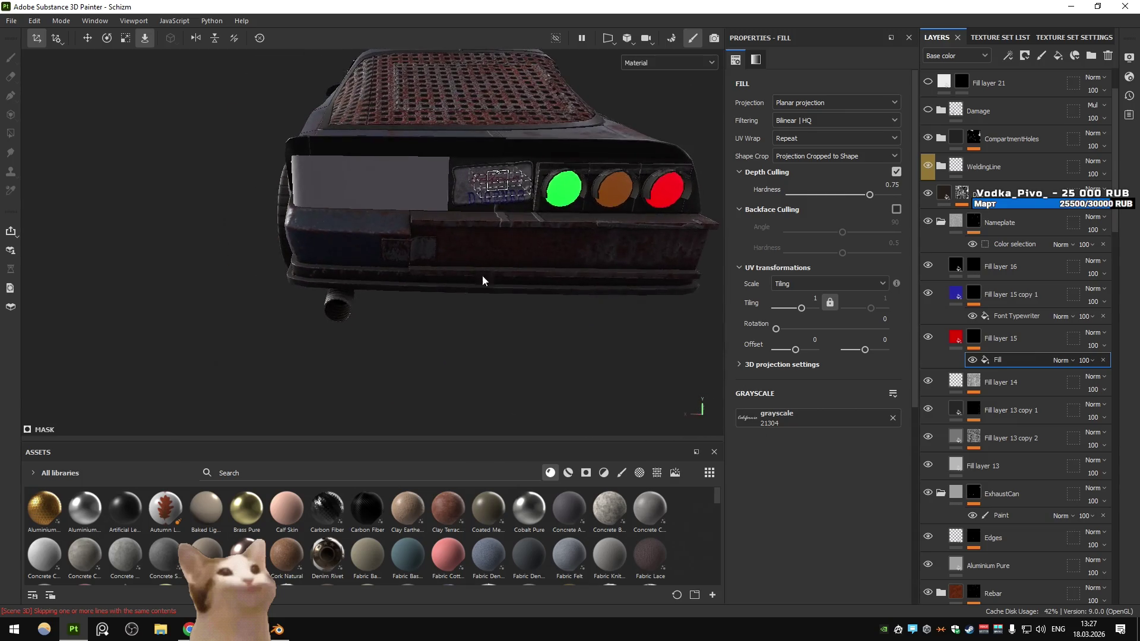
pyautogui.scroll(3)
pyautogui.moveTo(571, 176); pyautogui.dragTo(371, 213)
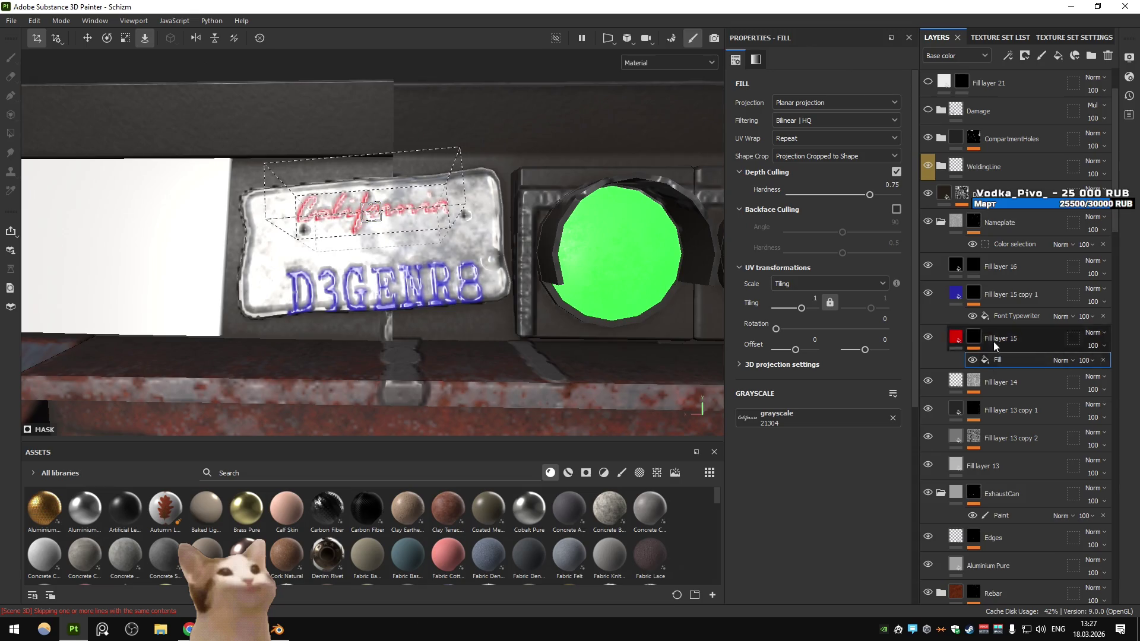
# Move the D3GENR8 Font Typewriter lettering up so it sits level on the rear plate
pyautogui.click(1007, 316)
pyautogui.moveTo(383, 291); pyautogui.dragTo(371, 267)
pyautogui.scroll(-3)
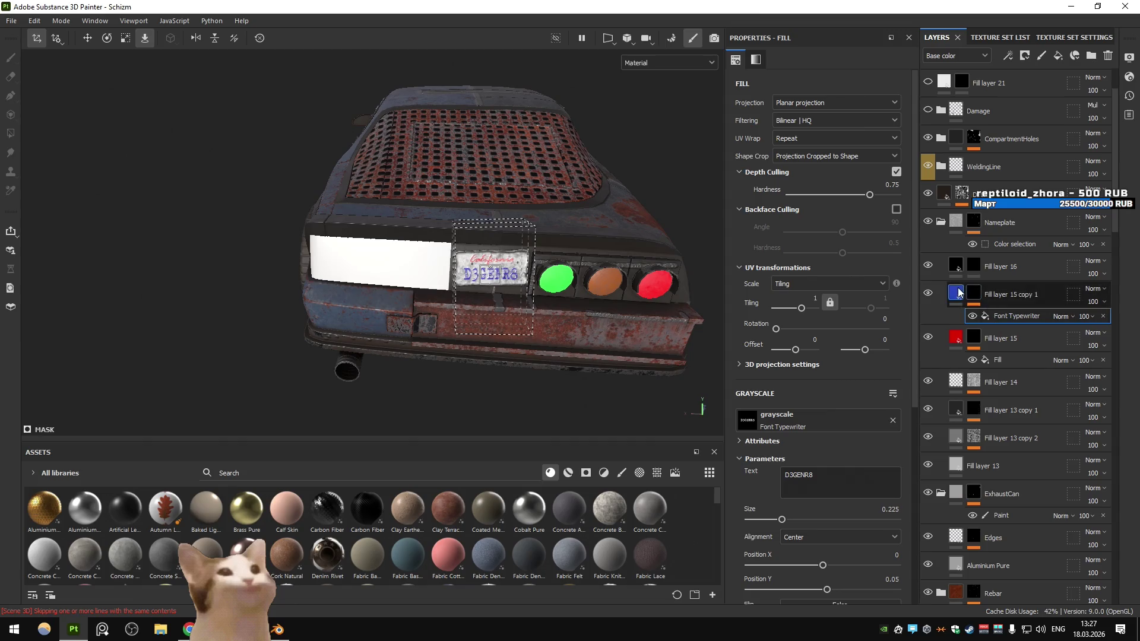
pyautogui.click(973, 269)
# Add a Paint effect to Fill layer 16's mask and set it to polygon fill
pyautogui.press('m')
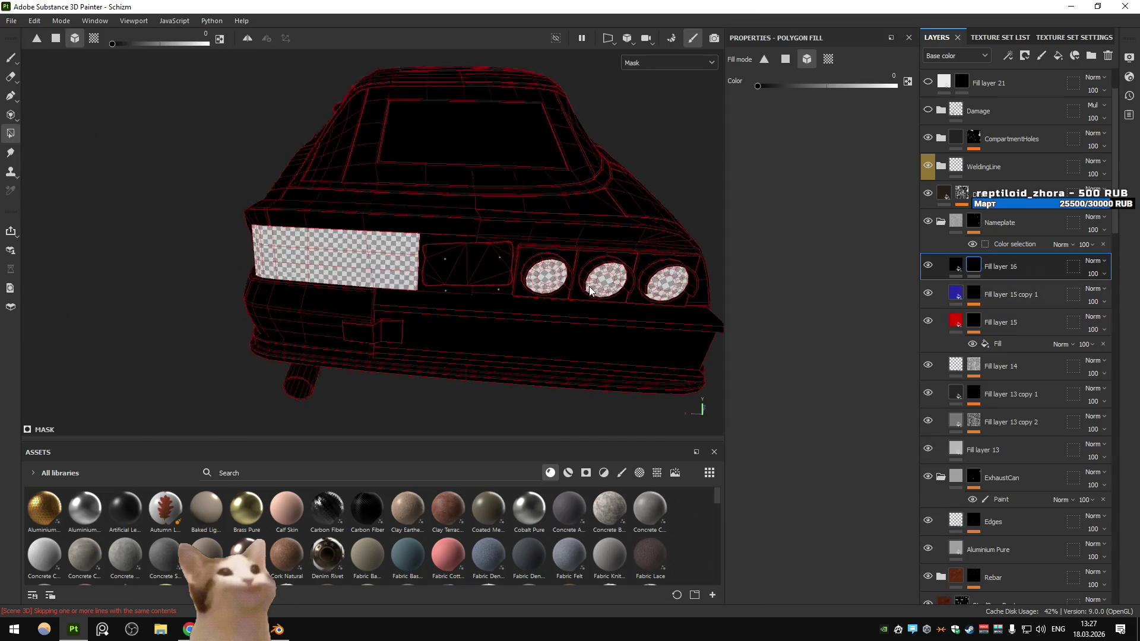
pyautogui.scroll(3)
pyautogui.click(956, 266)
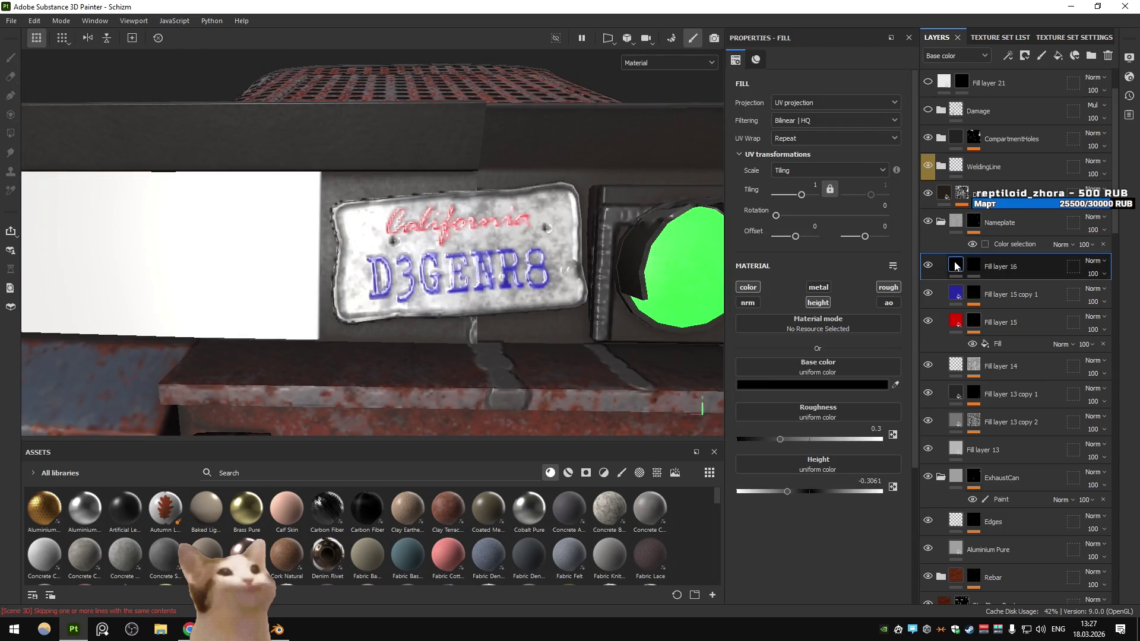
pyautogui.click(973, 267)
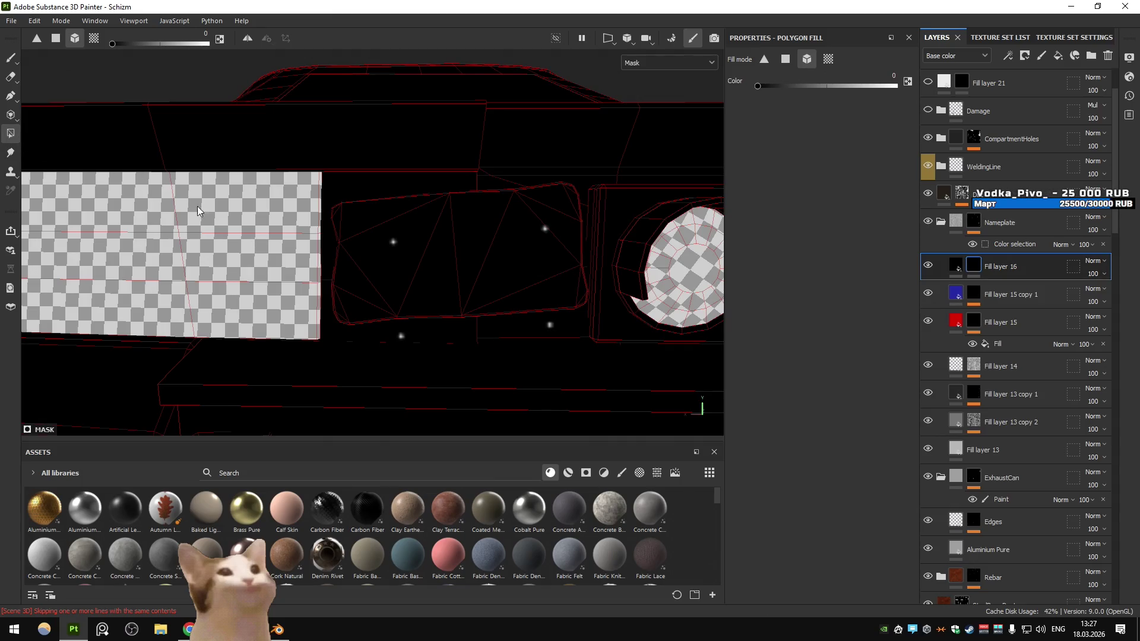
pyautogui.rightClick(974, 267)
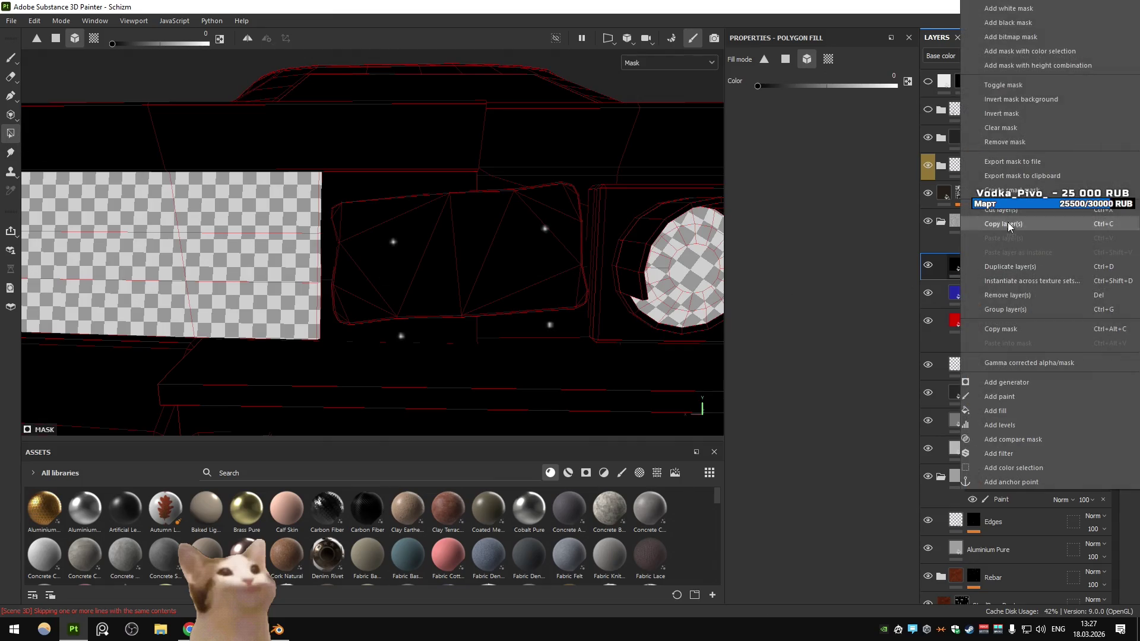
pyautogui.click(1008, 130)
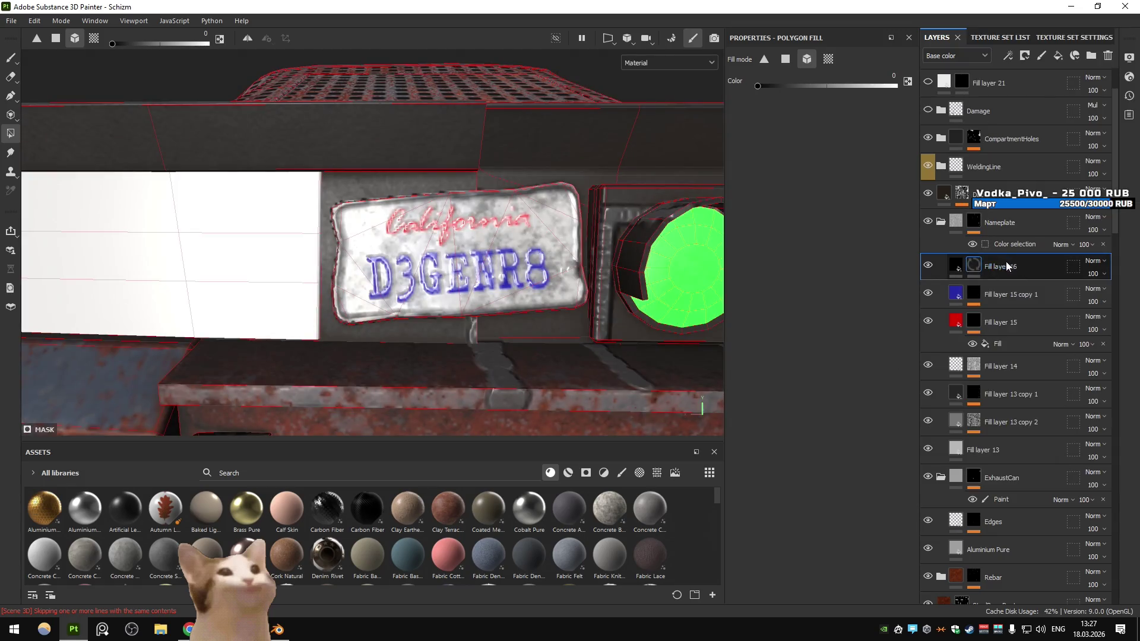
pyautogui.click(1008, 55)
pyautogui.click(1034, 100)
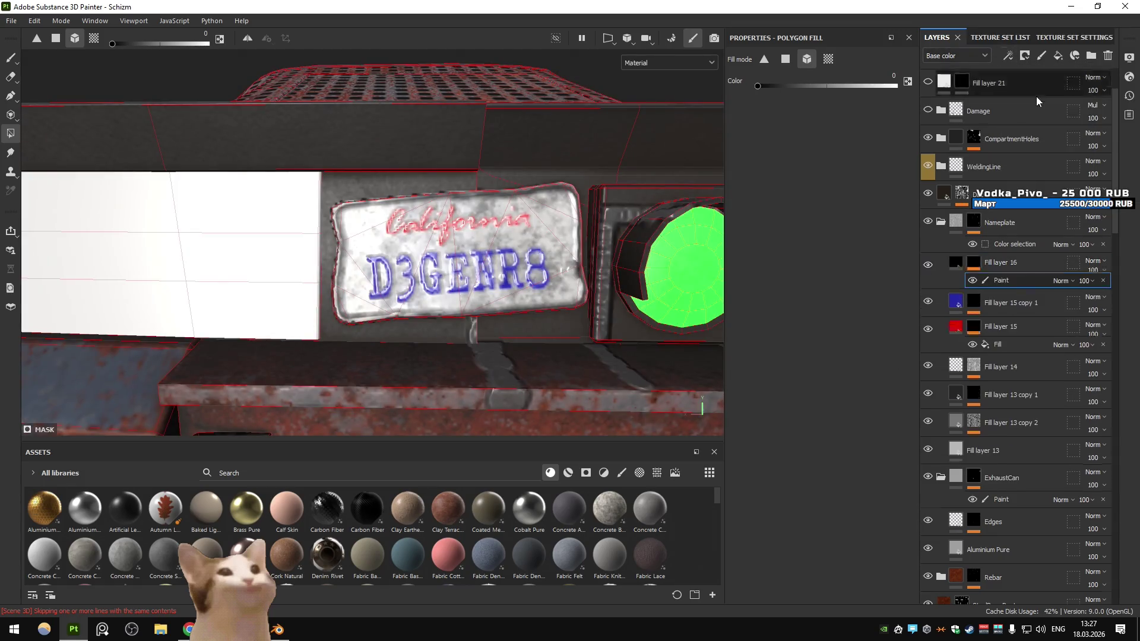
pyautogui.click(974, 268)
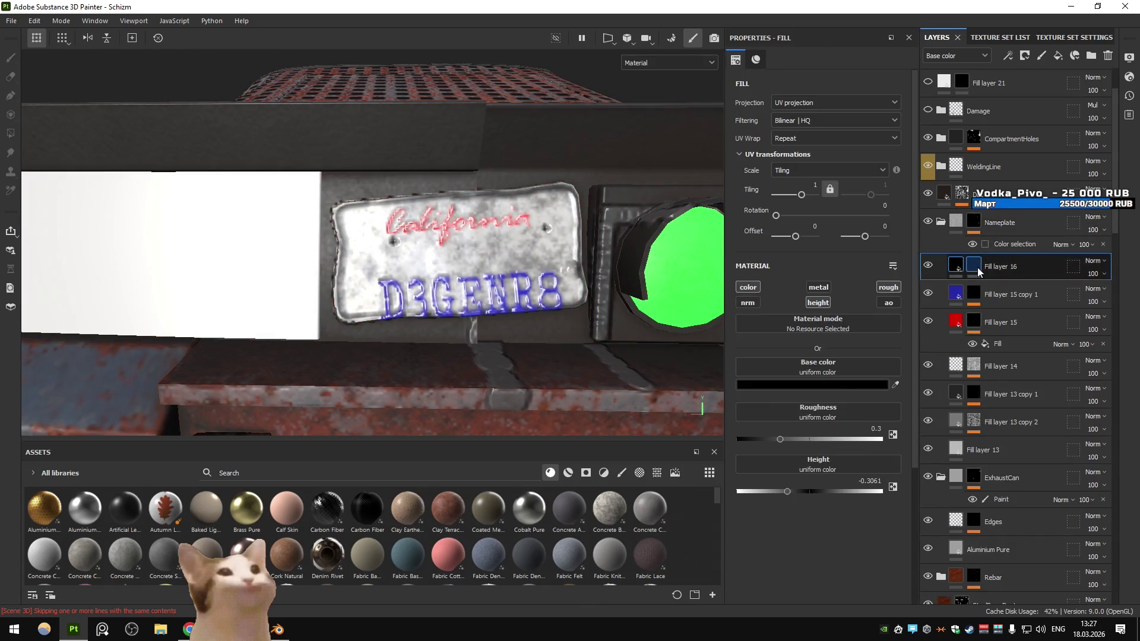
pyautogui.press('4')
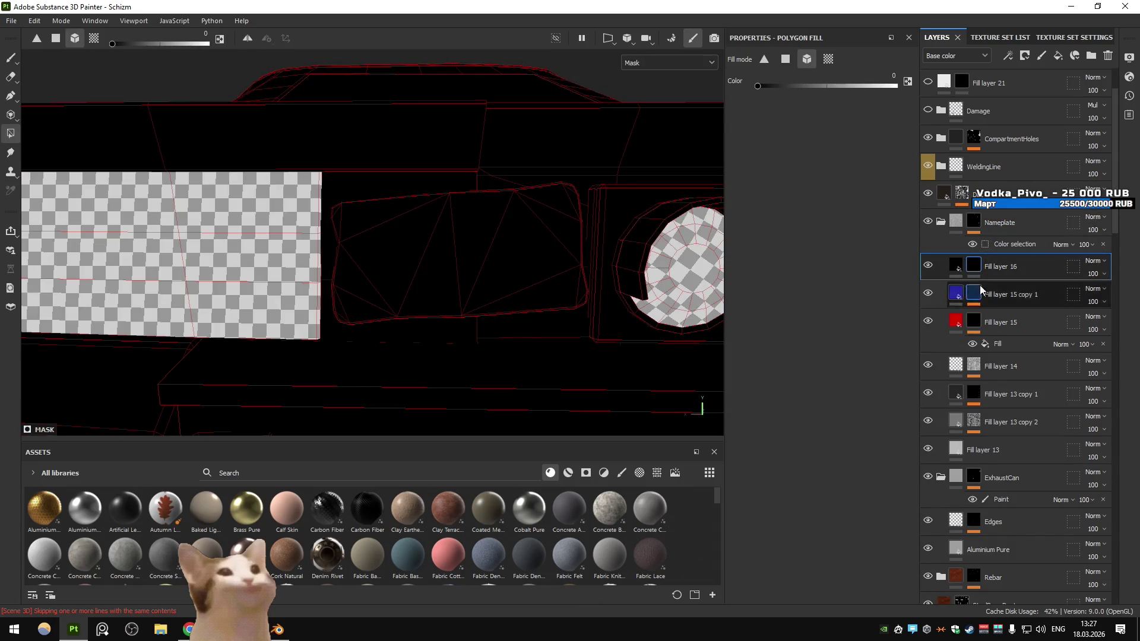
# Pick the Paint tool on Fill layer 16's mask, shrink the brush to 0.93, and restore Material view
pyautogui.press('b')
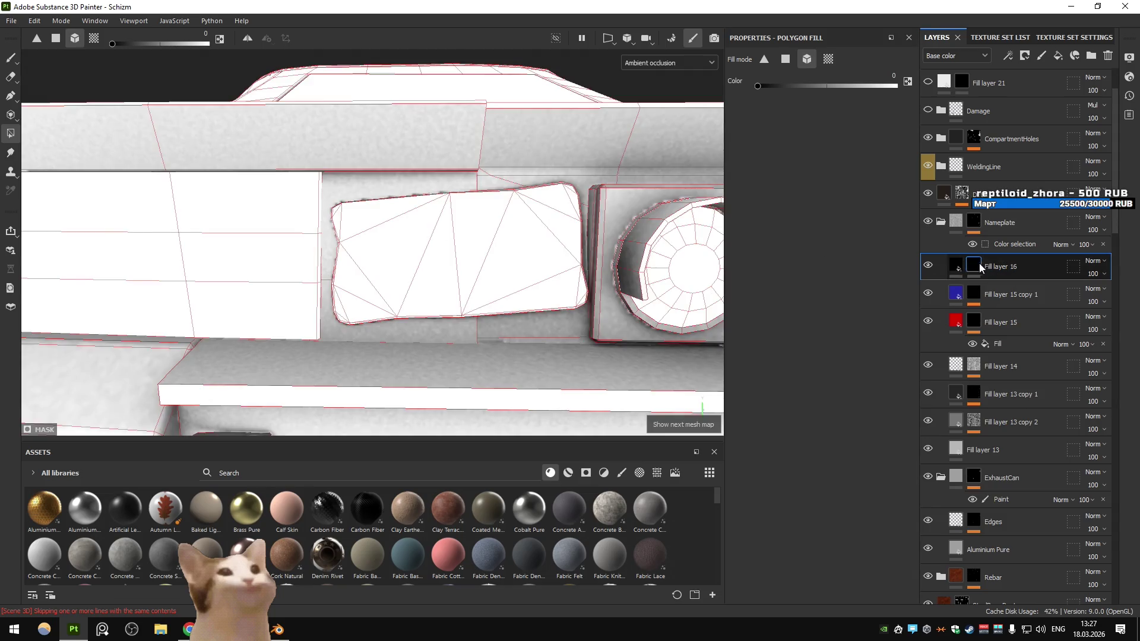
pyautogui.click(977, 269)
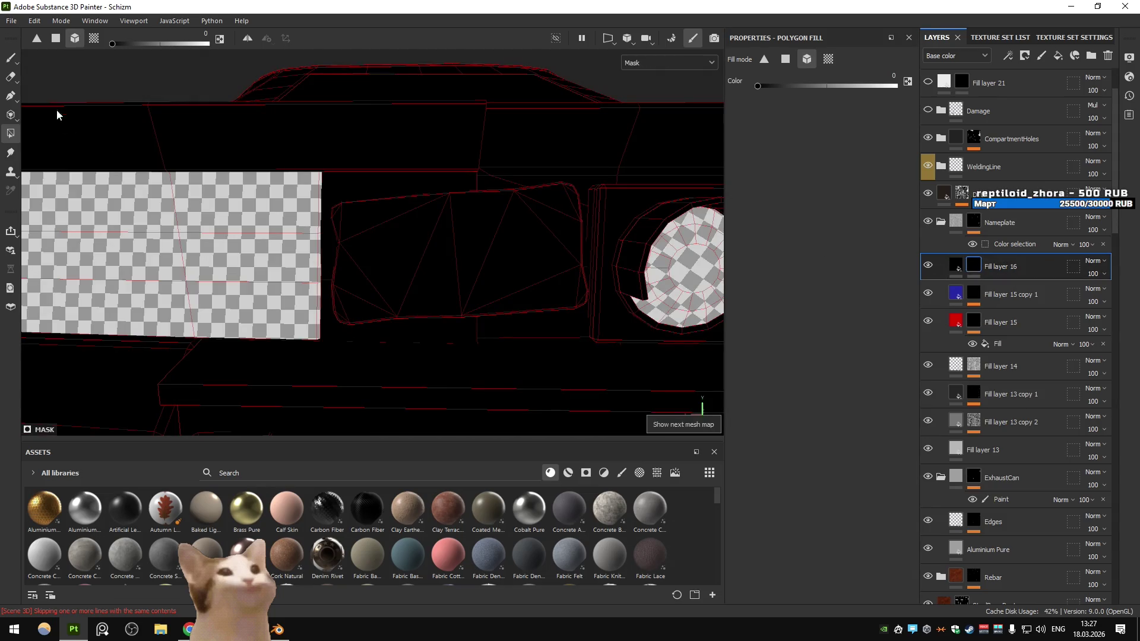
pyautogui.click(11, 57)
pyautogui.moveTo(412, 255); pyautogui.dragTo(376, 242)
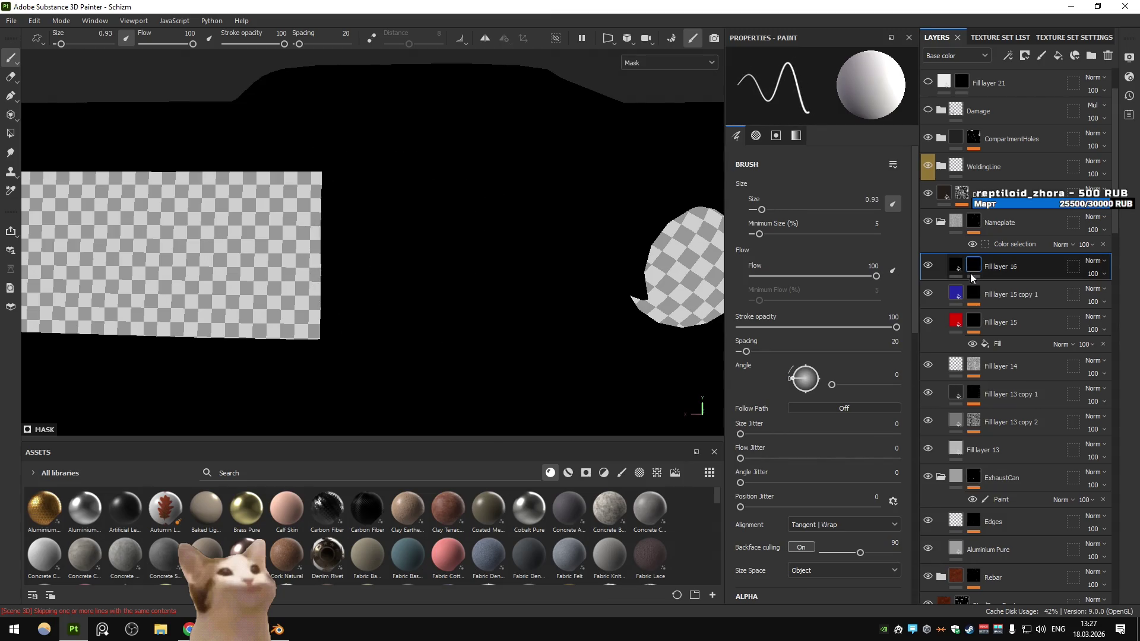
pyautogui.click(963, 267)
pyautogui.click(978, 266)
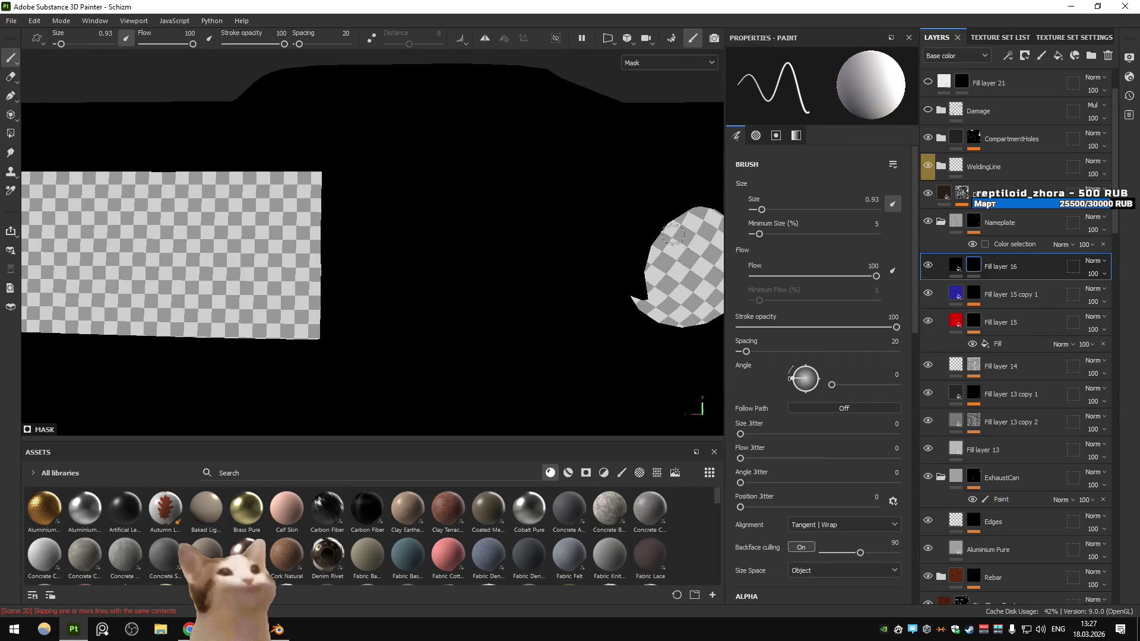
pyautogui.click(652, 66)
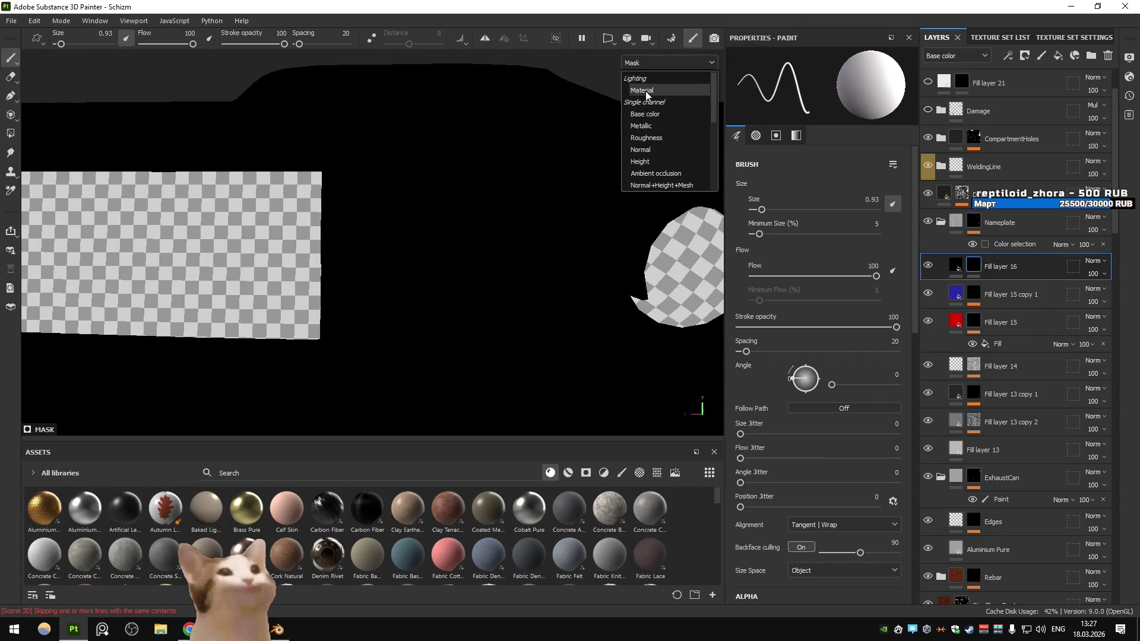
pyautogui.click(646, 79)
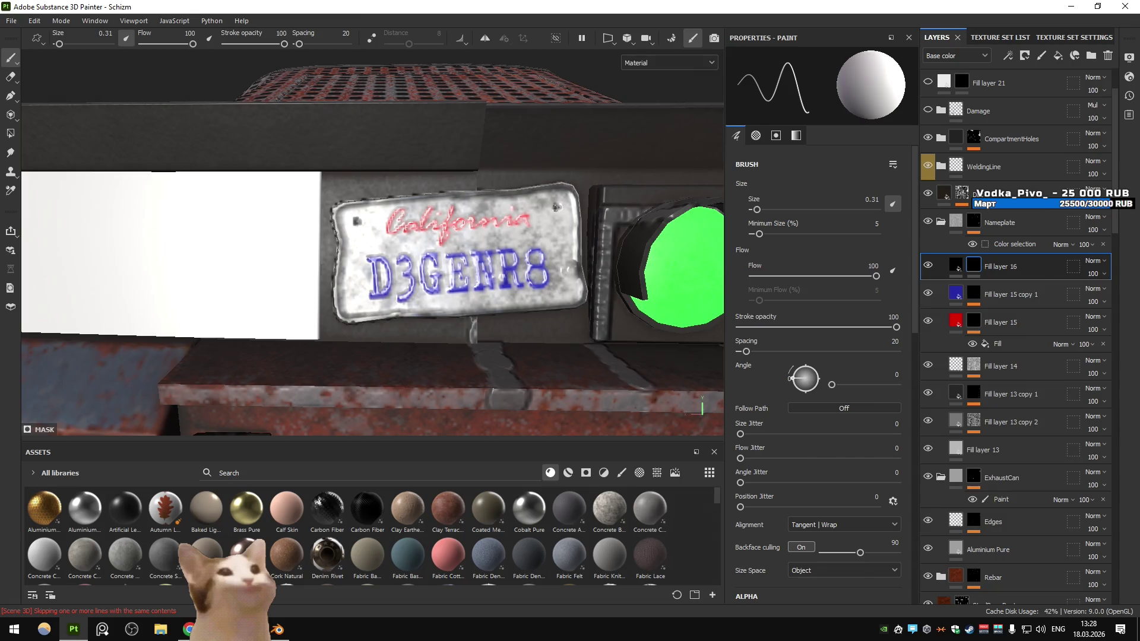
# Hide the dirt fill layer so the licence plate shows clean
pyautogui.scroll(-3)
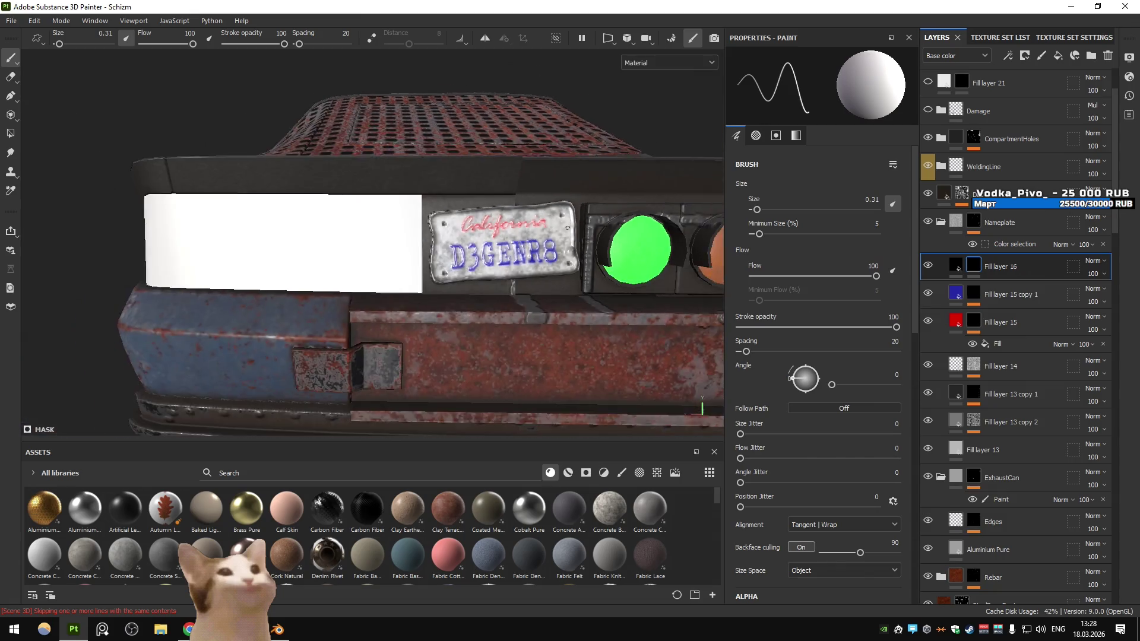
pyautogui.scroll(3)
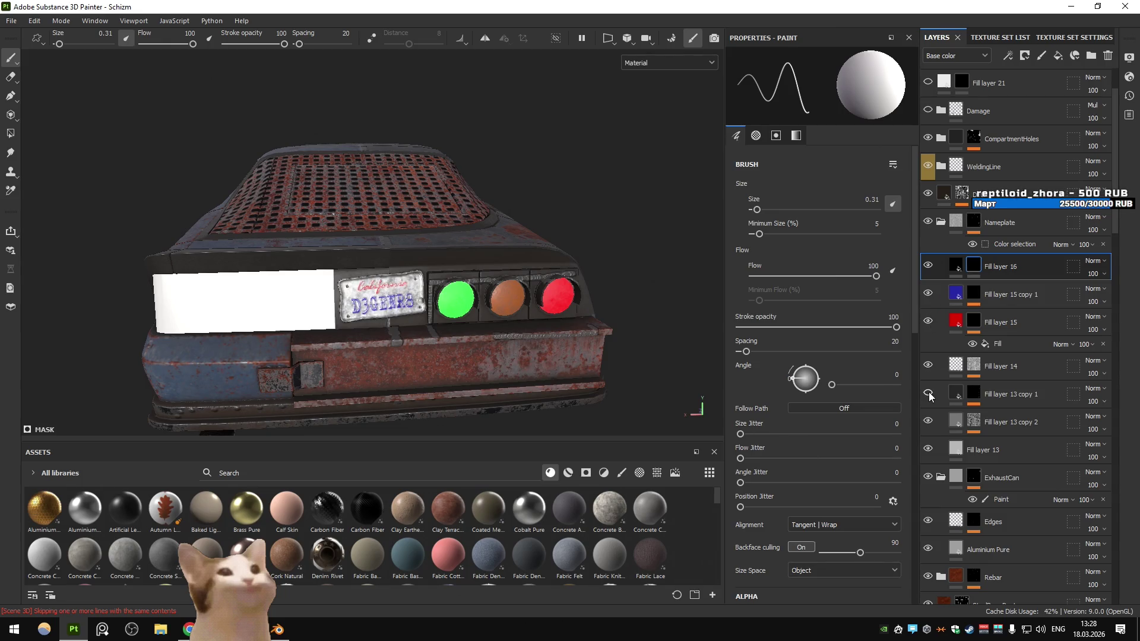
pyautogui.click(929, 422)
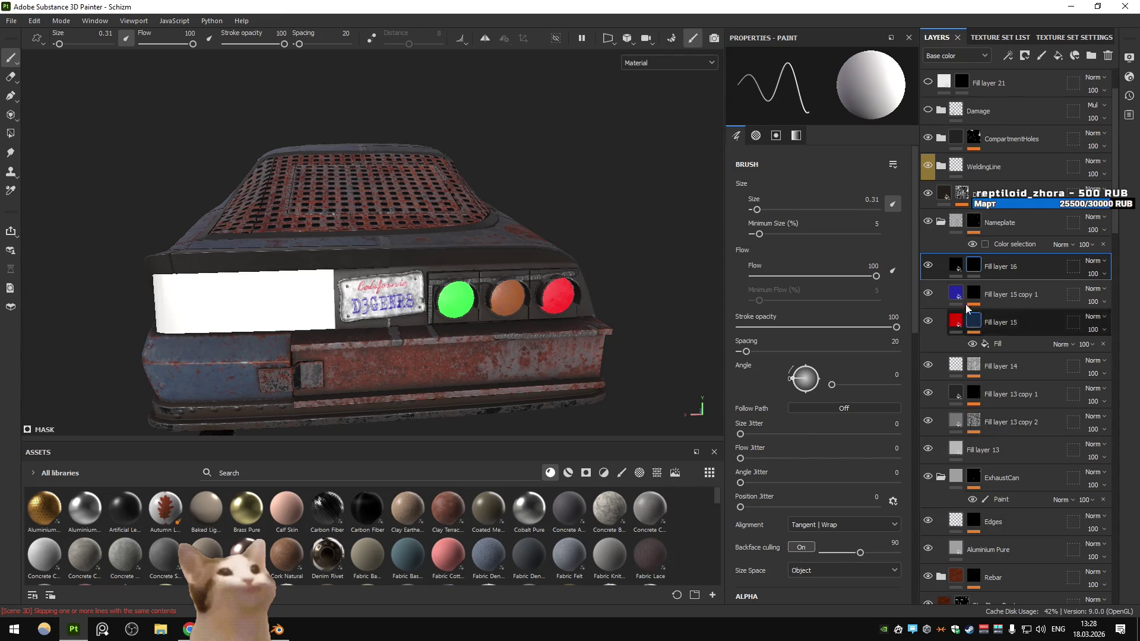
# Collapse the Nameplate and ExhaustCan groups and expand the Rivets folder to show its layers
pyautogui.click(942, 224)
pyautogui.moveTo(534, 238); pyautogui.dragTo(612, 178)
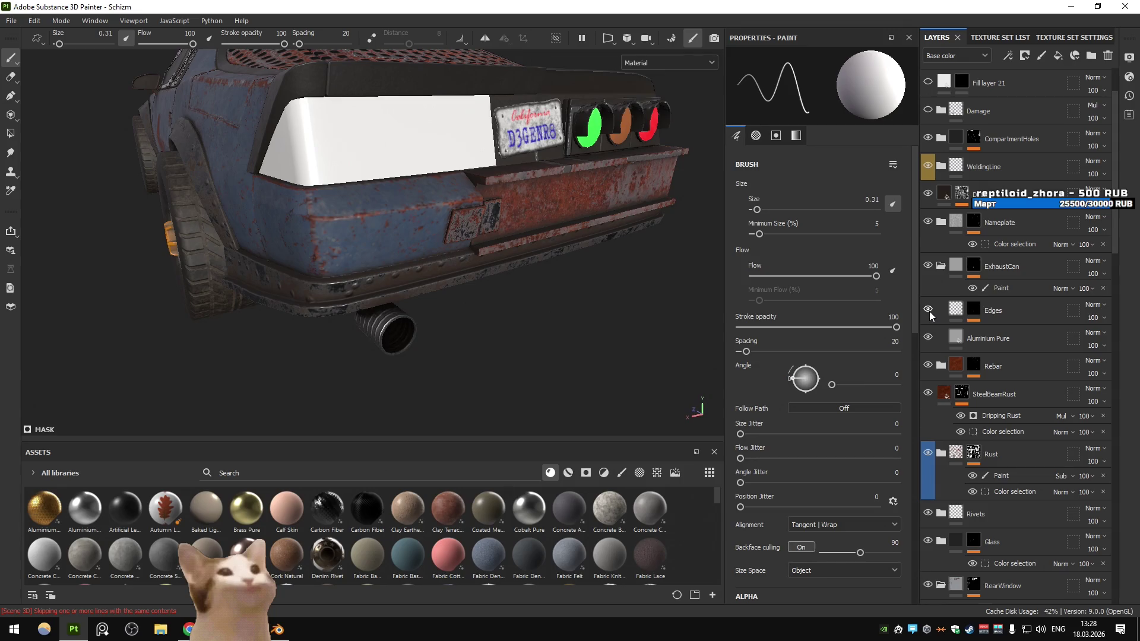
pyautogui.click(943, 267)
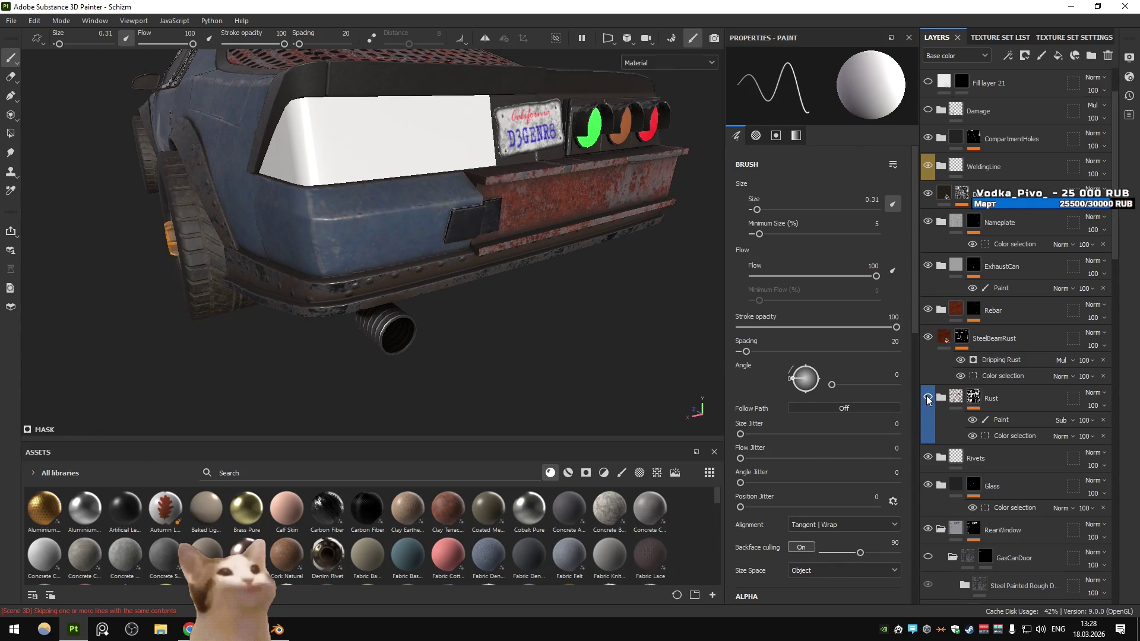
pyautogui.scroll(-3)
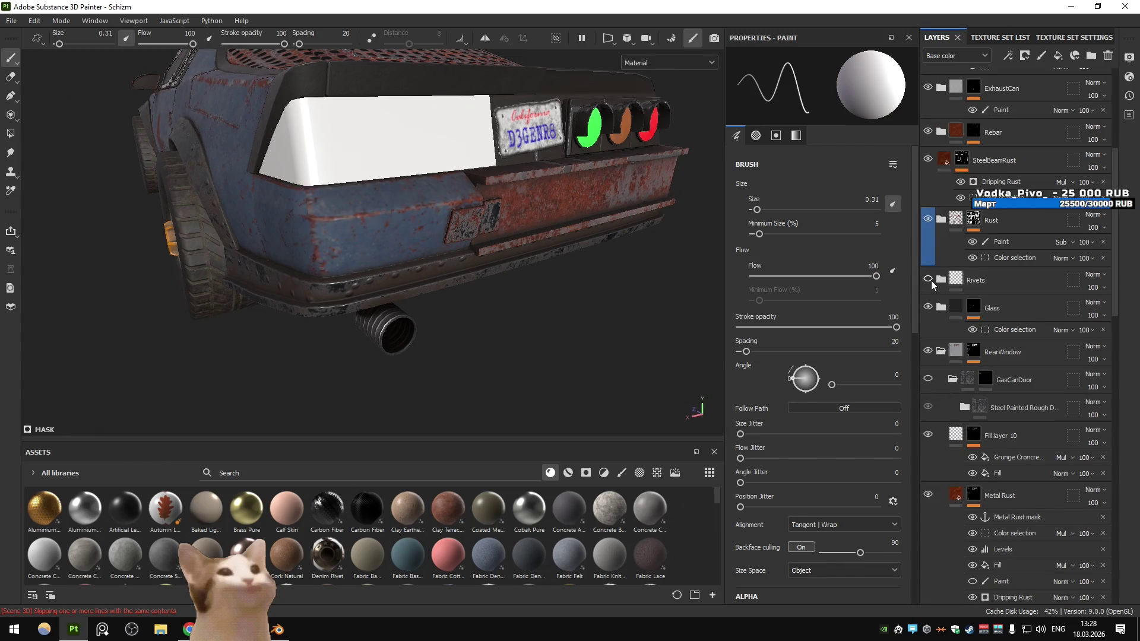
pyautogui.click(934, 281)
pyautogui.click(941, 279)
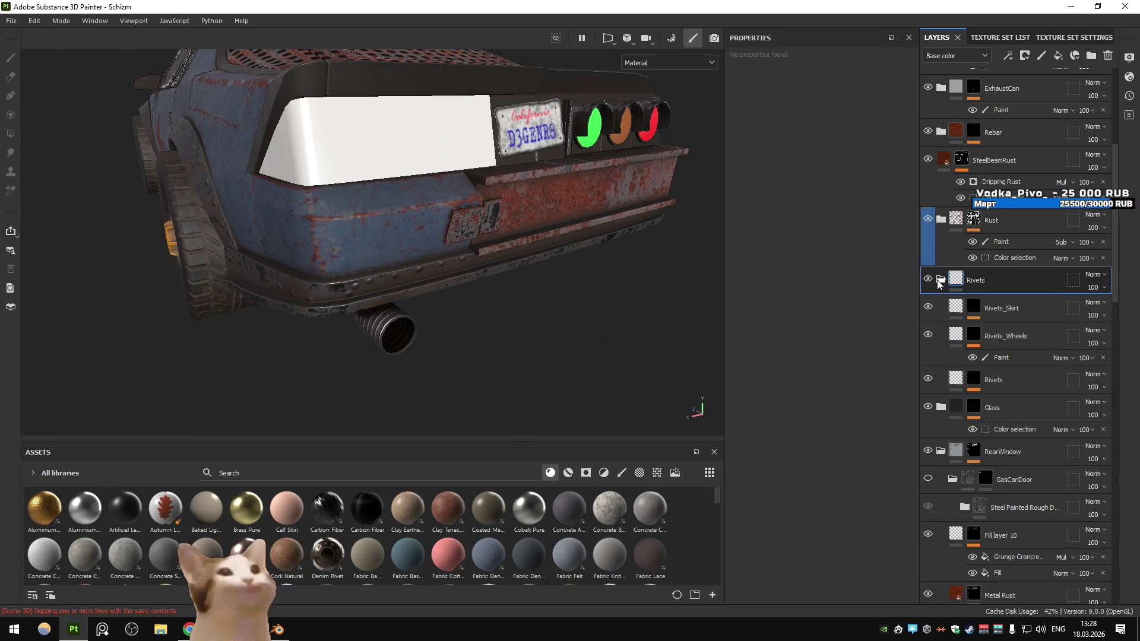
# Select the Rivets_Skirt Paint sublayer and pick Path 11 from the saved paths list
pyautogui.click(977, 310)
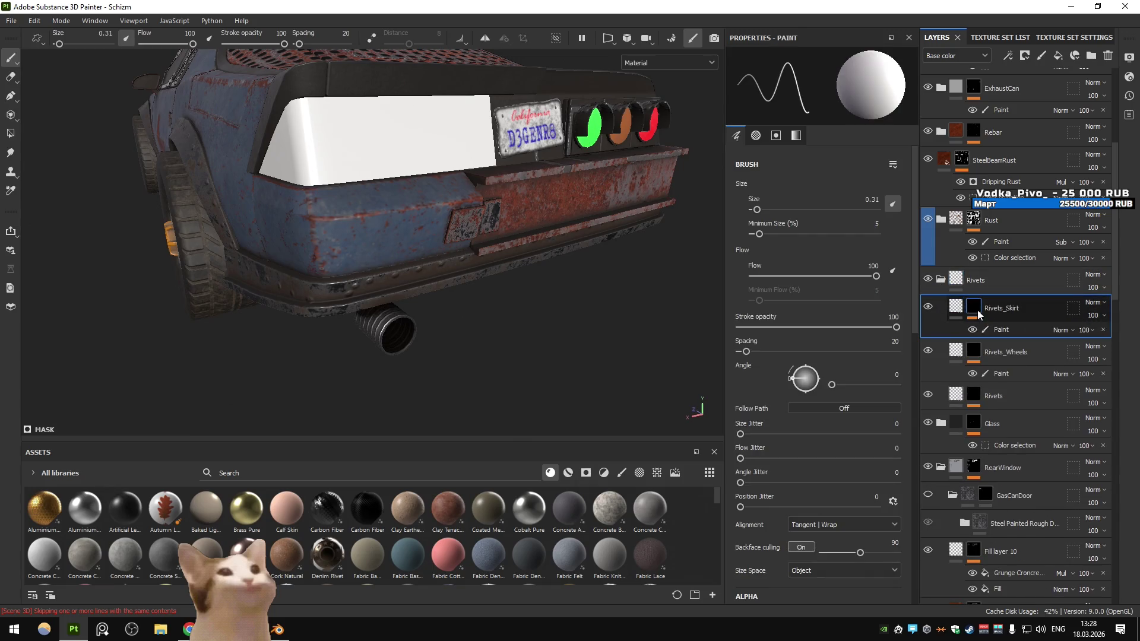
pyautogui.click(1009, 330)
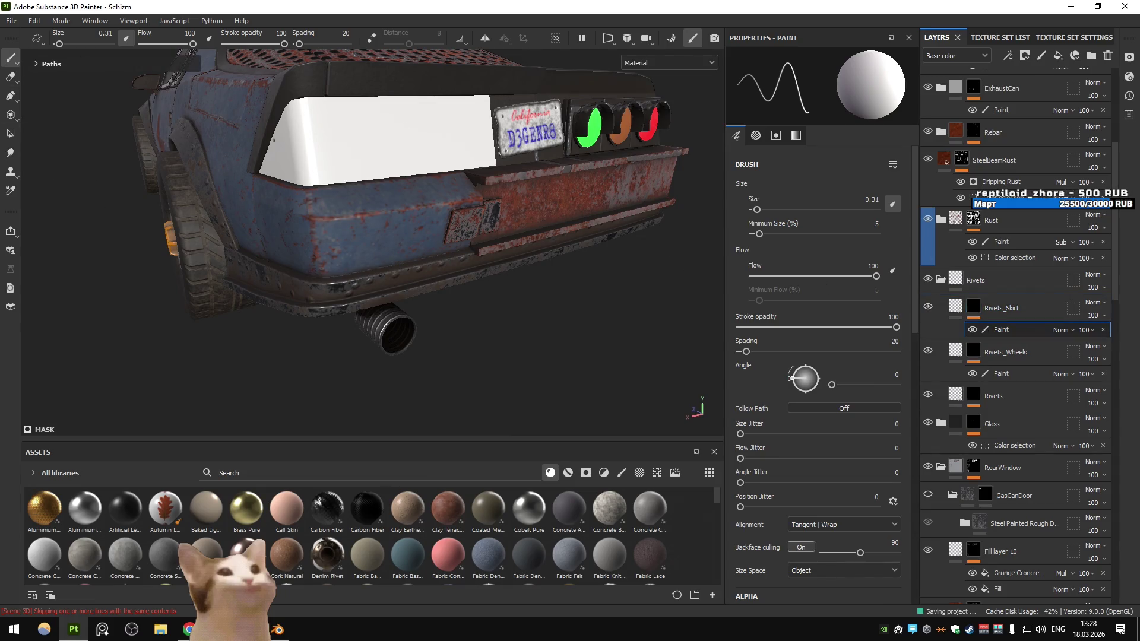
pyautogui.click(36, 64)
pyautogui.click(67, 79)
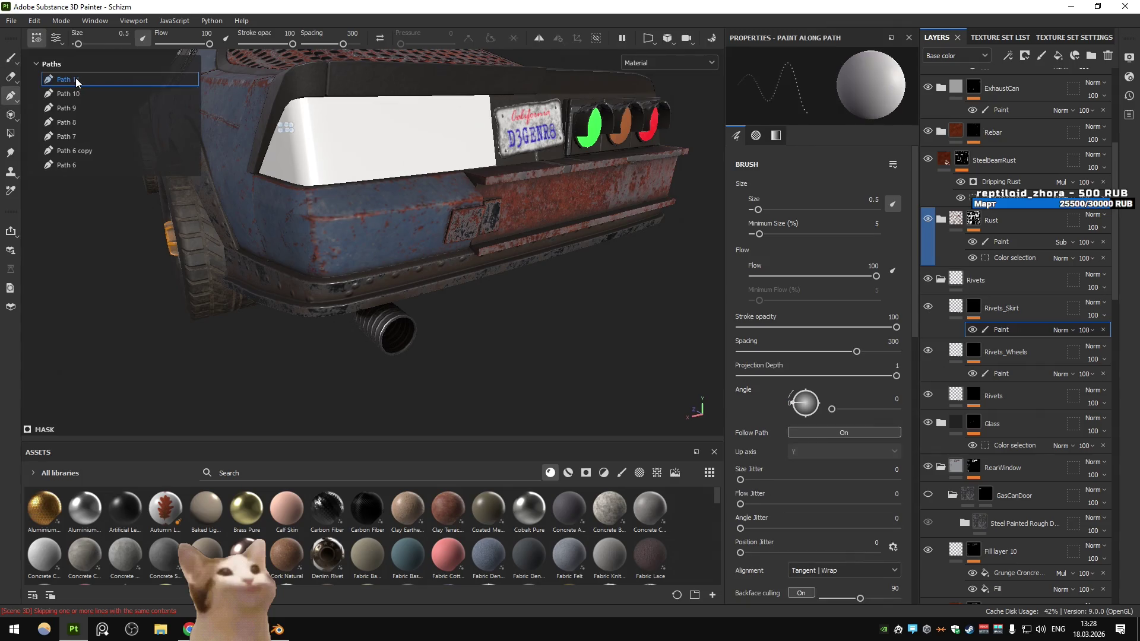
# Drag Path 11's five control points up so its rivets ring the bumper's square patch plate
pyautogui.moveTo(396, 202); pyautogui.dragTo(501, 225)
pyautogui.scroll(3)
pyautogui.scroll(3)
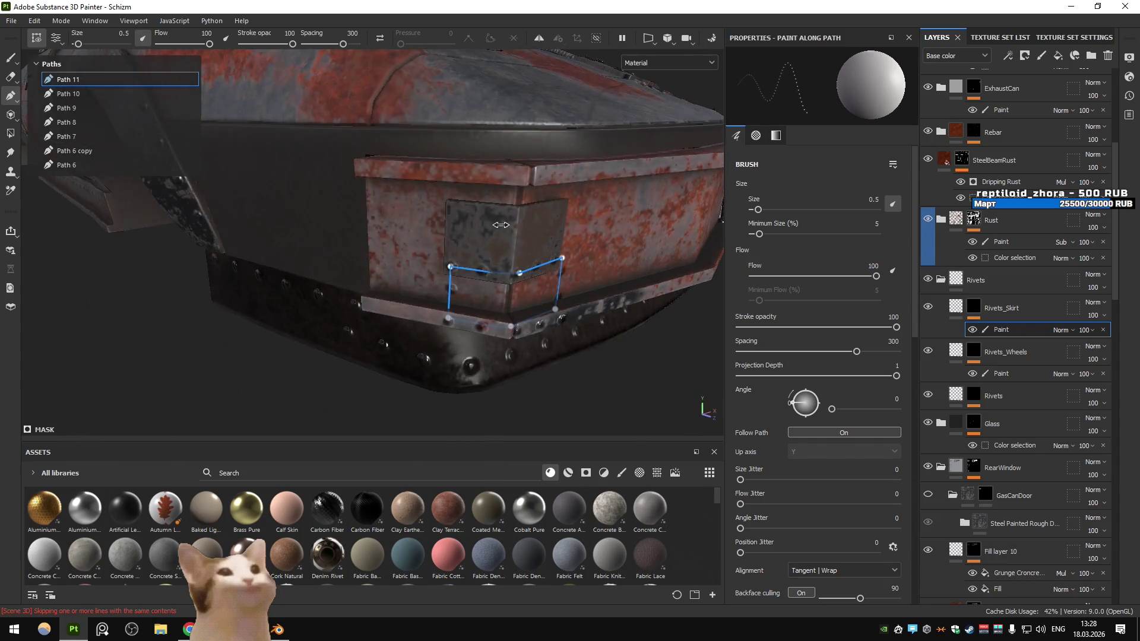
pyautogui.moveTo(453, 266); pyautogui.dragTo(455, 214)
pyautogui.moveTo(519, 273); pyautogui.dragTo(522, 215)
pyautogui.moveTo(562, 259); pyautogui.dragTo(541, 209)
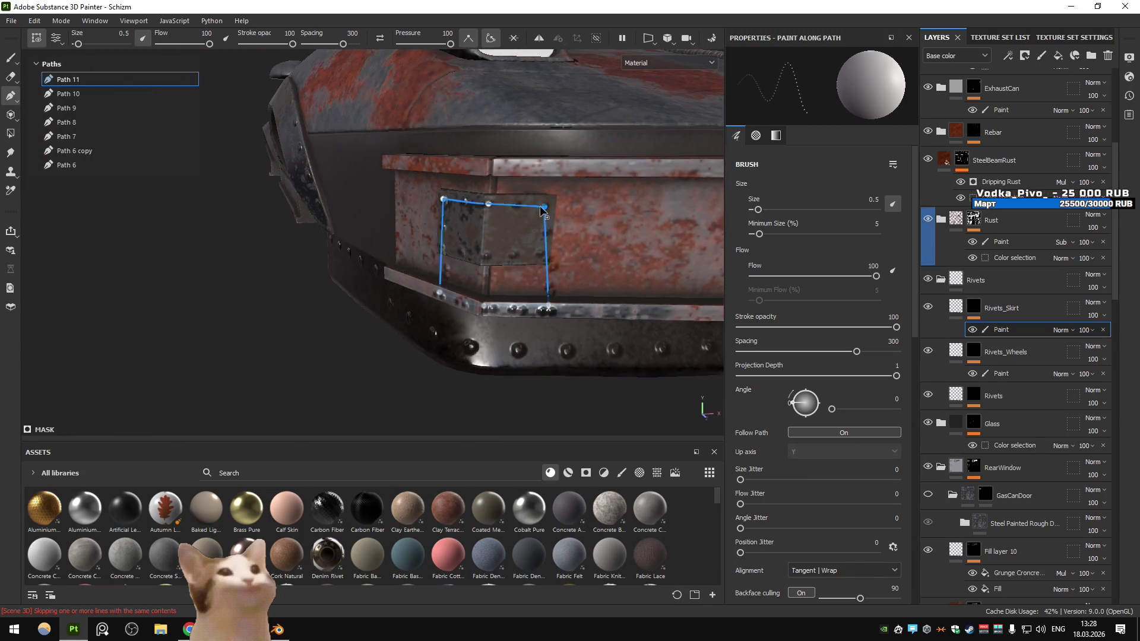
pyautogui.moveTo(548, 308); pyautogui.dragTo(544, 263)
pyautogui.moveTo(486, 303); pyautogui.dragTo(490, 250)
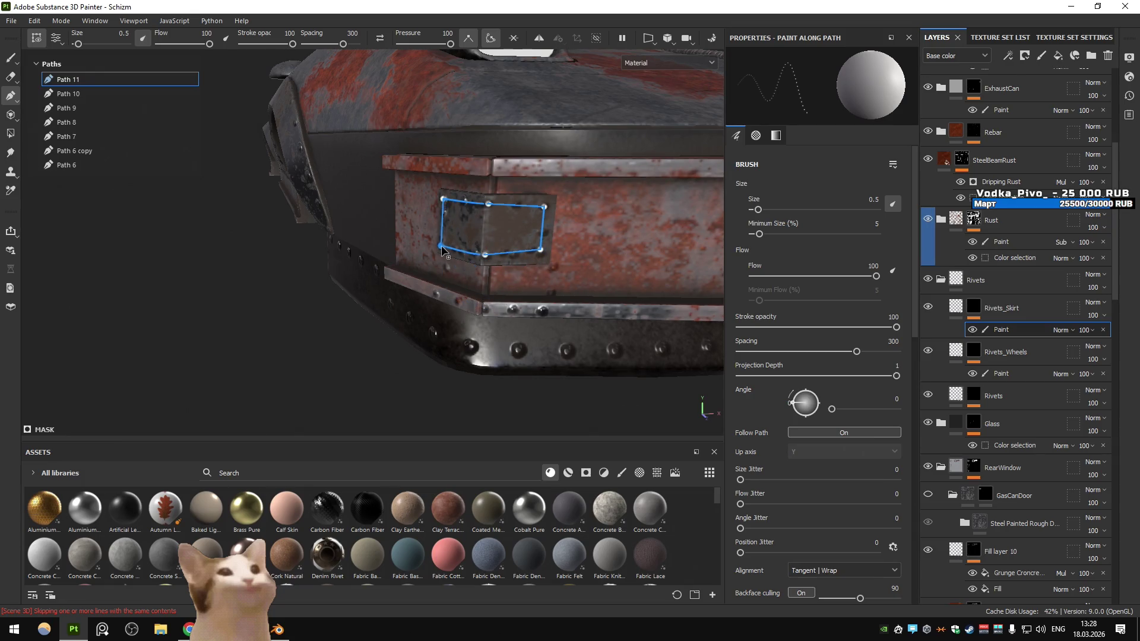
pyautogui.click(85, 98)
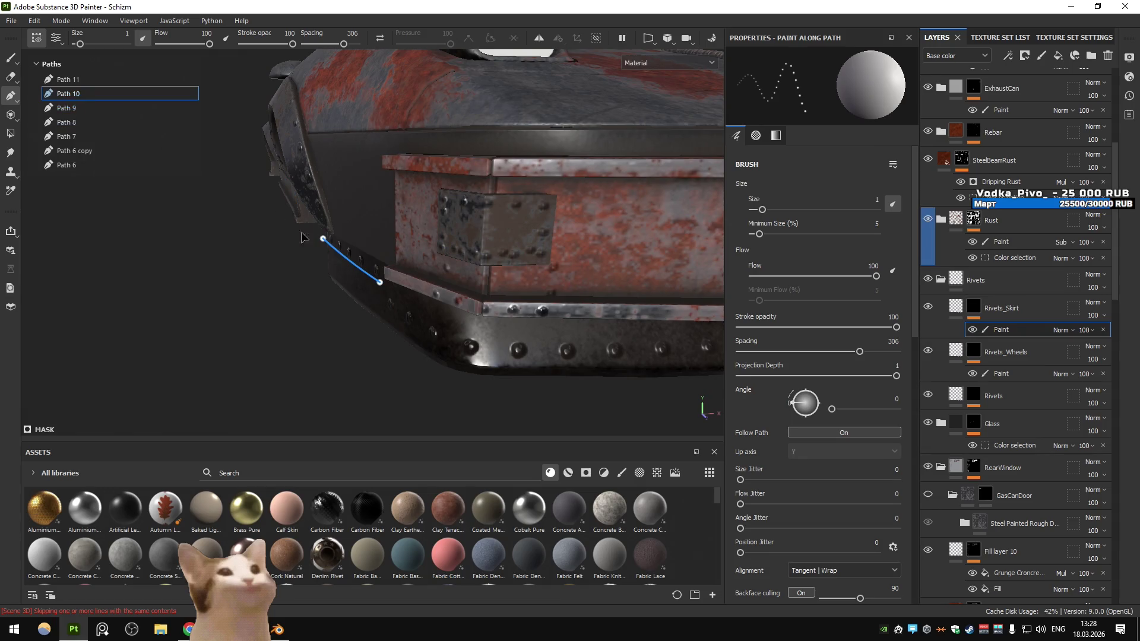
# Remove Path 10 from the paths list
pyautogui.moveTo(275, 216); pyautogui.dragTo(509, 272)
pyautogui.rightClick(80, 92)
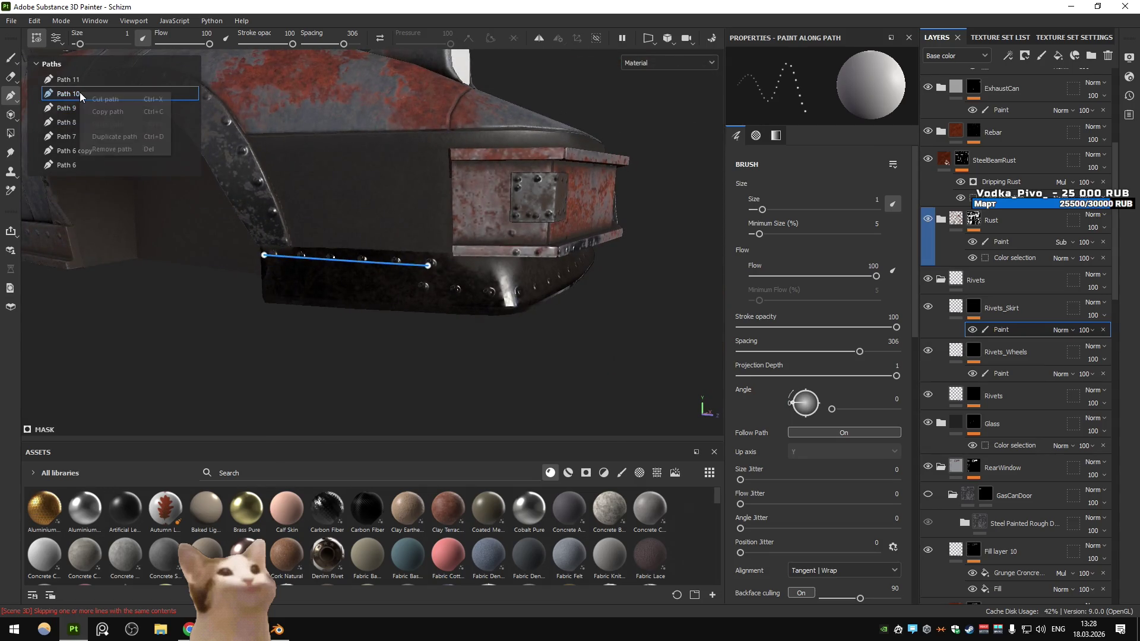
pyautogui.click(112, 151)
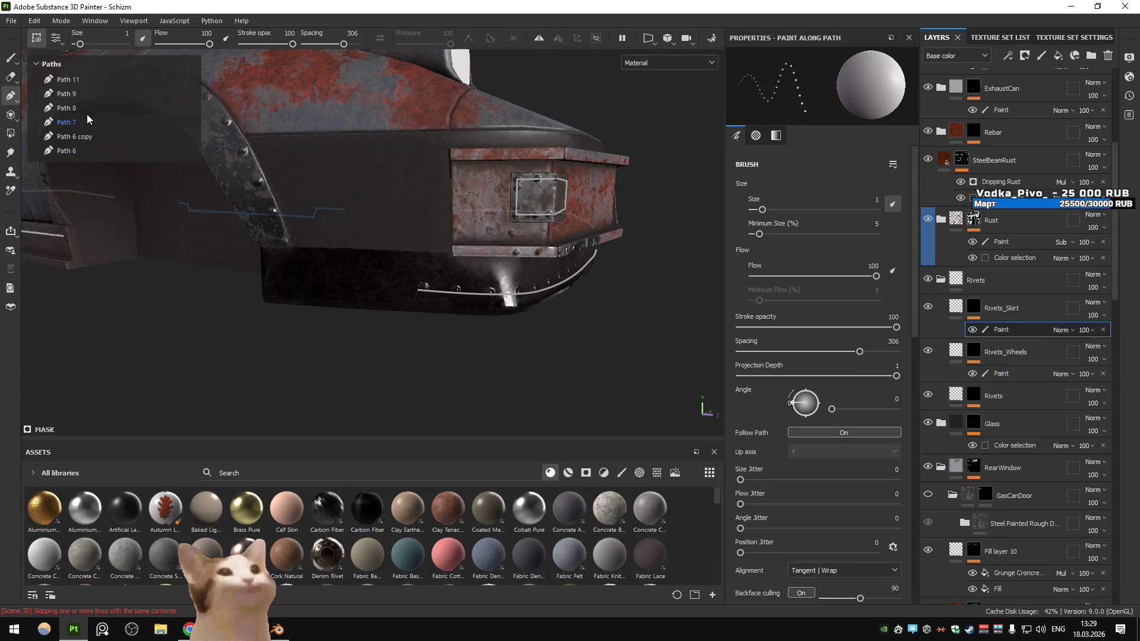
pyautogui.click(76, 109)
pyautogui.click(68, 150)
pyautogui.rightClick(67, 150)
pyautogui.click(643, 251)
# Remove Path 6 and Path 6 copy with Remove path
pyautogui.moveTo(642, 251); pyautogui.dragTo(368, 262)
pyautogui.rightClick(66, 150)
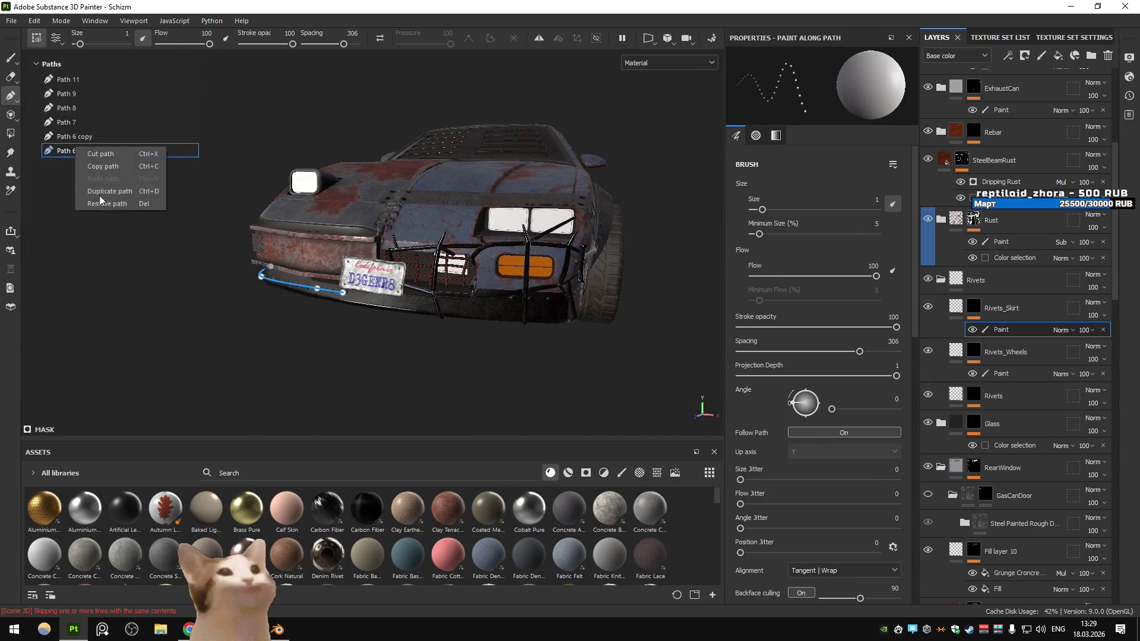
pyautogui.click(104, 203)
pyautogui.click(570, 303)
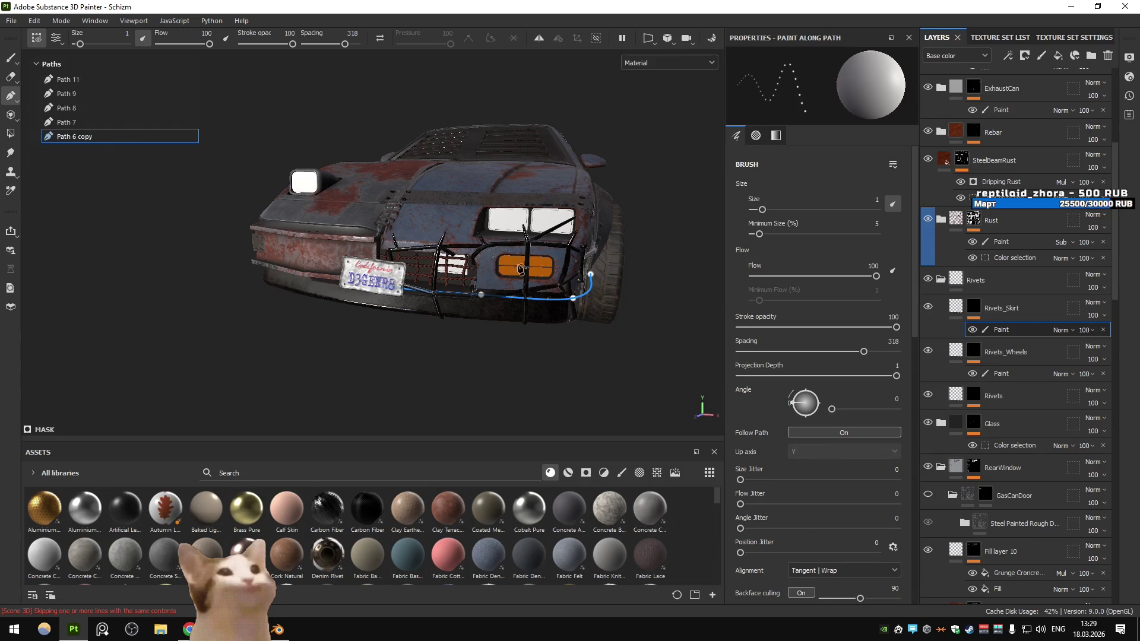
pyautogui.rightClick(88, 142)
pyautogui.click(118, 204)
pyautogui.moveTo(119, 204); pyautogui.dragTo(110, 165)
# Review remaining Paths 7, 9 and 11, ending on Path 8 beside the rusty side skirt
pyautogui.click(85, 123)
pyautogui.moveTo(496, 184); pyautogui.dragTo(140, 163)
pyautogui.click(88, 115)
pyautogui.click(88, 93)
pyautogui.click(88, 79)
pyautogui.click(88, 93)
pyautogui.click(88, 108)
pyautogui.scroll(3)
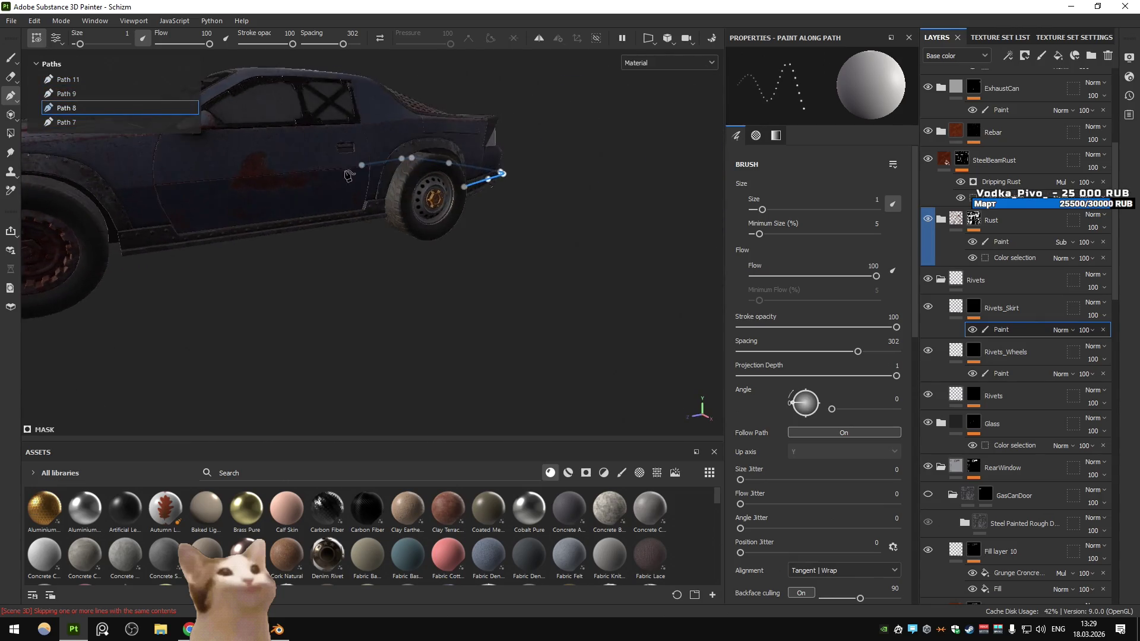
pyautogui.moveTo(299, 125); pyautogui.dragTo(391, 255)
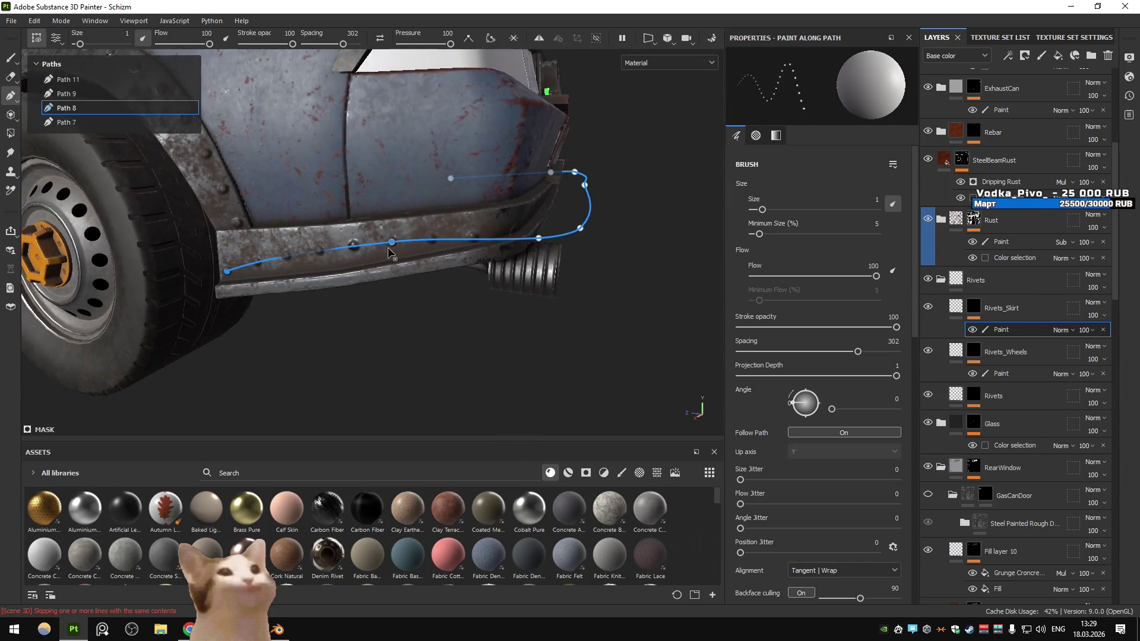
pyautogui.moveTo(514, 239); pyautogui.dragTo(452, 254)
pyautogui.scroll(3)
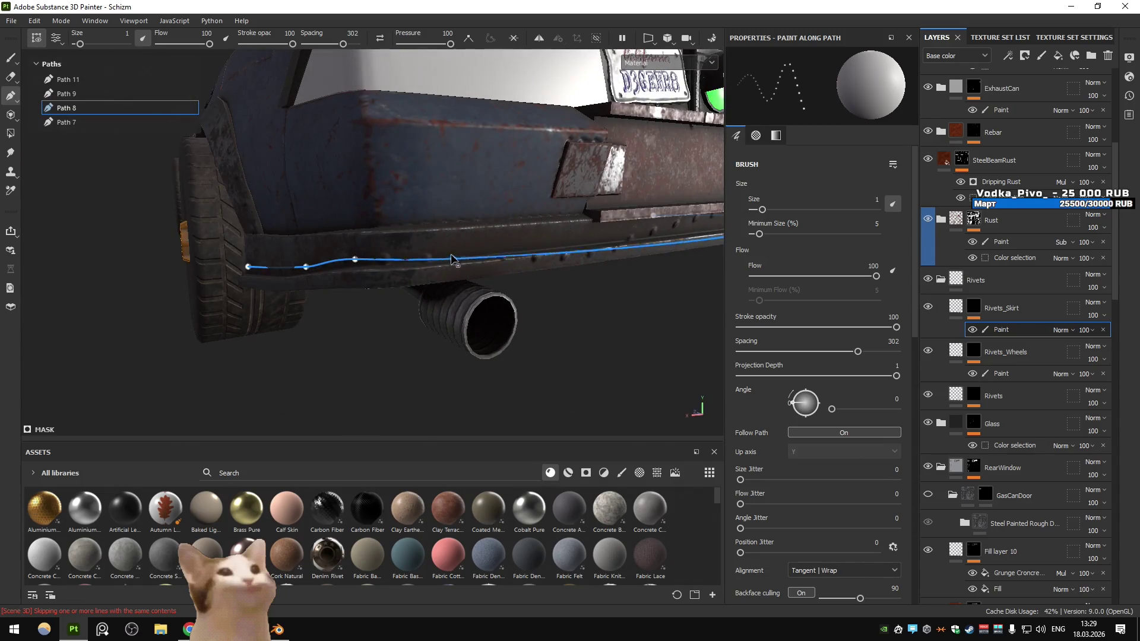
pyautogui.moveTo(355, 252); pyautogui.dragTo(321, 255)
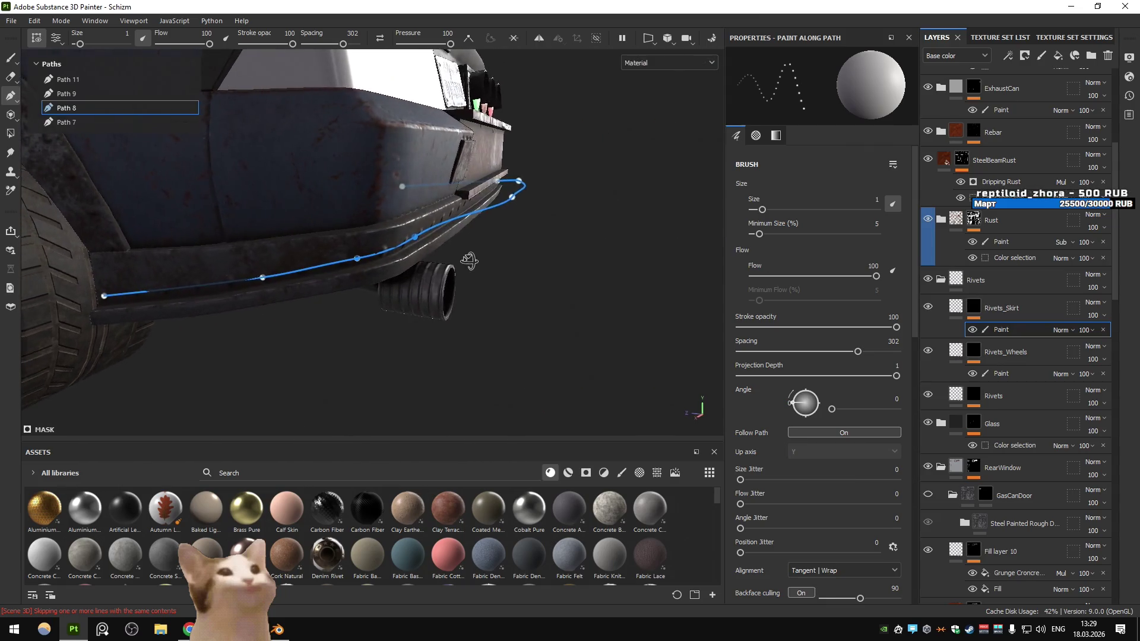
pyautogui.scroll(3)
# Switch to Unity, minimize Unity and Painter, and launch Krom's Car Combat from the desktop
pyautogui.hotkey('alt', 'Tab')
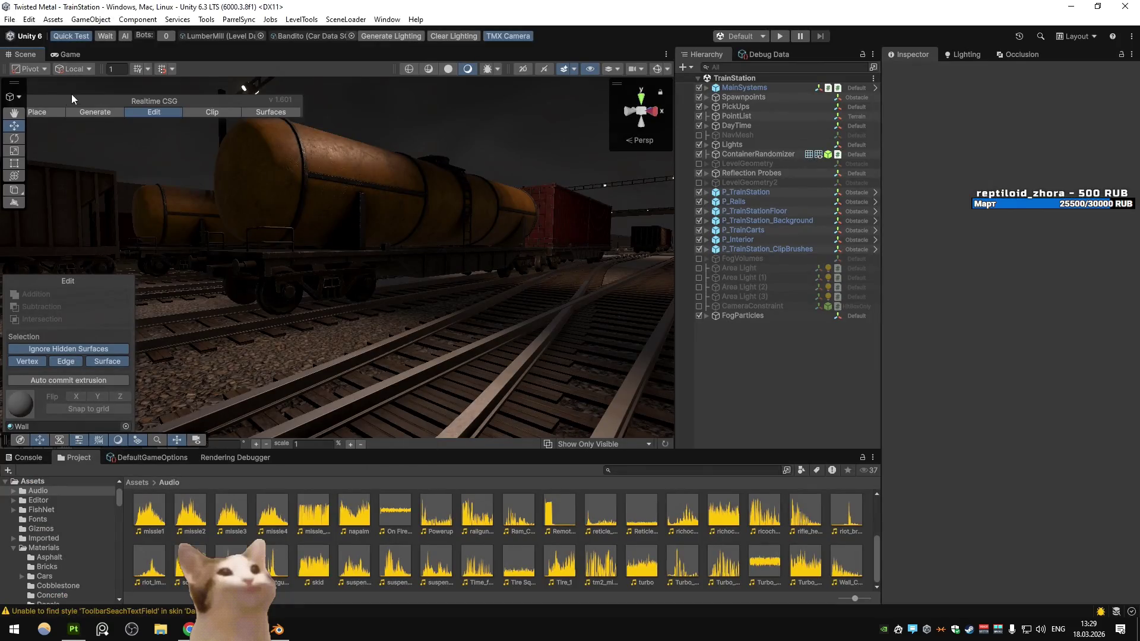
pyautogui.click(368, 25)
pyautogui.click(368, 24)
pyautogui.click(1072, 6)
pyautogui.click(1075, 4)
pyautogui.doubleClick(654, 25)
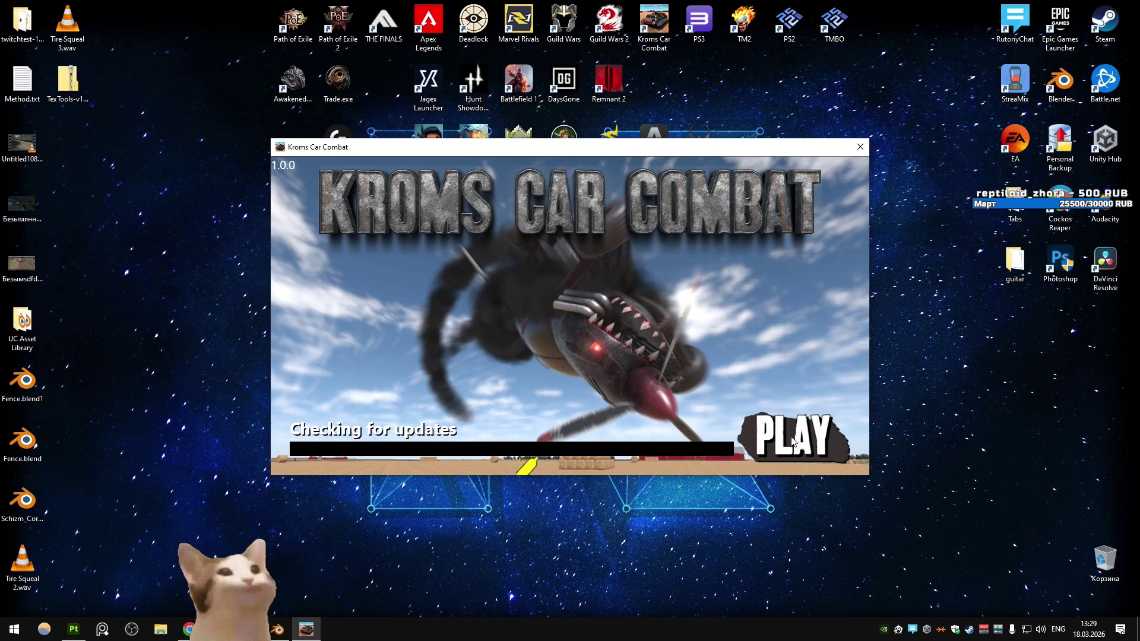
# Preview the textured car in Krom's Car Combat, quit via the console, and return to Painter
pyautogui.click(793, 441)
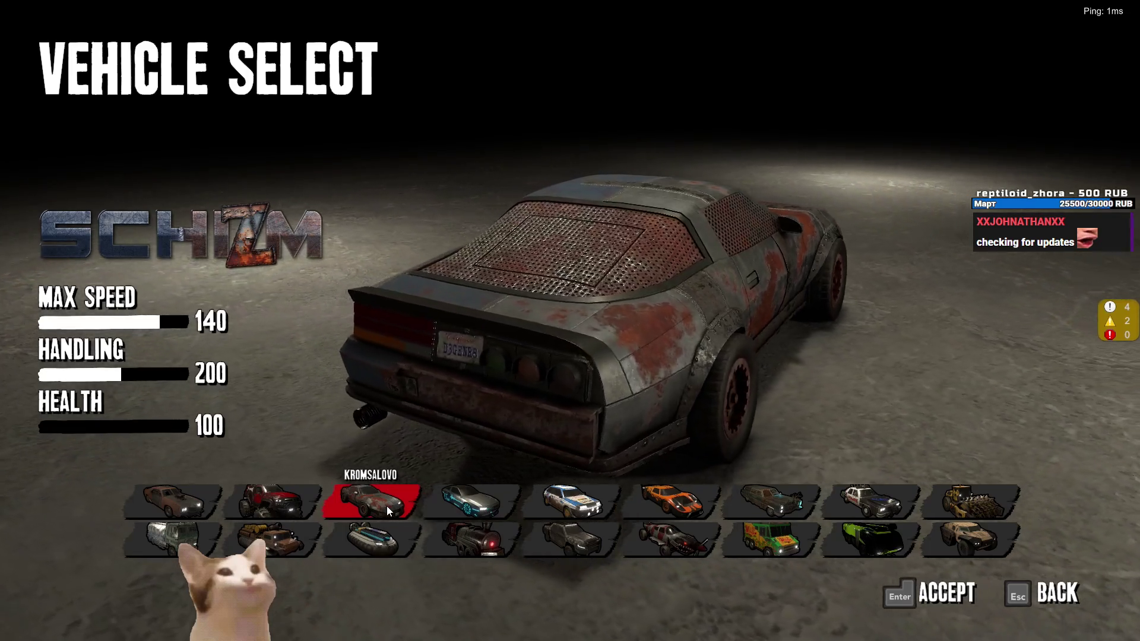
pyautogui.press('Return')
pyautogui.press('`')
pyautogui.write('q')
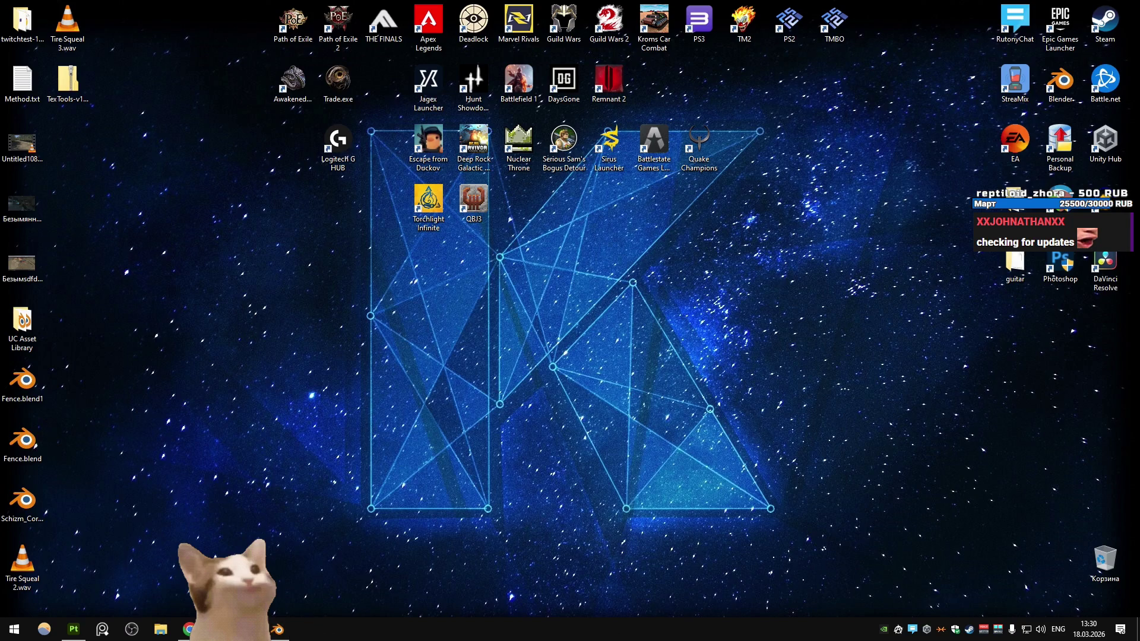
pyautogui.click(73, 629)
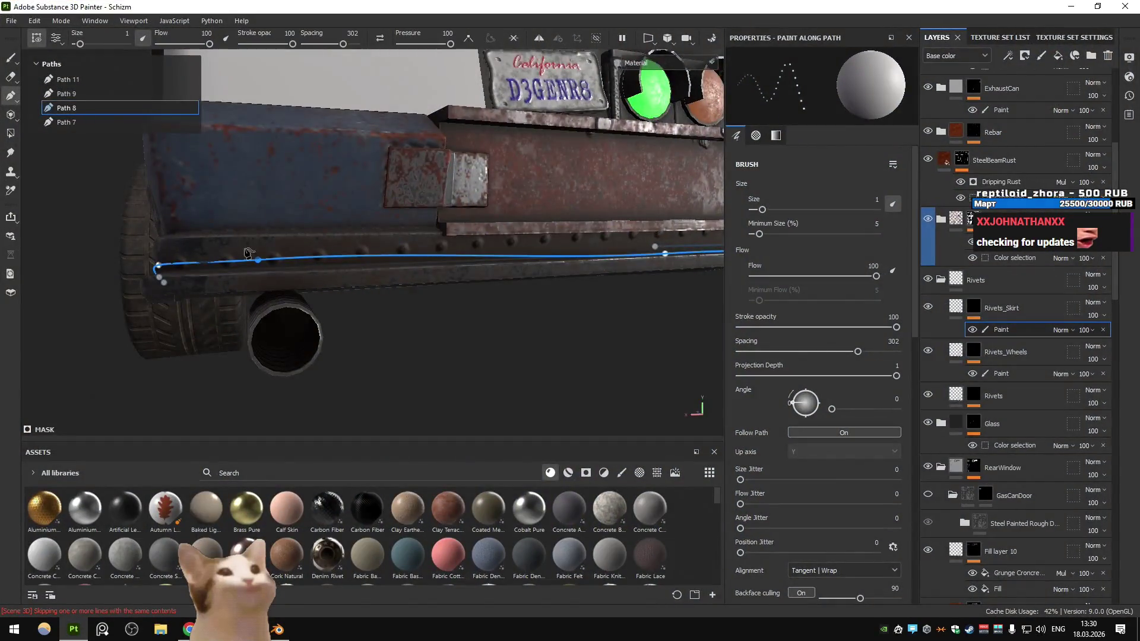
# Pick Path 8 on the rear bumper and lower its point onto the bumper edge
pyautogui.moveTo(545, 262); pyautogui.dragTo(345, 277)
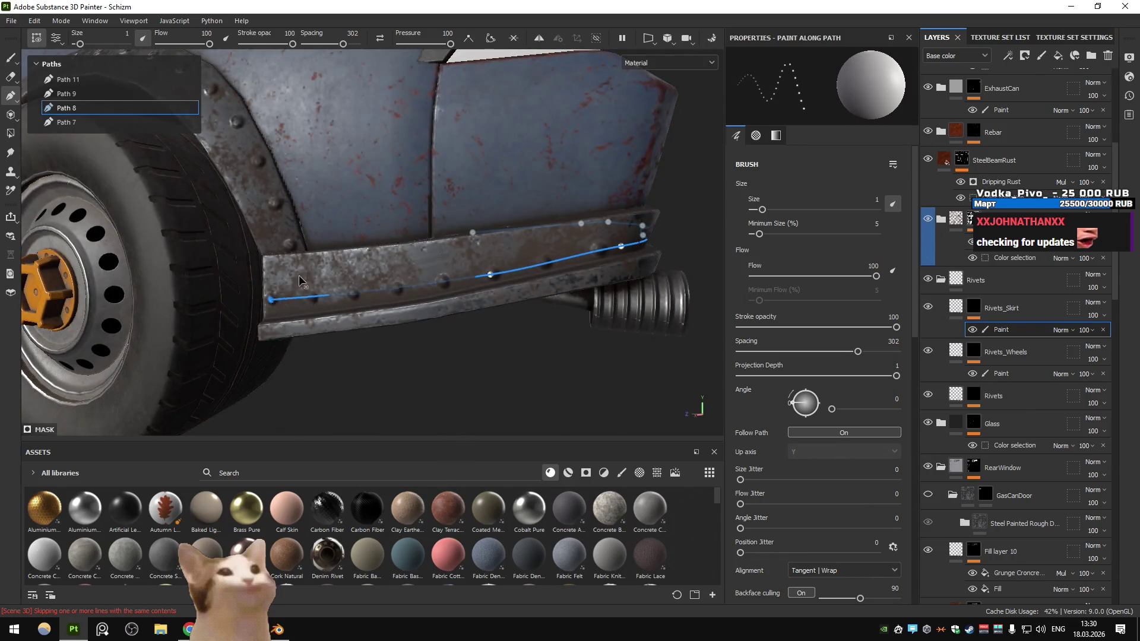
pyautogui.moveTo(426, 256); pyautogui.dragTo(440, 256)
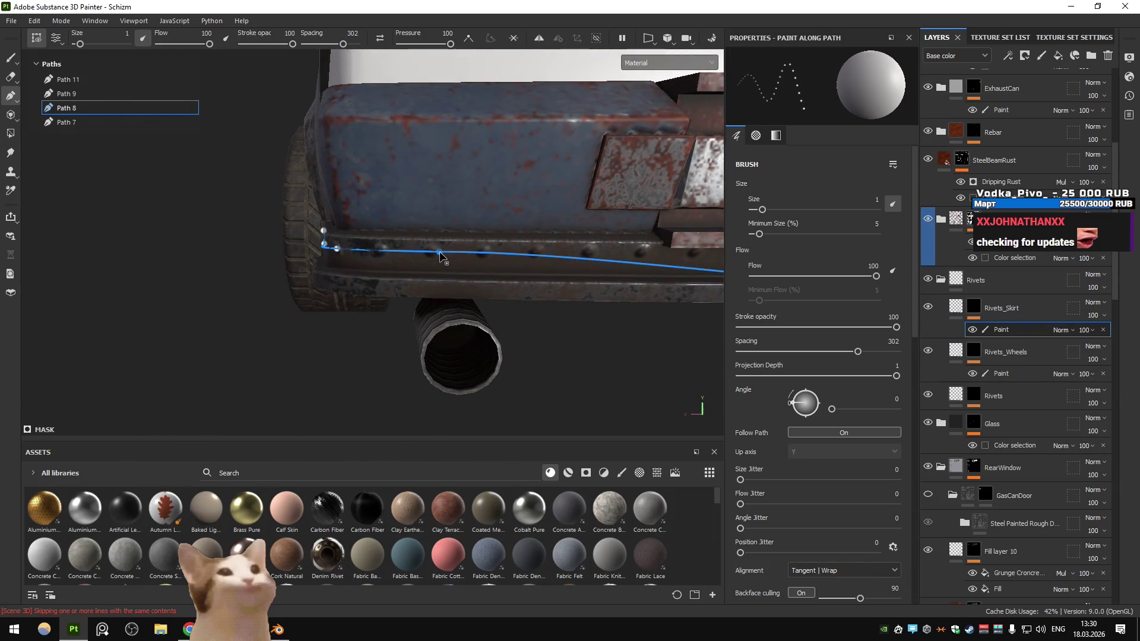
pyautogui.scroll(3)
pyautogui.scroll(-3)
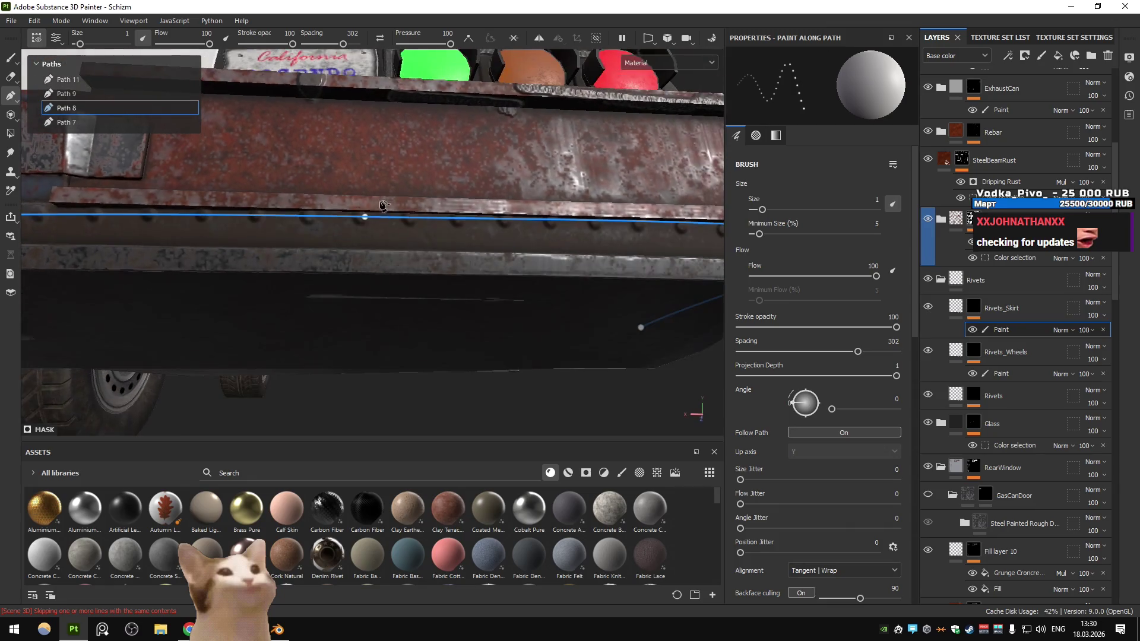
pyautogui.moveTo(364, 229); pyautogui.dragTo(332, 288)
pyautogui.scroll(3)
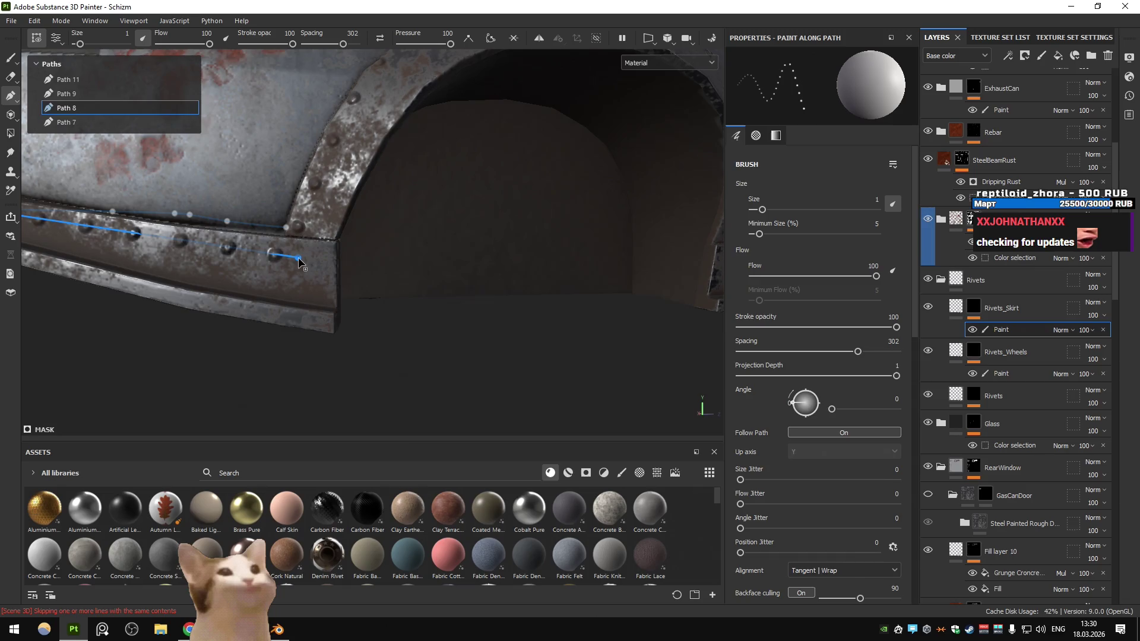
pyautogui.scroll(-3)
pyautogui.moveTo(309, 265); pyautogui.dragTo(451, 279)
pyautogui.scroll(3)
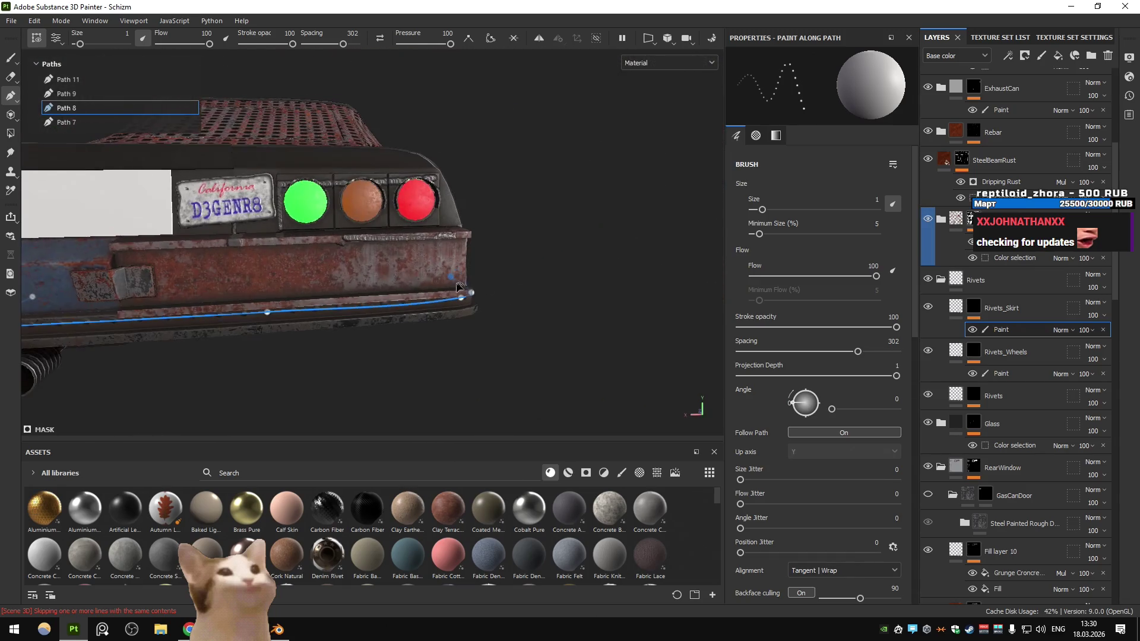
pyautogui.moveTo(378, 277); pyautogui.dragTo(352, 260)
pyautogui.click(355, 254)
pyautogui.moveTo(420, 254); pyautogui.dragTo(421, 260)
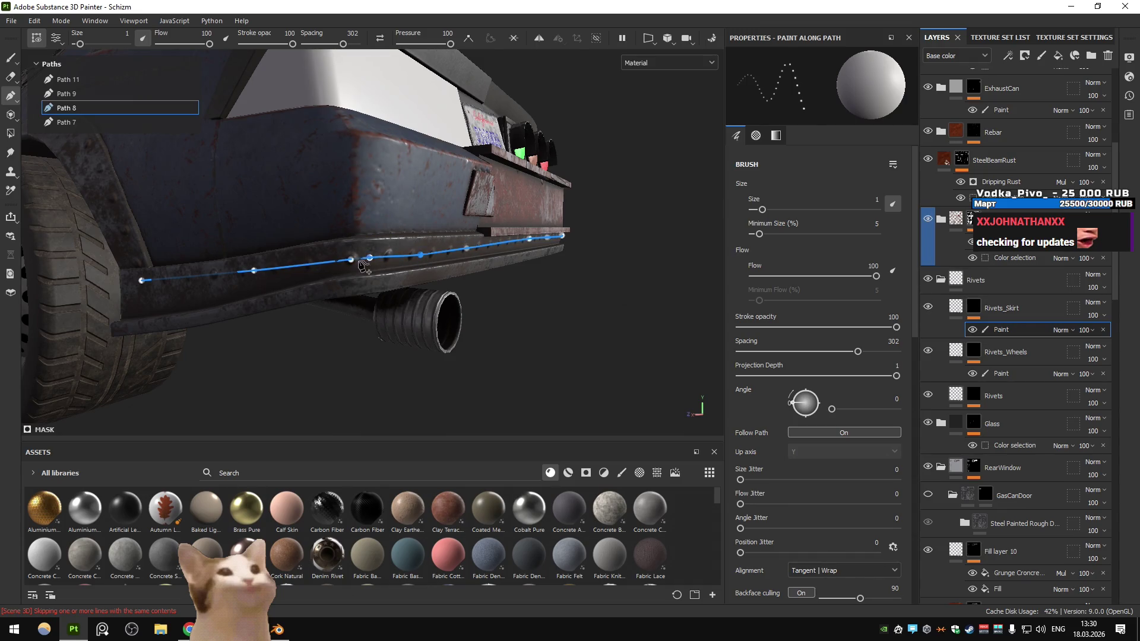
# Pull Path 8's start point lower along the side skirt near the front wheel, then exit path editing
pyautogui.moveTo(353, 267); pyautogui.dragTo(412, 260)
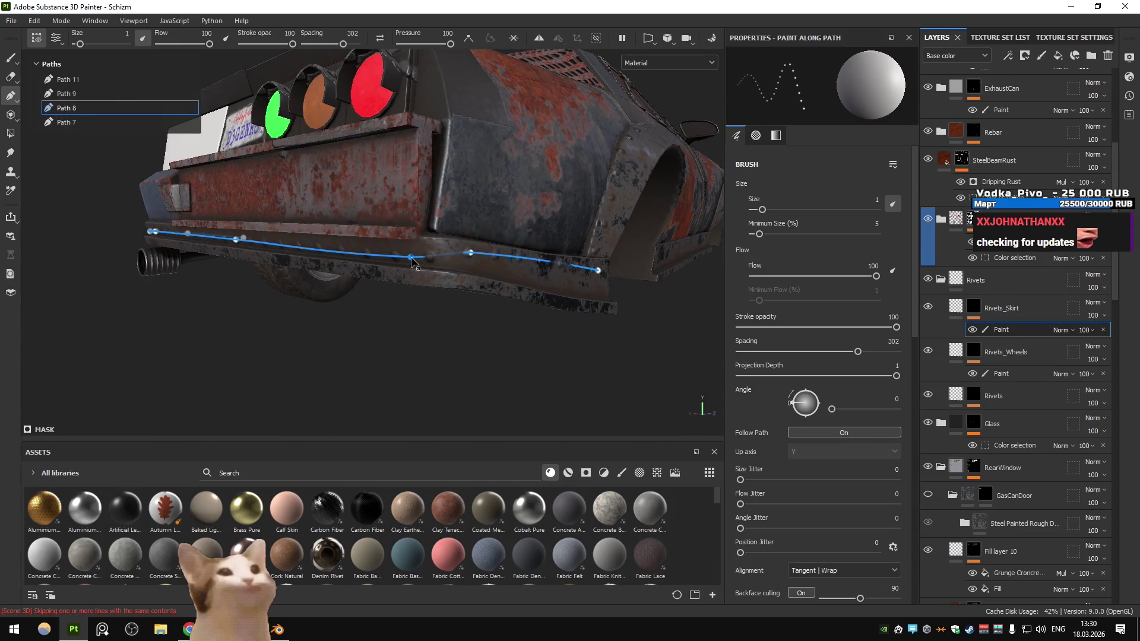
pyautogui.moveTo(504, 270); pyautogui.dragTo(319, 269)
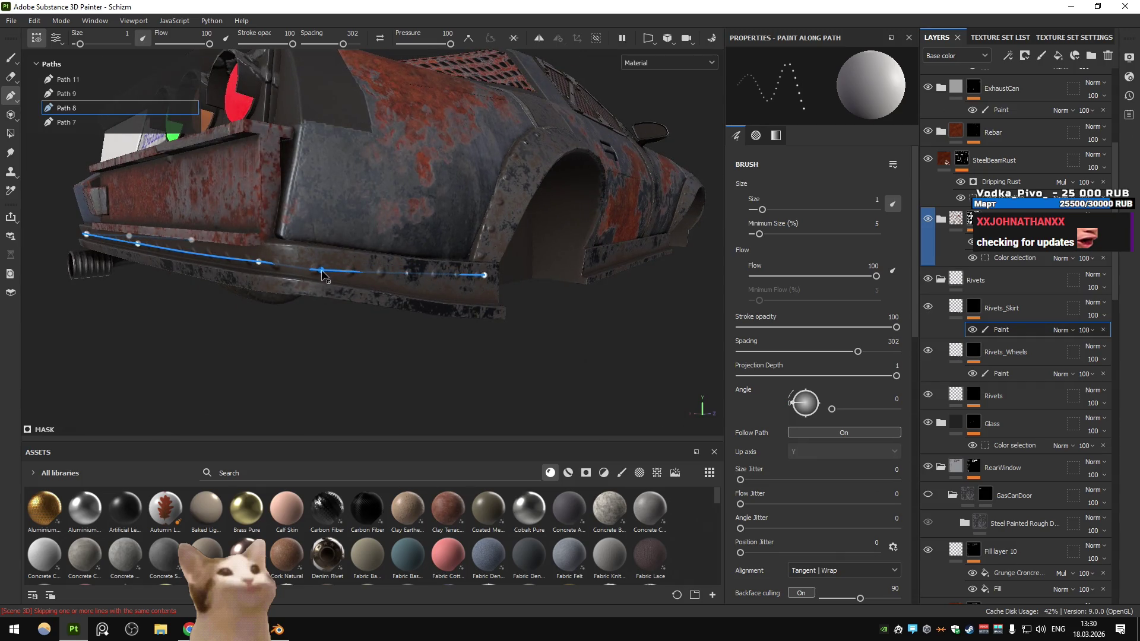
pyautogui.moveTo(449, 277); pyautogui.dragTo(498, 307)
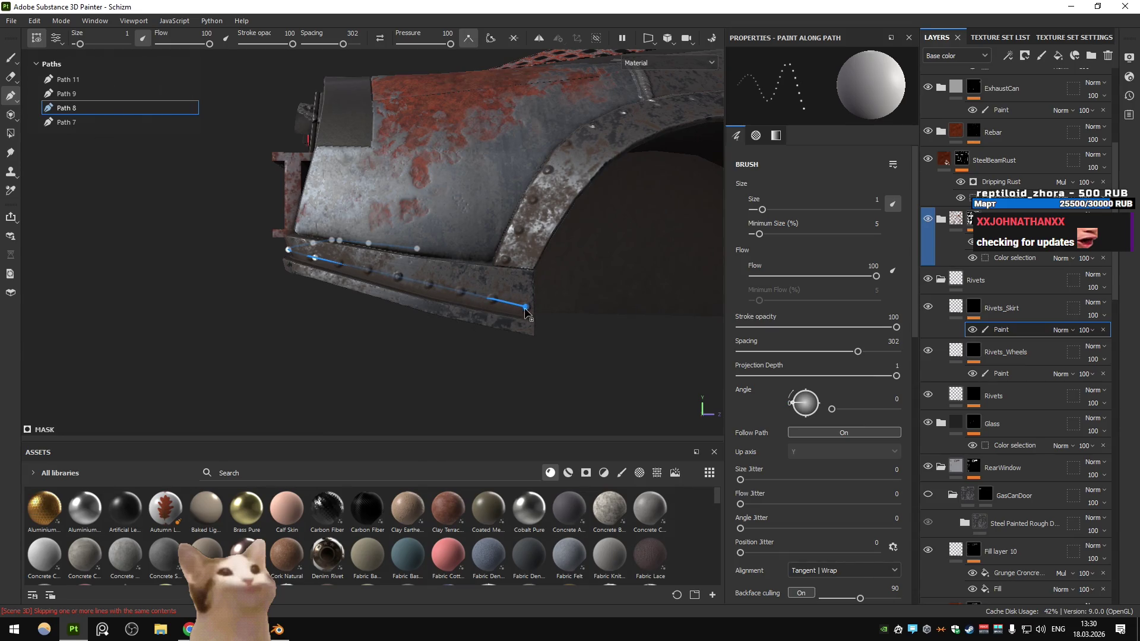
pyautogui.moveTo(520, 307); pyautogui.dragTo(511, 304)
pyautogui.moveTo(319, 295); pyautogui.dragTo(293, 330)
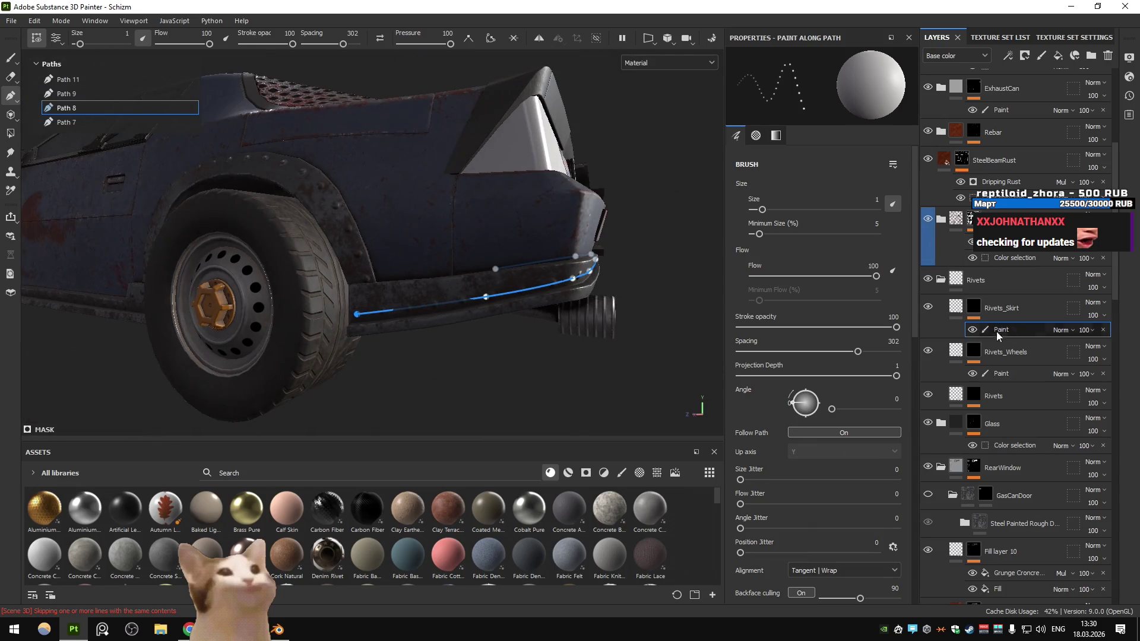
pyautogui.press('Delete')
pyautogui.moveTo(416, 297); pyautogui.dragTo(338, 300)
pyautogui.scroll(3)
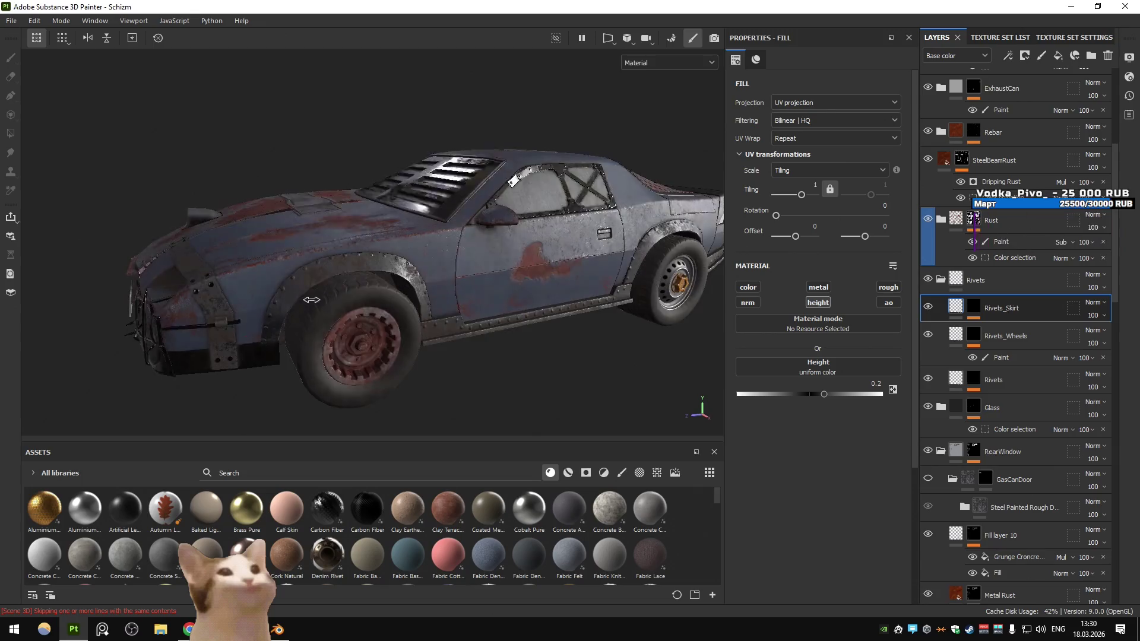
# Drag the Rivets_Wheels path points and end point down along the front wheel arch edge
pyautogui.scroll(3)
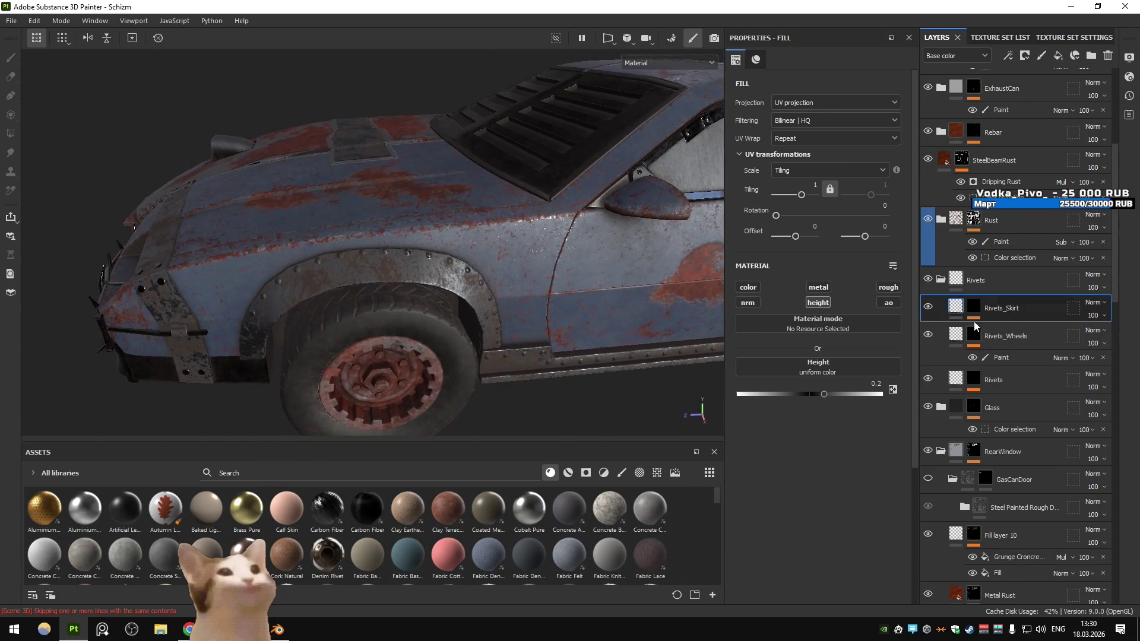
pyautogui.click(1002, 357)
pyautogui.scroll(3)
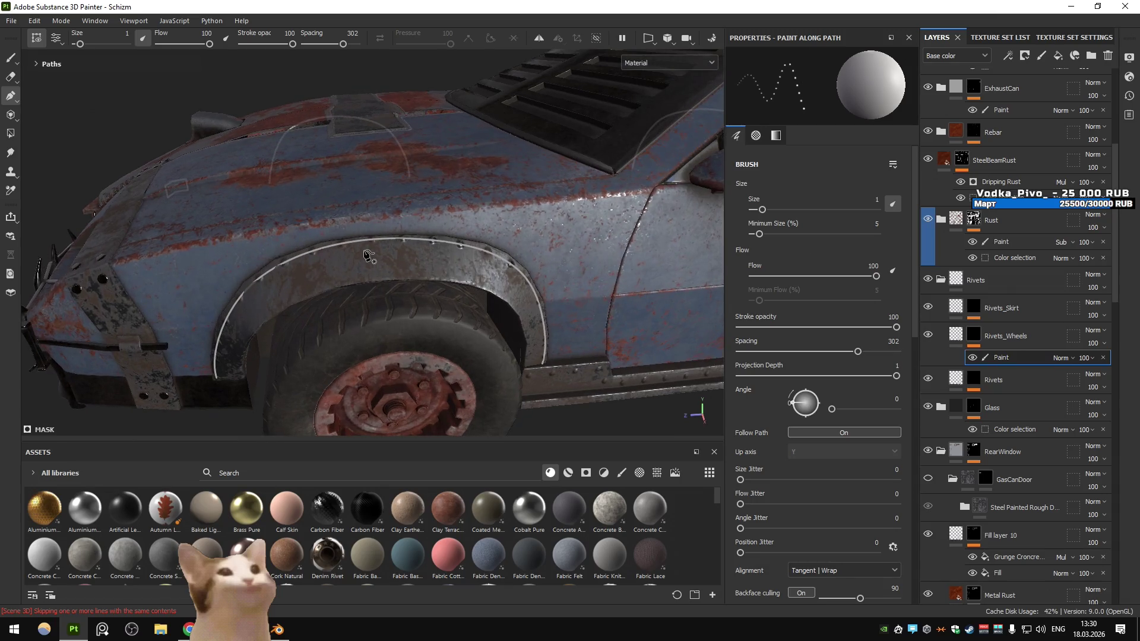
pyautogui.moveTo(377, 228); pyautogui.dragTo(379, 236)
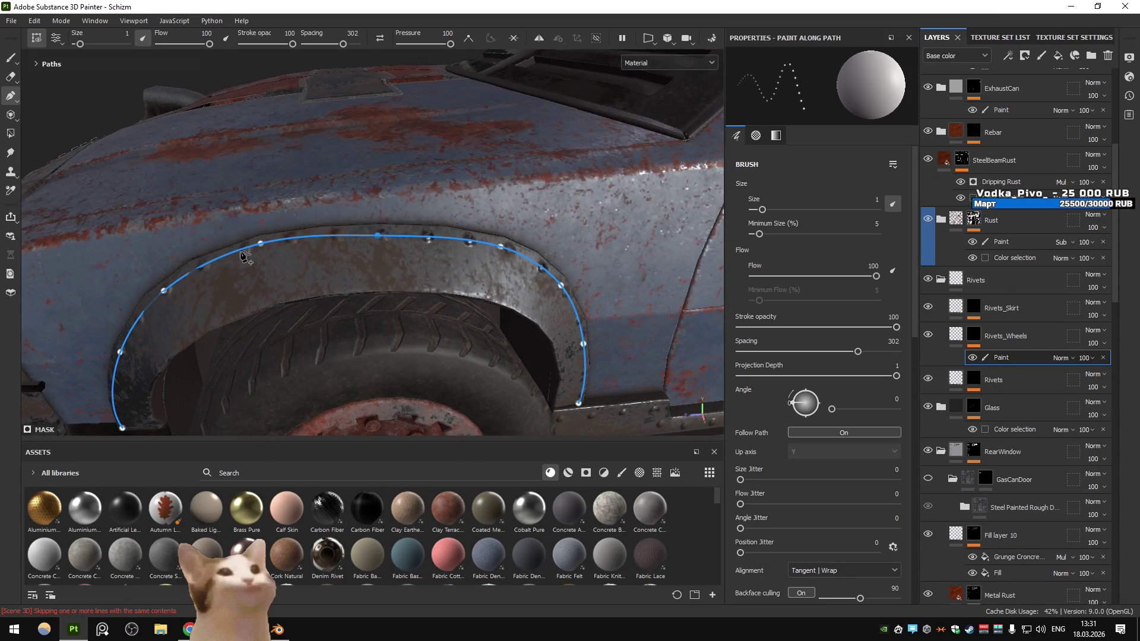
pyautogui.moveTo(231, 257); pyautogui.dragTo(420, 247)
pyautogui.moveTo(337, 284); pyautogui.dragTo(326, 297)
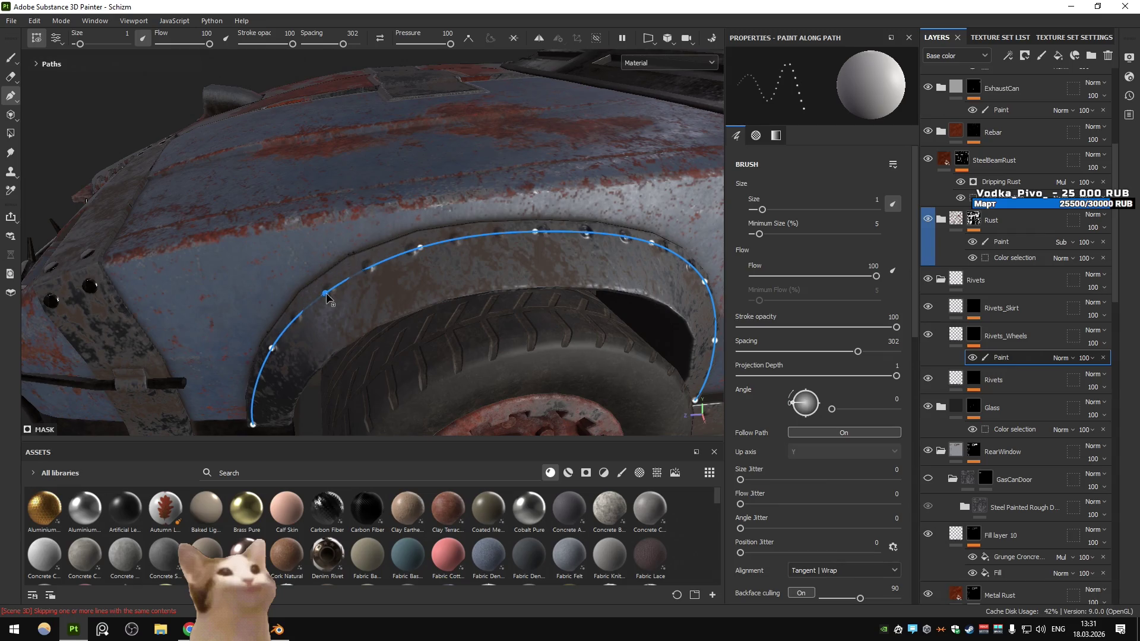
pyautogui.moveTo(382, 328); pyautogui.dragTo(344, 243)
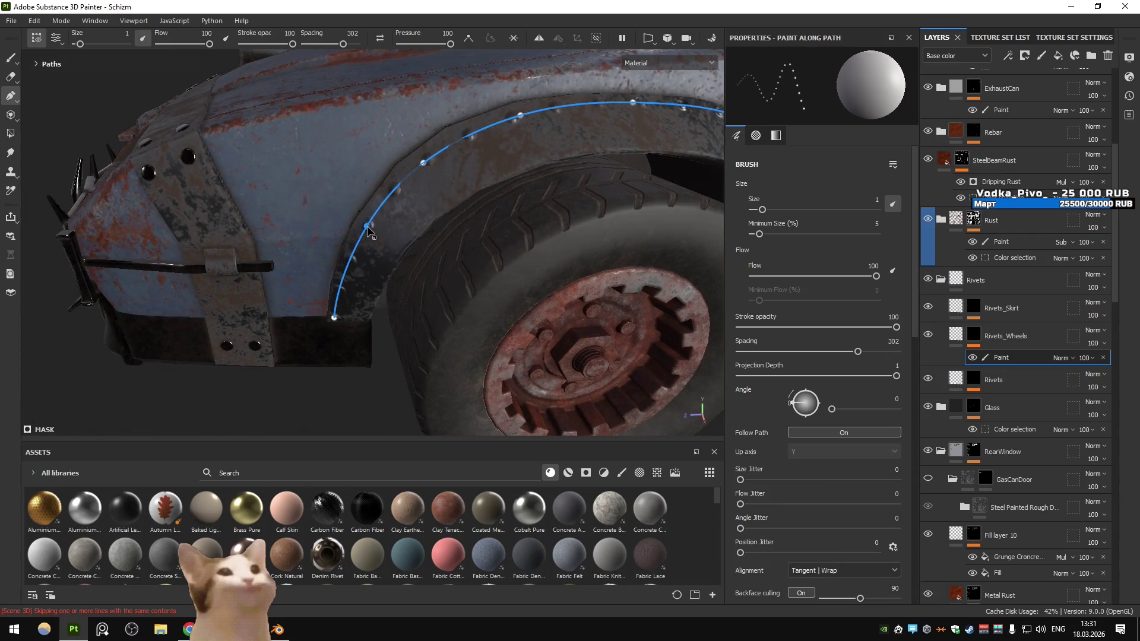
pyautogui.click(333, 318)
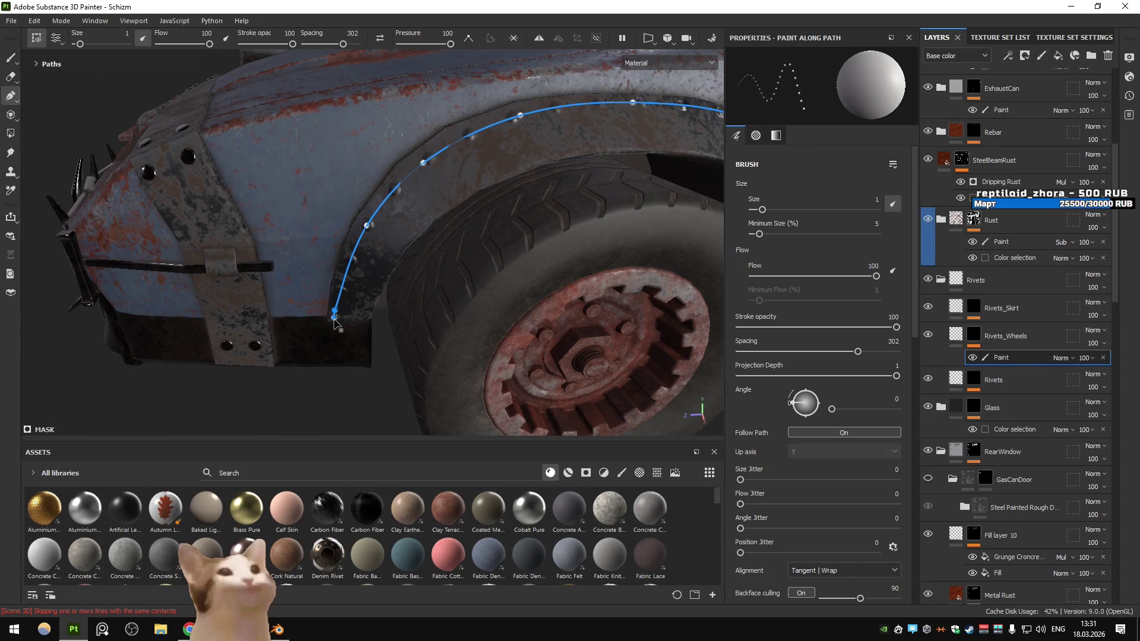
pyautogui.moveTo(334, 308); pyautogui.dragTo(336, 278)
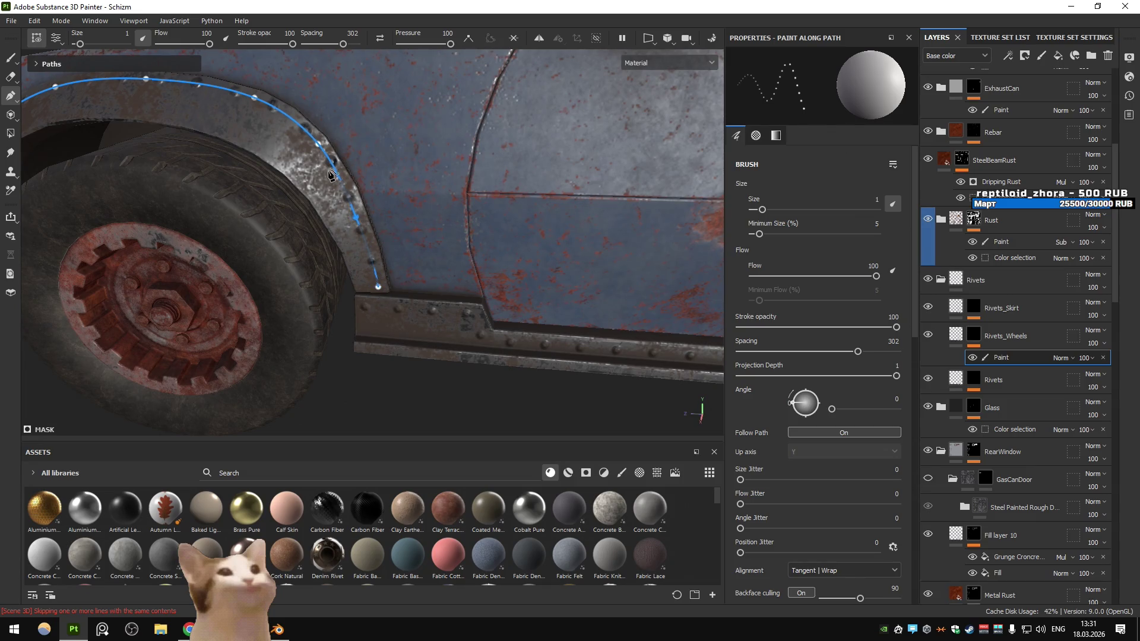
# Check the arch rivets from above and the rear, then switch to the Chrome browser
pyautogui.moveTo(312, 144); pyautogui.dragTo(386, 291)
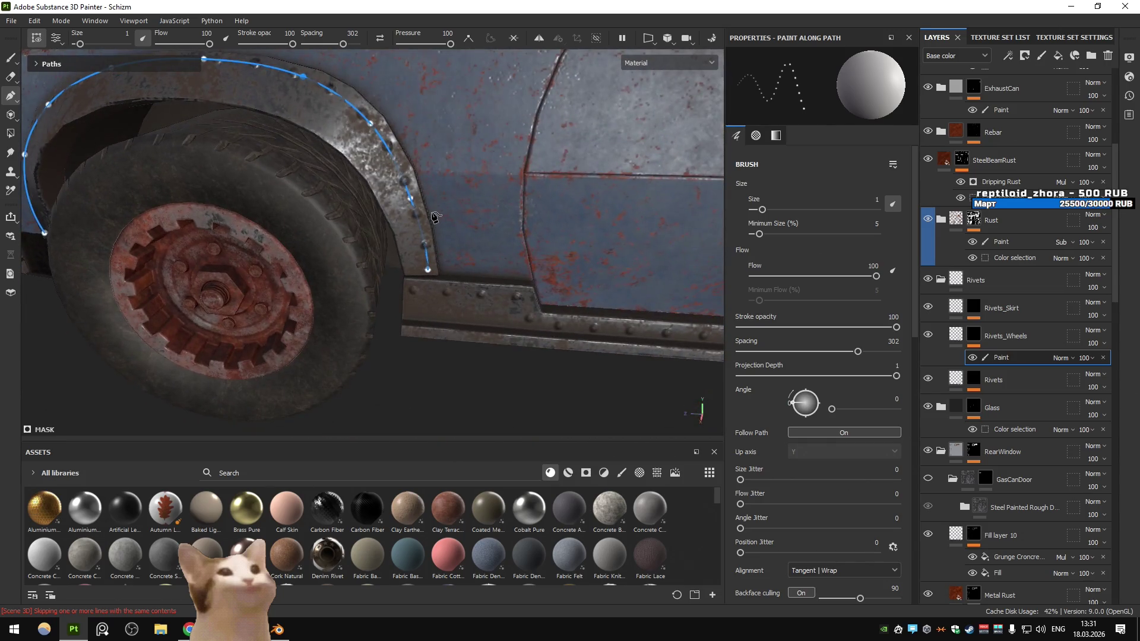
pyautogui.scroll(-3)
pyautogui.moveTo(608, 275); pyautogui.dragTo(517, 254)
pyautogui.rightClick(514, 244)
pyautogui.scroll(3)
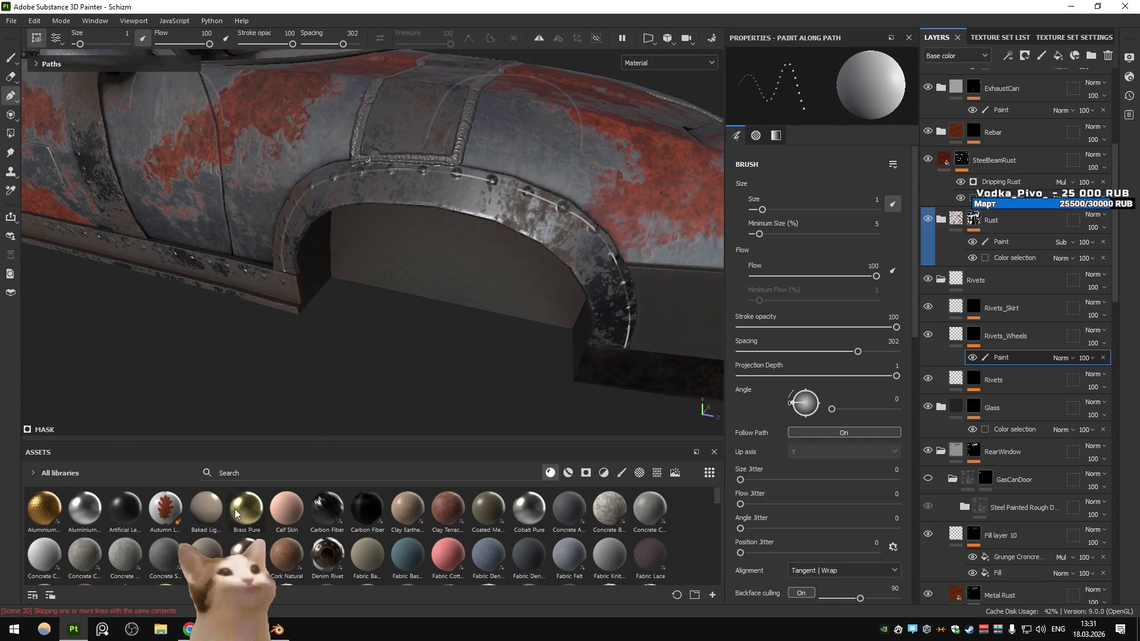
pyautogui.click(189, 630)
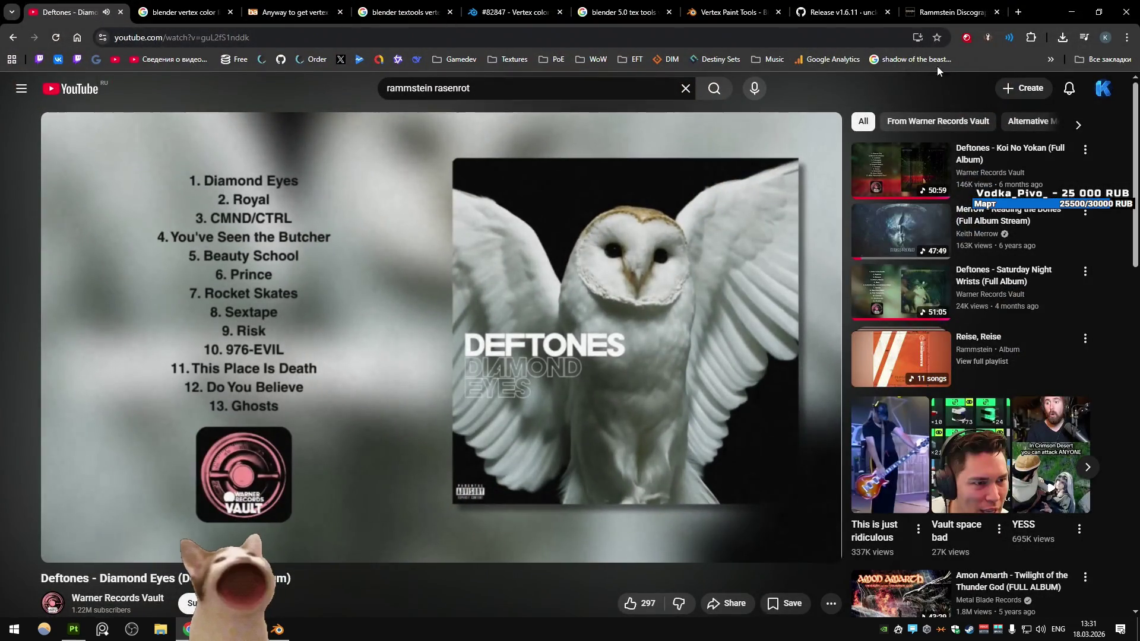
# Replace 'rasenrot' with 'liebe' in the YouTube search, play the Liebe ist für Alle Da album, and minimize Chrome
pyautogui.click(945, 12)
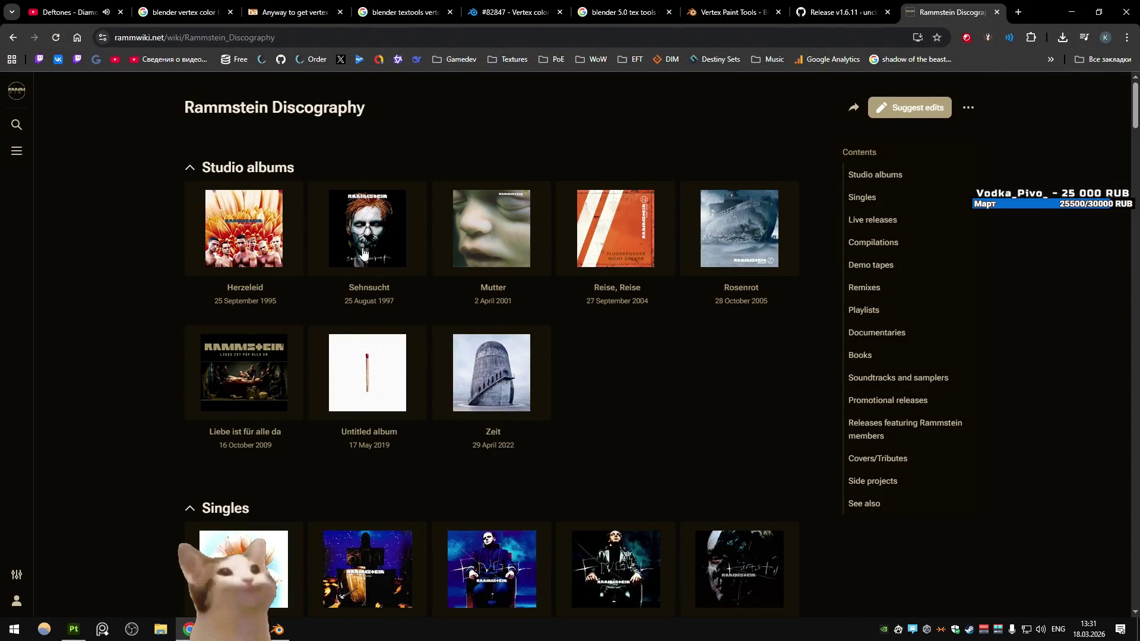
pyautogui.click(68, 12)
pyautogui.doubleClick(434, 94)
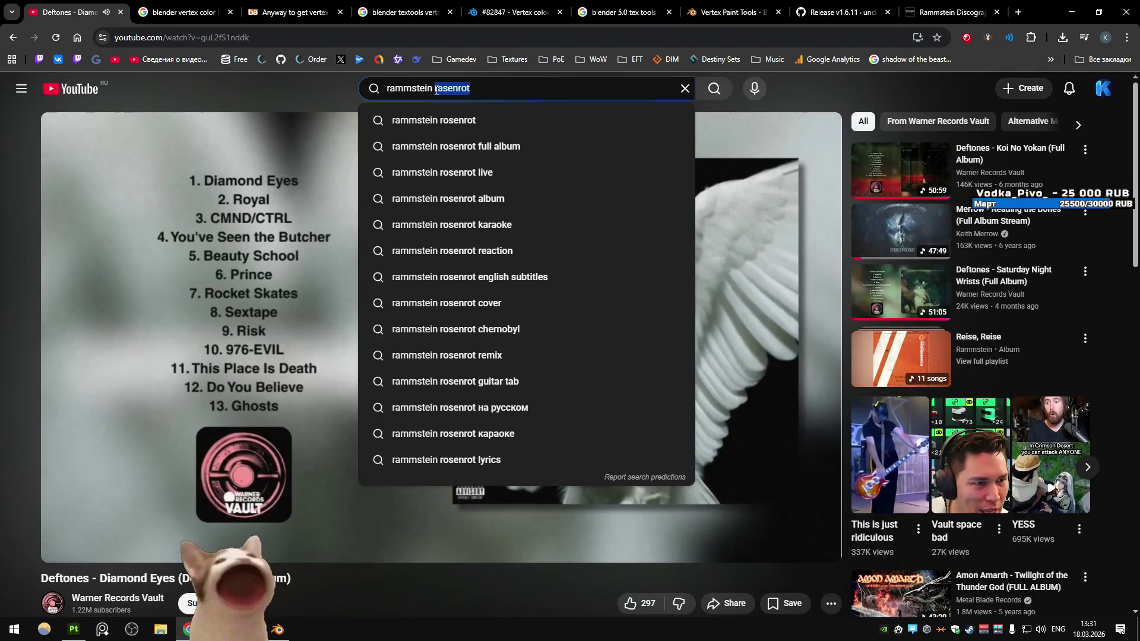
pyautogui.write('liebe')
pyautogui.press('Down')
pyautogui.press('Return')
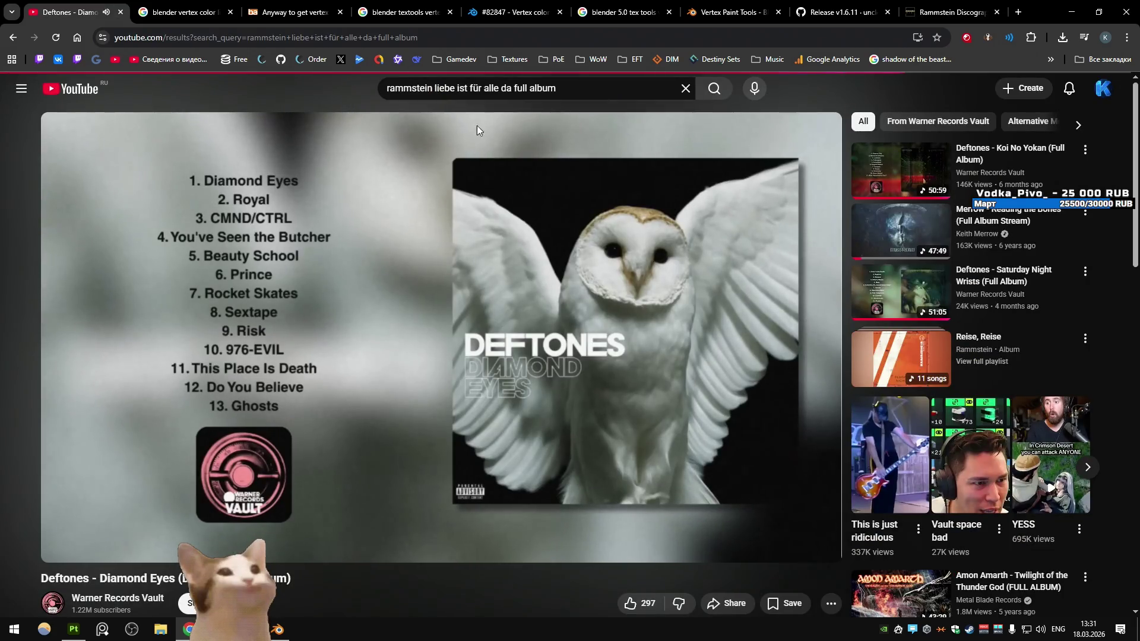
pyautogui.scroll(-3)
pyautogui.scroll(3)
pyautogui.click(486, 230)
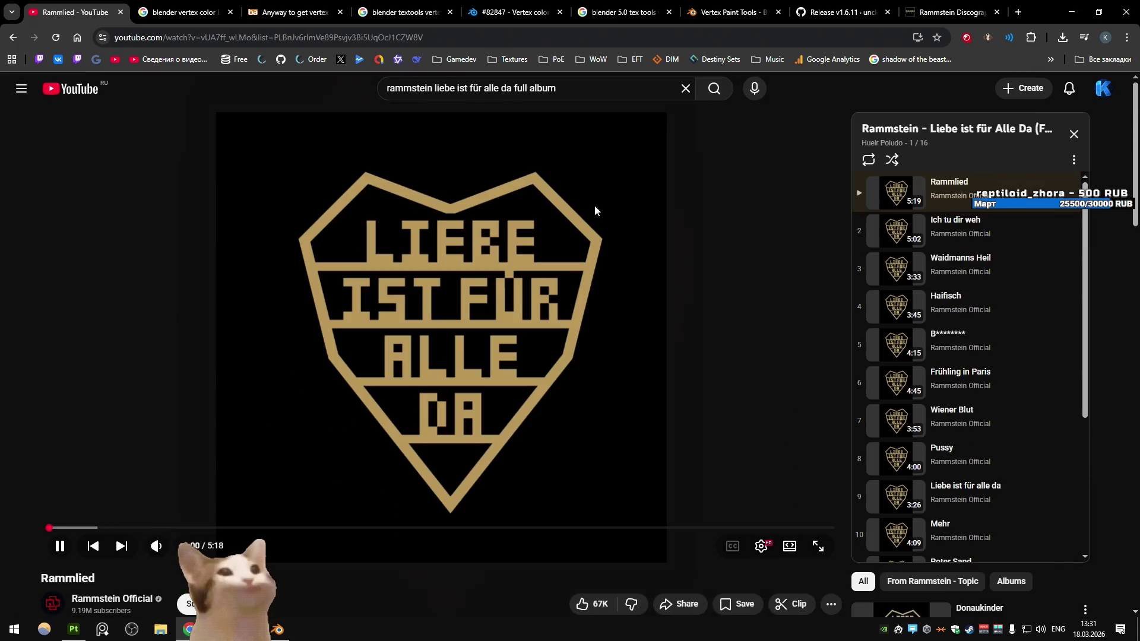
pyautogui.click(1072, 7)
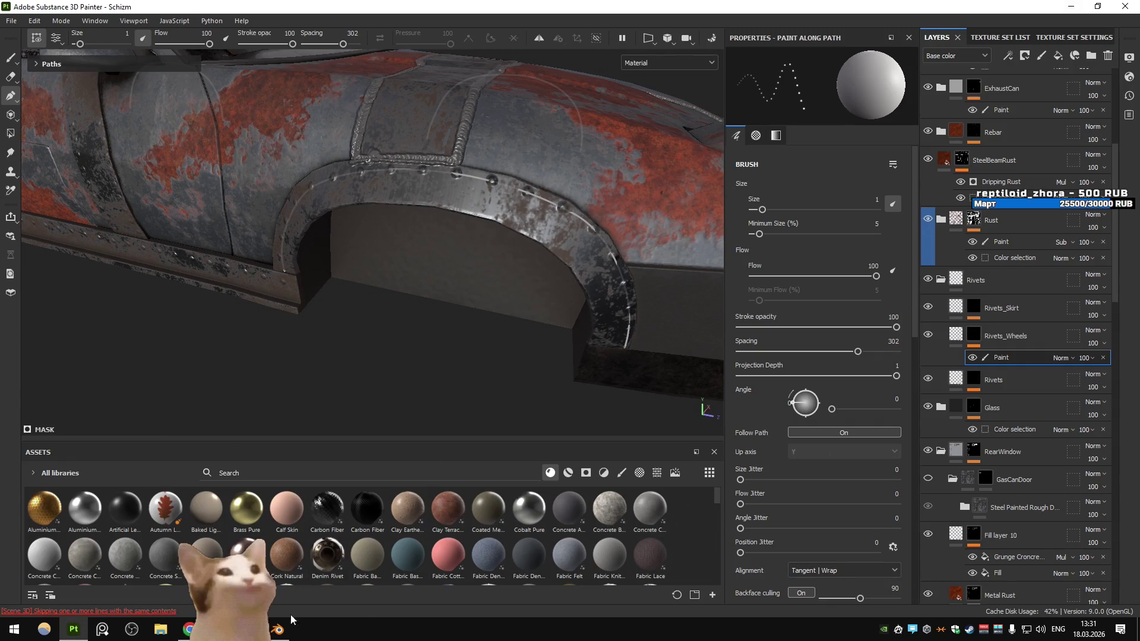
# Return to Substance Painter and frame the wheel-arch path from above
pyautogui.click(277, 629)
pyautogui.click(278, 629)
pyautogui.scroll(3)
pyautogui.scroll(-3)
pyautogui.moveTo(548, 274); pyautogui.dragTo(472, 242)
pyautogui.moveTo(440, 193); pyautogui.dragTo(502, 294)
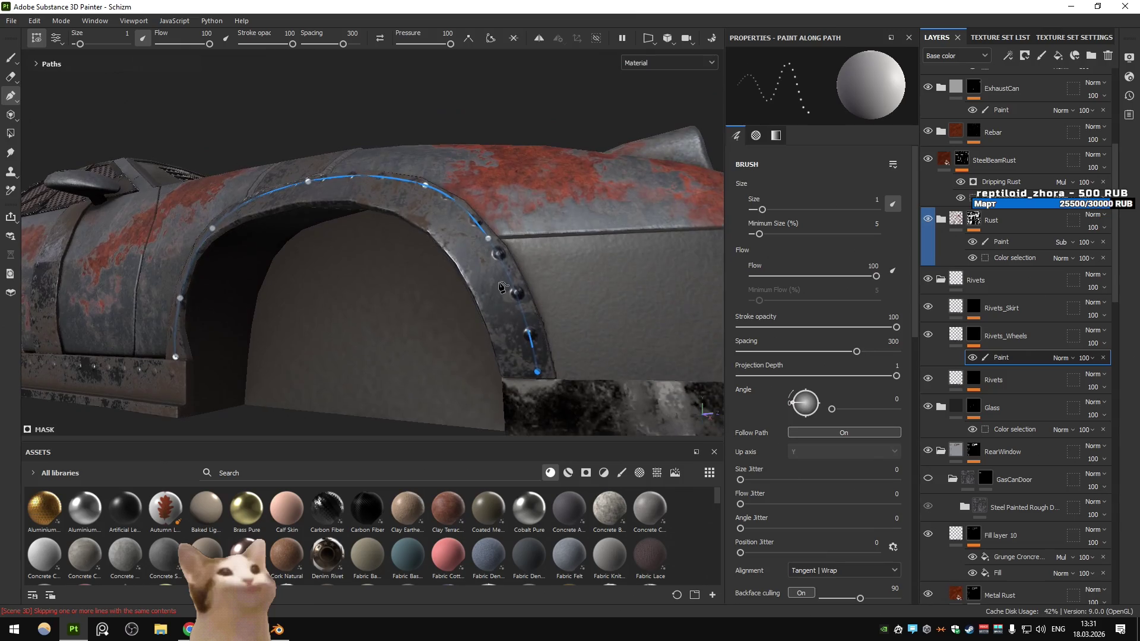
pyautogui.moveTo(479, 240); pyautogui.dragTo(560, 308)
pyautogui.moveTo(471, 319); pyautogui.dragTo(501, 351)
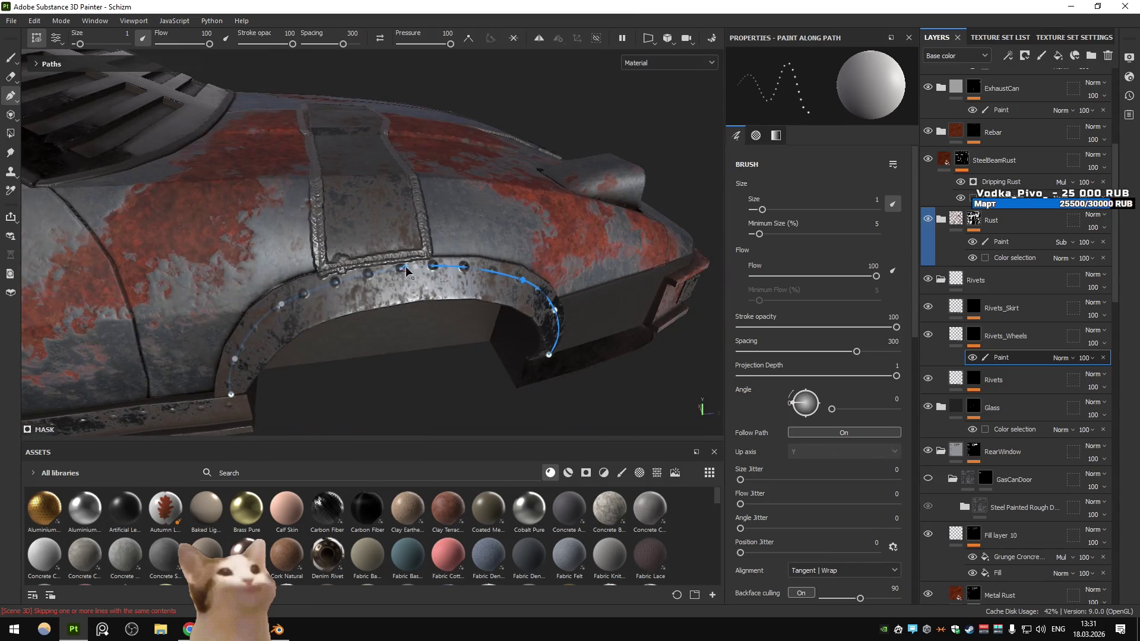
# Drag the arch path's control points to smooth its curve and reshape its lower part along the arch trim
pyautogui.moveTo(410, 275); pyautogui.dragTo(415, 277)
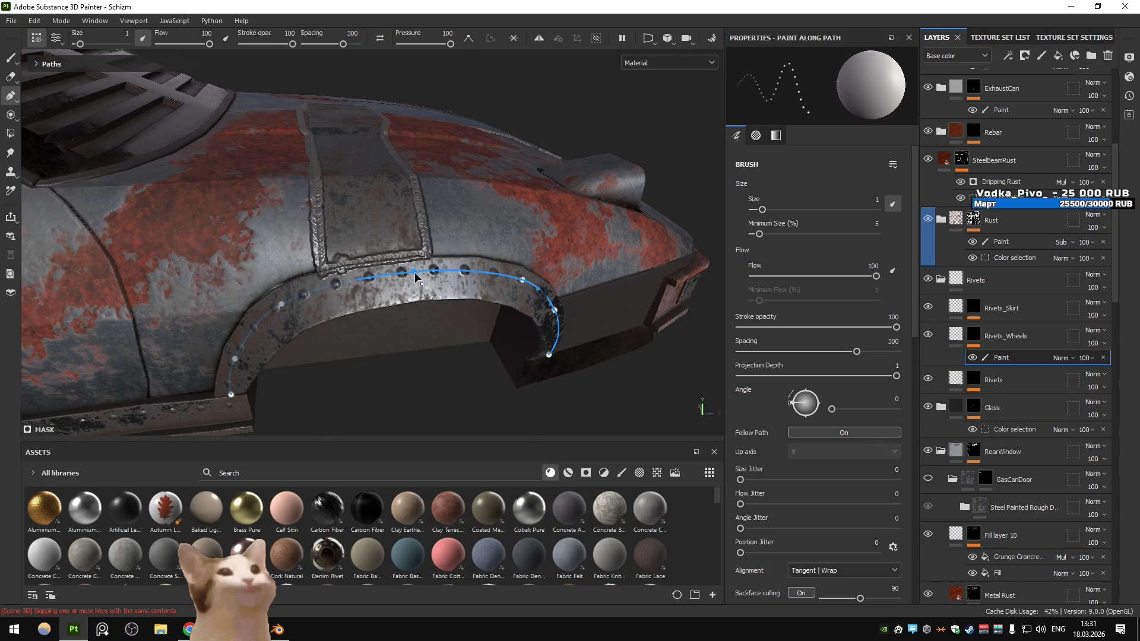
pyautogui.scroll(3)
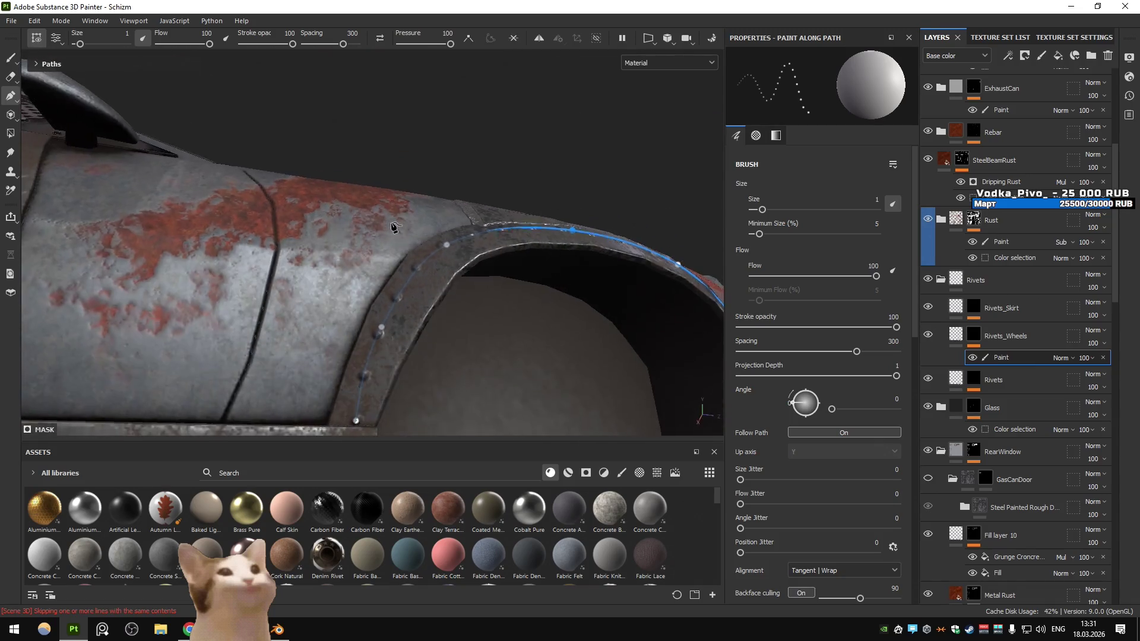
pyautogui.scroll(-3)
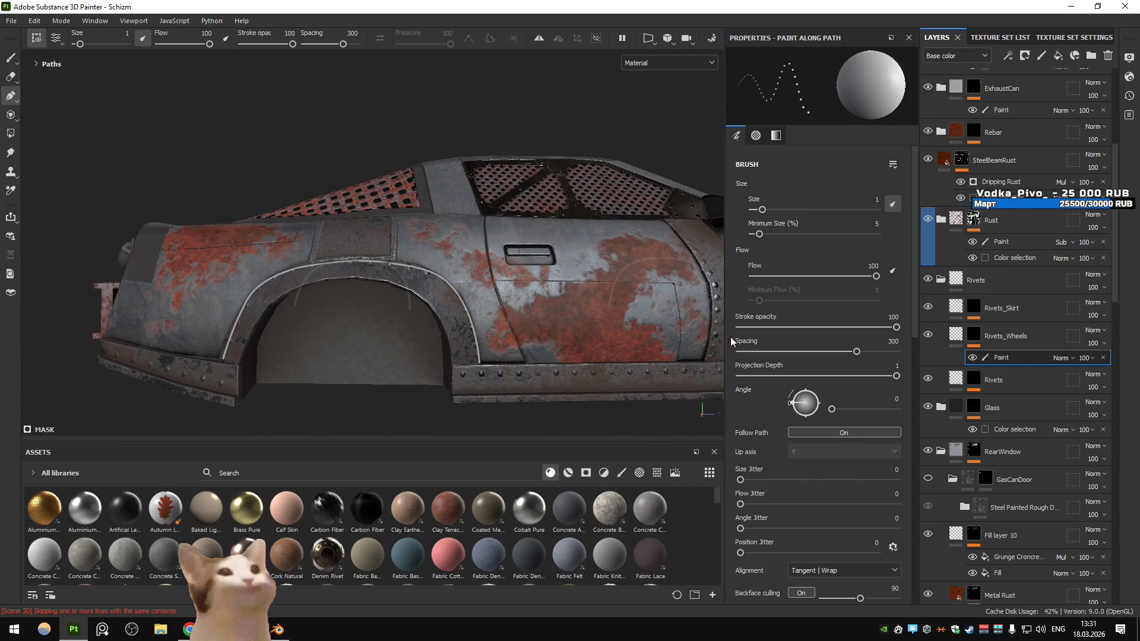
pyautogui.moveTo(414, 290); pyautogui.dragTo(477, 389)
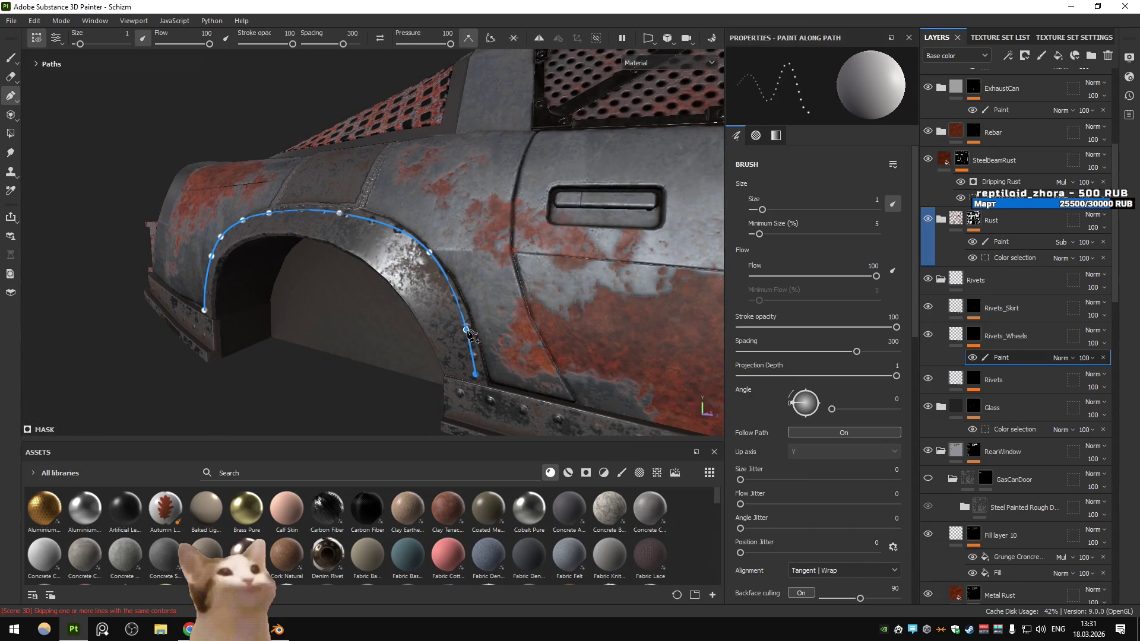
pyautogui.moveTo(441, 269); pyautogui.dragTo(468, 235)
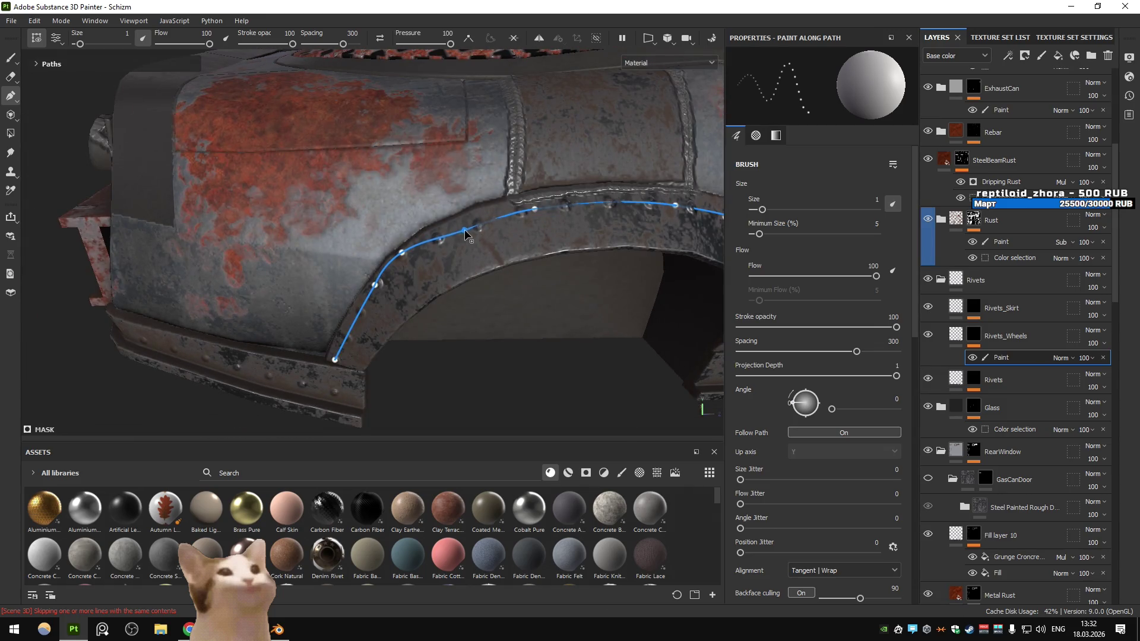
pyautogui.moveTo(404, 266); pyautogui.dragTo(470, 237)
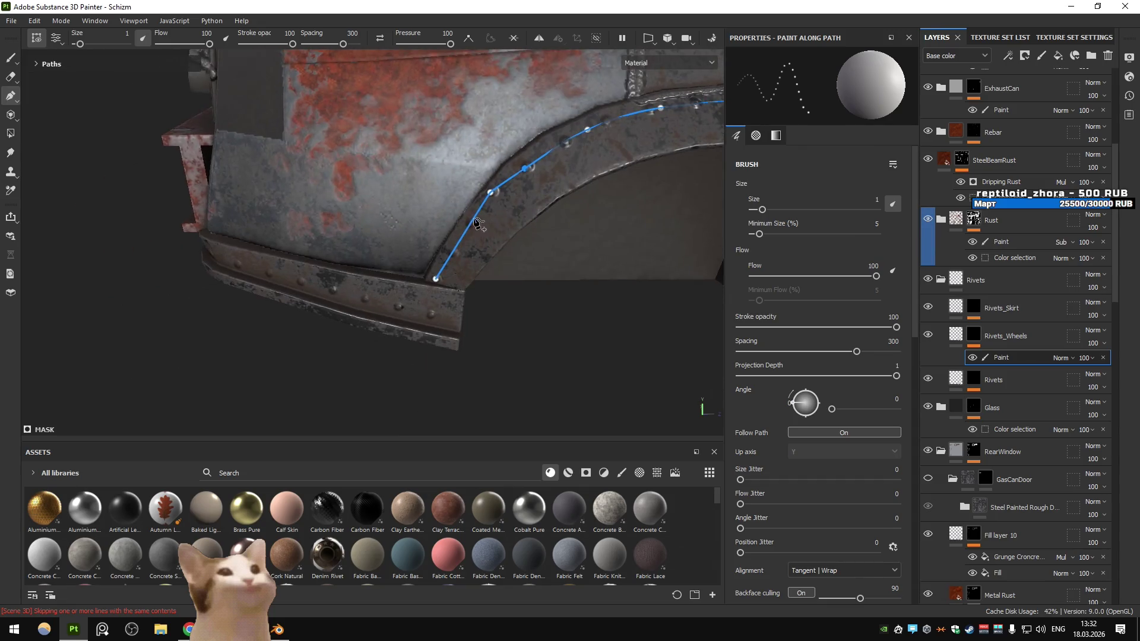
# Commit the arch path as a seam stroke and orbit round to the side and rear wheel
pyautogui.press('Return')
pyautogui.scroll(-3)
pyautogui.moveTo(483, 219); pyautogui.dragTo(363, 309)
pyautogui.scroll(3)
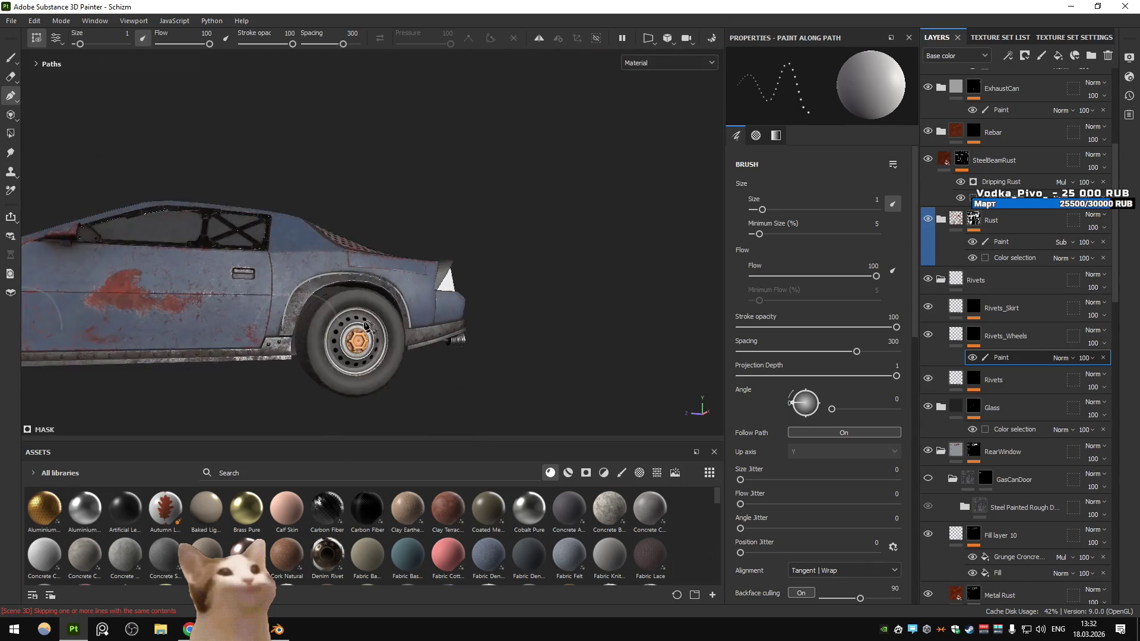
pyautogui.scroll(3)
pyautogui.scroll(3)
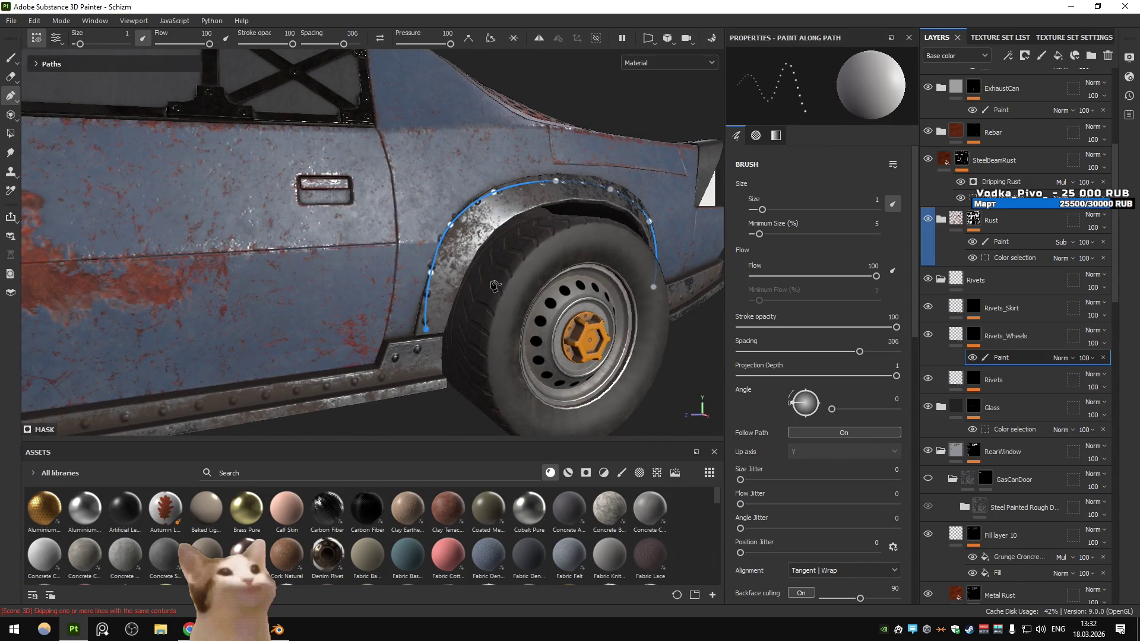
pyautogui.moveTo(493, 287); pyautogui.dragTo(361, 310)
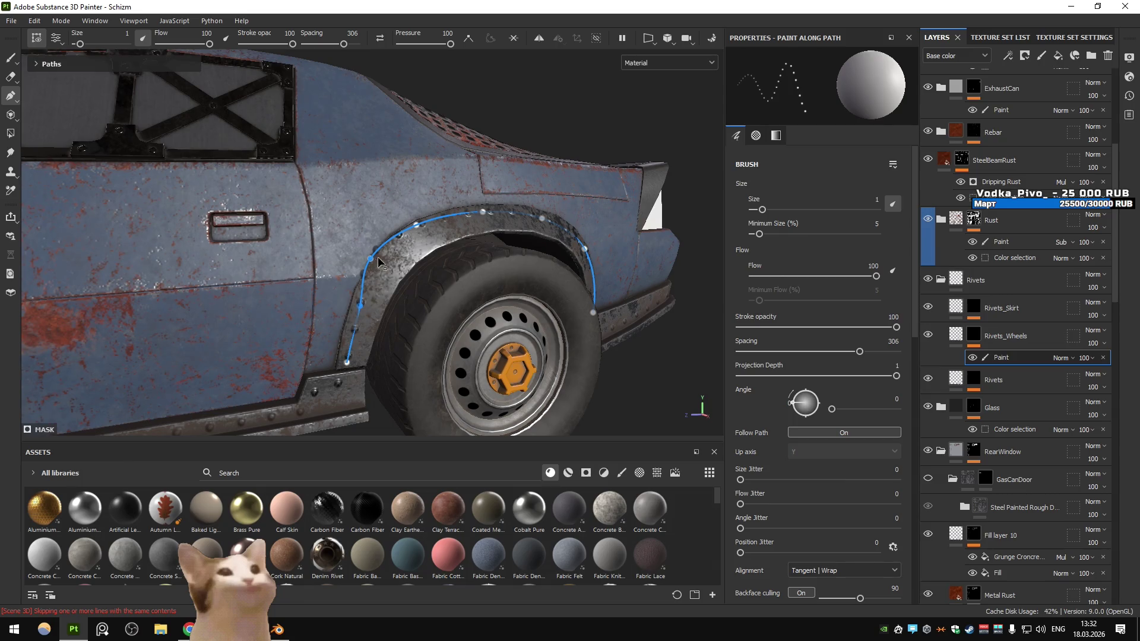
pyautogui.scroll(3)
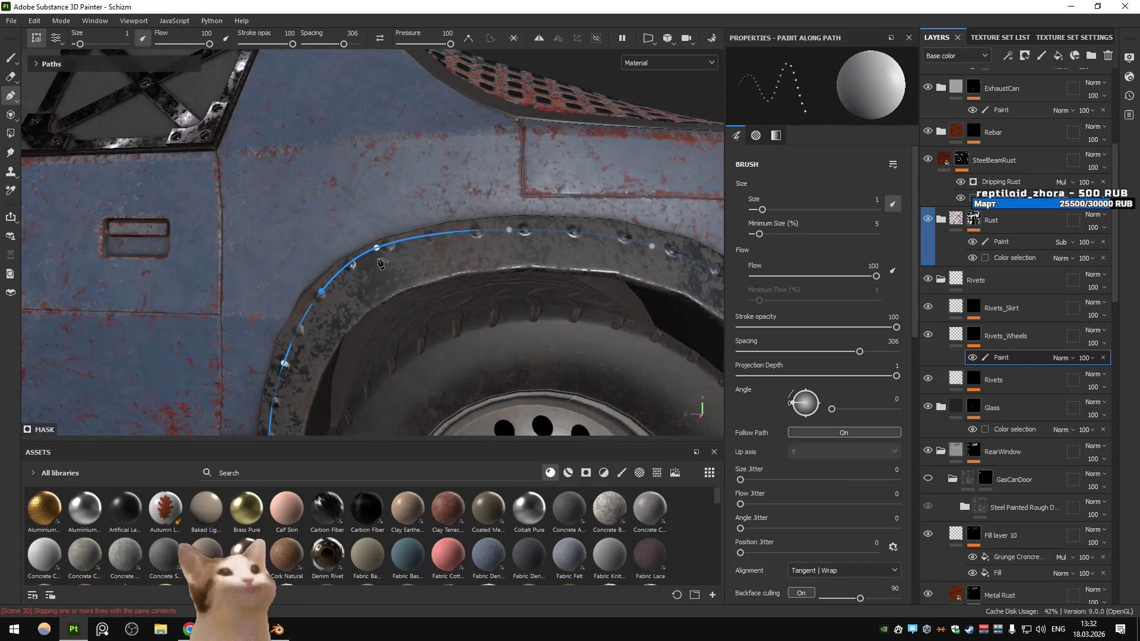
# Face the rear wheel arch head-on, then pull out to side and rear three-quarter views of the body
pyautogui.moveTo(383, 265); pyautogui.dragTo(383, 239)
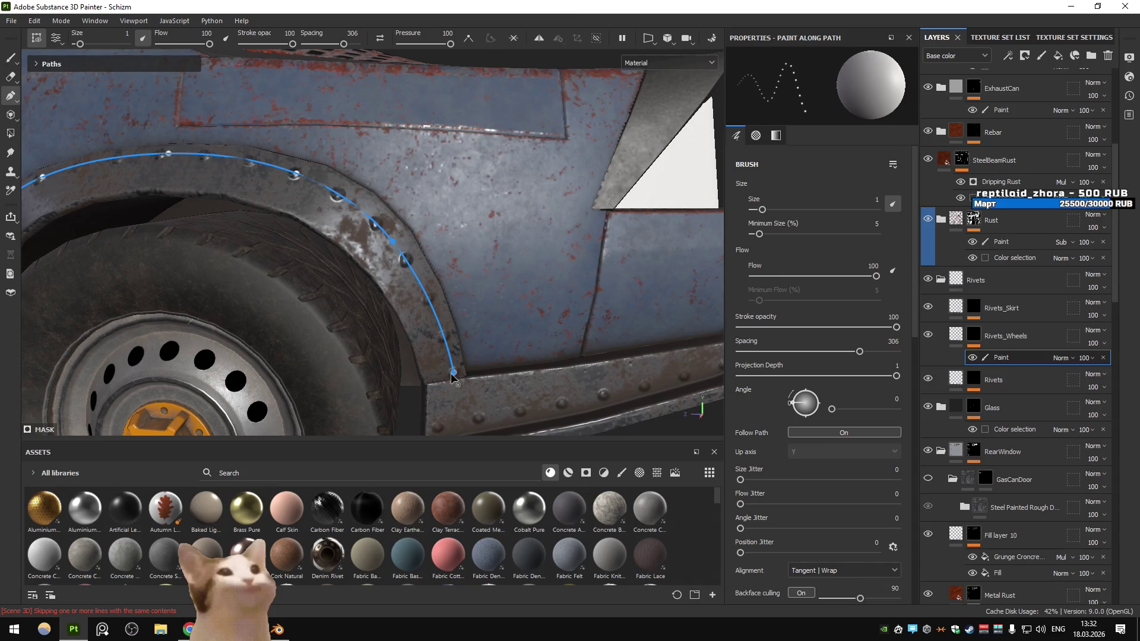
pyautogui.scroll(-3)
pyautogui.moveTo(469, 339); pyautogui.dragTo(535, 285)
pyautogui.scroll(-3)
pyautogui.moveTo(1001, 356); pyautogui.dragTo(1013, 405)
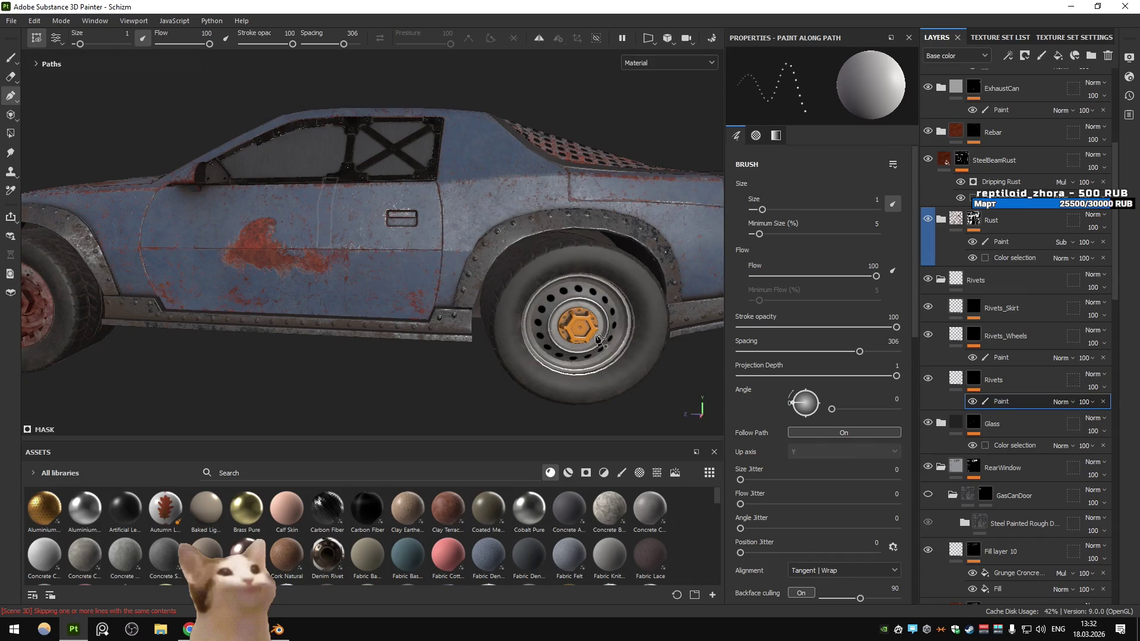
pyautogui.scroll(-3)
pyautogui.moveTo(504, 287); pyautogui.dragTo(499, 290)
# Select the door-strip seam path for editing and view the hood from above
pyautogui.scroll(3)
pyautogui.click(472, 284)
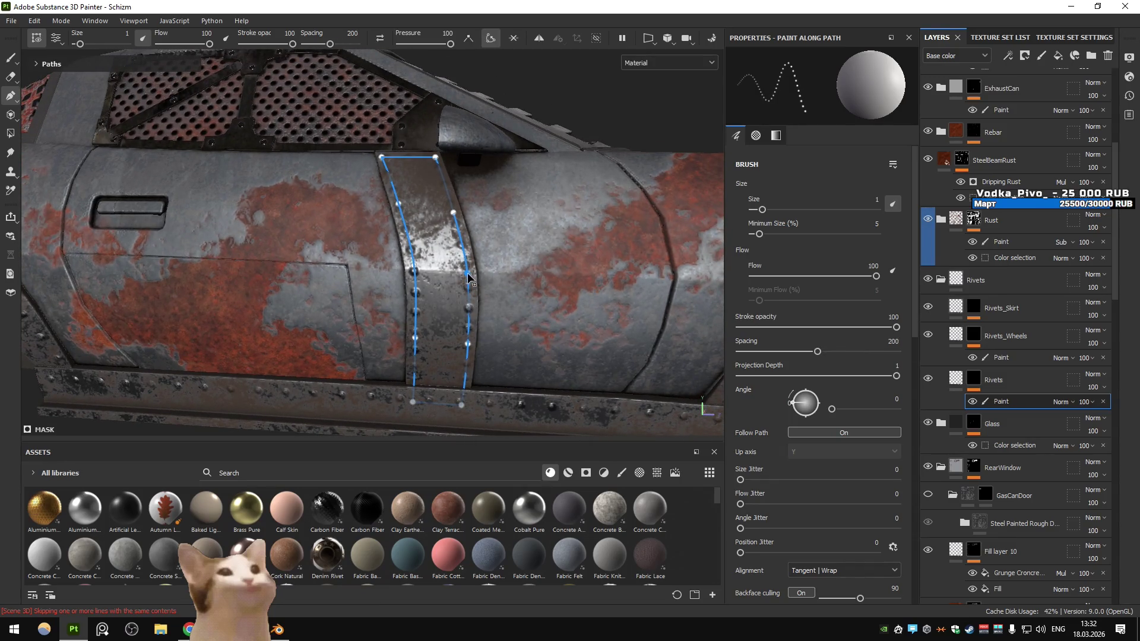
pyautogui.scroll(-3)
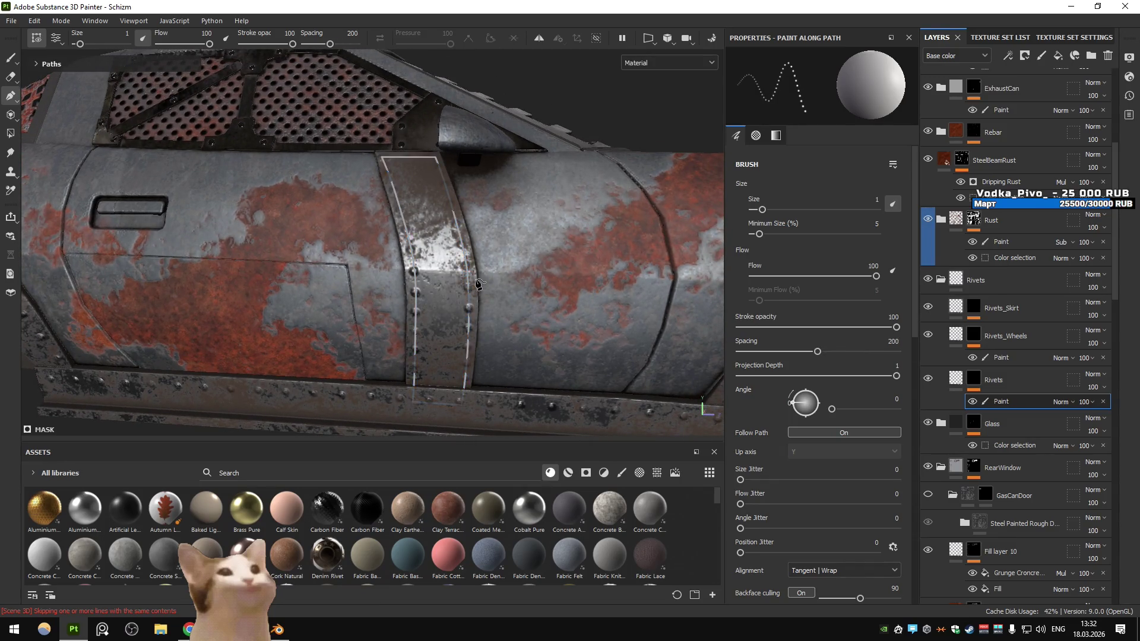
pyautogui.moveTo(479, 284); pyautogui.dragTo(391, 295)
pyautogui.scroll(-3)
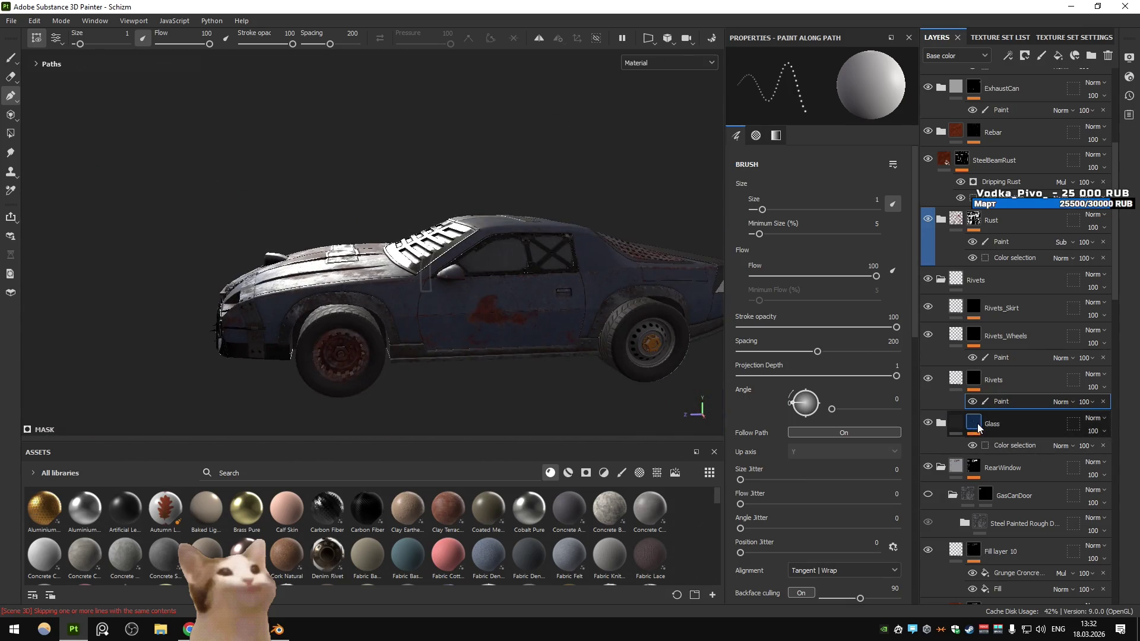
# Check the Glass layer's colour-selection mask, then hide the Glass layer
pyautogui.click(979, 428)
pyautogui.scroll(3)
pyautogui.moveTo(475, 256); pyautogui.dragTo(451, 285)
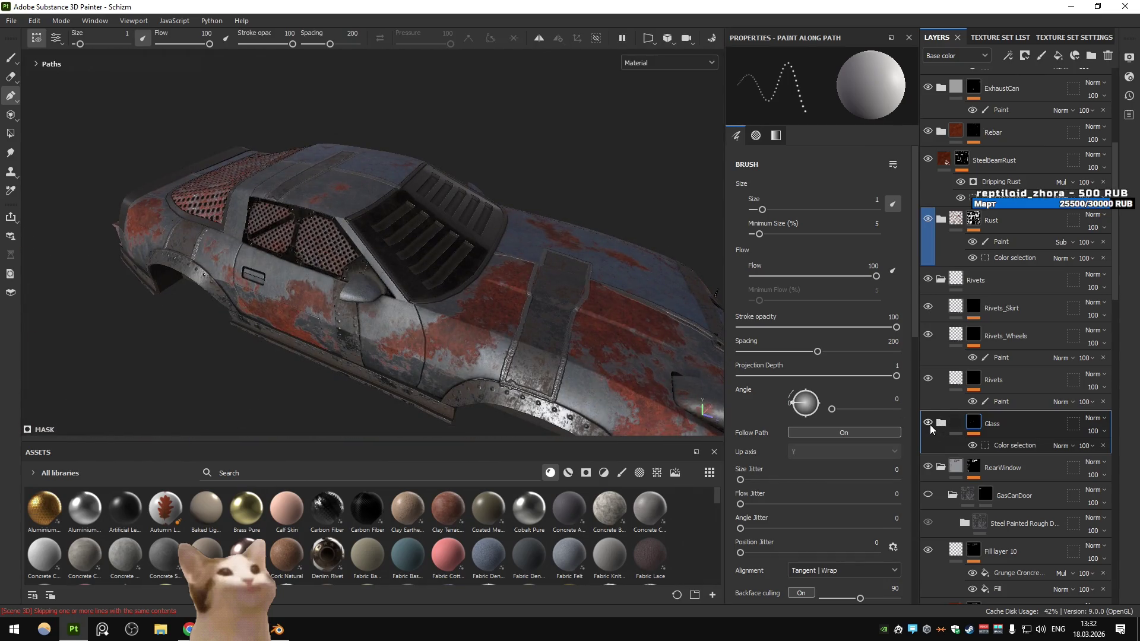
pyautogui.click(1013, 446)
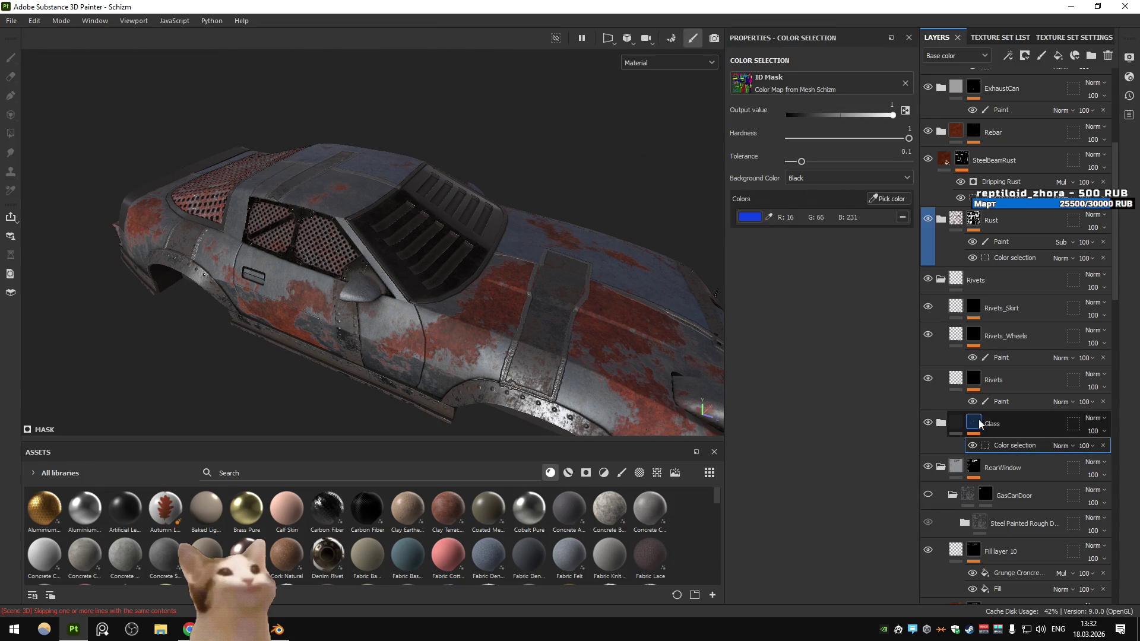
pyautogui.click(978, 420)
pyautogui.click(928, 422)
# Preview the RearWindow layer's mask against the car's three tail lights
pyautogui.click(969, 473)
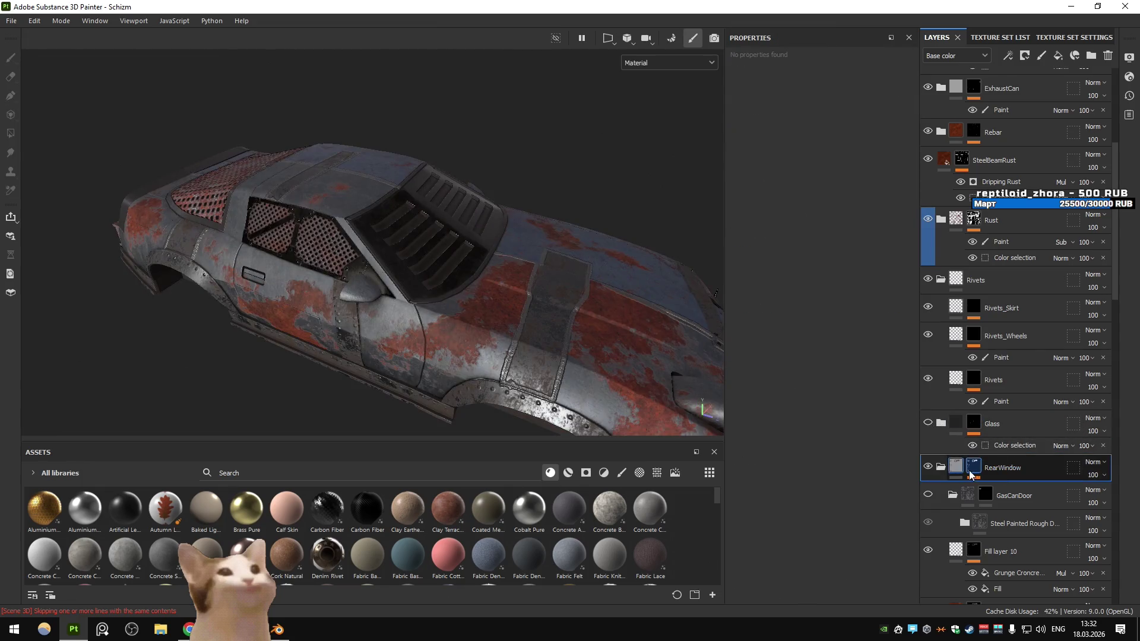
pyautogui.click(970, 473)
pyautogui.moveTo(499, 357); pyautogui.dragTo(829, 340)
pyautogui.click(974, 469)
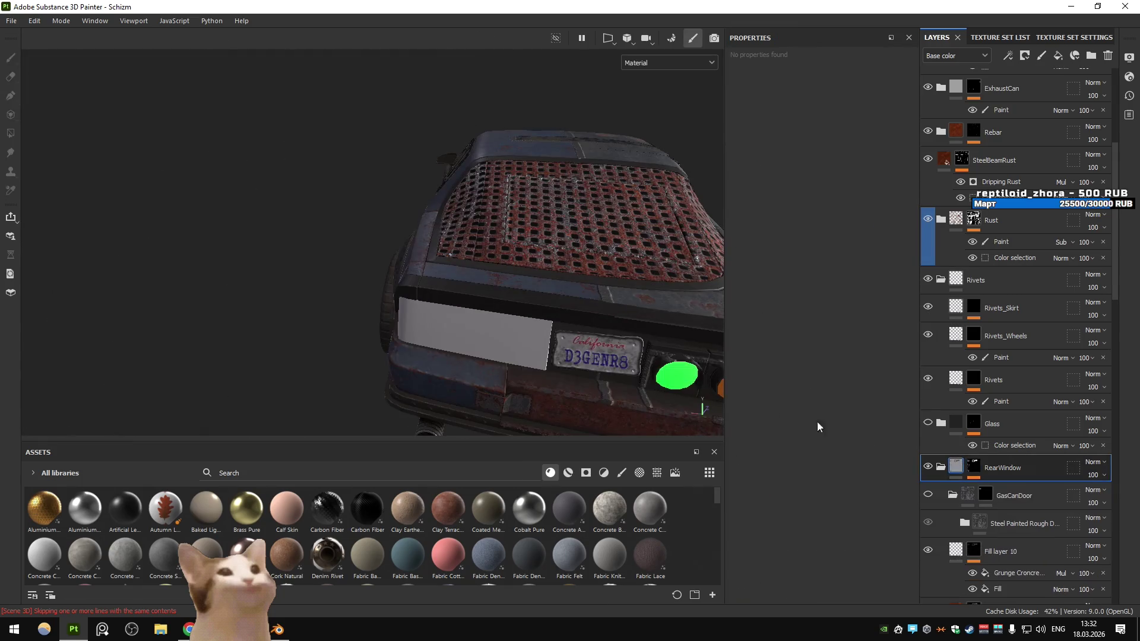
pyautogui.moveTo(683, 368); pyautogui.dragTo(498, 307)
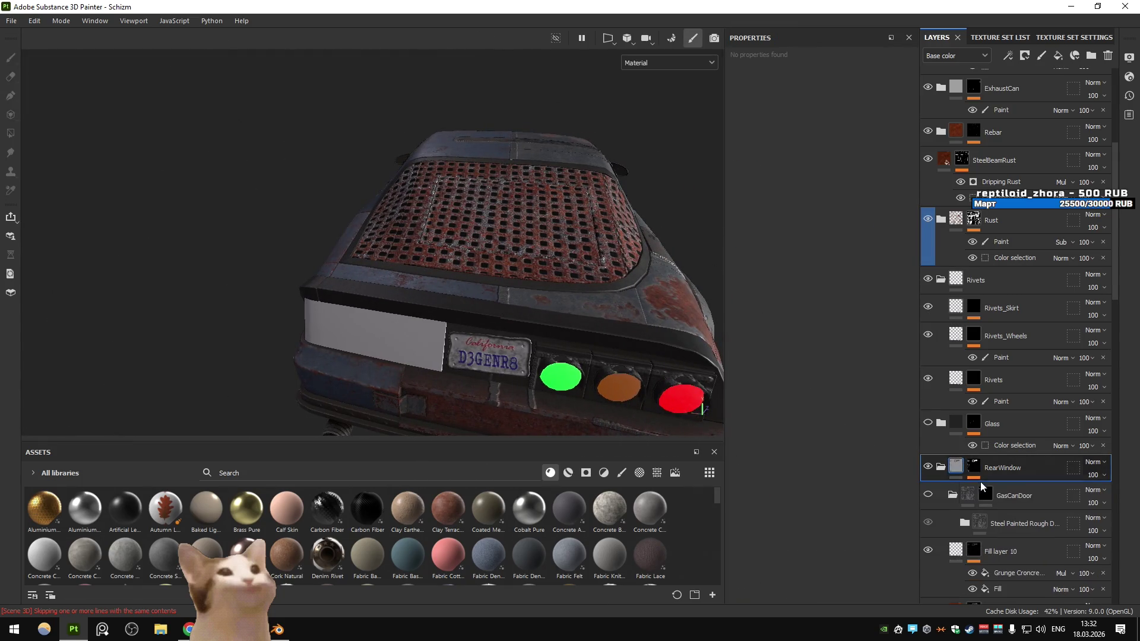
pyautogui.scroll(-3)
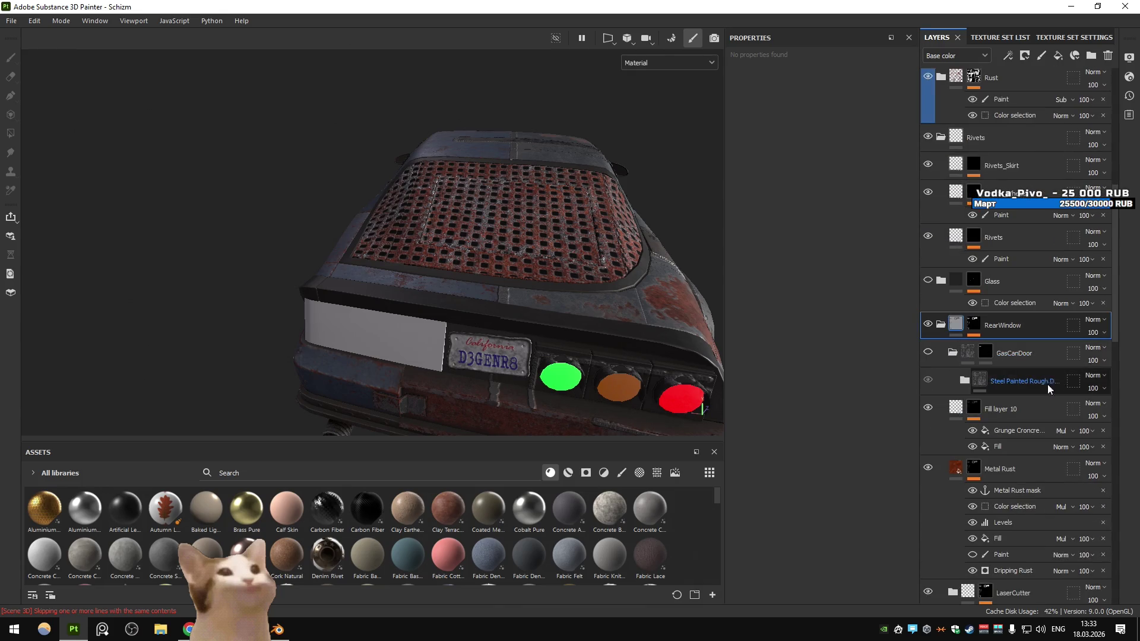
# Make Fill layer 10 and Metal Rust visible again, collapse RearWindow, and switch to Blender
pyautogui.click(927, 408)
pyautogui.click(928, 469)
pyautogui.click(940, 326)
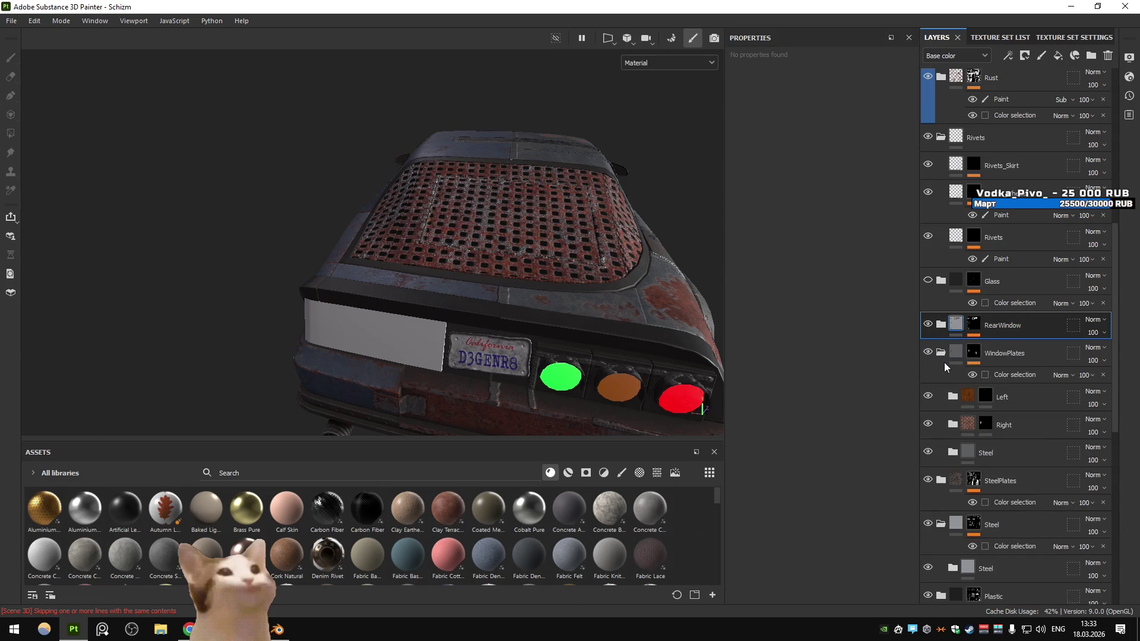
pyautogui.moveTo(700, 291); pyautogui.dragTo(480, 291)
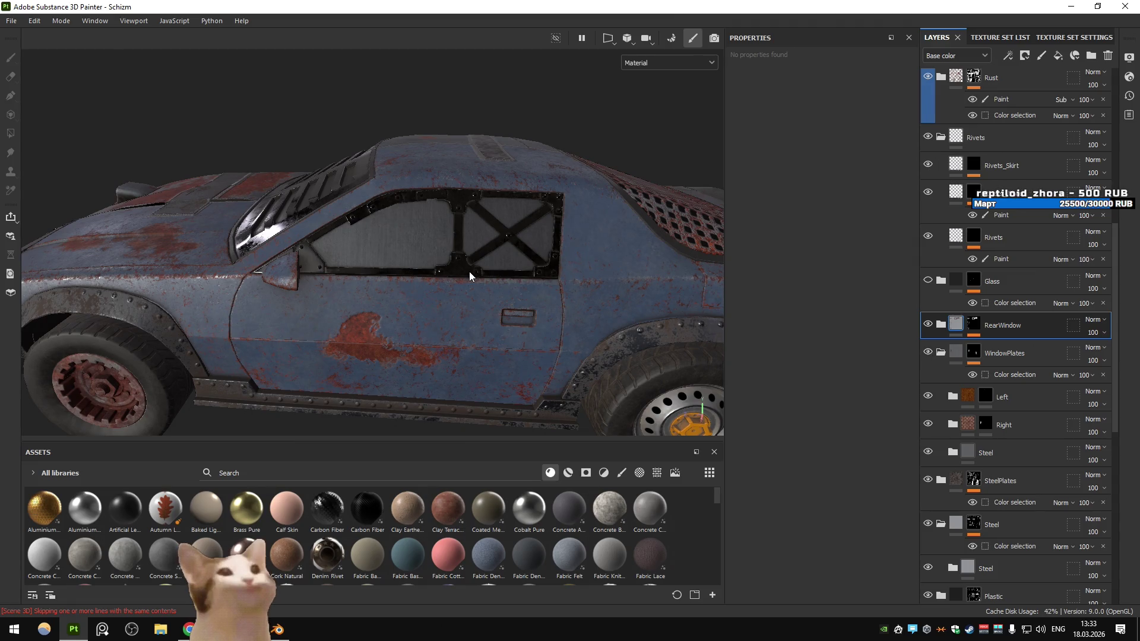
pyautogui.moveTo(469, 272); pyautogui.dragTo(455, 238)
pyautogui.hotkey('alt', 'Tab')
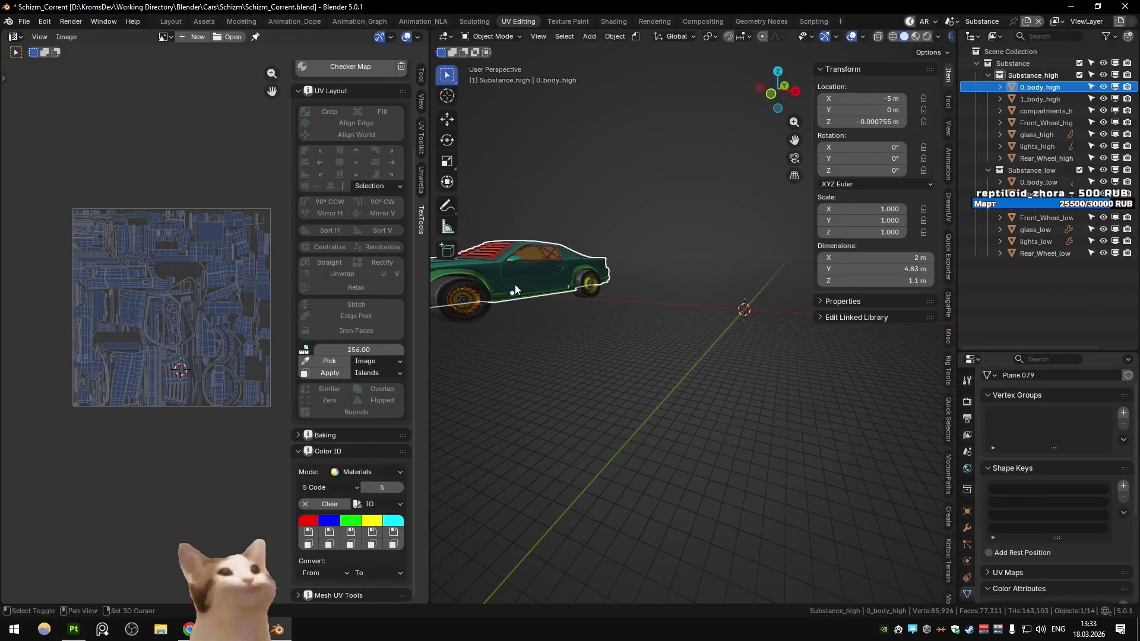
# Select the car's front bumper piece in Blender, comparing it with the Substance Painter view
pyautogui.moveTo(607, 294); pyautogui.dragTo(692, 368)
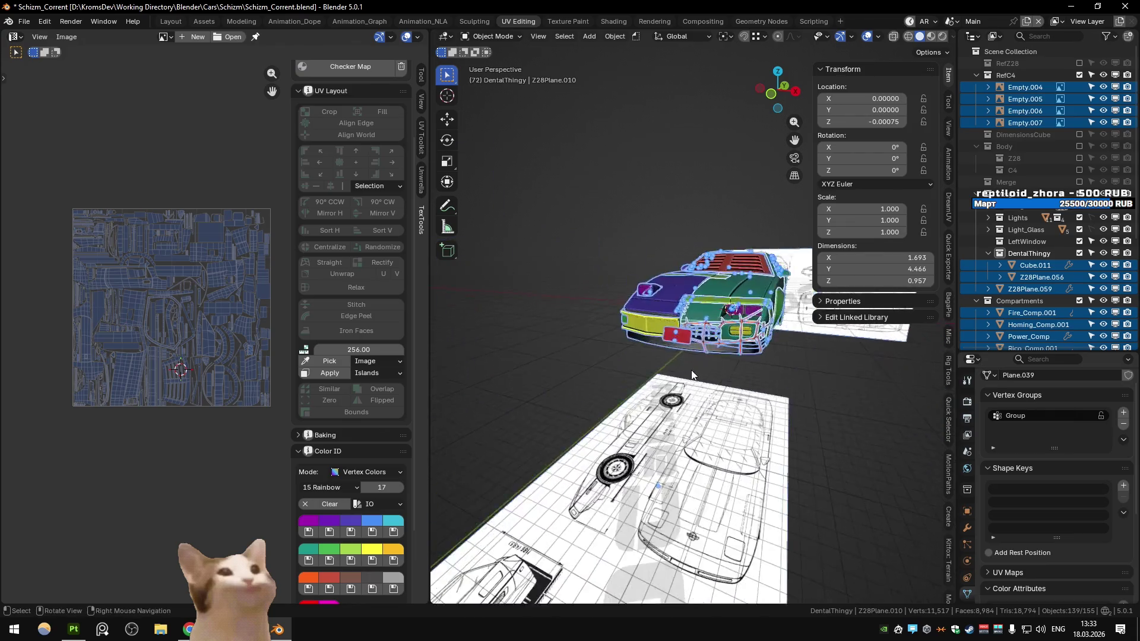
pyautogui.click(769, 394)
pyautogui.moveTo(782, 410); pyautogui.dragTo(713, 378)
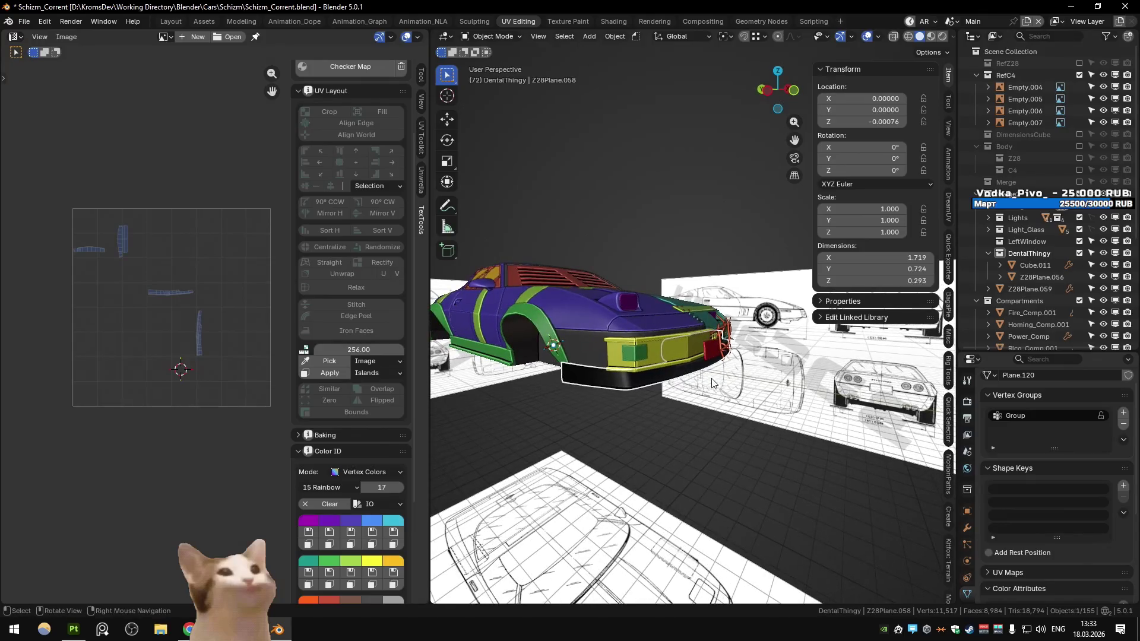
pyautogui.hotkey('alt', 'Tab')
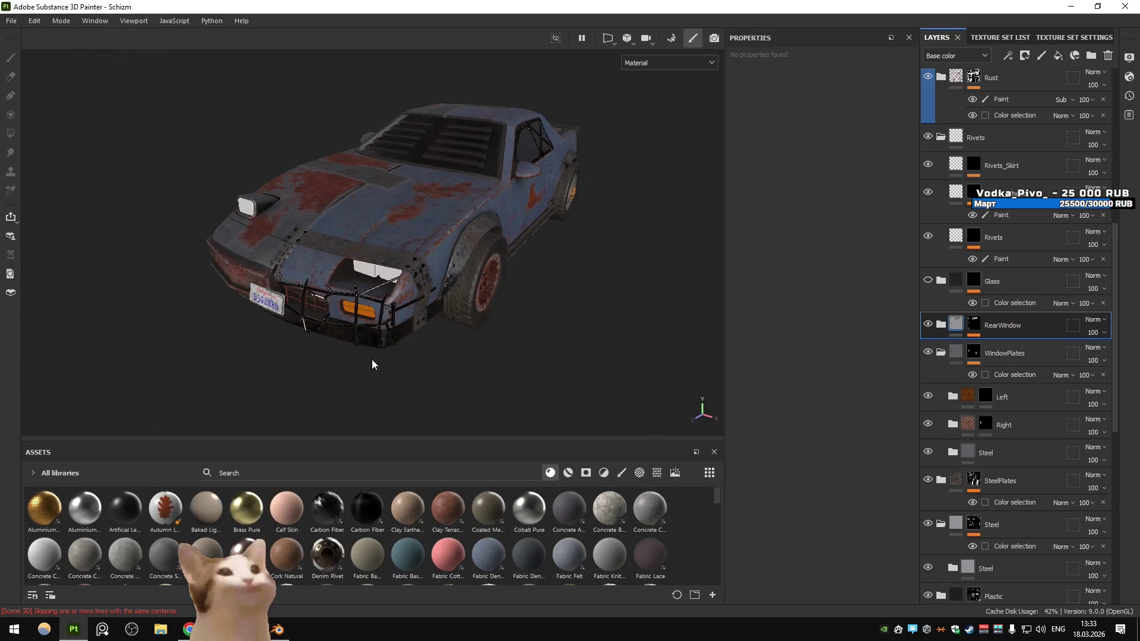
pyautogui.moveTo(452, 336); pyautogui.dragTo(344, 330)
pyautogui.hotkey('alt', 'Tab')
# Give the lower bumper piece the teal #1C9688 Color ID, then return to Substance Painter
pyautogui.moveTo(700, 374); pyautogui.dragTo(560, 349)
pyautogui.click(602, 429)
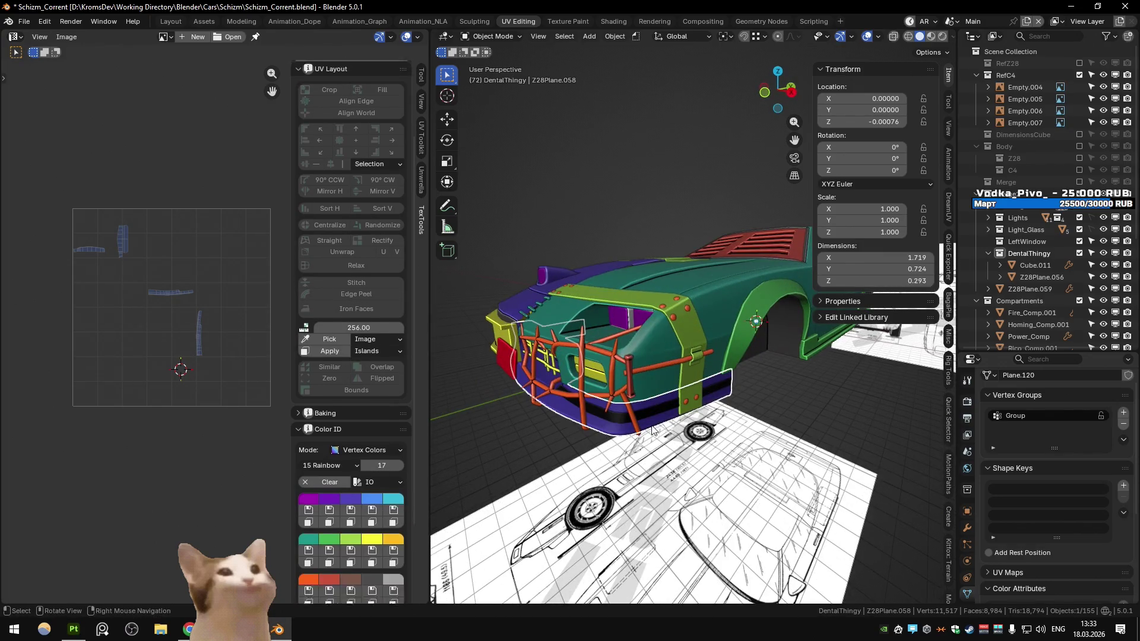
pyautogui.click(316, 559)
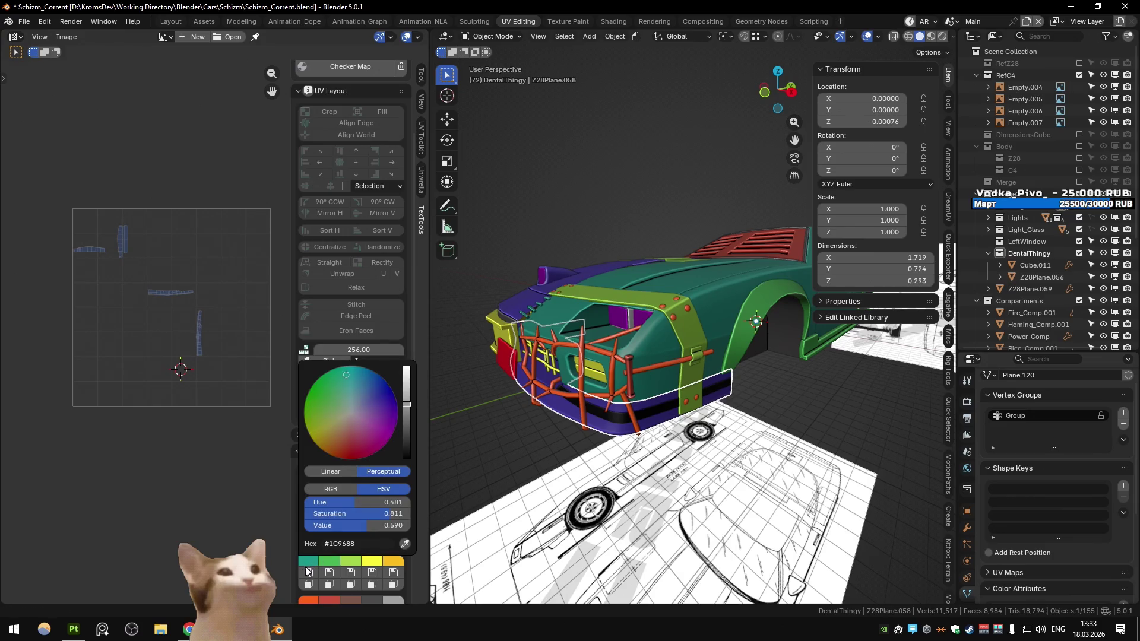
pyautogui.click(310, 571)
pyautogui.moveTo(494, 425); pyautogui.dragTo(499, 418)
pyautogui.hotkey('ctrl', 'pagedown')
pyautogui.rightClick(499, 418)
pyautogui.hotkey('alt', 'Tab')
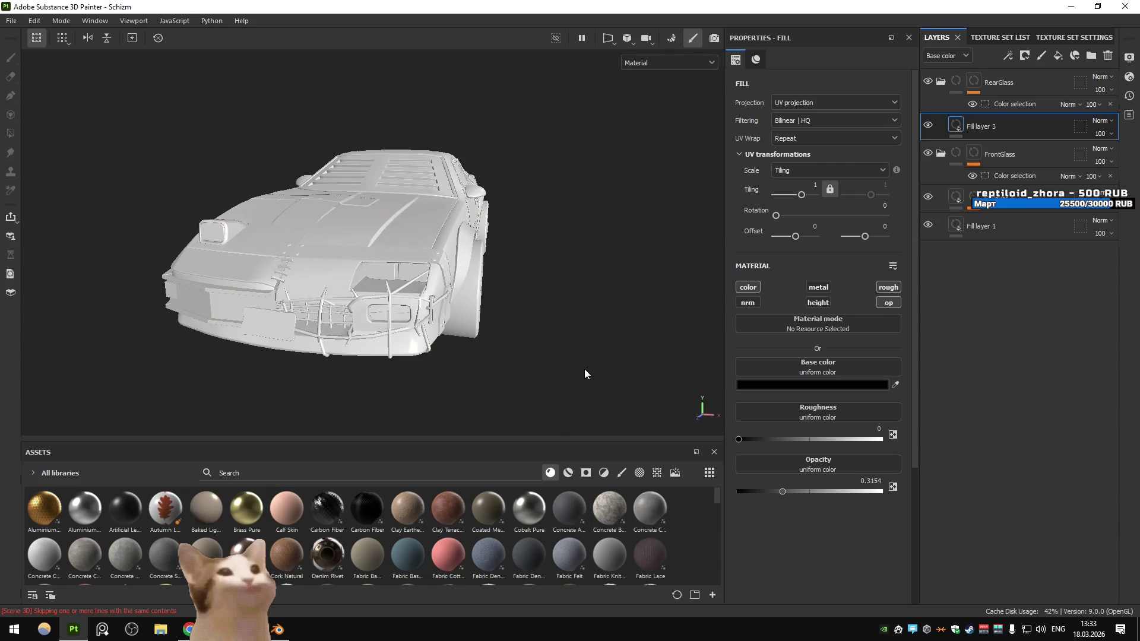
# Rebake the Schizm texture set's ID mesh map and return to painting mode
pyautogui.hotkey('ctrl', 'b')
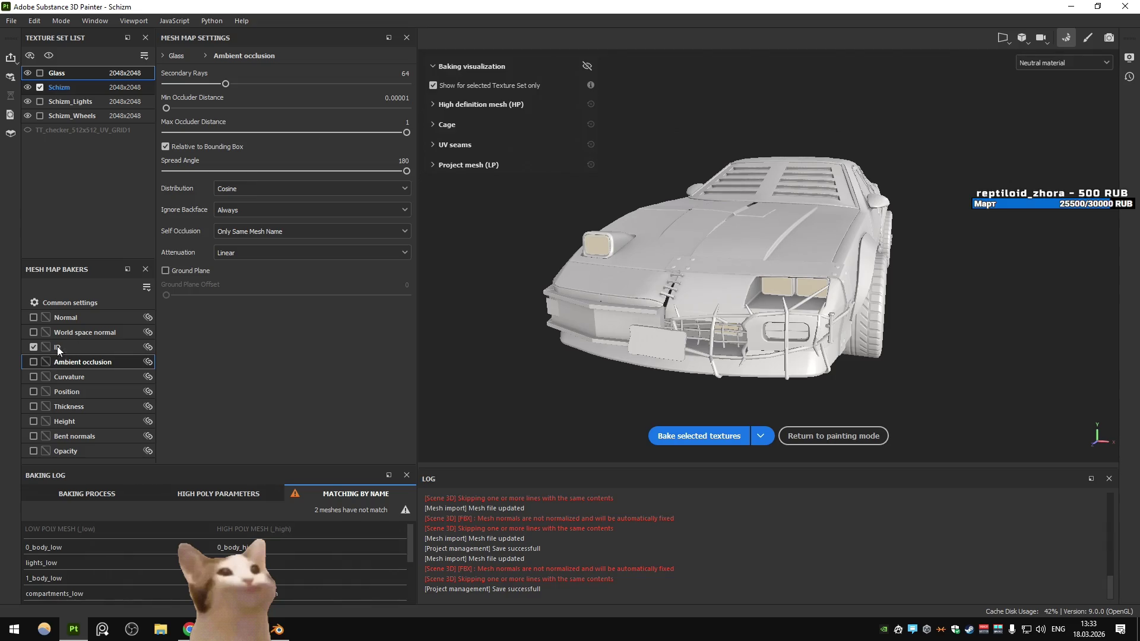
pyautogui.click(690, 436)
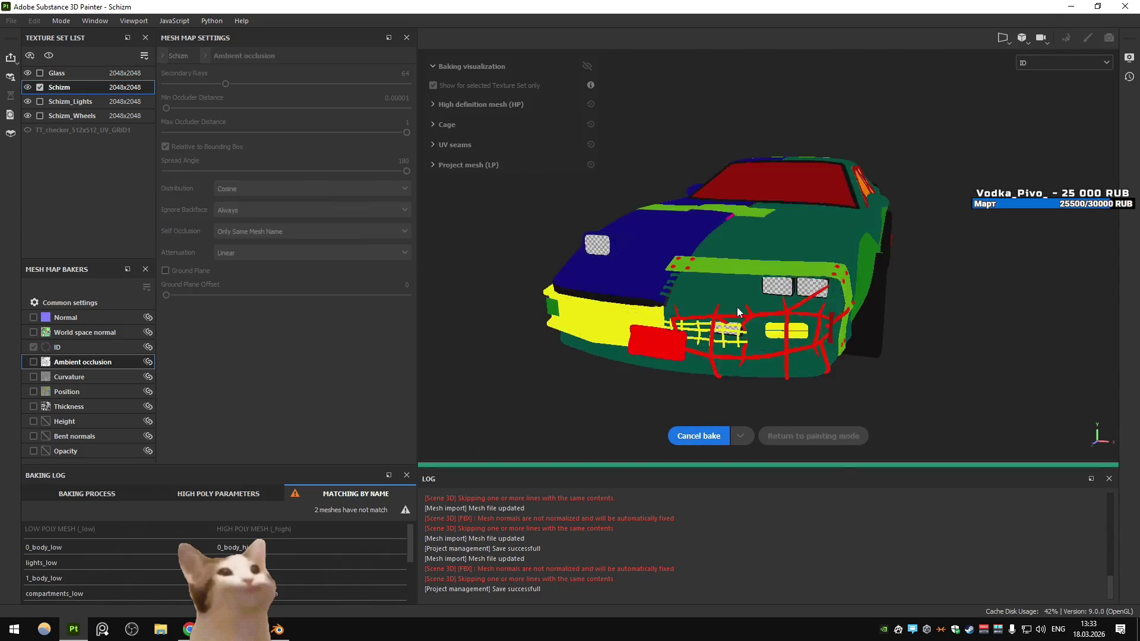
pyautogui.click(590, 65)
pyautogui.click(591, 66)
pyautogui.click(591, 66)
pyautogui.hotkey('ctrl', 'shift', 'b')
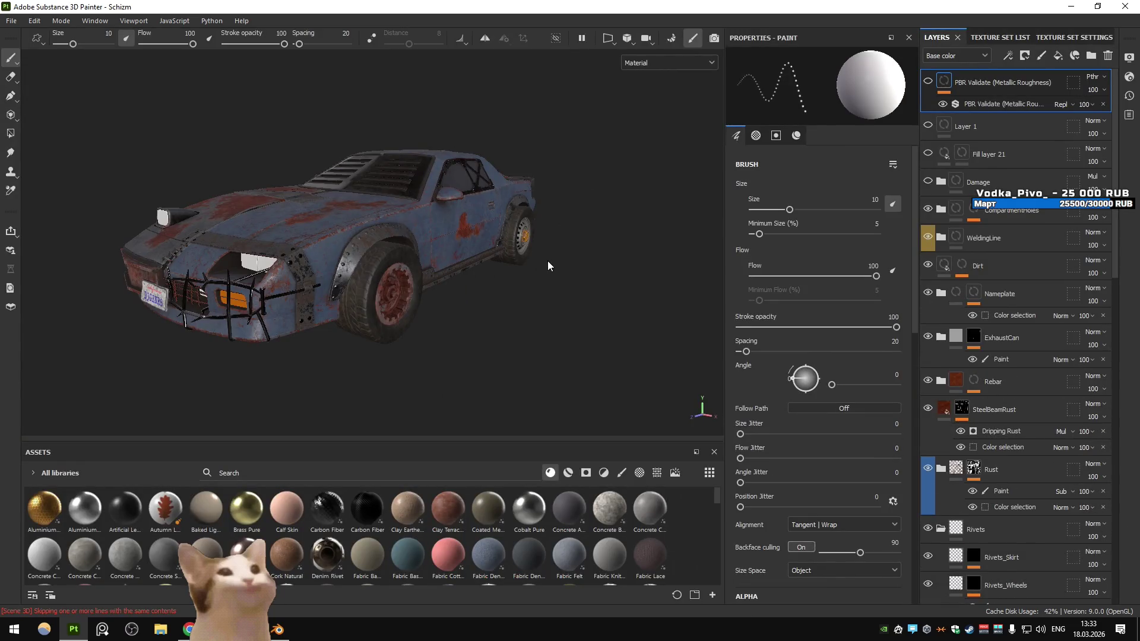
# Look over the car's front and side, then orbit Blender's view and clear its selection
pyautogui.moveTo(438, 280); pyautogui.dragTo(239, 311)
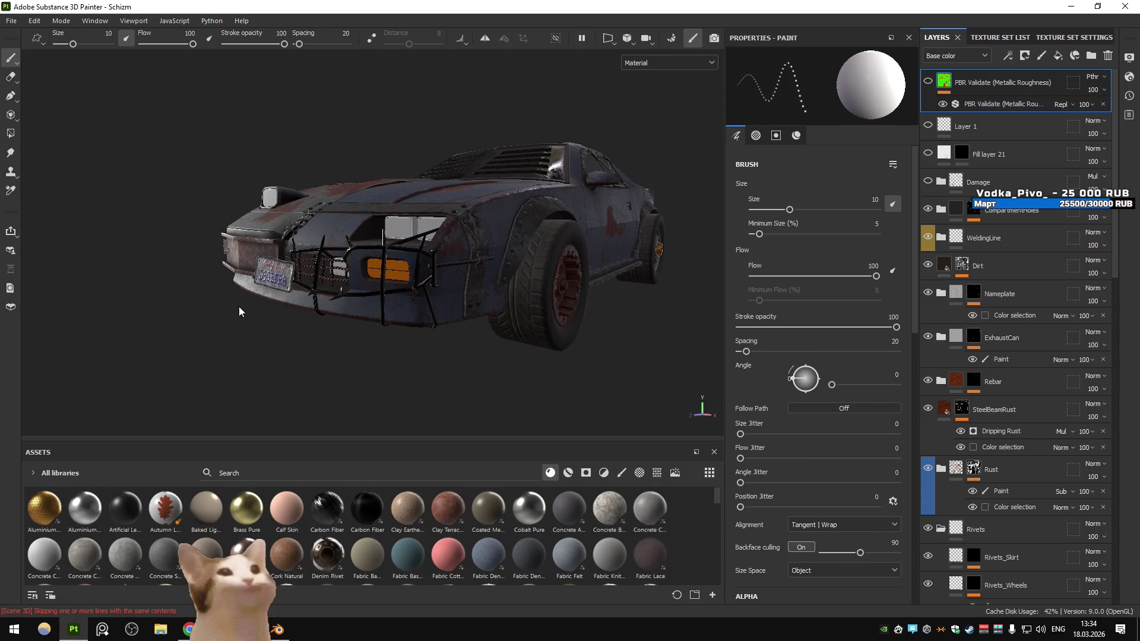
pyautogui.hotkey('alt', 'Tab')
pyautogui.moveTo(496, 305); pyautogui.dragTo(718, 421)
pyautogui.click(717, 422)
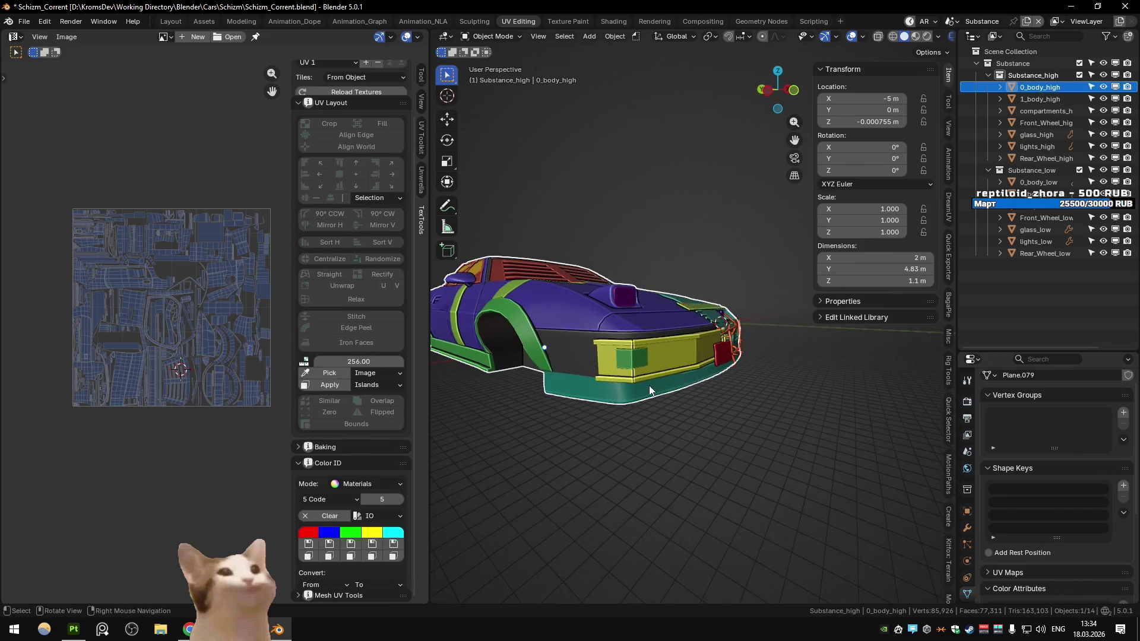
# Orbit Blender's view around the car's side and rear and select the body mesh 0_body_high
pyautogui.moveTo(826, 400); pyautogui.dragTo(842, 391)
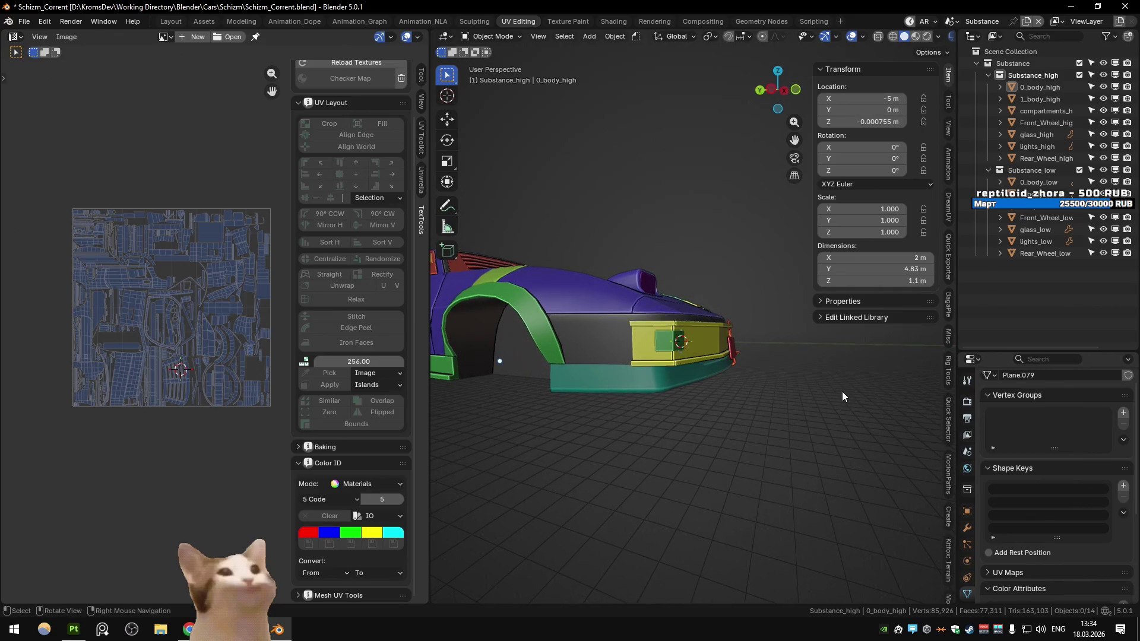
pyautogui.moveTo(842, 391); pyautogui.dragTo(676, 361)
pyautogui.scroll(3)
pyautogui.click(808, 376)
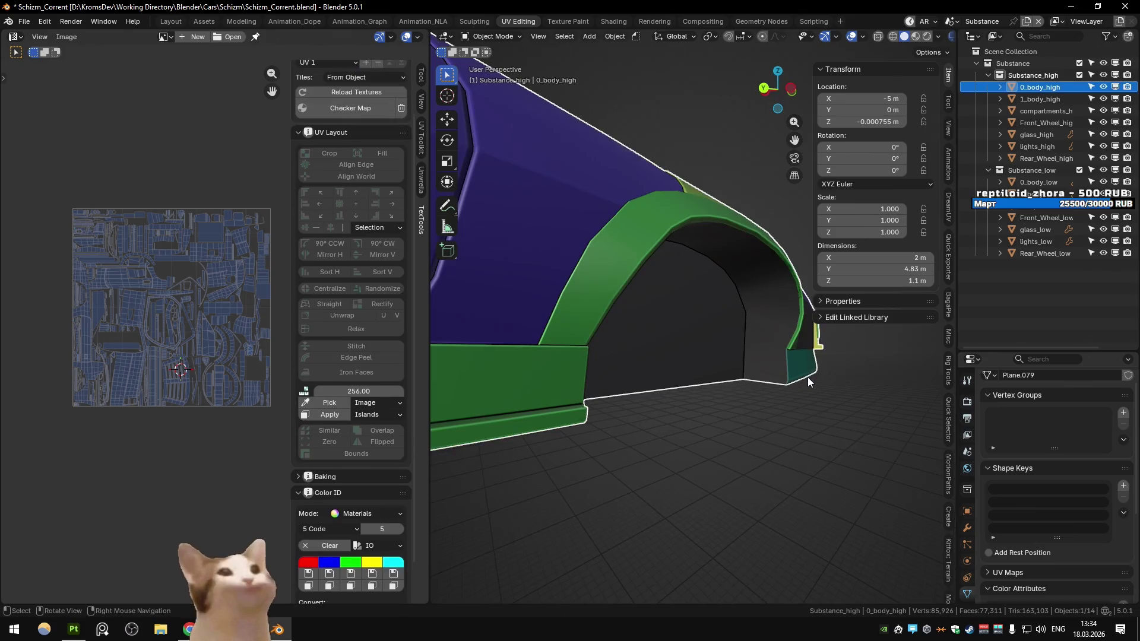
pyautogui.scroll(-3)
pyautogui.moveTo(608, 389); pyautogui.dragTo(657, 379)
# Briefly switch to the Main scene and back, then bring Substance 3D Painter forward
pyautogui.hotkey('alt', 'Tab')
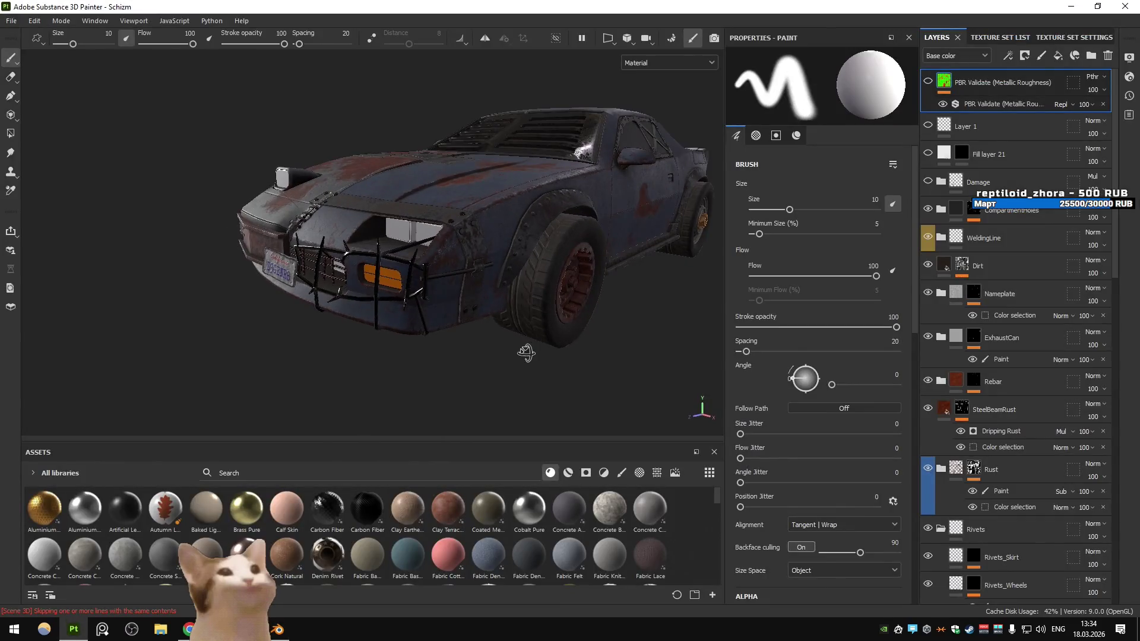
pyautogui.hotkey('alt', 'Tab')
pyautogui.moveTo(748, 354); pyautogui.dragTo(622, 362)
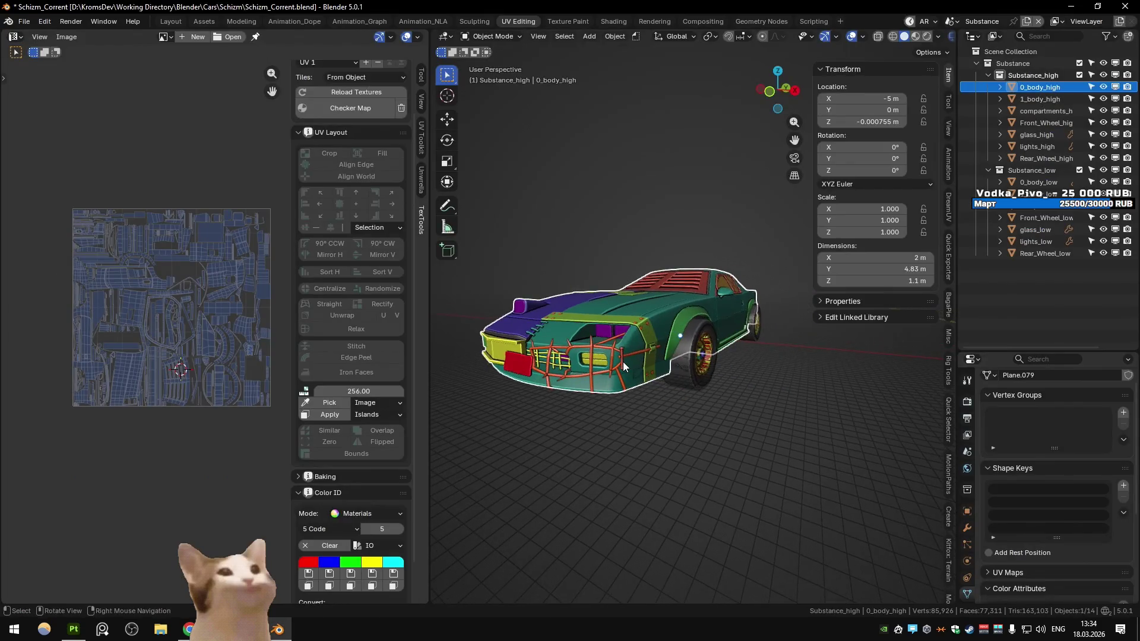
pyautogui.hotkey('ctrl', 'pagedown')
pyautogui.hotkey('ctrl', 'pageup')
pyautogui.hotkey('alt', 'Tab')
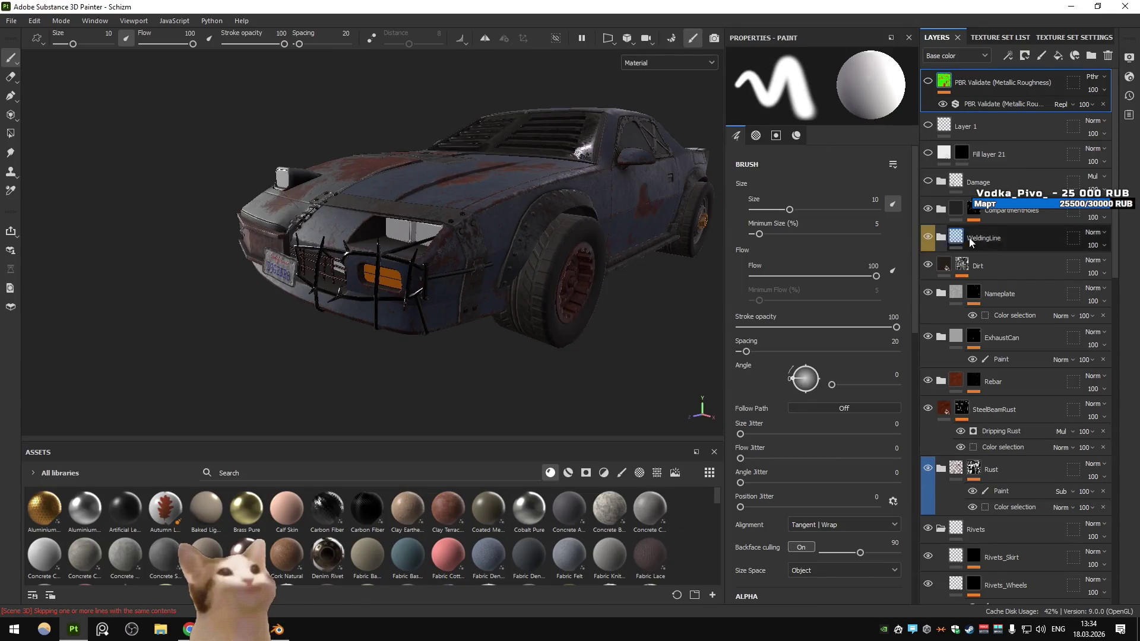
pyautogui.scroll(-3)
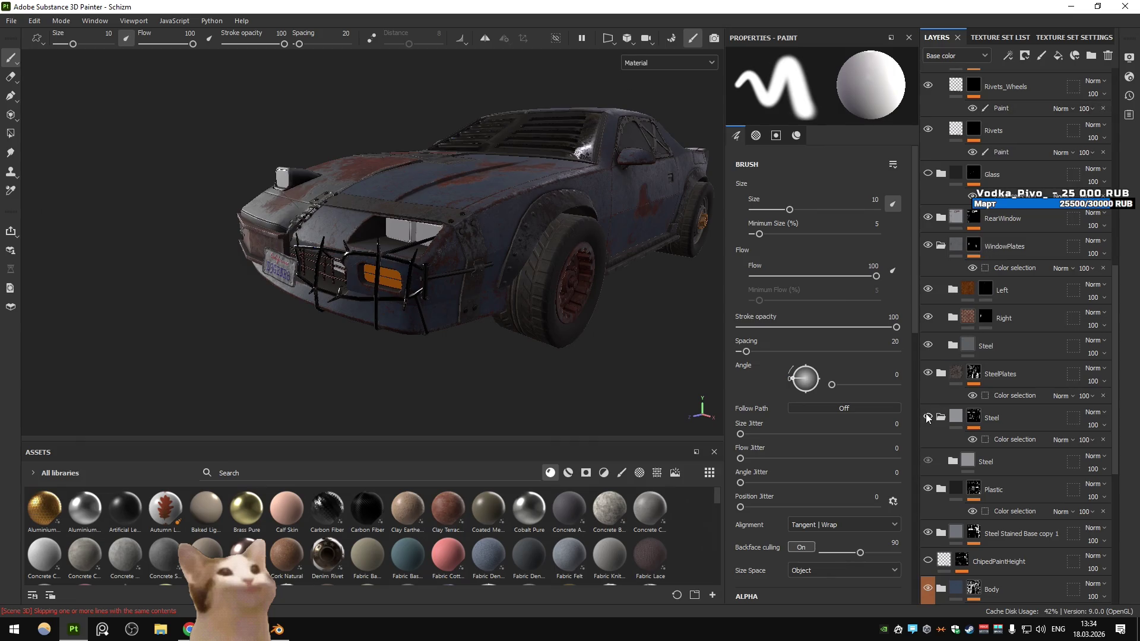
pyautogui.click(928, 374)
pyautogui.click(928, 373)
pyautogui.click(928, 373)
pyautogui.moveTo(394, 284); pyautogui.dragTo(674, 344)
pyautogui.click(932, 418)
pyautogui.click(932, 418)
pyautogui.click(932, 418)
pyautogui.click(932, 418)
pyautogui.moveTo(484, 326); pyautogui.dragTo(615, 312)
pyautogui.scroll(3)
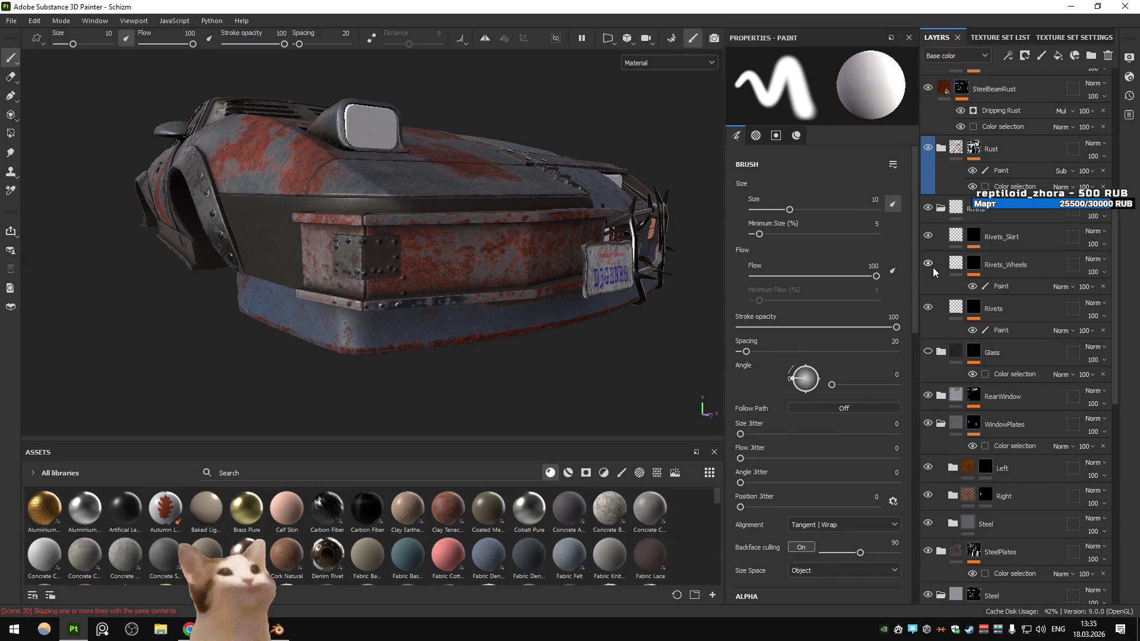
pyautogui.click(1001, 286)
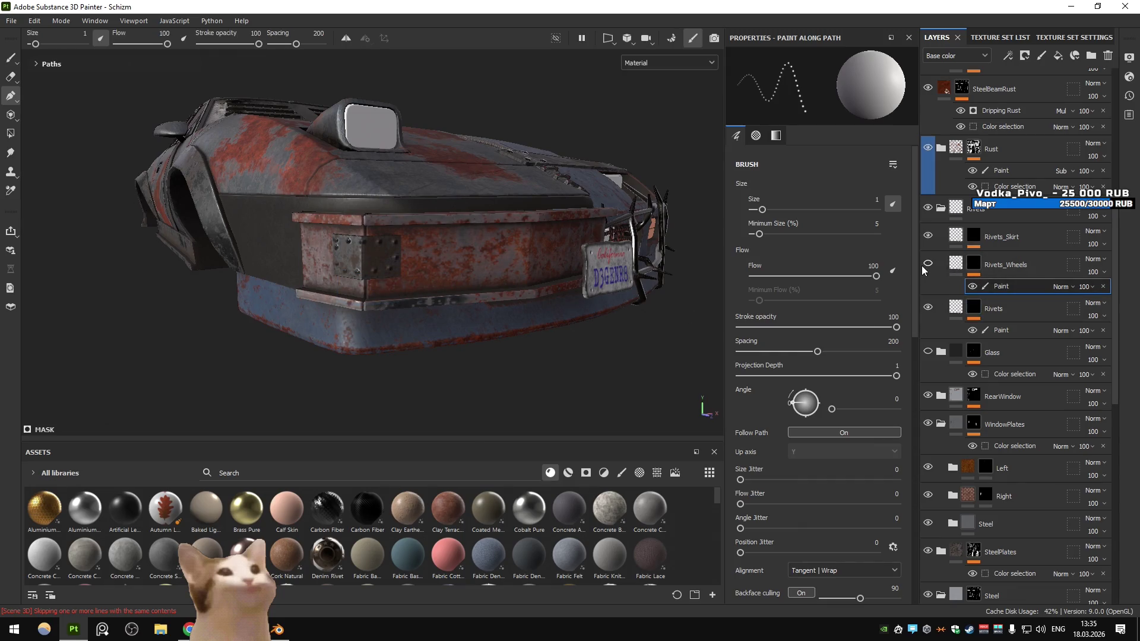
# Delete Path 11 from the Rivets_Wheels paint effect's path list
pyautogui.click(382, 277)
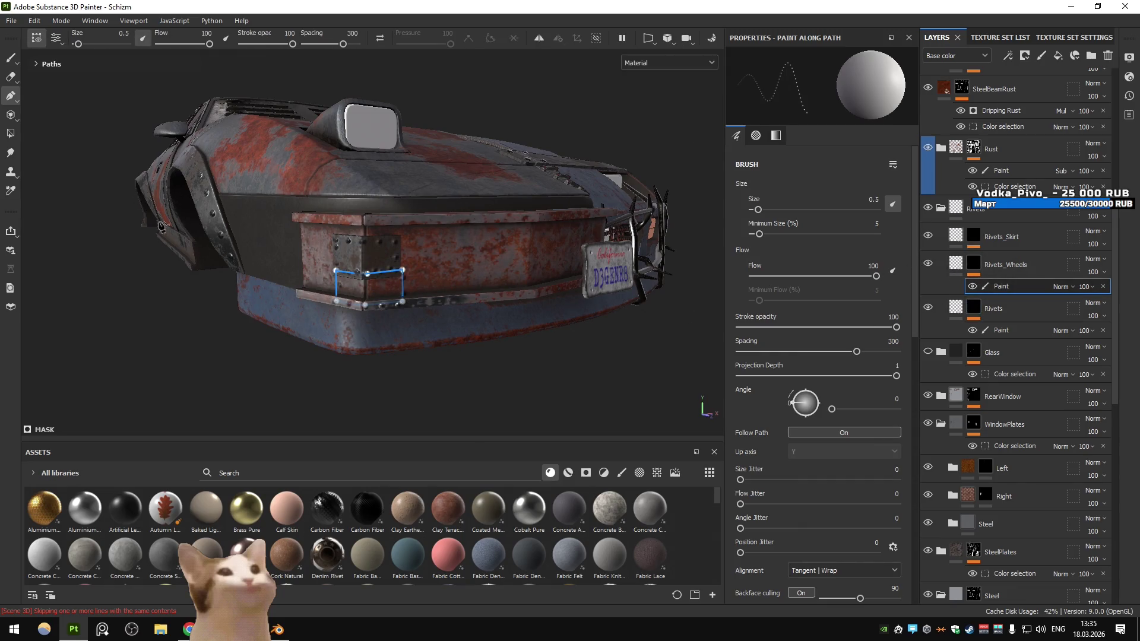
pyautogui.click(36, 64)
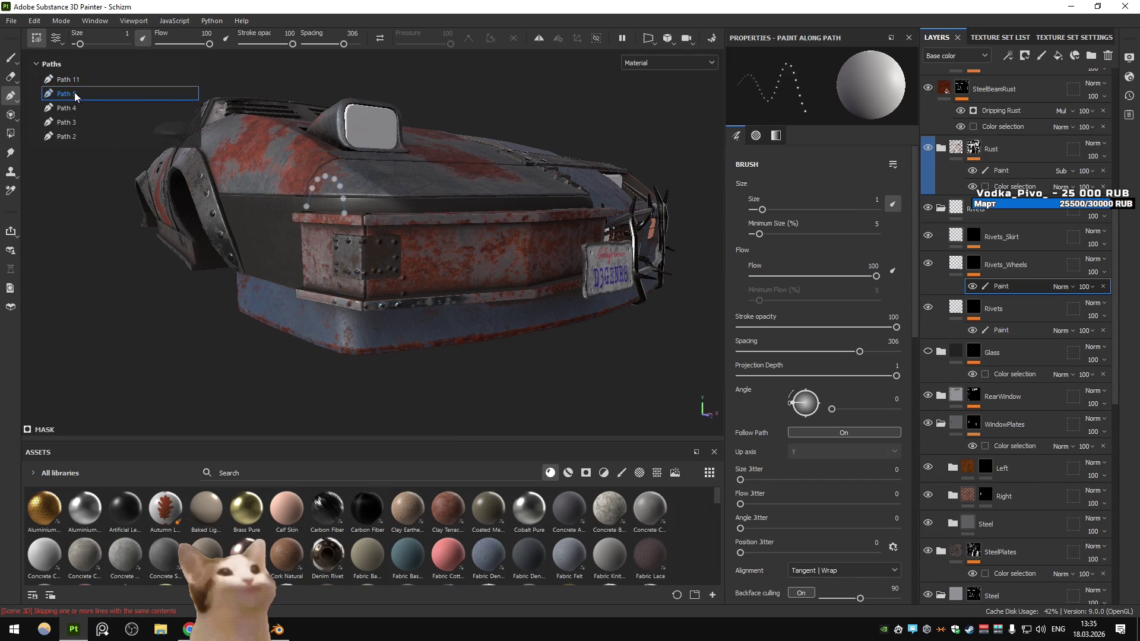
pyautogui.rightClick(74, 83)
pyautogui.click(119, 142)
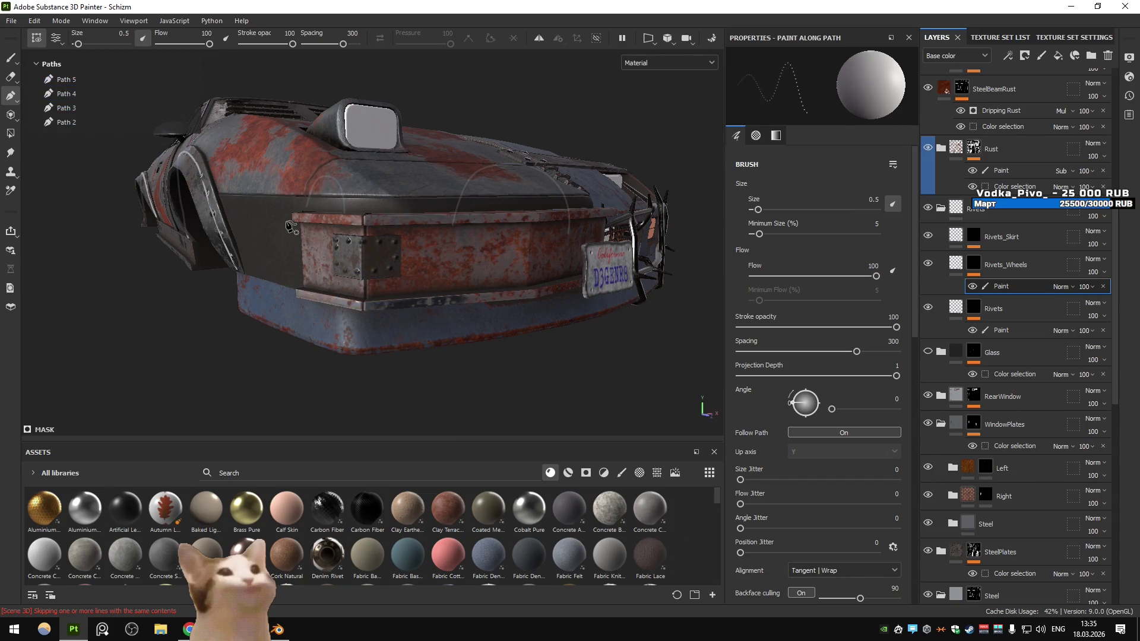
pyautogui.scroll(-3)
pyautogui.moveTo(373, 257); pyautogui.dragTo(383, 209)
pyautogui.scroll(3)
# Straighten the Rivets_Skirt outline around the bumper plate by nudging its top-right point
pyautogui.moveTo(1002, 286); pyautogui.dragTo(980, 244)
pyautogui.scroll(3)
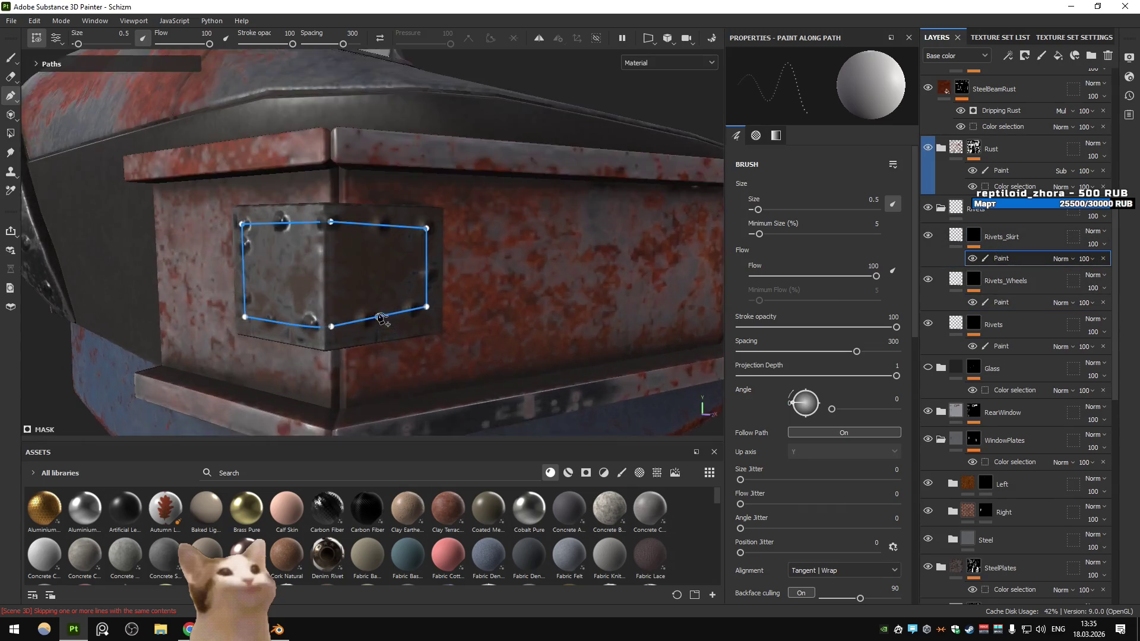
pyautogui.moveTo(430, 224); pyautogui.dragTo(434, 221)
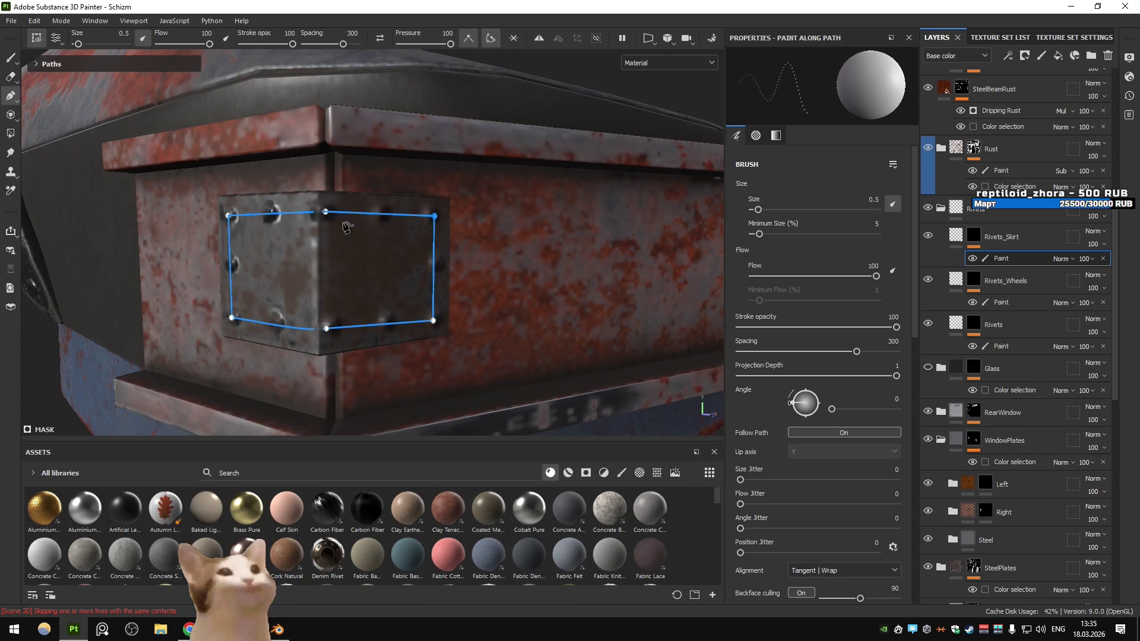
pyautogui.scroll(-3)
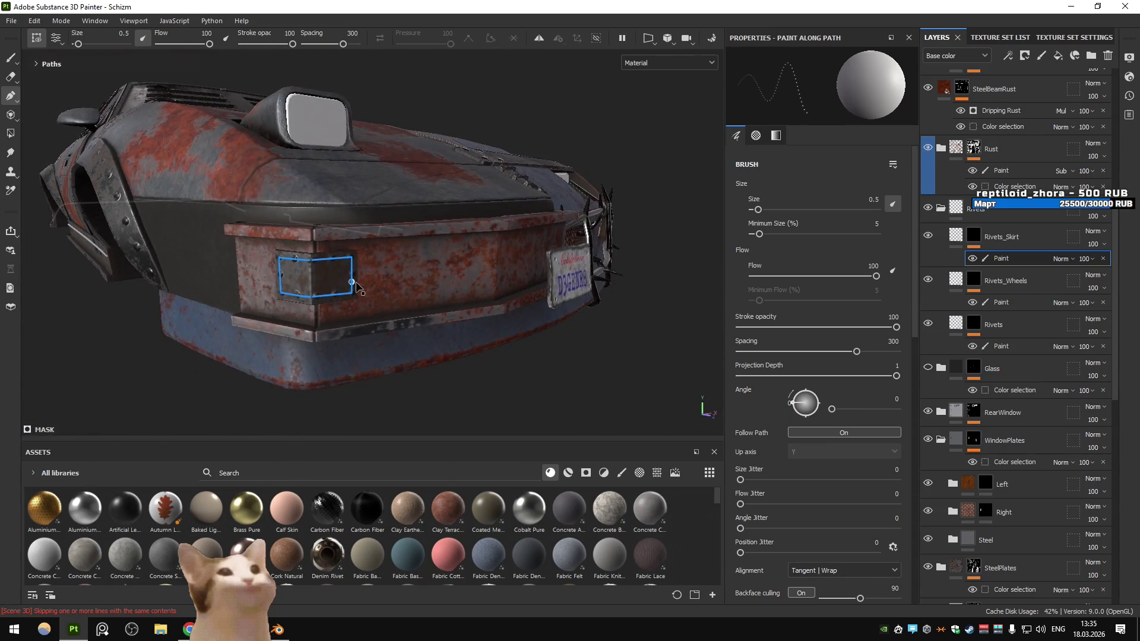
pyautogui.moveTo(553, 385); pyautogui.dragTo(478, 285)
pyautogui.scroll(3)
pyautogui.moveTo(451, 309); pyautogui.dragTo(435, 327)
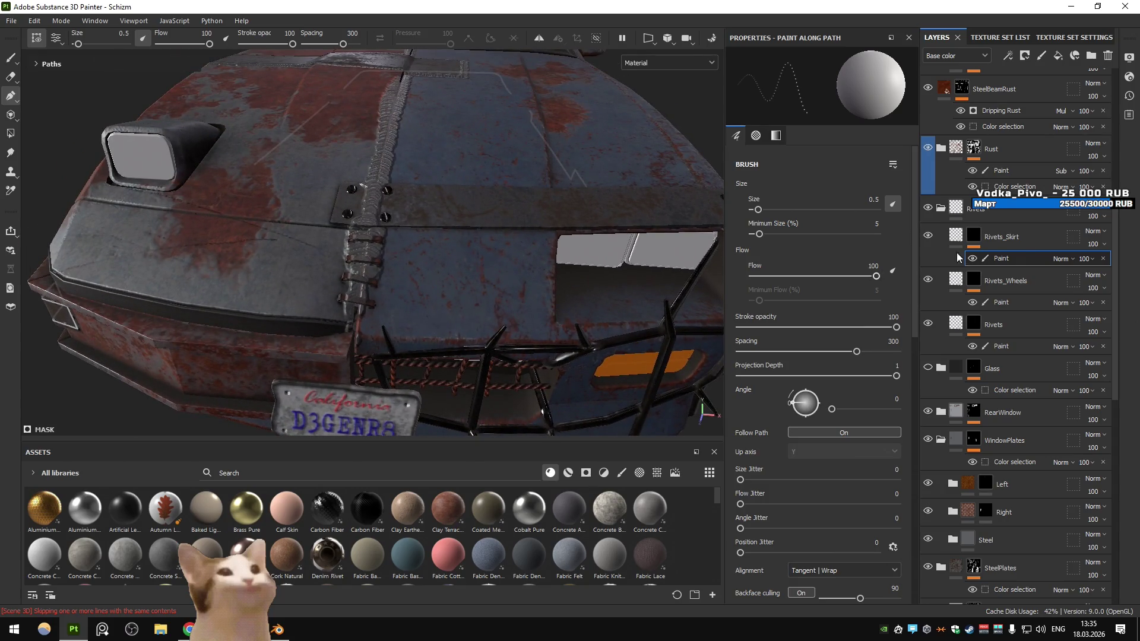
pyautogui.scroll(3)
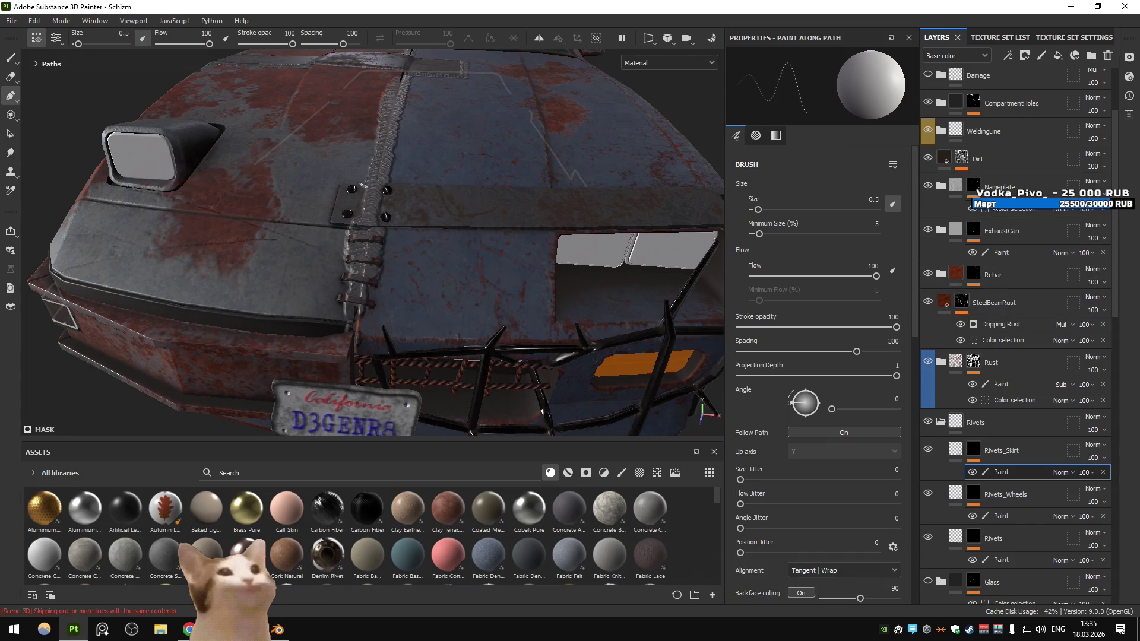
pyautogui.scroll(3)
pyautogui.click(942, 237)
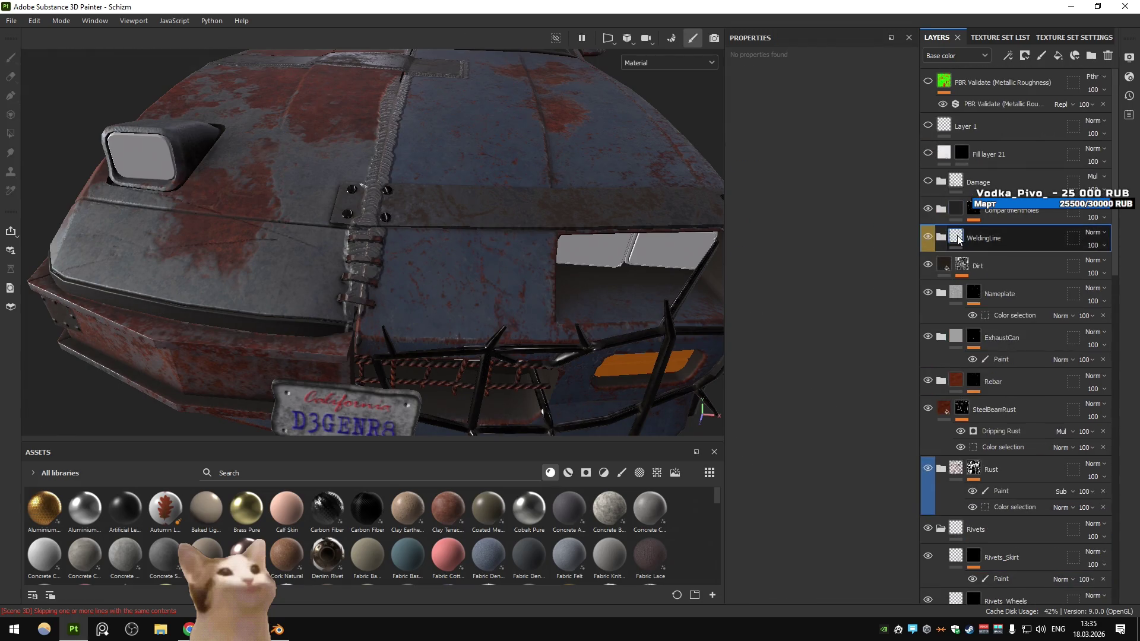
# In the Aluminium Pure weld layer, redo the hood seam path's last point down to the plate
pyautogui.click(974, 267)
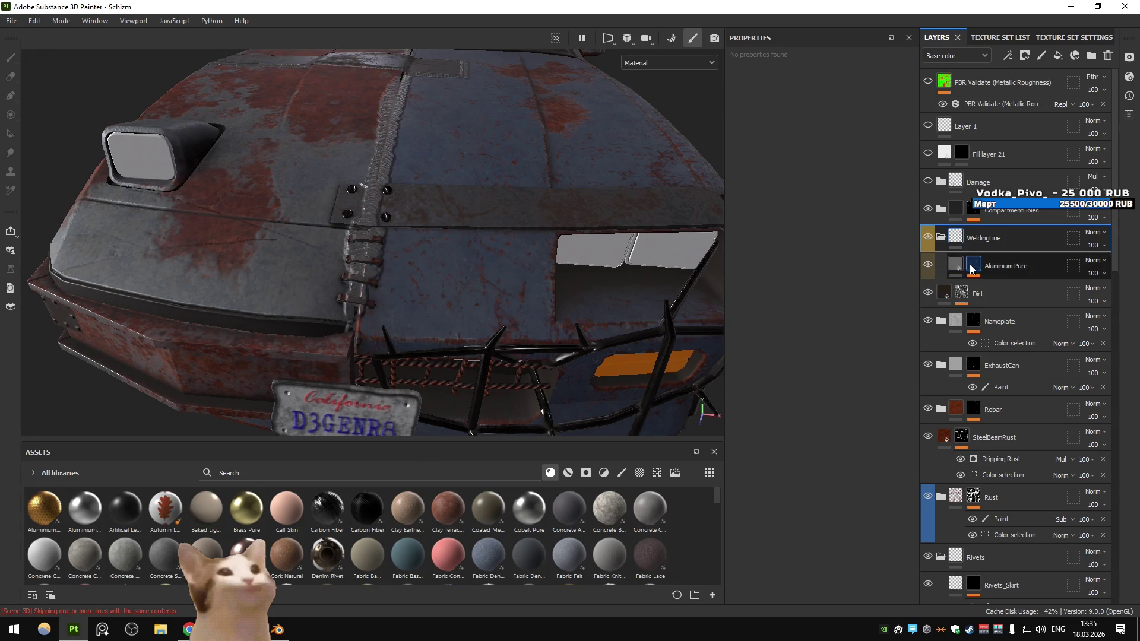
pyautogui.click(1009, 368)
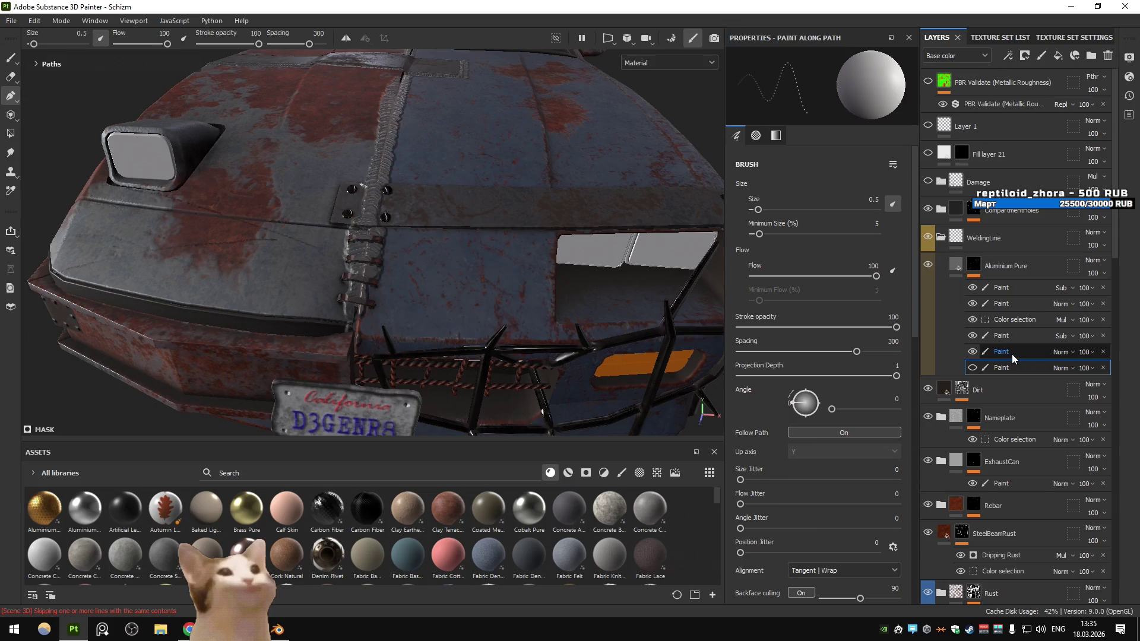
pyautogui.click(1012, 354)
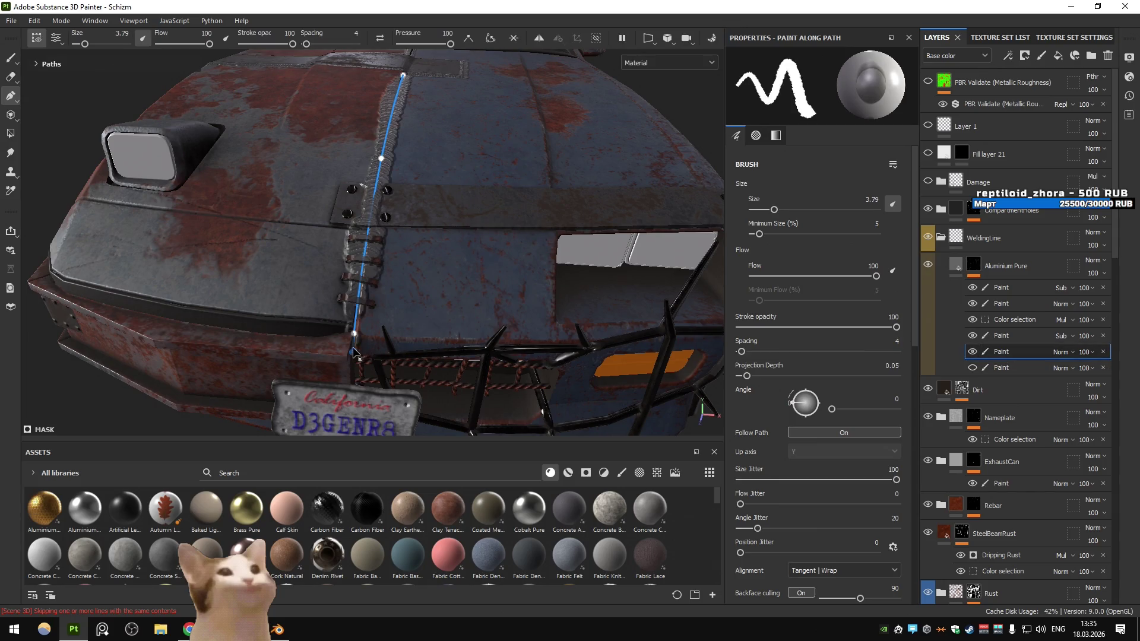
pyautogui.hotkey('ctrl', 'z')
pyautogui.scroll(3)
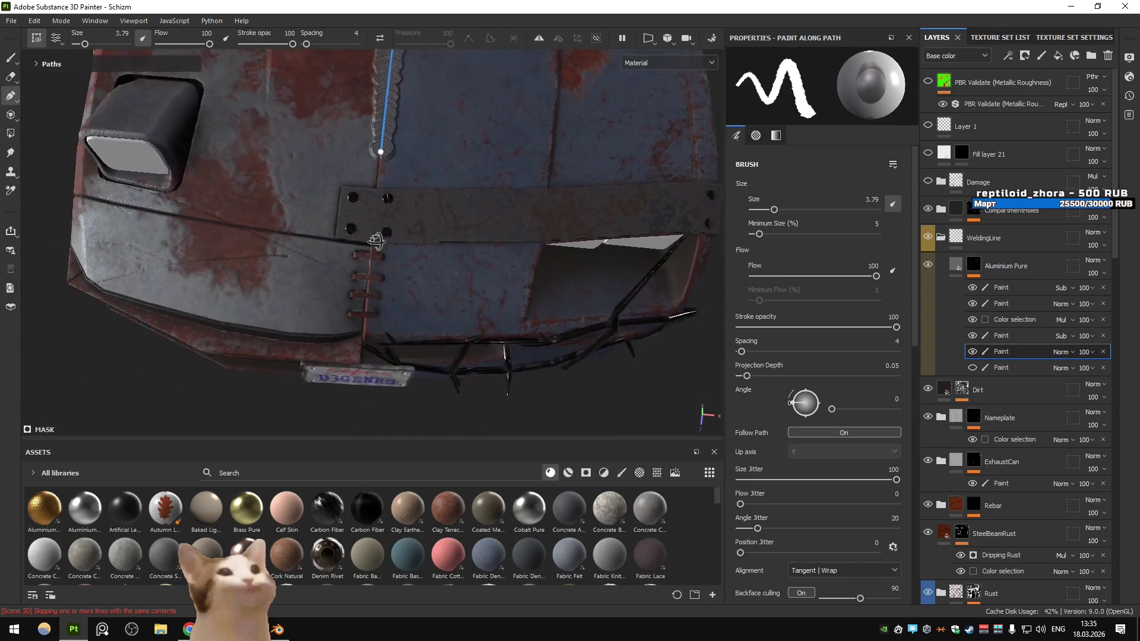
pyautogui.click(384, 224)
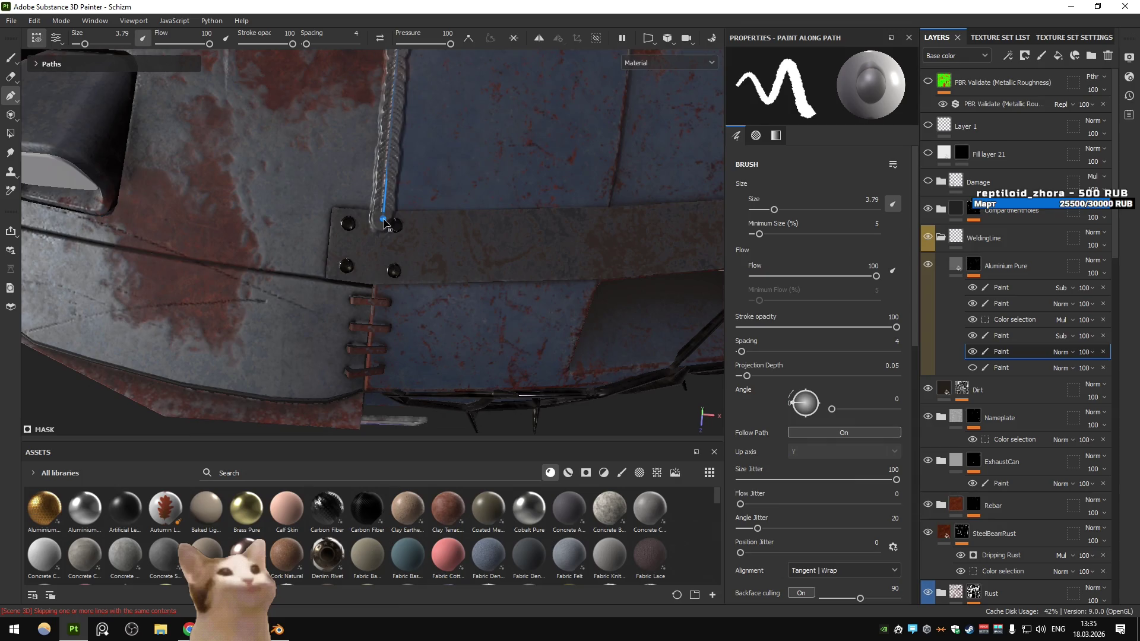
pyautogui.moveTo(467, 256); pyautogui.dragTo(523, 249)
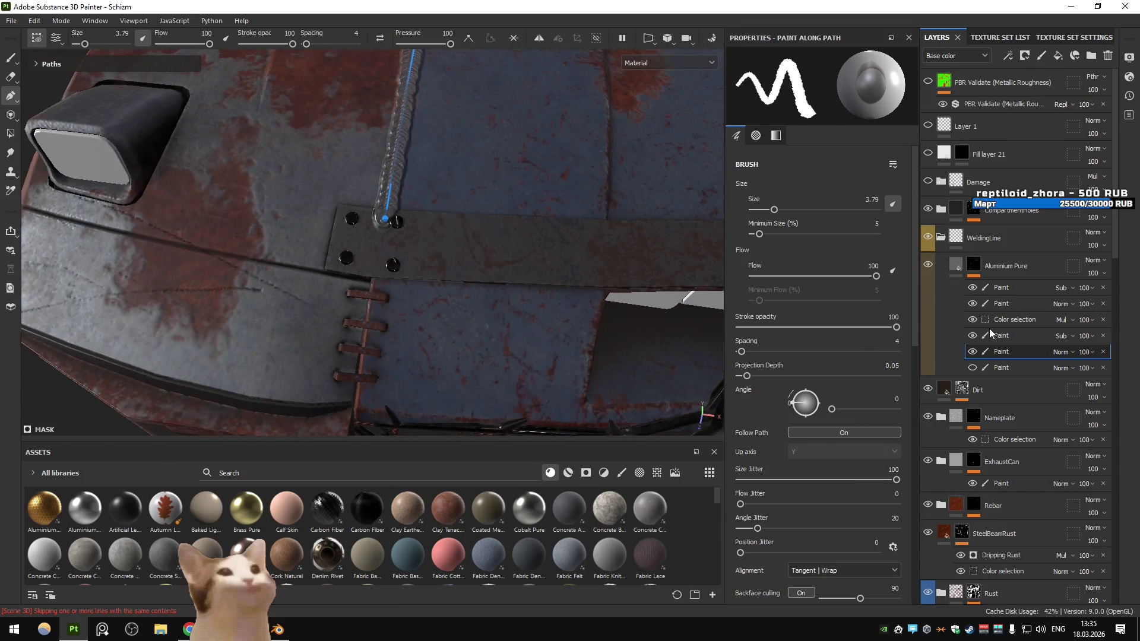
# Set the welds' subtractive paint effect to polygon fill, then select weld Path 8
pyautogui.click(1004, 335)
pyautogui.click(11, 132)
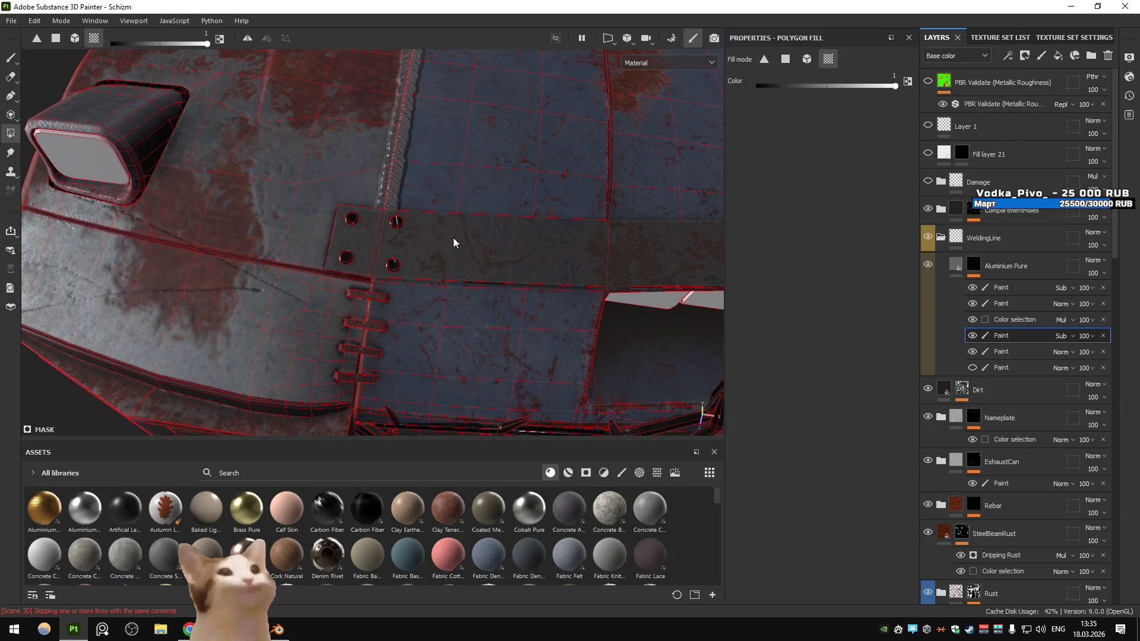
pyautogui.click(972, 349)
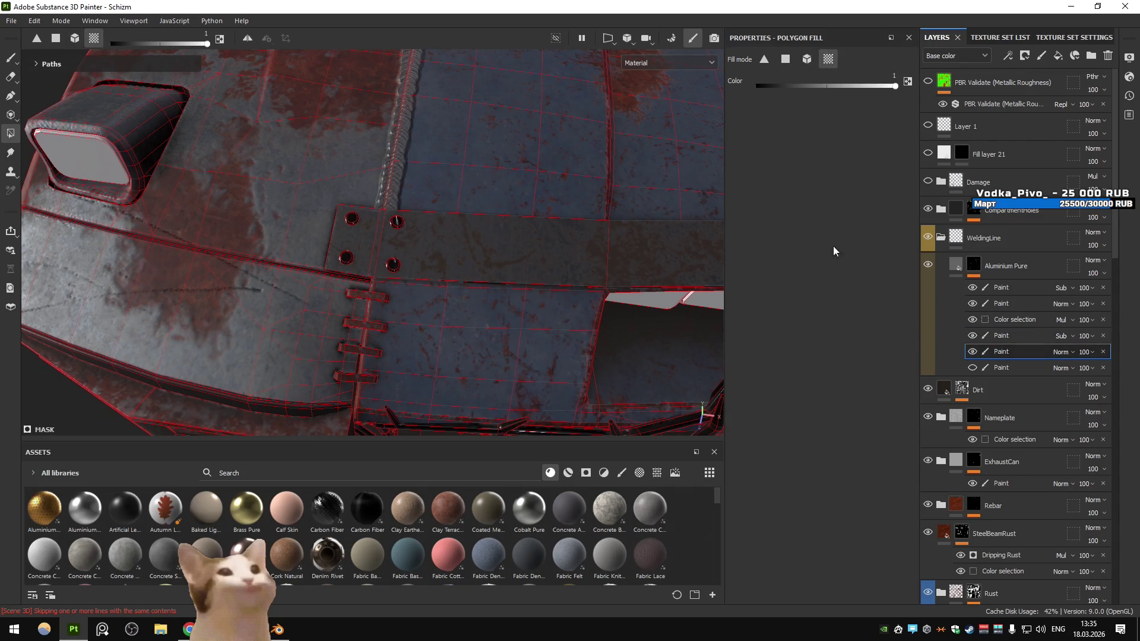
pyautogui.click(10, 58)
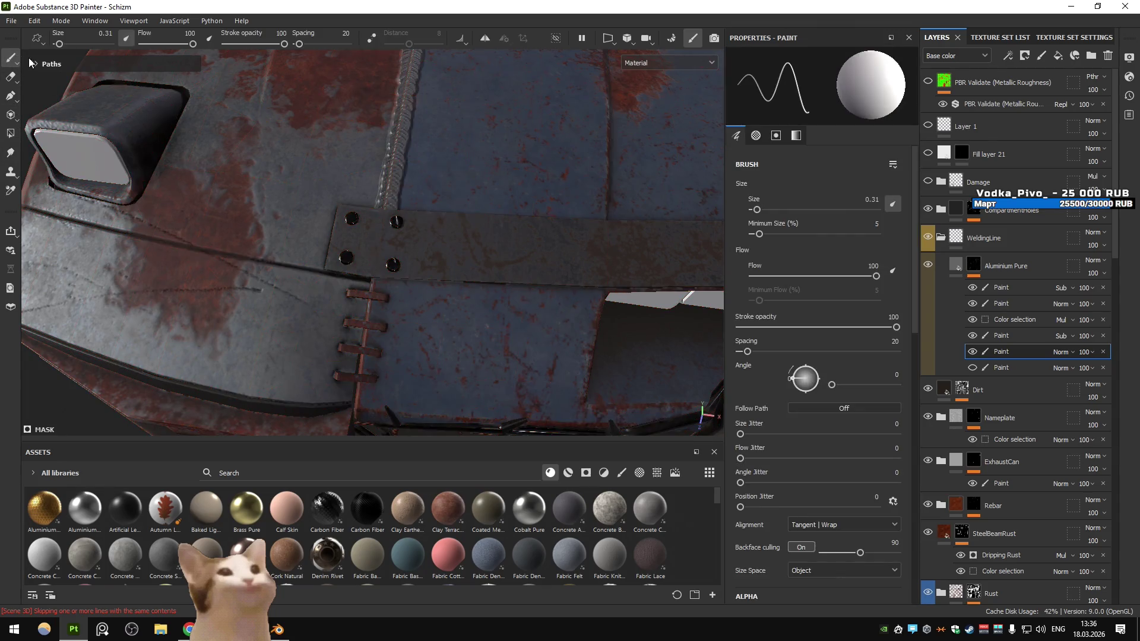
pyautogui.moveTo(108, 83)
pyautogui.click(67, 79)
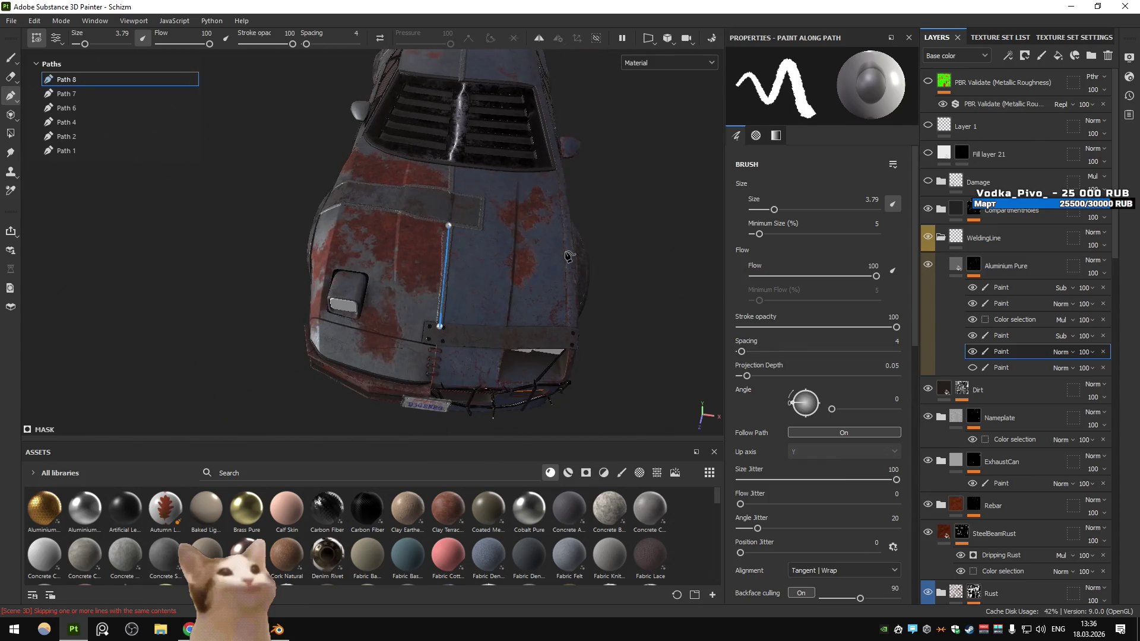
# Extend Path 8's top up to the panel seam, add a control point, and set size 5
pyautogui.scroll(3)
pyautogui.scroll(3)
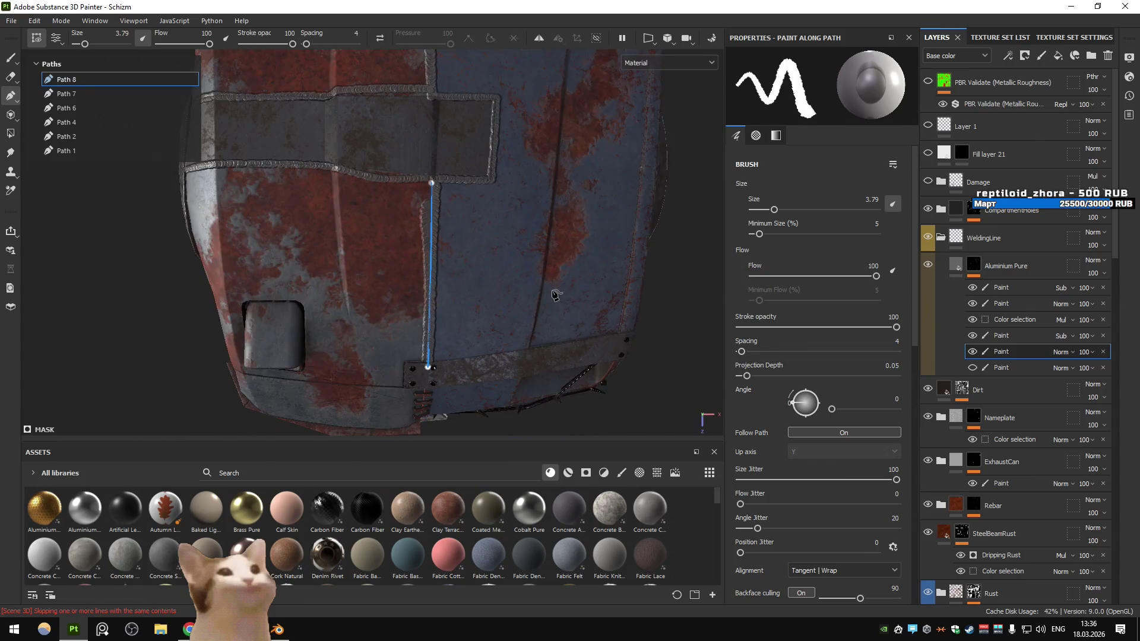
pyautogui.moveTo(392, 161); pyautogui.dragTo(394, 128)
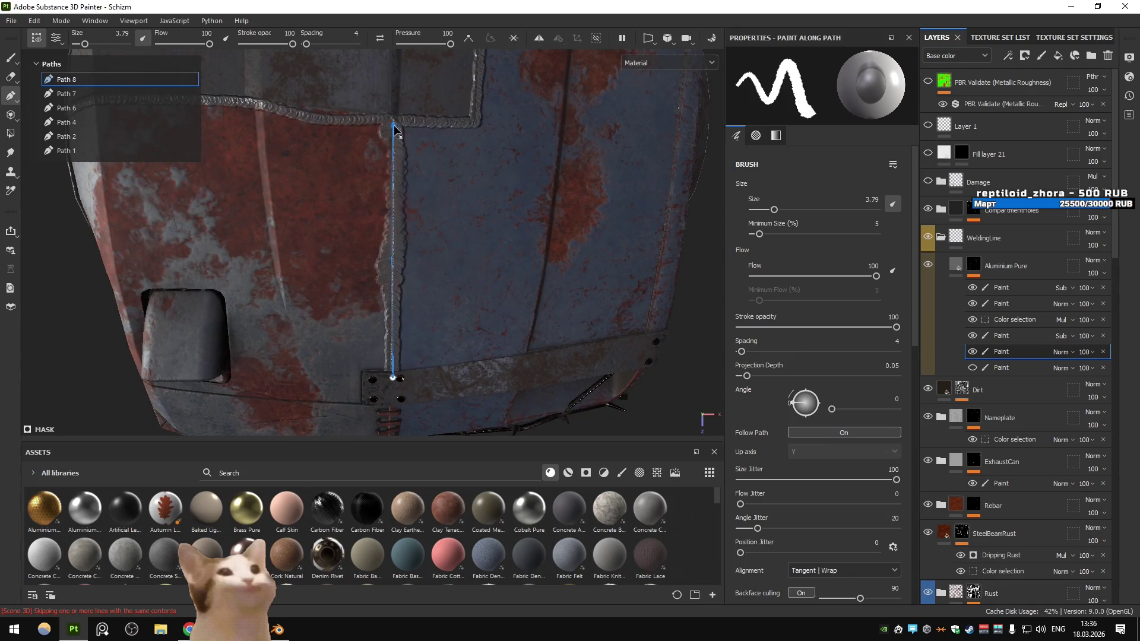
pyautogui.click(393, 263)
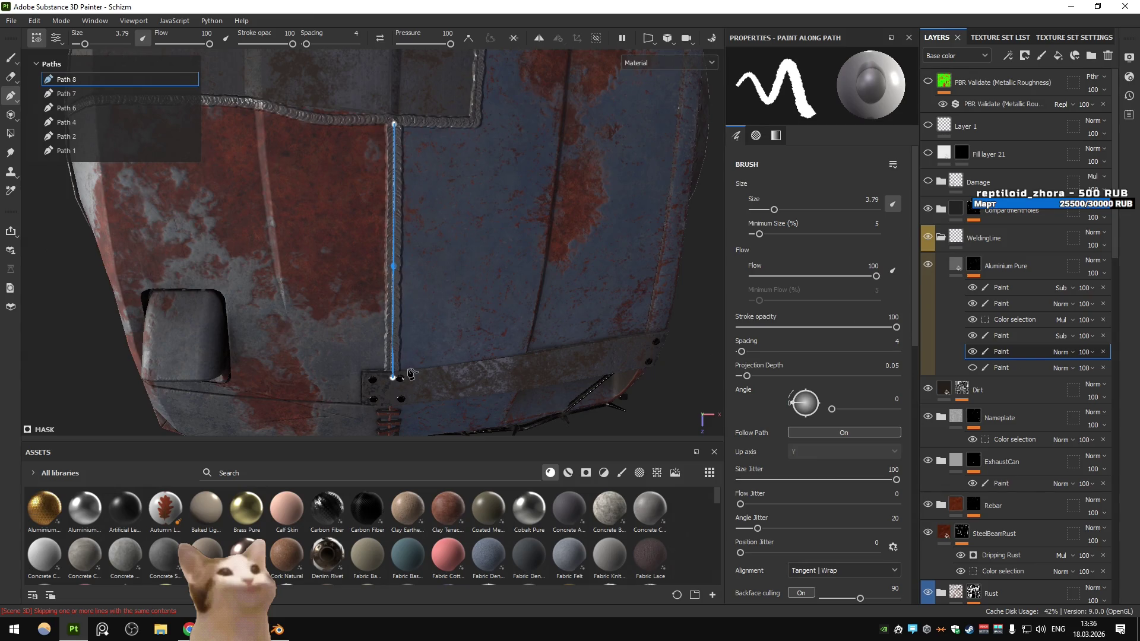
pyautogui.doubleClick(868, 201)
pyautogui.write('5')
pyautogui.press('Return')
# Apply brush size 5 to weld Path 1 on the hood
pyautogui.scroll(-3)
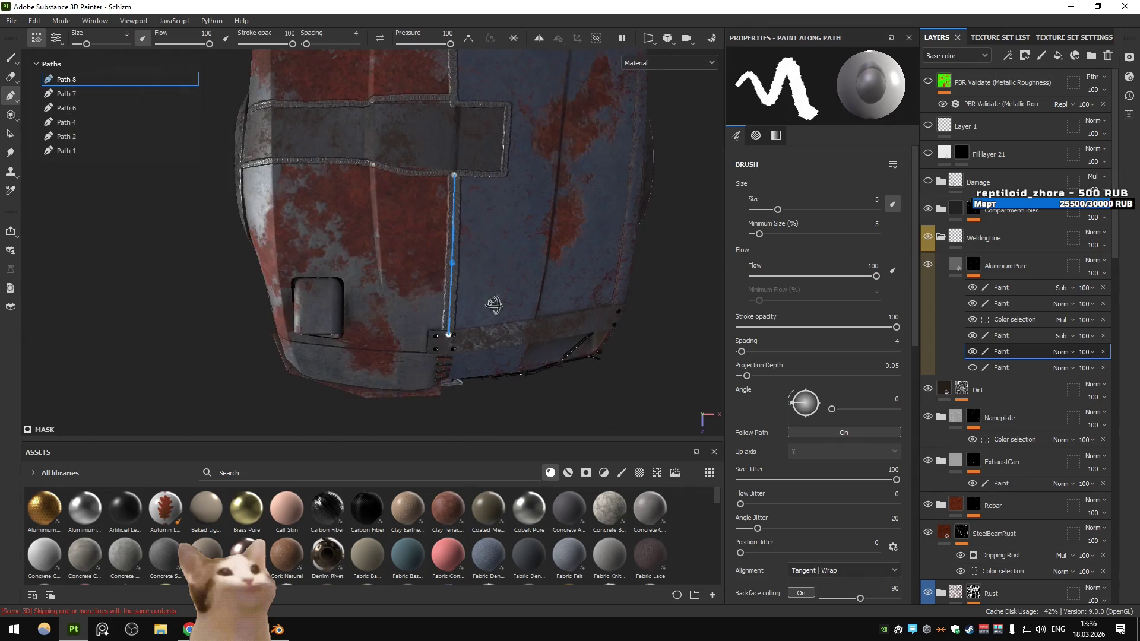
pyautogui.moveTo(423, 213); pyautogui.dragTo(147, 159)
pyautogui.click(76, 101)
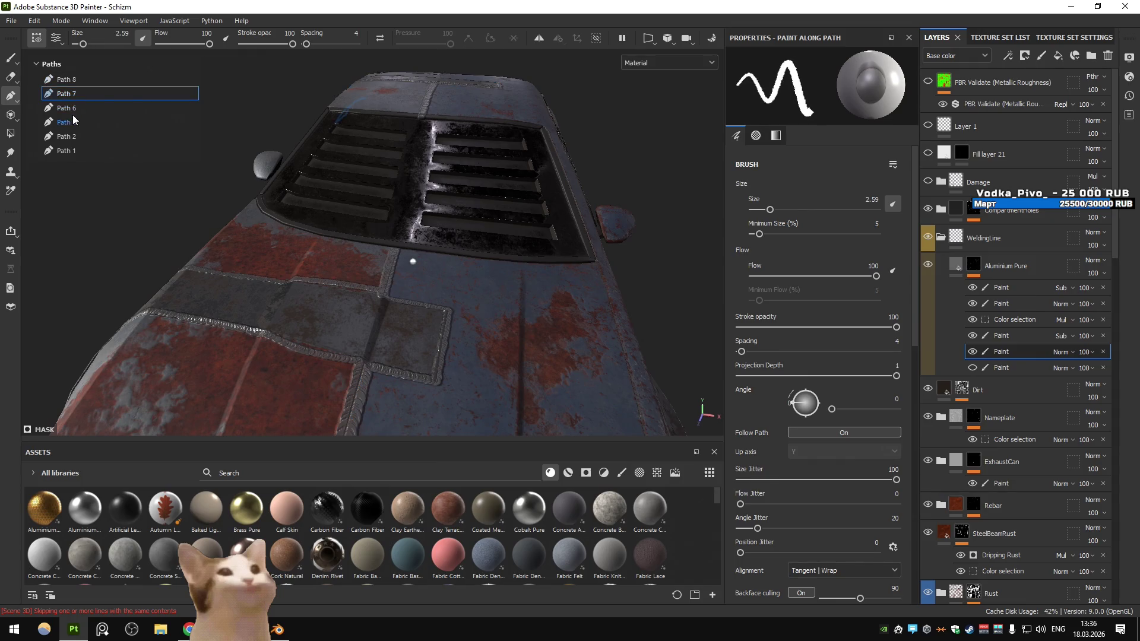
pyautogui.click(71, 154)
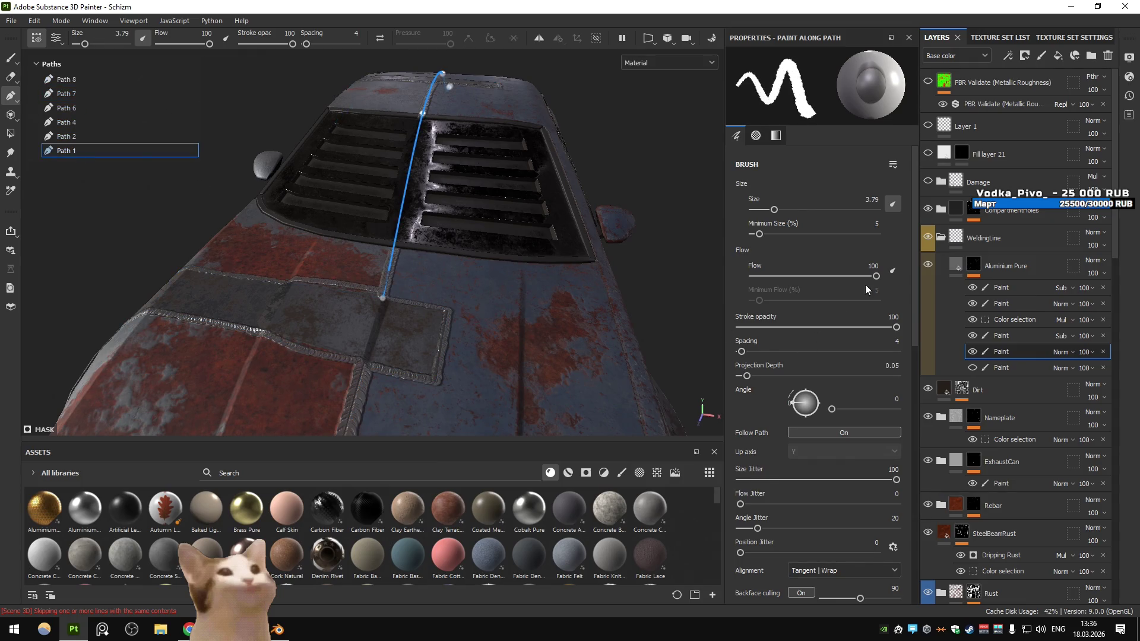
pyautogui.press('Return')
pyautogui.moveTo(428, 249); pyautogui.dragTo(408, 310)
pyautogui.scroll(3)
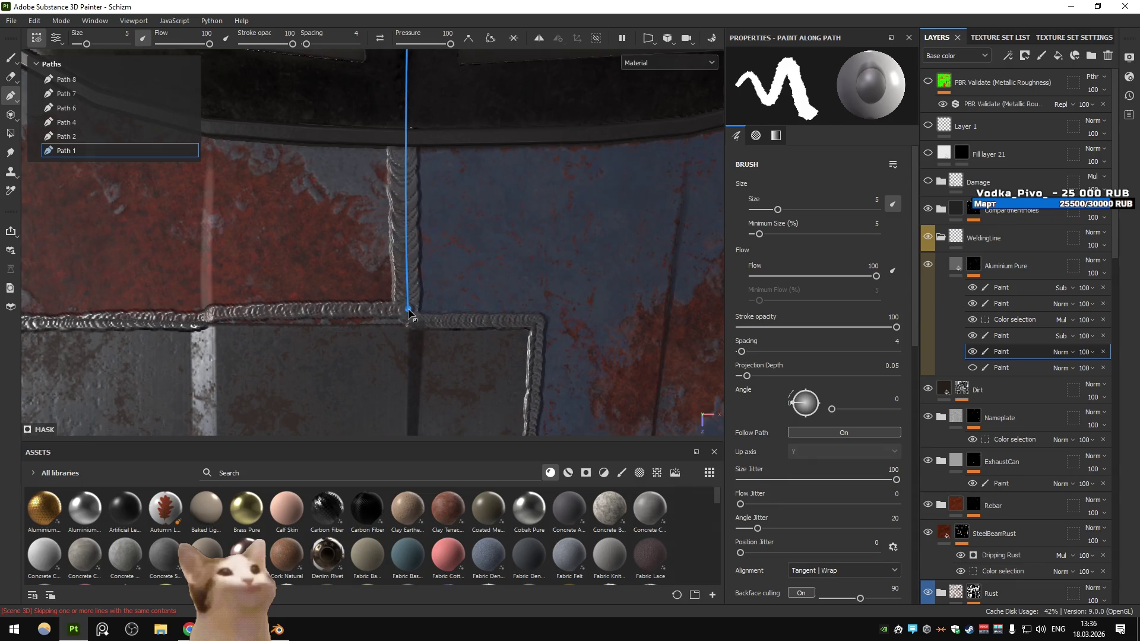
pyautogui.press('Escape')
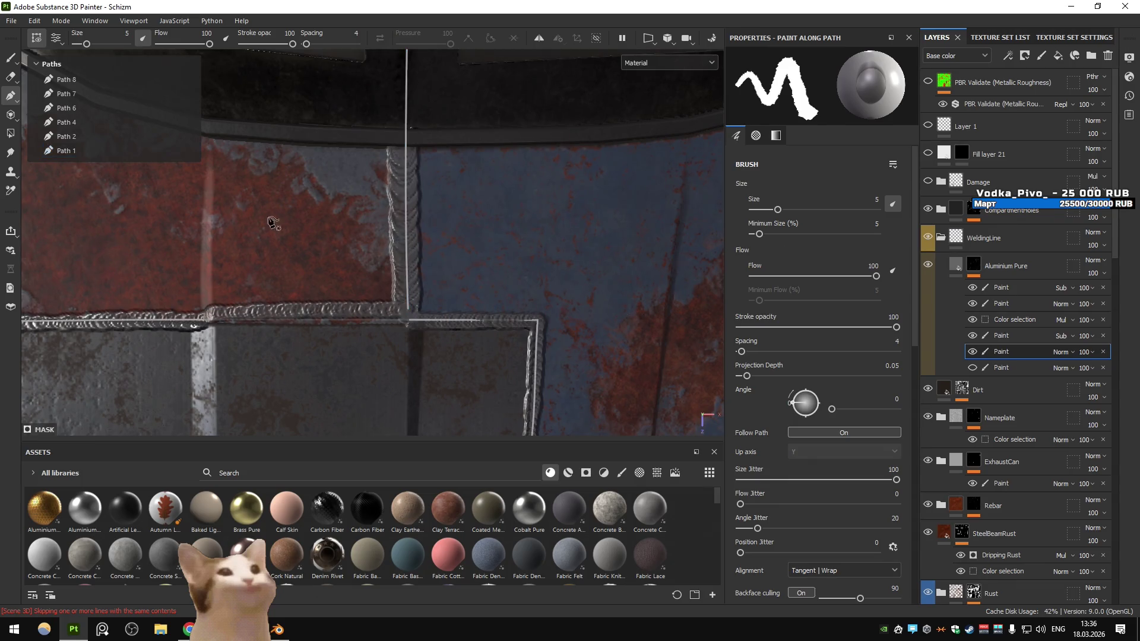
# Select Path 2 and reshape the bottom weld path along the welded hood strip
pyautogui.click(445, 331)
pyautogui.moveTo(444, 331); pyautogui.dragTo(549, 202)
pyautogui.moveTo(550, 202); pyautogui.dragTo(552, 208)
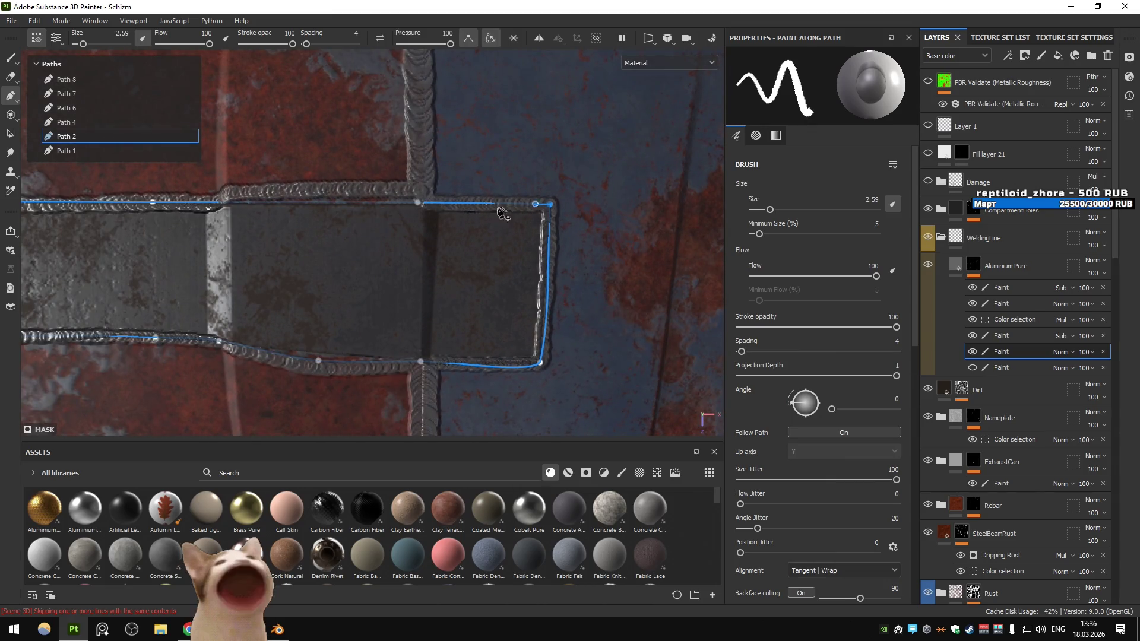
pyautogui.scroll(3)
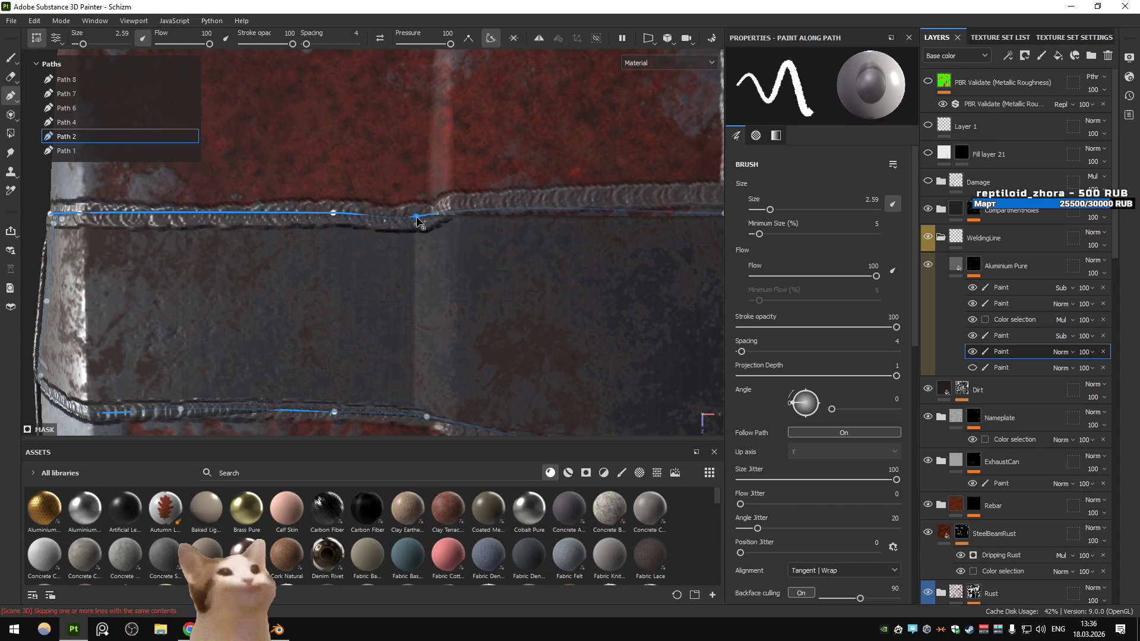
pyautogui.moveTo(593, 232); pyautogui.dragTo(443, 242)
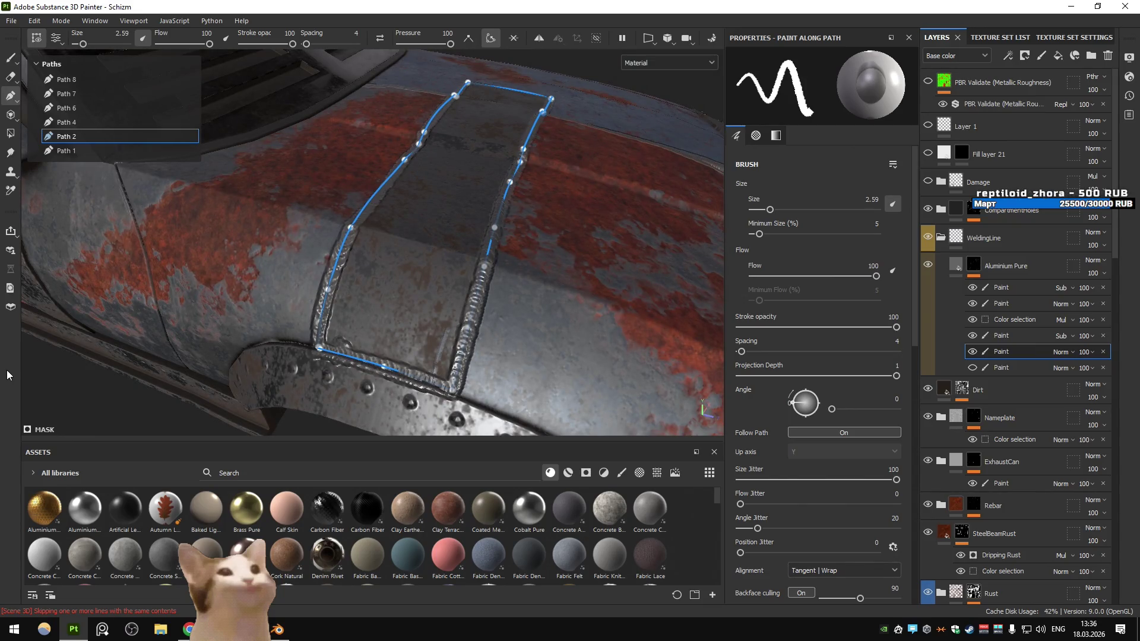
pyautogui.press('ctrl')
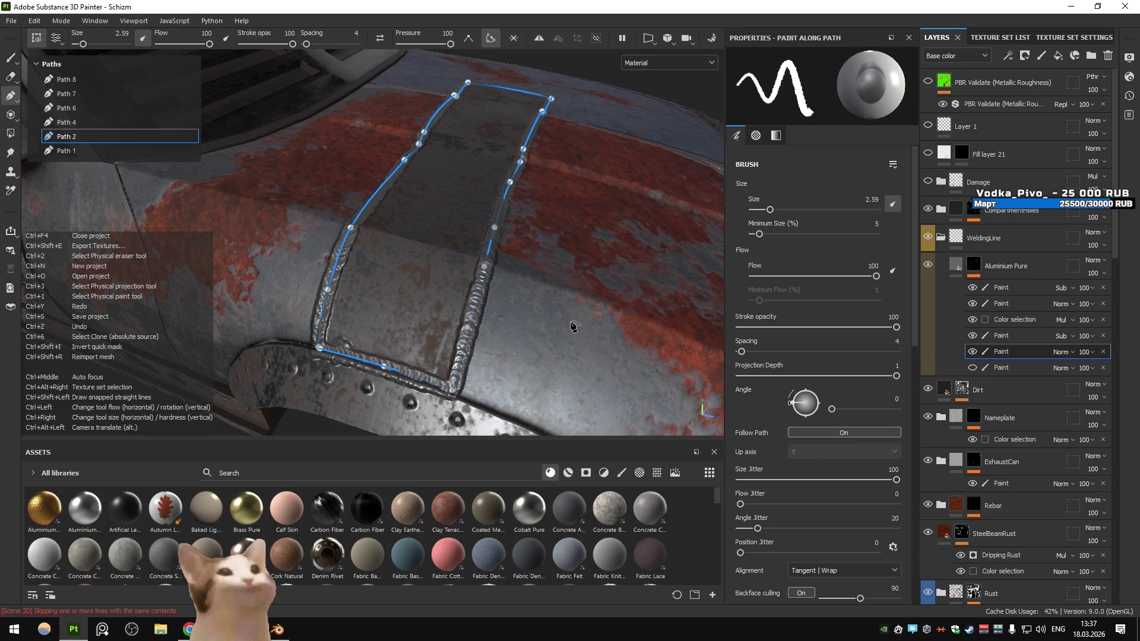
pyautogui.press('ctrl')
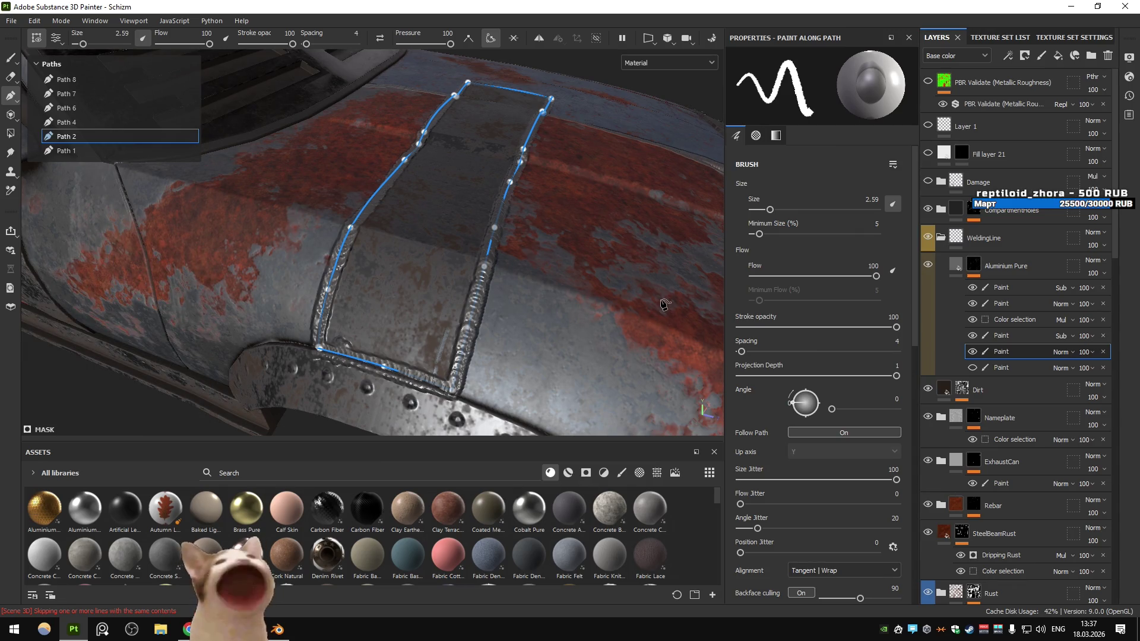
pyautogui.moveTo(663, 304); pyautogui.dragTo(492, 290)
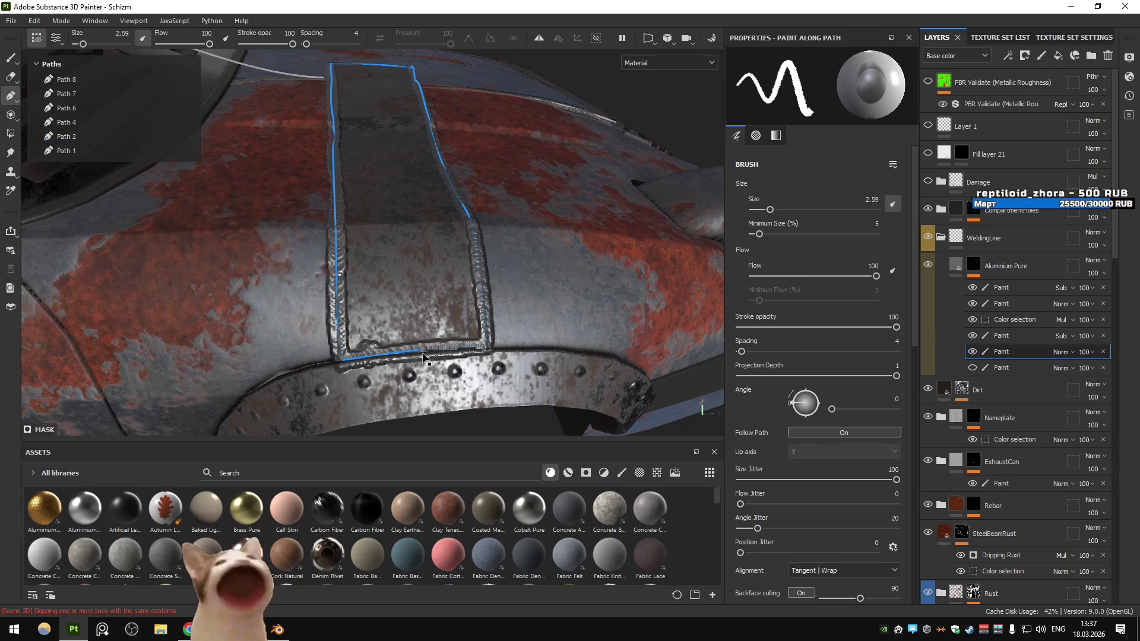
pyautogui.moveTo(435, 304); pyautogui.dragTo(437, 288)
pyautogui.scroll(3)
pyautogui.moveTo(430, 290); pyautogui.dragTo(594, 311)
pyautogui.moveTo(416, 345); pyautogui.dragTo(498, 269)
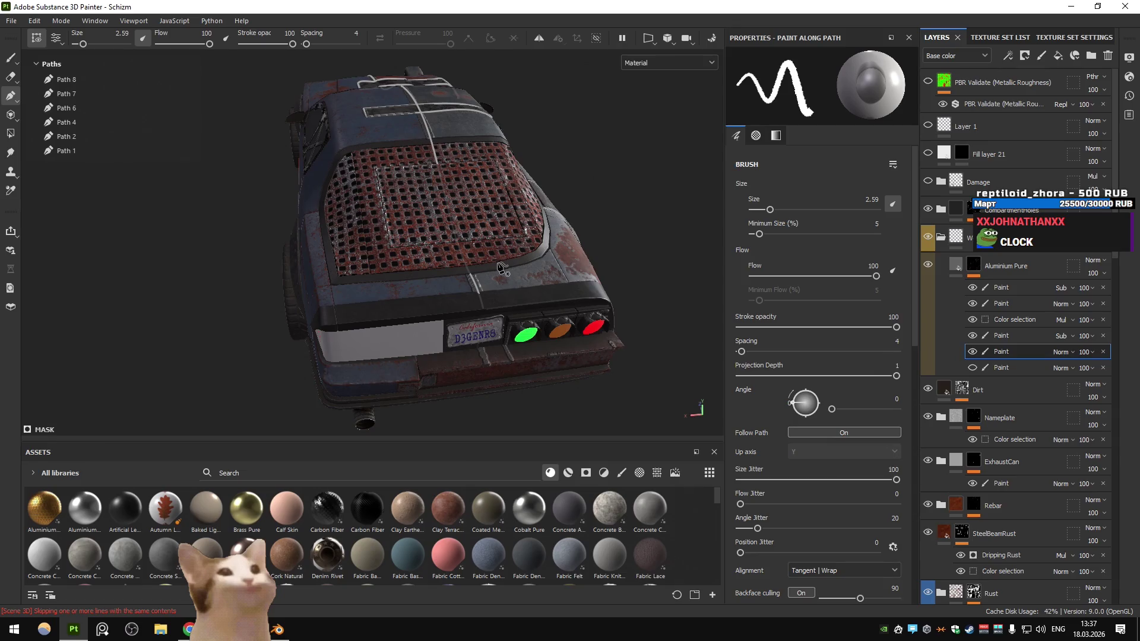
# Step through the rear grille's weld paths, selecting and deselecting Path 1
pyautogui.click(477, 288)
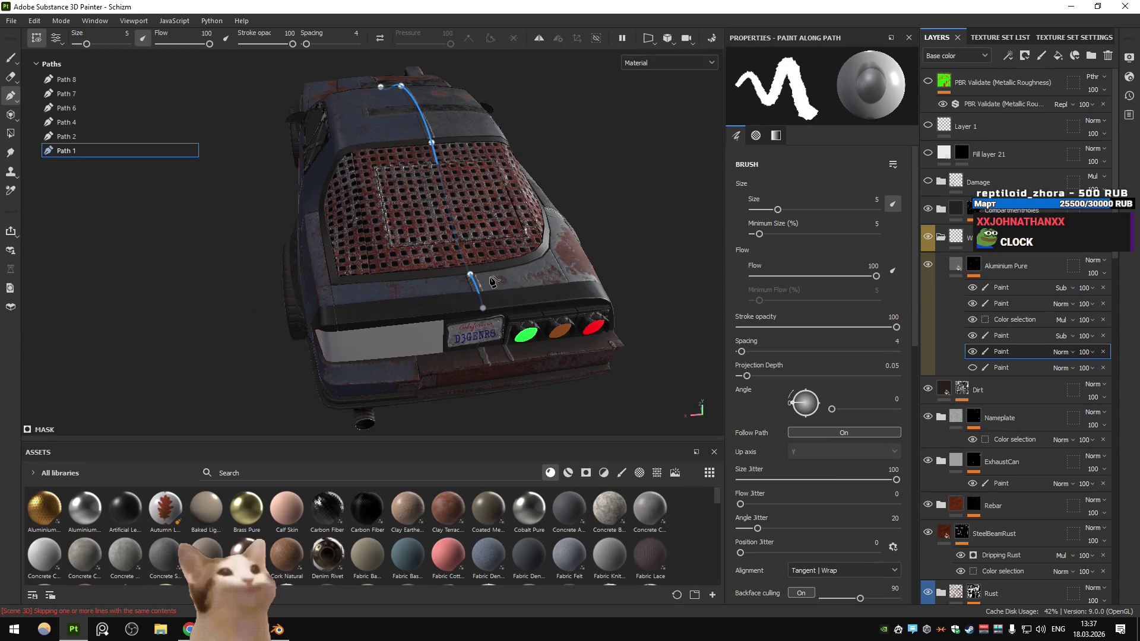
pyautogui.moveTo(491, 281); pyautogui.dragTo(164, 206)
pyautogui.press('Escape')
pyautogui.scroll(3)
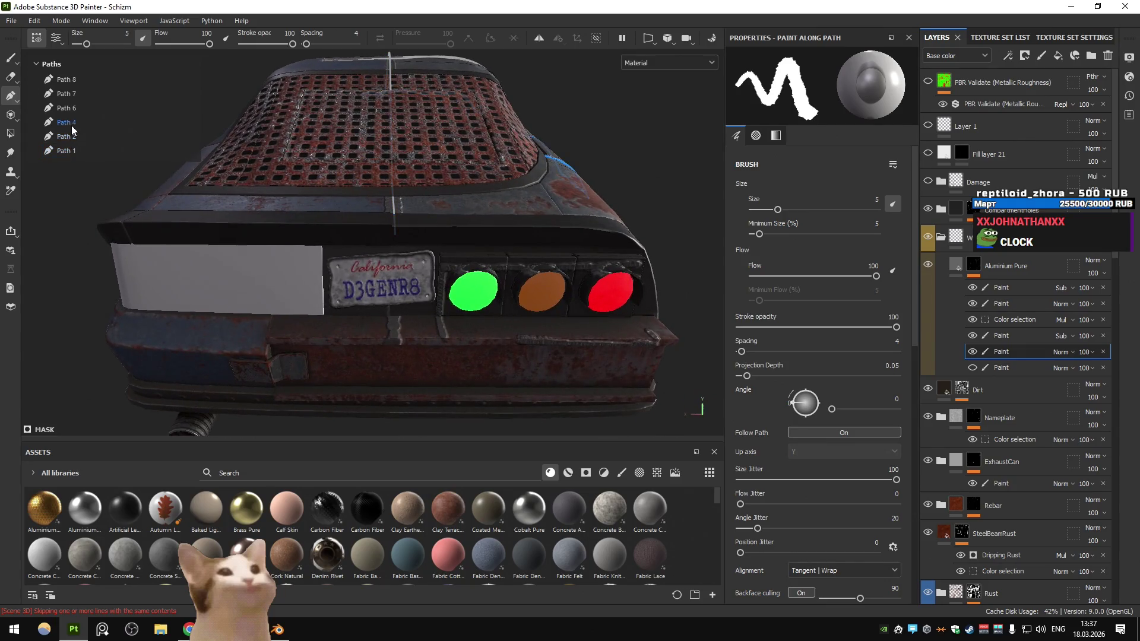
pyautogui.click(65, 80)
pyautogui.click(65, 108)
pyautogui.click(66, 123)
pyautogui.click(67, 137)
pyautogui.click(67, 152)
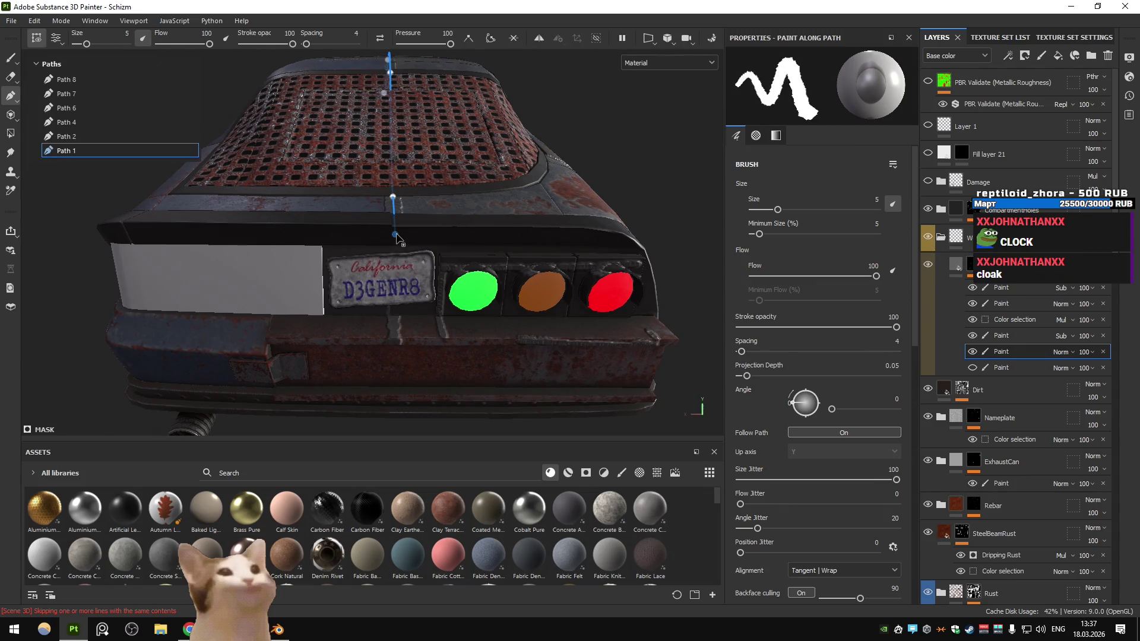
pyautogui.moveTo(397, 238); pyautogui.dragTo(403, 277)
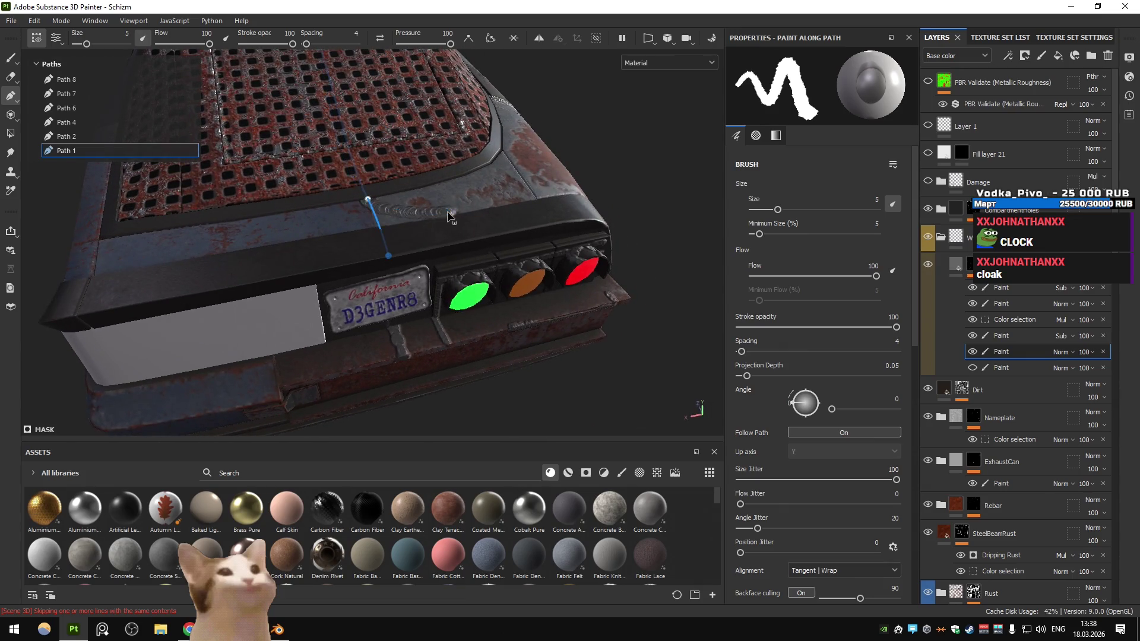
pyautogui.click(53, 151)
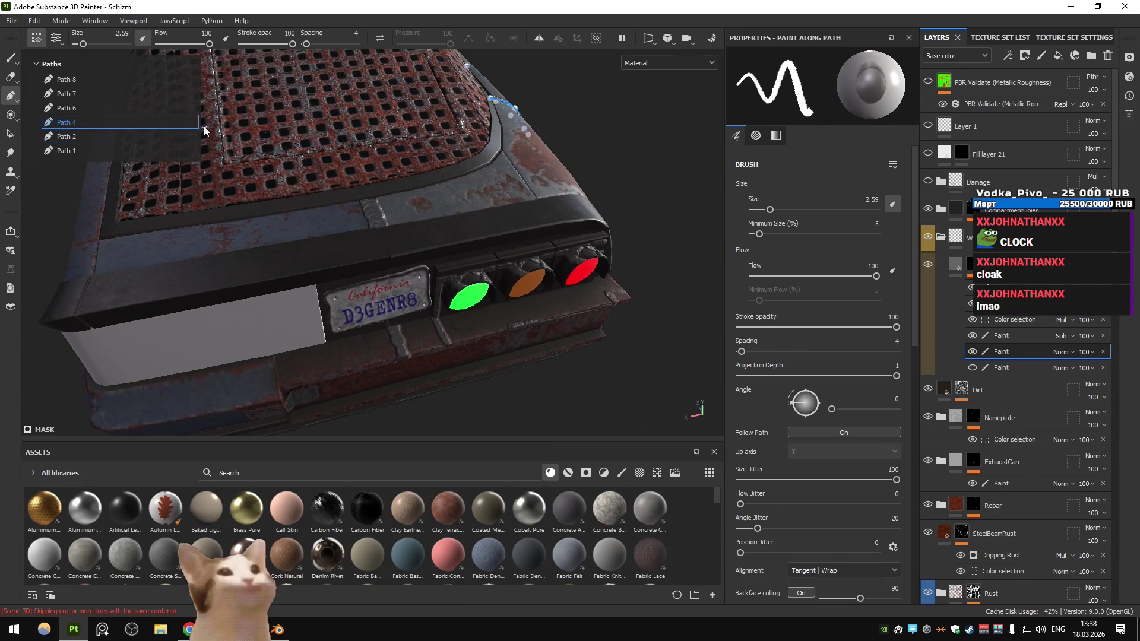
# Inspect weld Path 2 and Path 4 from above the rear grille
pyautogui.moveTo(437, 306); pyautogui.dragTo(439, 299)
pyautogui.scroll(-3)
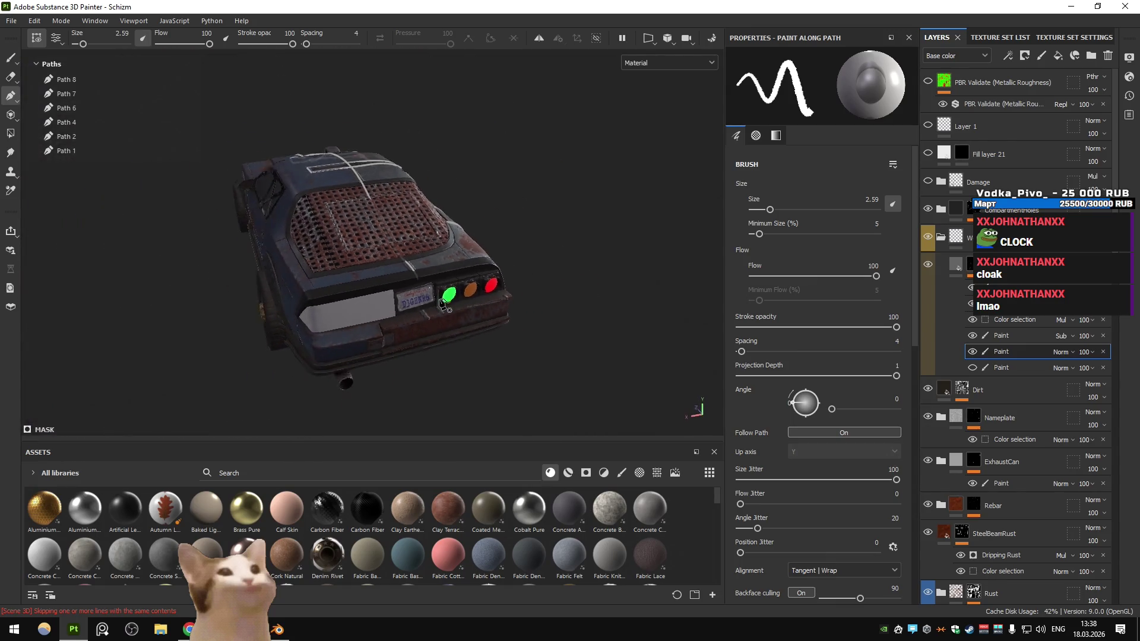
pyautogui.scroll(3)
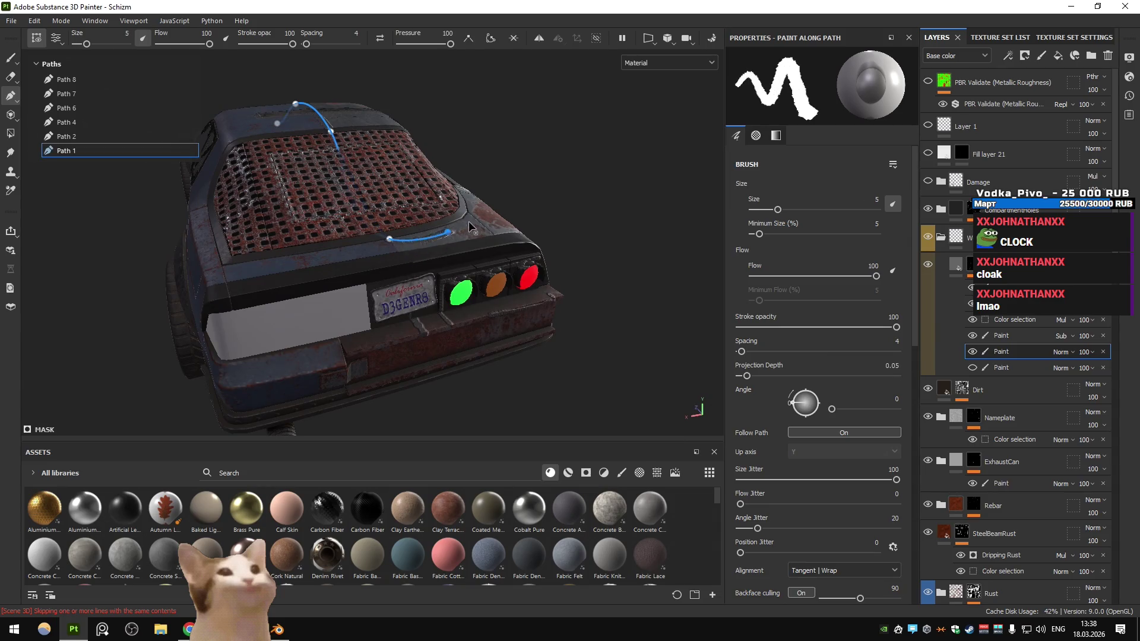
pyautogui.click(66, 137)
pyautogui.click(105, 125)
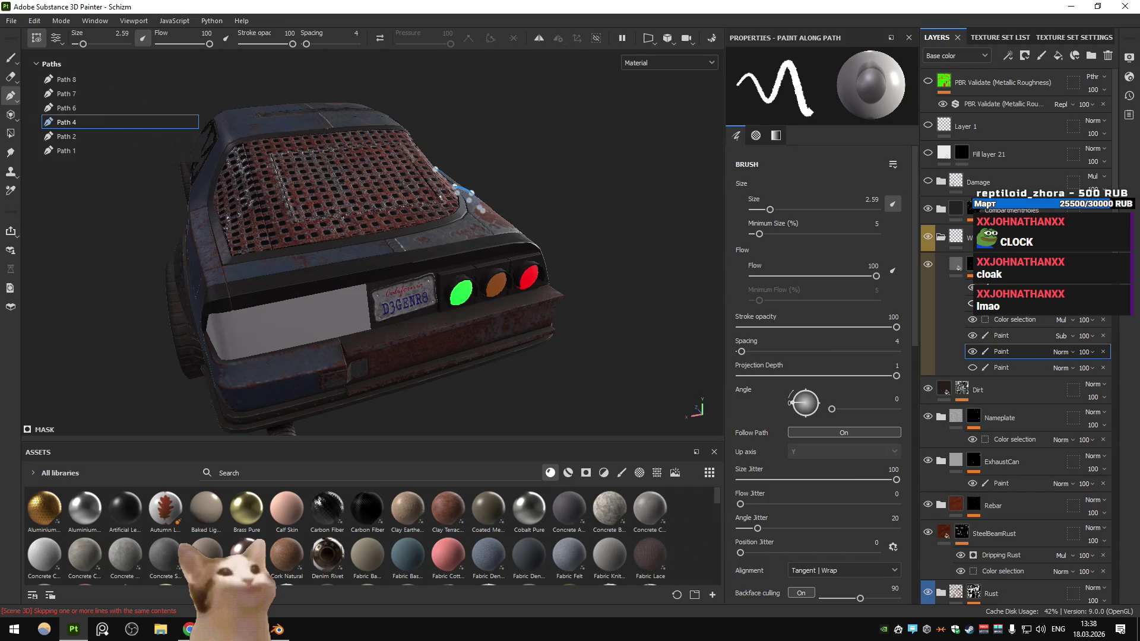
# Delete stray Path 10 across the license plate, keeping Path 9 over the tail lights
pyautogui.click(1003, 303)
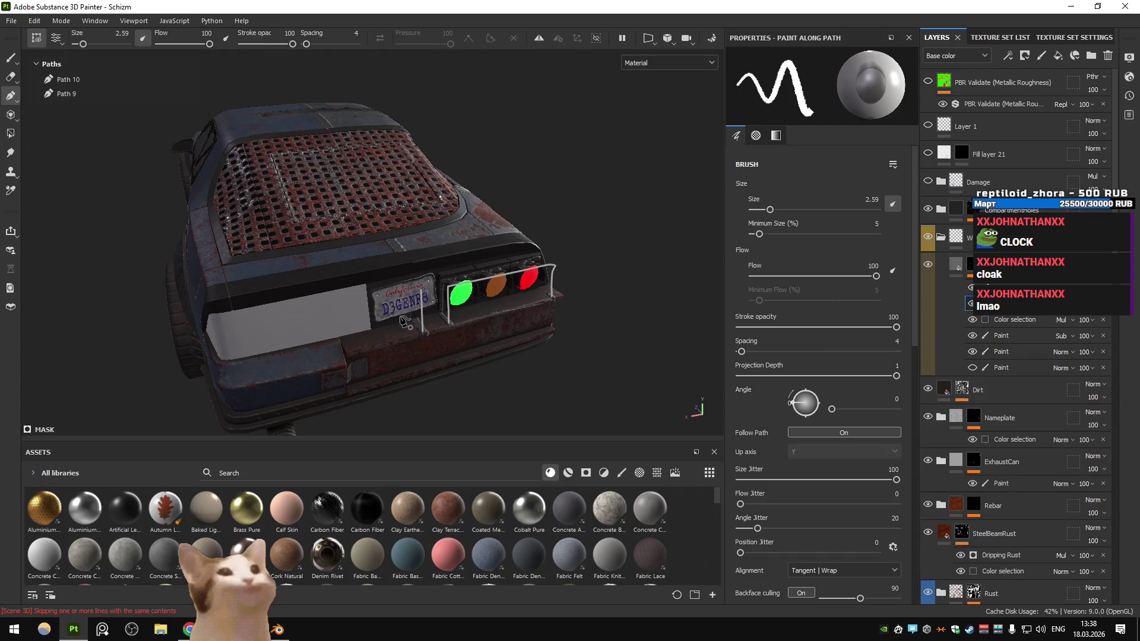
pyautogui.click(422, 318)
pyautogui.press('Delete')
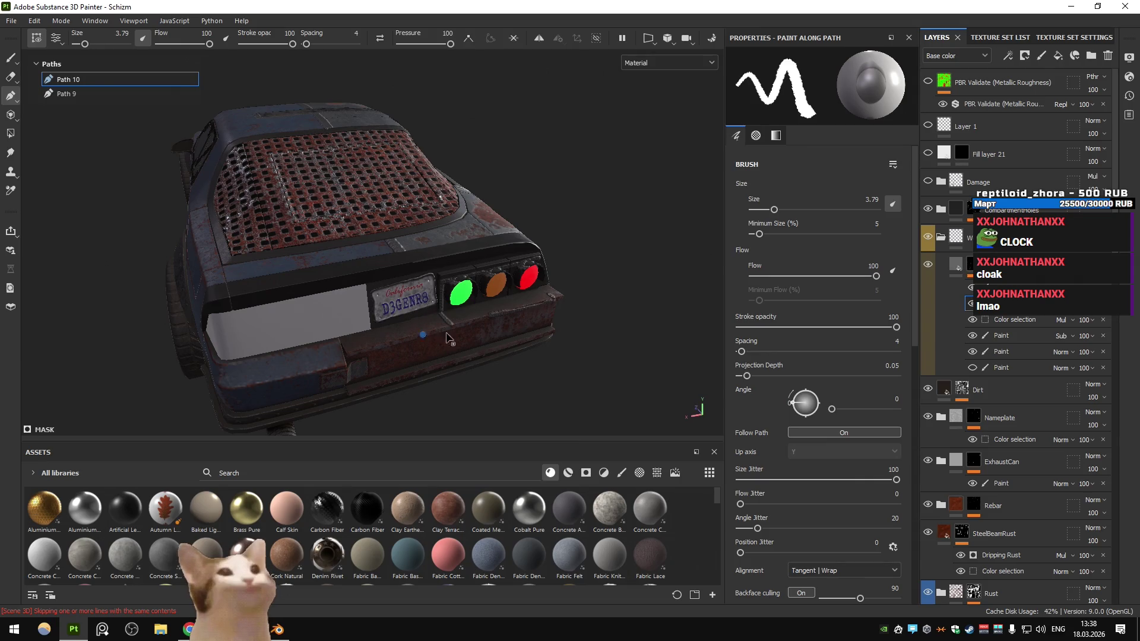
pyautogui.moveTo(419, 303); pyautogui.dragTo(528, 321)
pyautogui.scroll(3)
# Reshape the weld path's right corner, lower-right and middle points around the red tail-light housing
pyautogui.press('Escape')
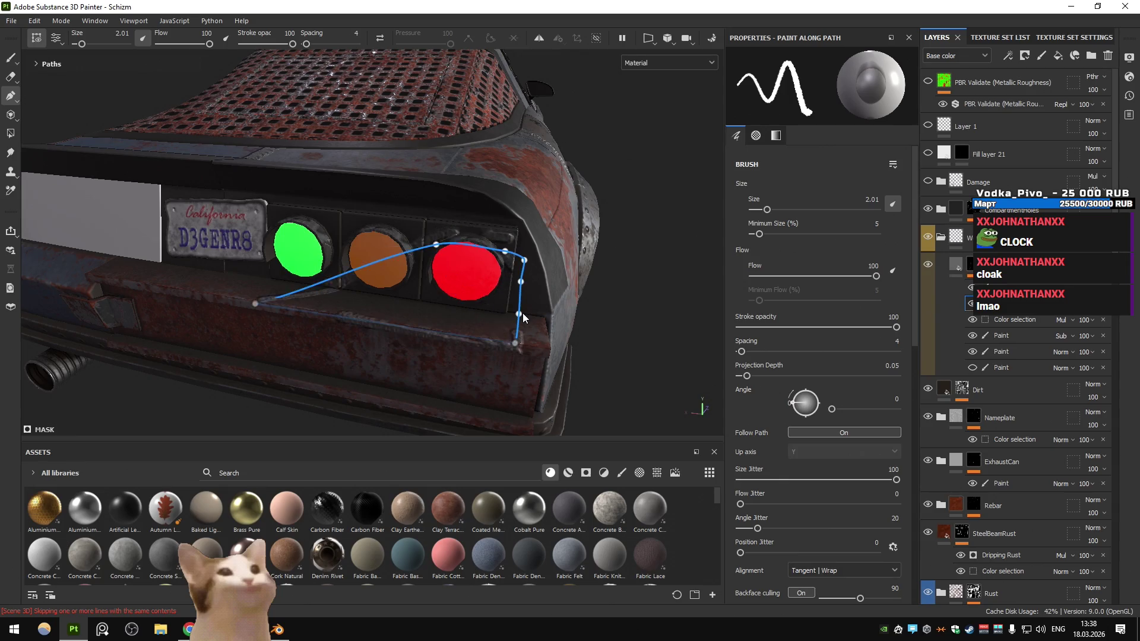
pyautogui.moveTo(522, 313); pyautogui.dragTo(487, 216)
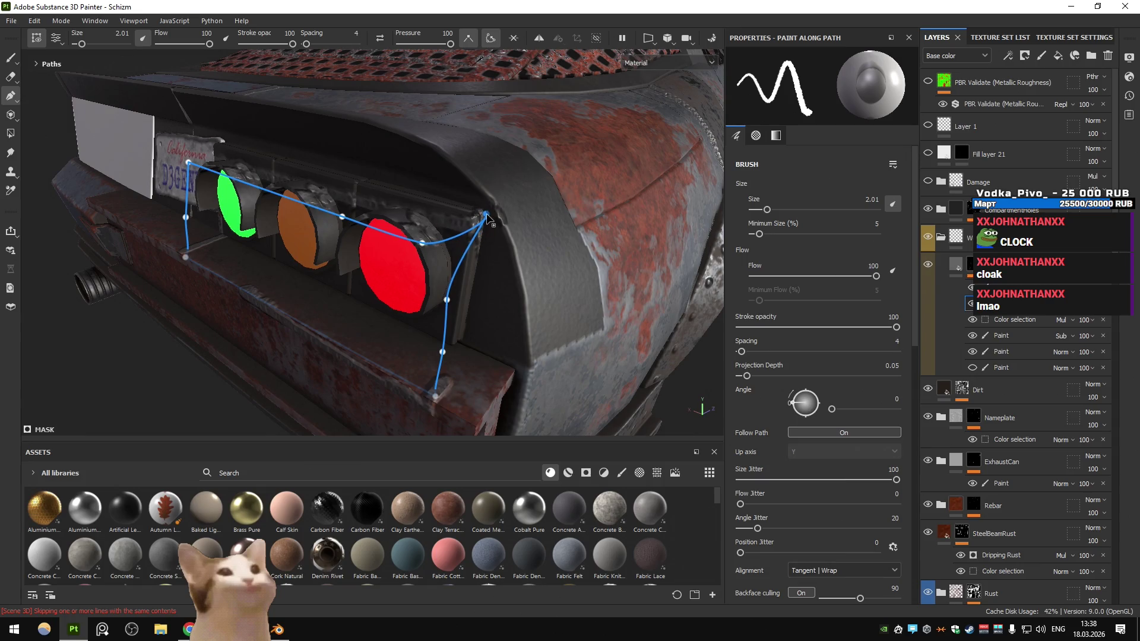
pyautogui.moveTo(448, 300); pyautogui.dragTo(476, 277)
pyautogui.moveTo(443, 352); pyautogui.dragTo(461, 342)
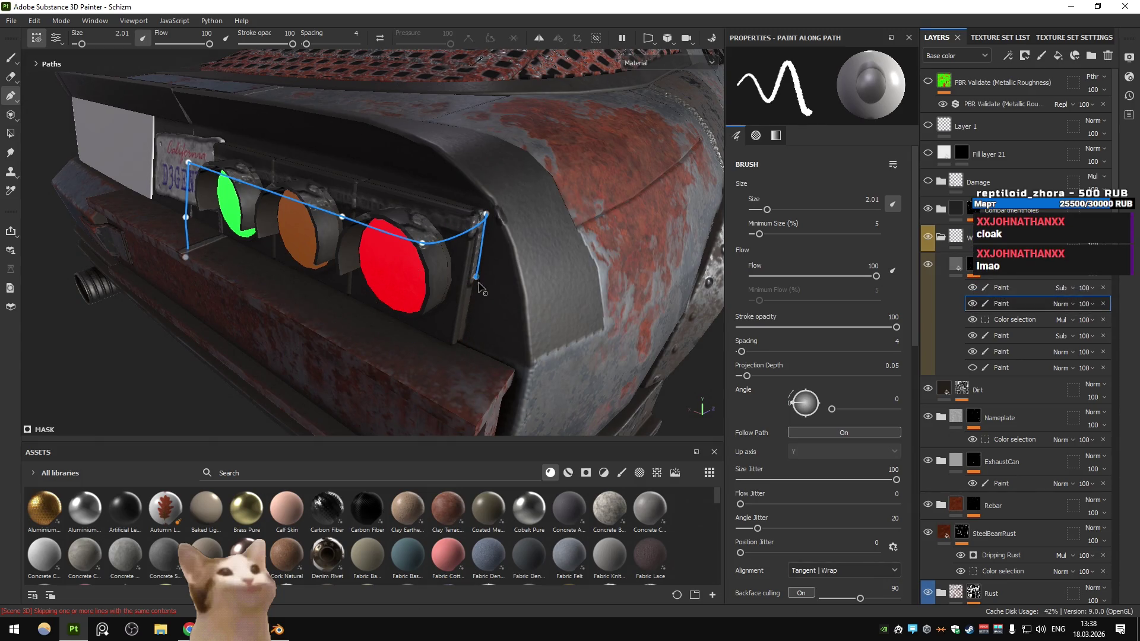
pyautogui.moveTo(422, 245); pyautogui.dragTo(484, 210)
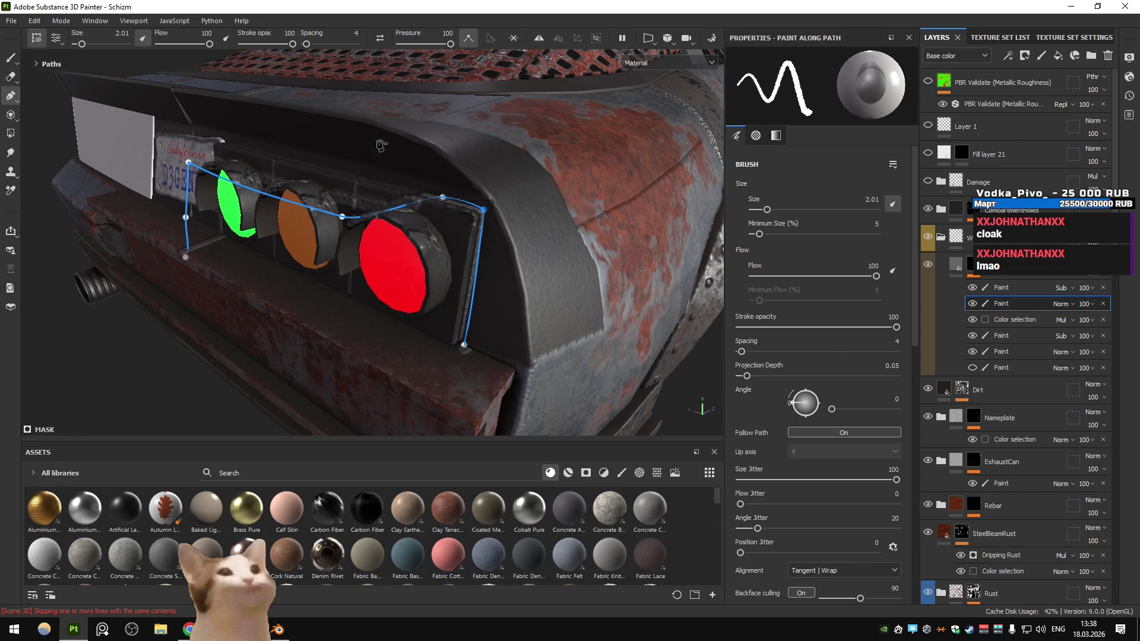
# Reduce the brush size to 1.61, set the left path point on the housing edge, and finish the path
pyautogui.moveTo(770, 208); pyautogui.dragTo(757, 208)
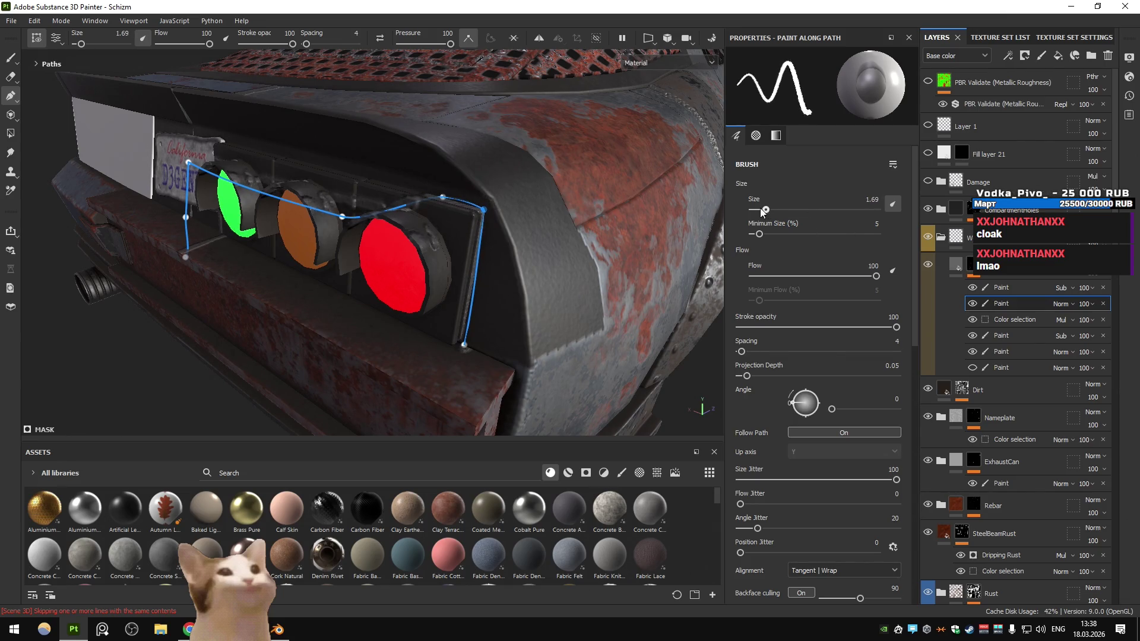
pyautogui.moveTo(385, 214); pyautogui.dragTo(430, 202)
pyautogui.scroll(3)
pyautogui.moveTo(429, 201); pyautogui.dragTo(694, 219)
pyautogui.moveTo(382, 256); pyautogui.dragTo(383, 217)
pyautogui.moveTo(387, 321); pyautogui.dragTo(399, 267)
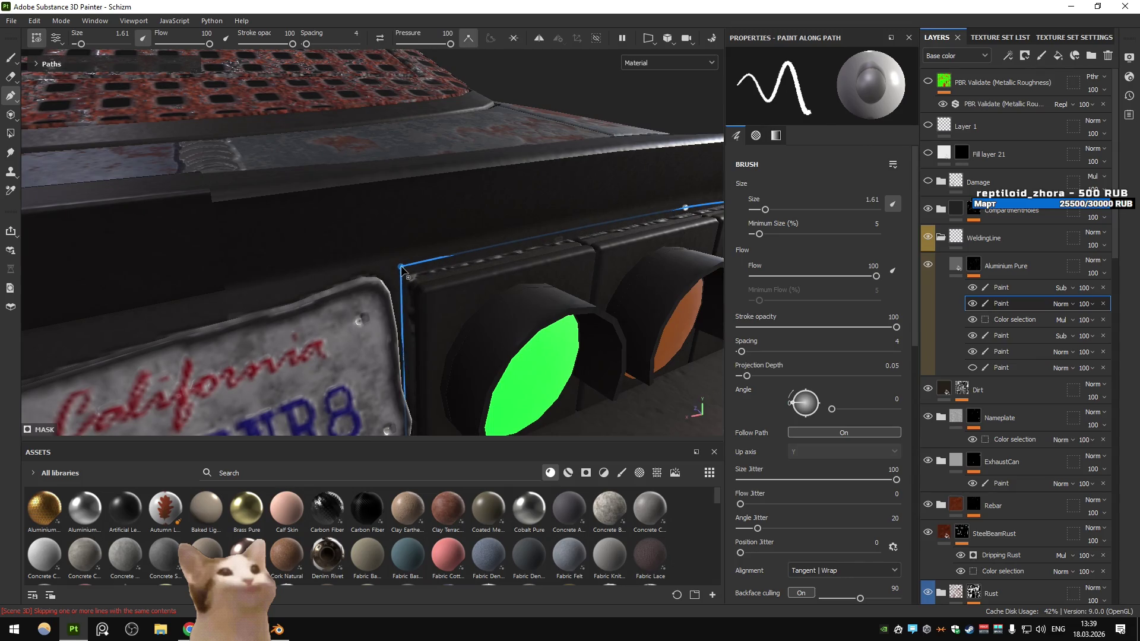
pyautogui.press('Escape')
# Adjust the path's projection depth to 0.05
pyautogui.click(778, 376)
pyautogui.moveTo(891, 376); pyautogui.dragTo(783, 376)
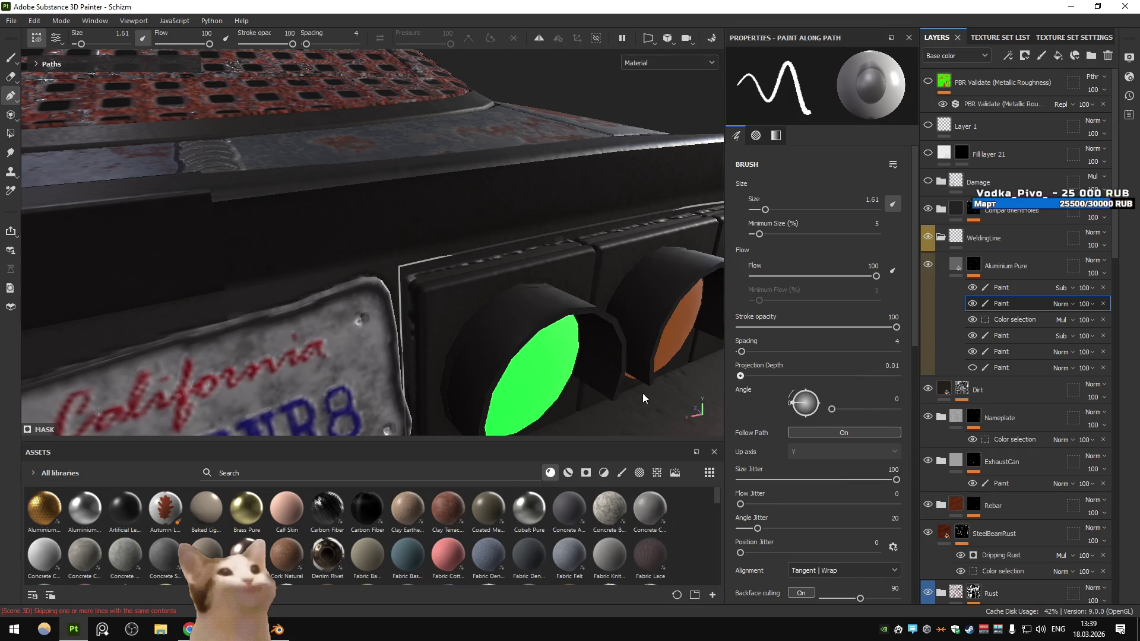
pyautogui.scroll(-3)
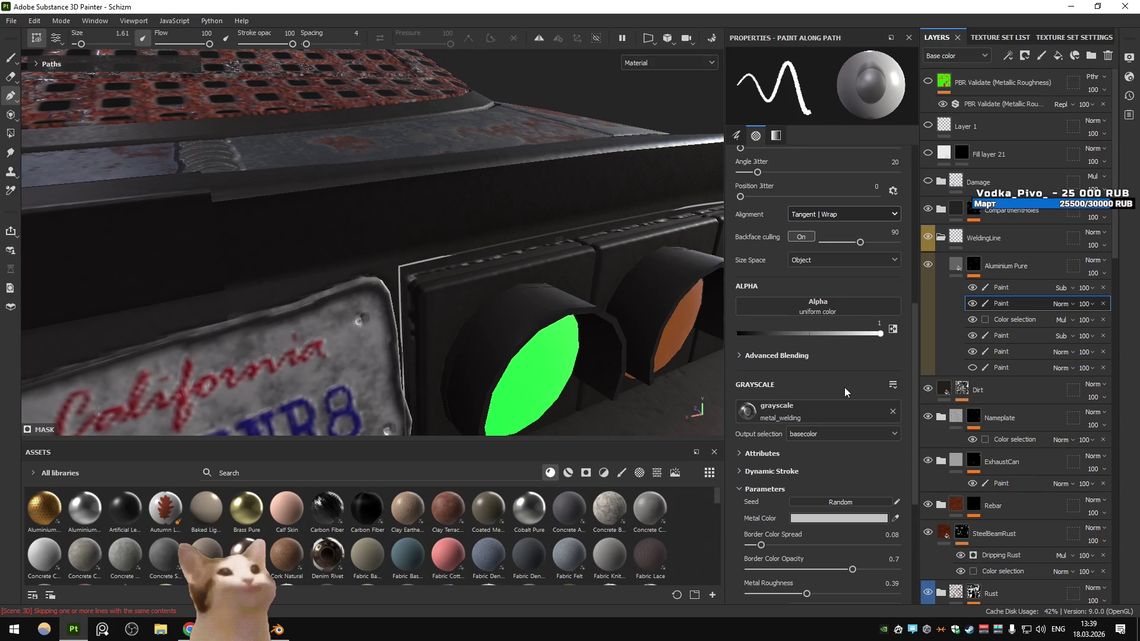
pyautogui.moveTo(458, 294); pyautogui.dragTo(417, 283)
# Start a new weld path at the housing's top-left corner and run it along the top edge
pyautogui.click(390, 277)
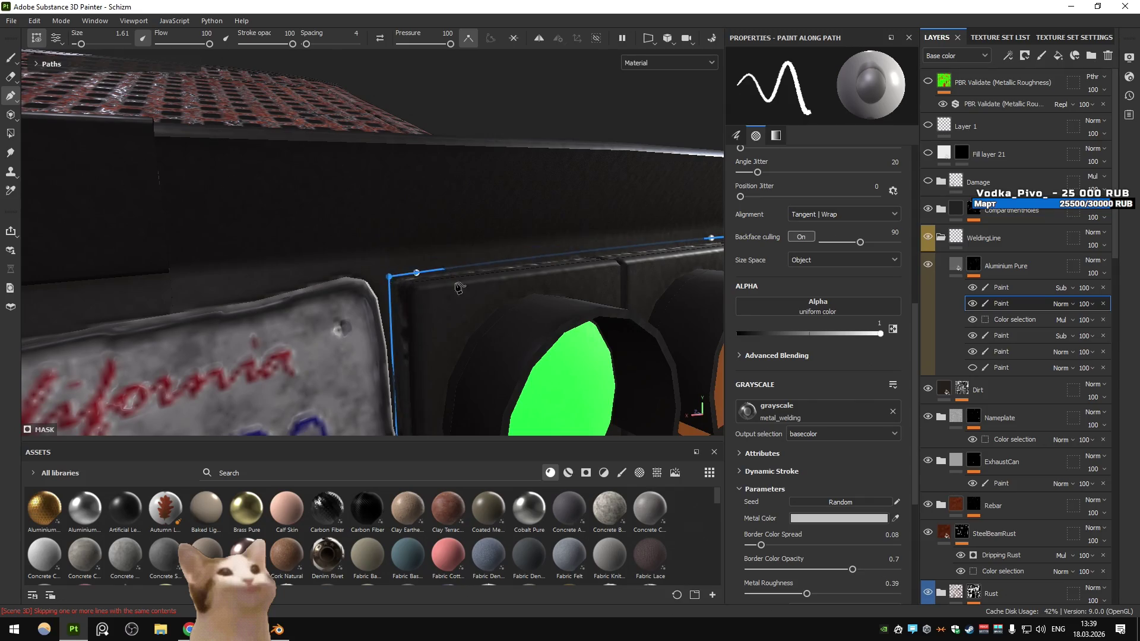
pyautogui.click(972, 288)
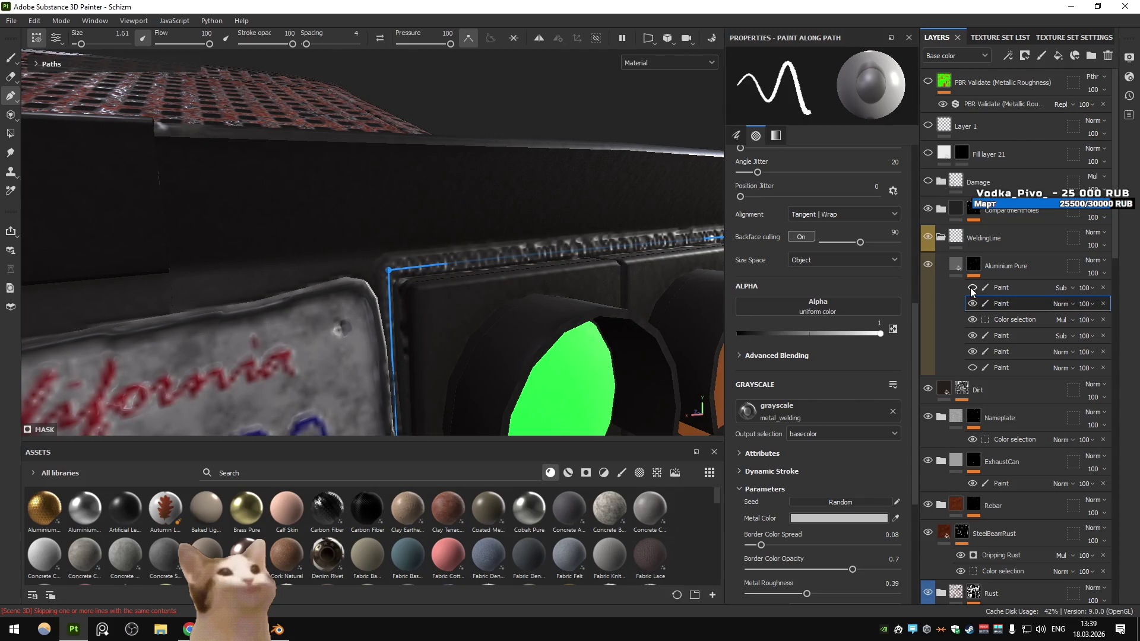
pyautogui.moveTo(447, 260); pyautogui.dragTo(659, 295)
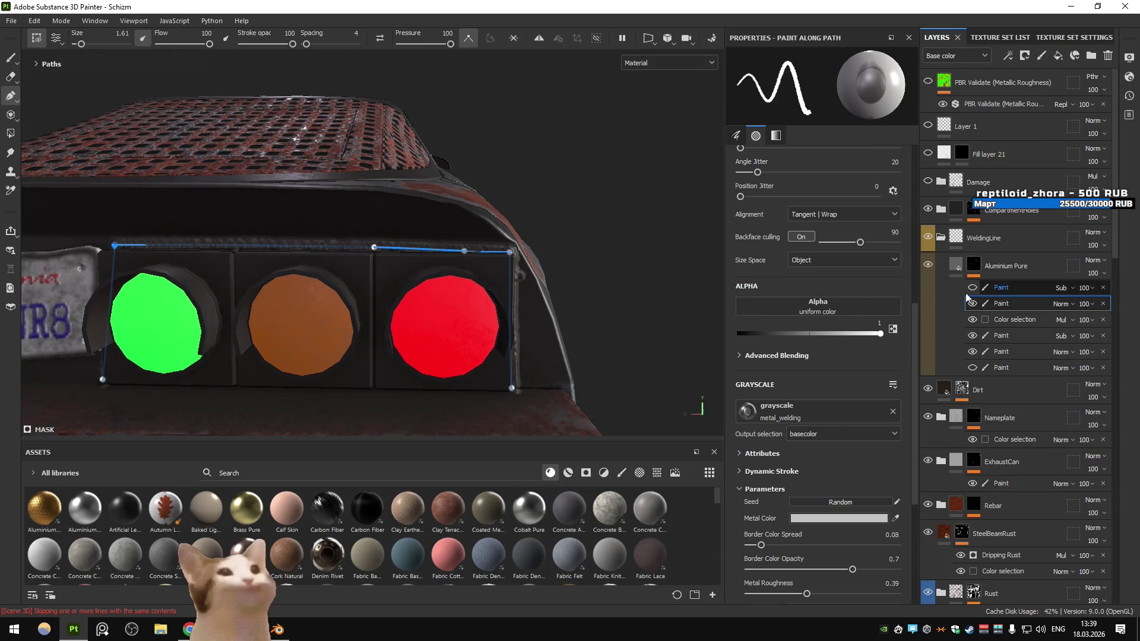
# Select the second Paint layer and set the brush size to 1
pyautogui.click(985, 291)
pyautogui.moveTo(247, 256); pyautogui.dragTo(578, 287)
pyautogui.click(995, 302)
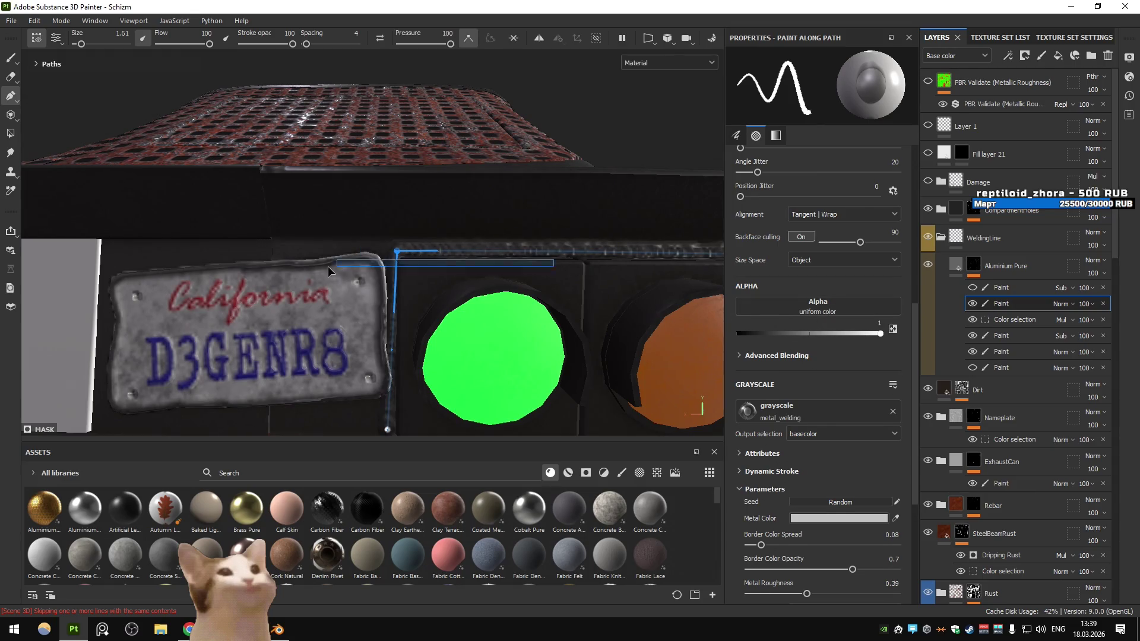
pyautogui.moveTo(625, 268); pyautogui.dragTo(238, 256)
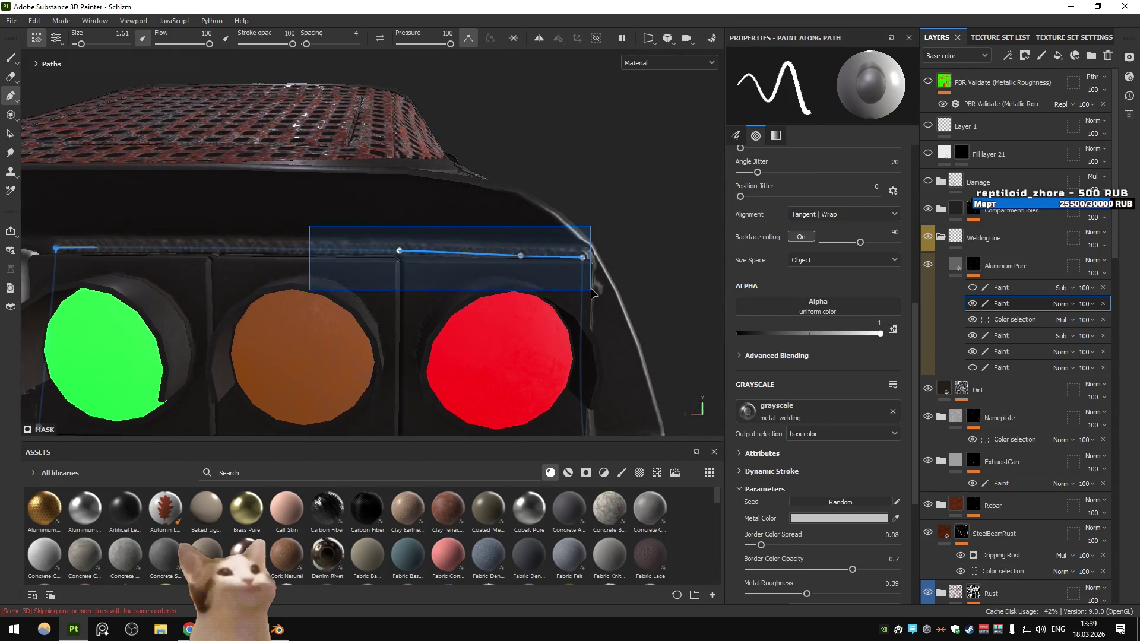
pyautogui.scroll(3)
pyautogui.scroll(3)
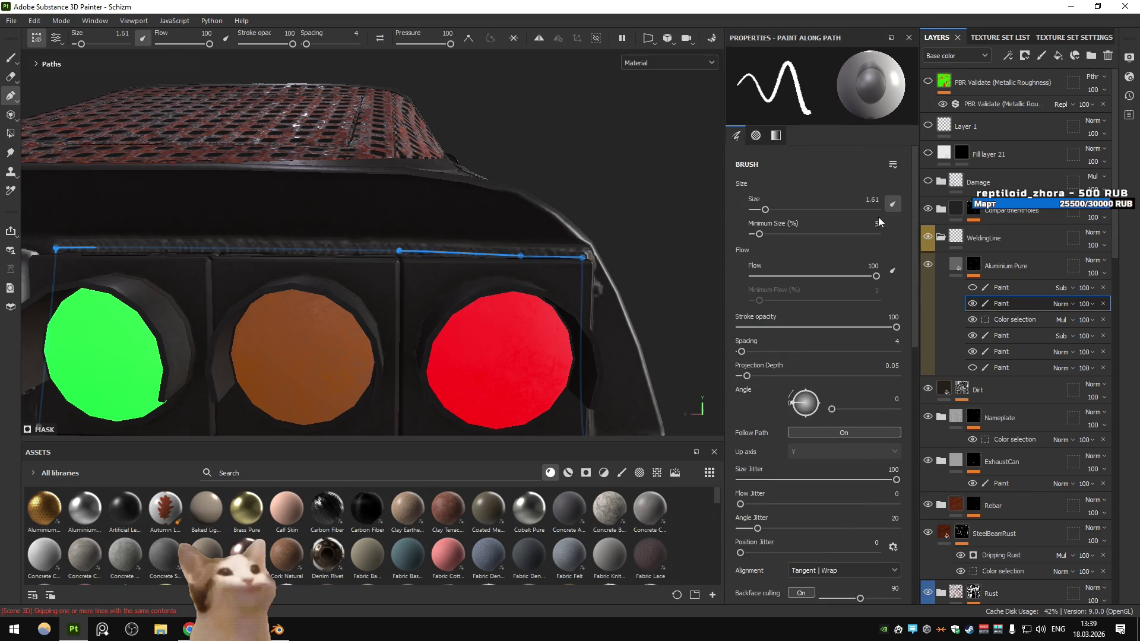
pyautogui.write('1')
pyautogui.press('Return')
# Adjust the corner and bottom path points so the weld seam sits on the tail-light housing edges
pyautogui.moveTo(605, 259); pyautogui.dragTo(457, 236)
pyautogui.moveTo(512, 200); pyautogui.dragTo(639, 286)
pyautogui.moveTo(577, 211); pyautogui.dragTo(424, 276)
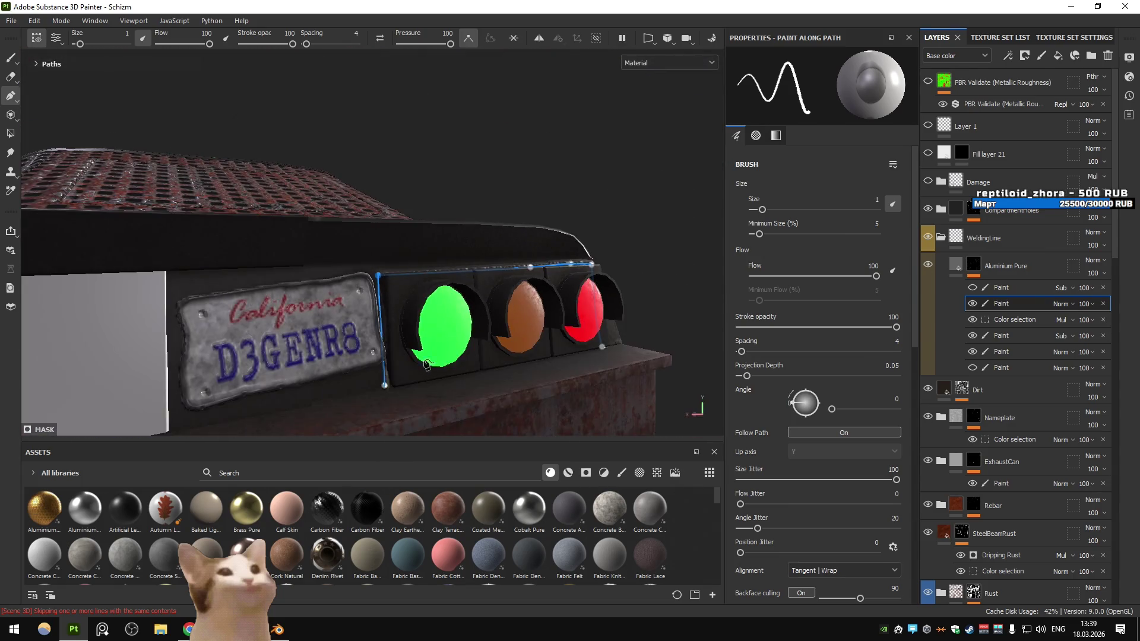
pyautogui.scroll(3)
pyautogui.moveTo(422, 334); pyautogui.dragTo(425, 336)
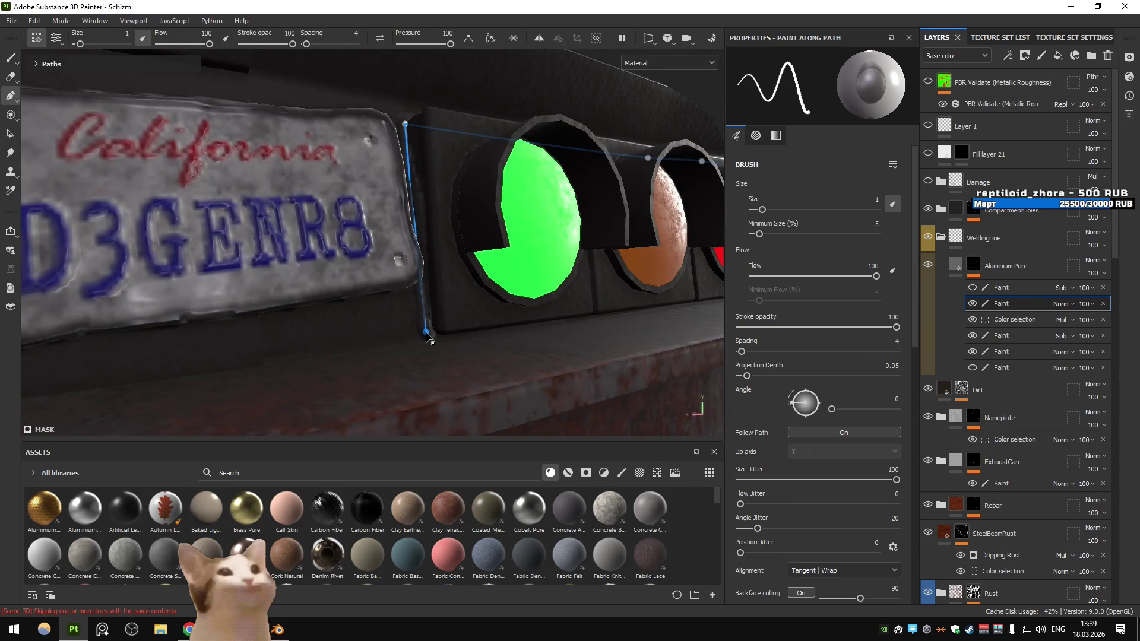
pyautogui.scroll(-3)
pyautogui.click(1006, 286)
pyautogui.moveTo(427, 297); pyautogui.dragTo(636, 344)
pyautogui.scroll(3)
pyautogui.scroll(-3)
pyautogui.moveTo(457, 357); pyautogui.dragTo(326, 320)
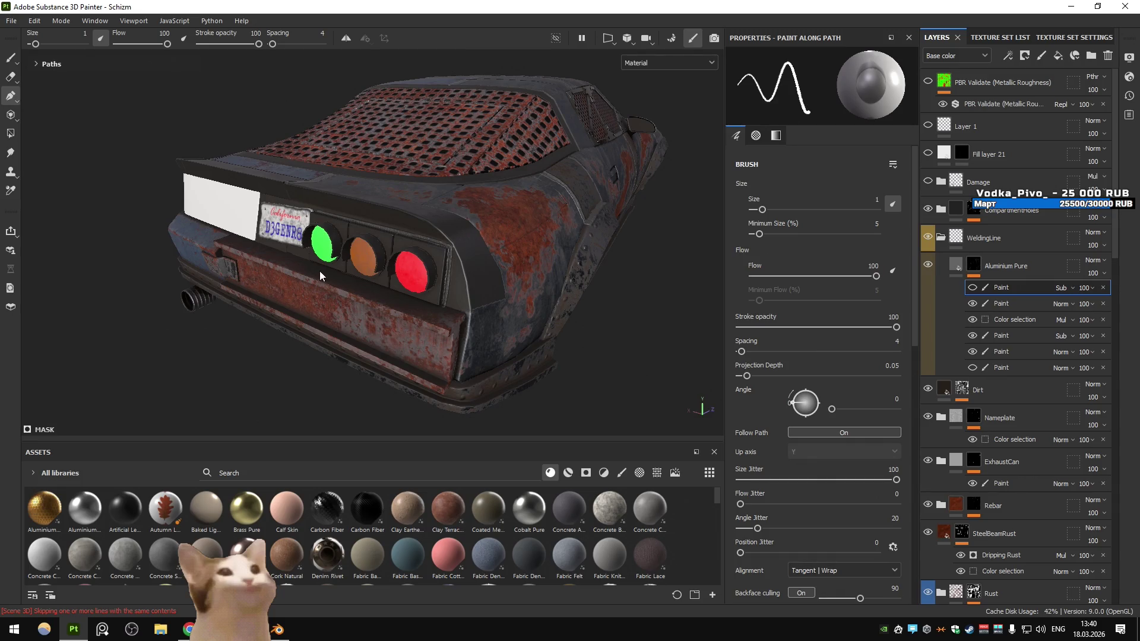
# Hide and reshow the Dirt layer to compare the car with and without dirt
pyautogui.moveTo(319, 270); pyautogui.dragTo(654, 256)
pyautogui.scroll(-3)
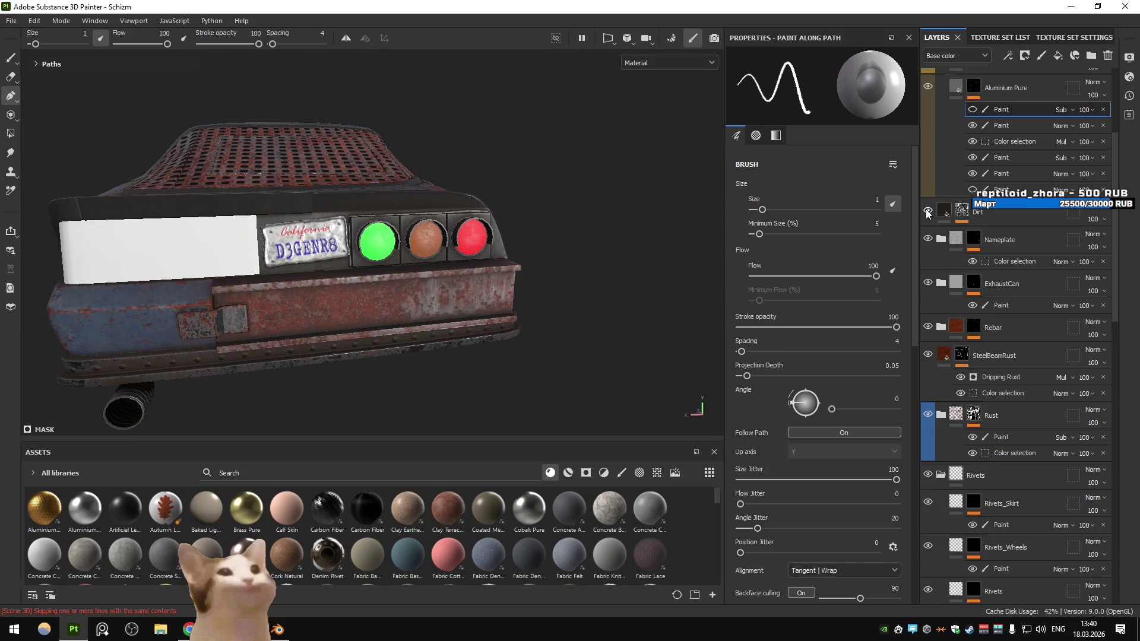
pyautogui.click(929, 212)
pyautogui.moveTo(525, 214); pyautogui.dragTo(475, 196)
pyautogui.click(928, 211)
pyautogui.click(928, 211)
pyautogui.click(928, 211)
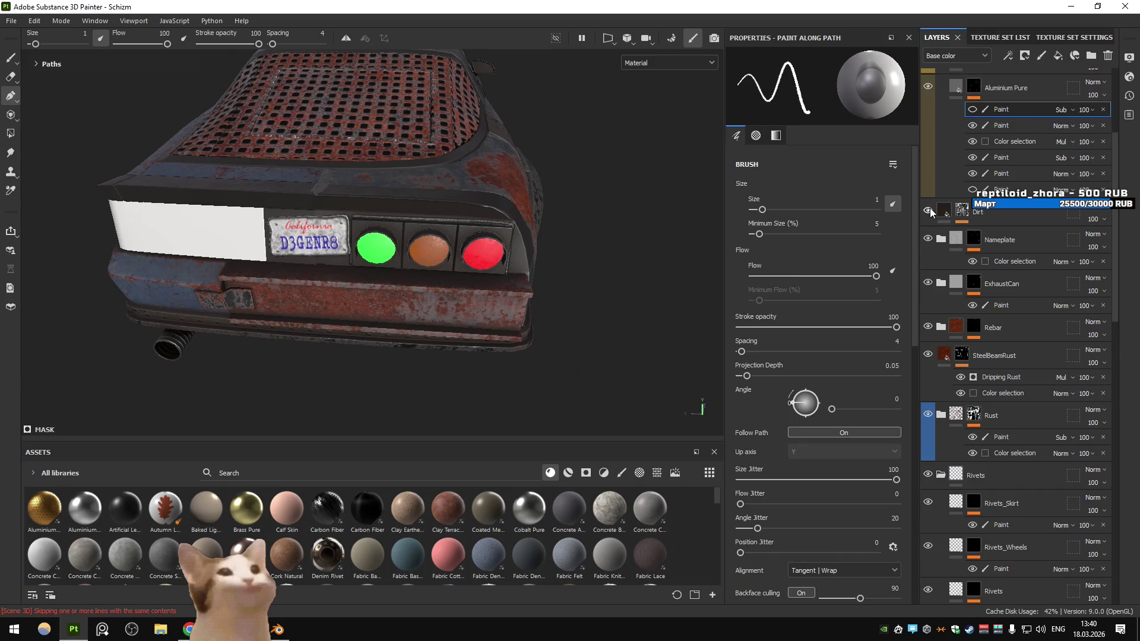
# Select the Dirt layer to view its mask and bring up its fill settings
pyautogui.click(963, 210)
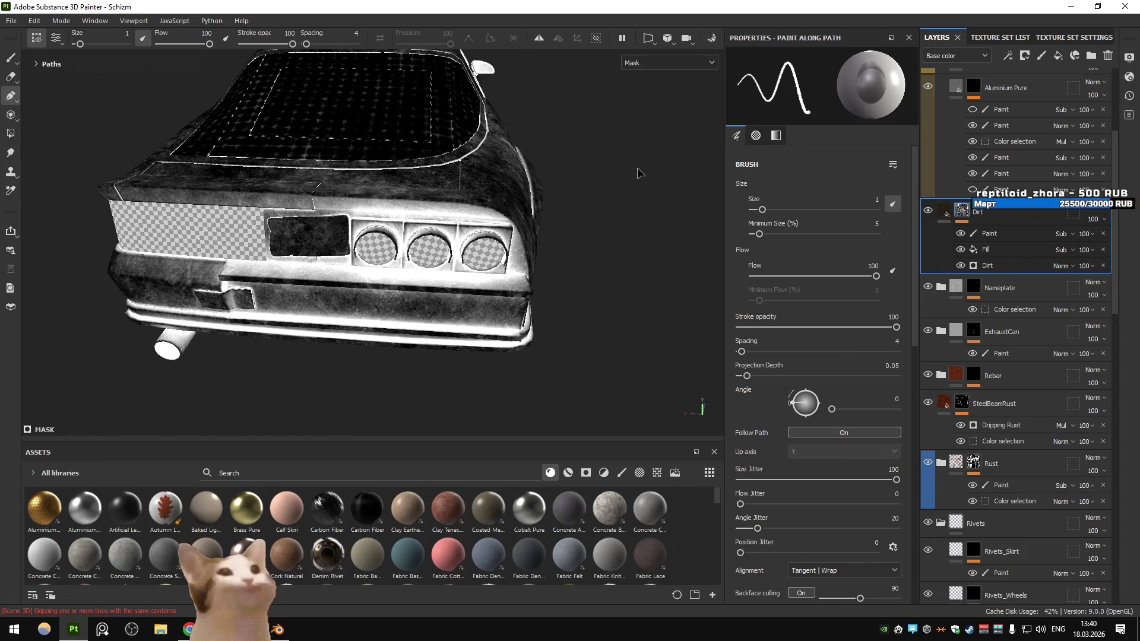
pyautogui.click(946, 210)
pyautogui.moveTo(414, 222); pyautogui.dragTo(499, 257)
pyautogui.hotkey('alt', 'Tab')
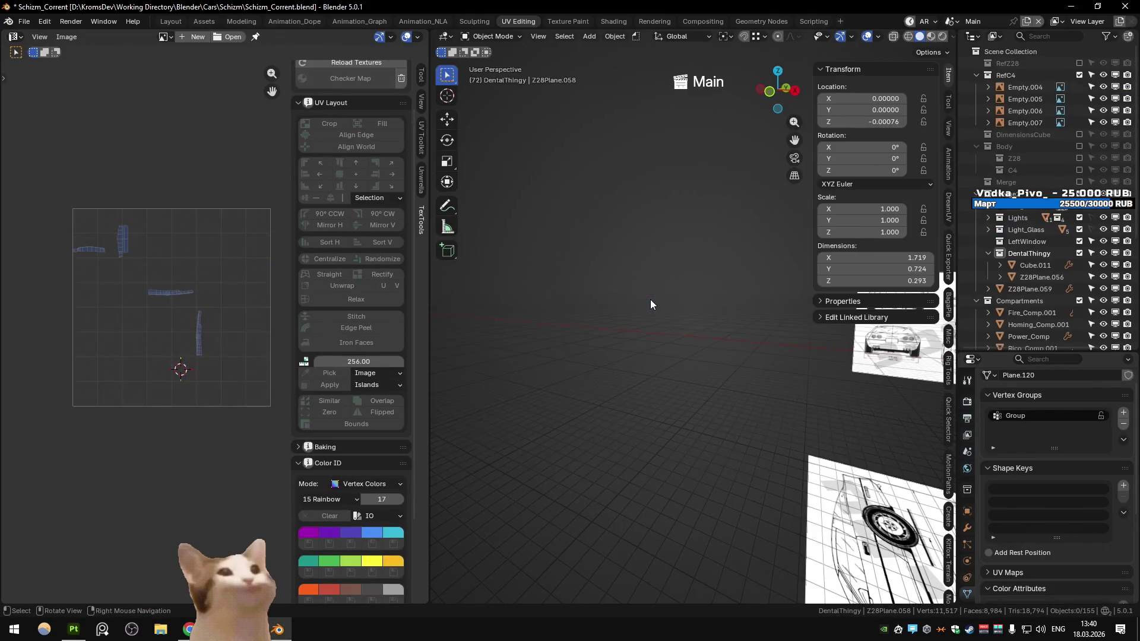
# In Blender, select the tail-light Cube and Circle.001, then switch the scene from Main to Substance
pyautogui.moveTo(737, 326); pyautogui.dragTo(701, 387)
pyautogui.click(739, 427)
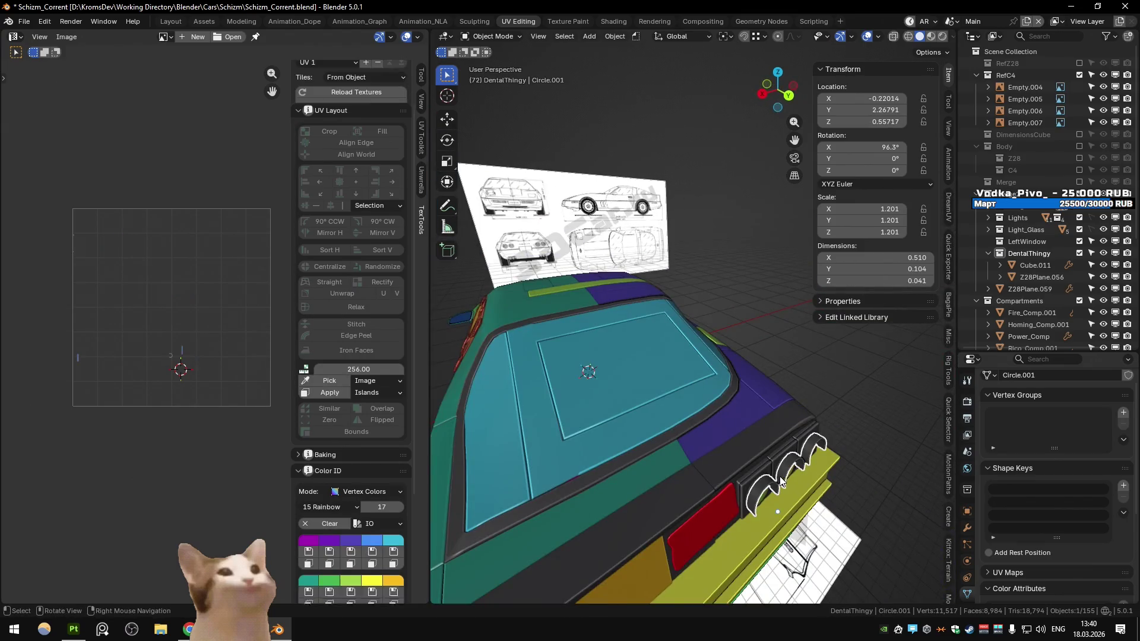
pyautogui.moveTo(739, 426); pyautogui.dragTo(709, 364)
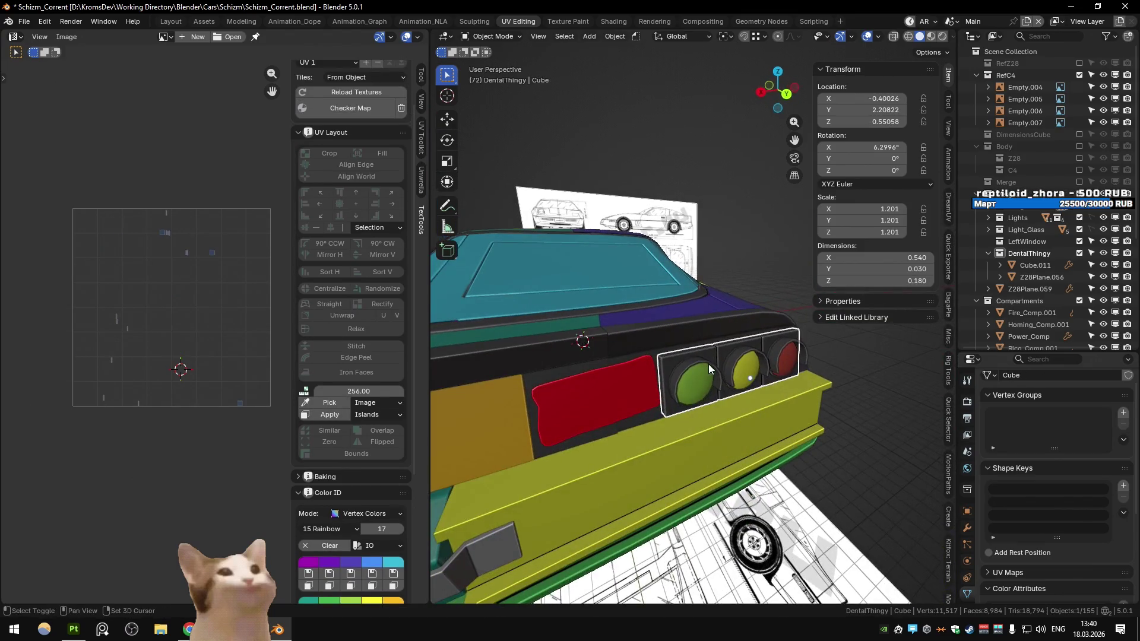
pyautogui.click(709, 365)
pyautogui.press('m')
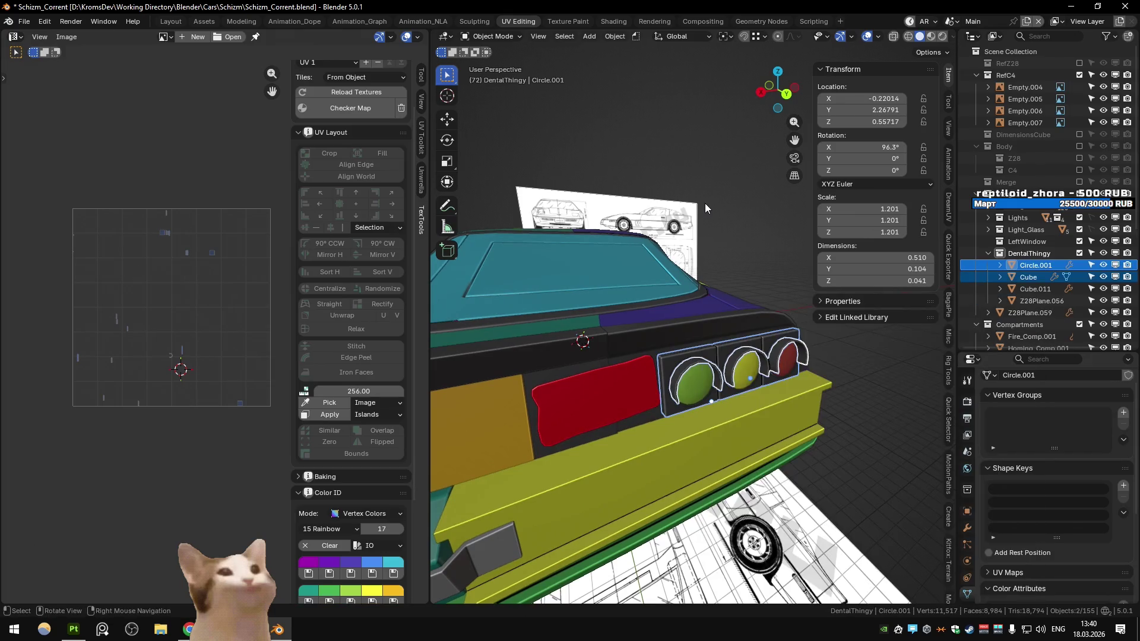
pyautogui.hotkey('ctrl', 'pagedown')
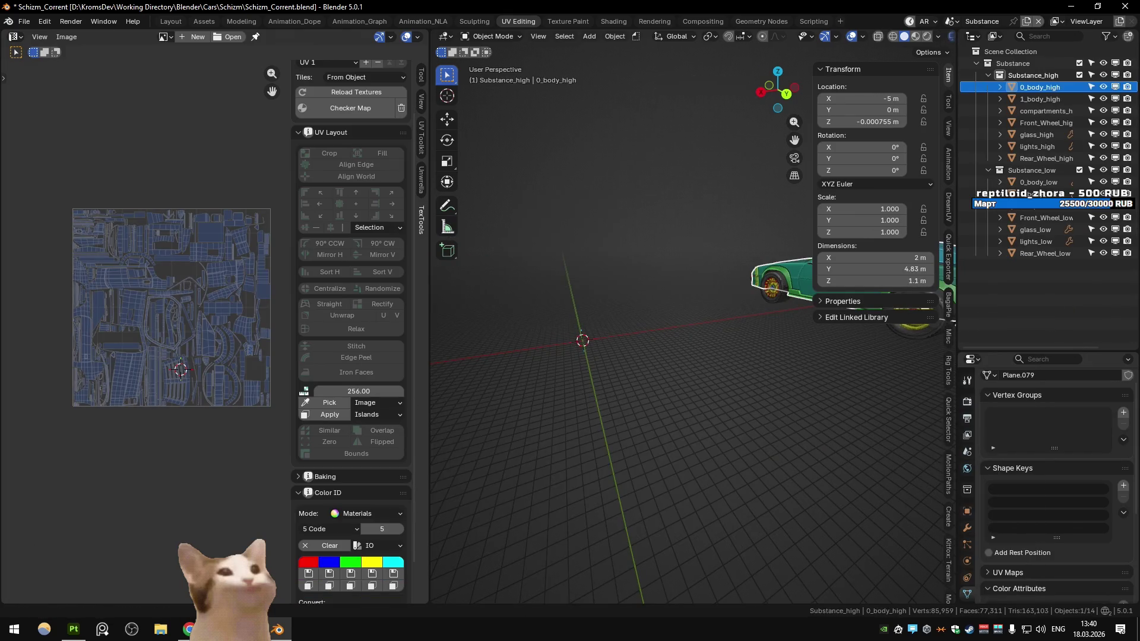
pyautogui.click(73, 630)
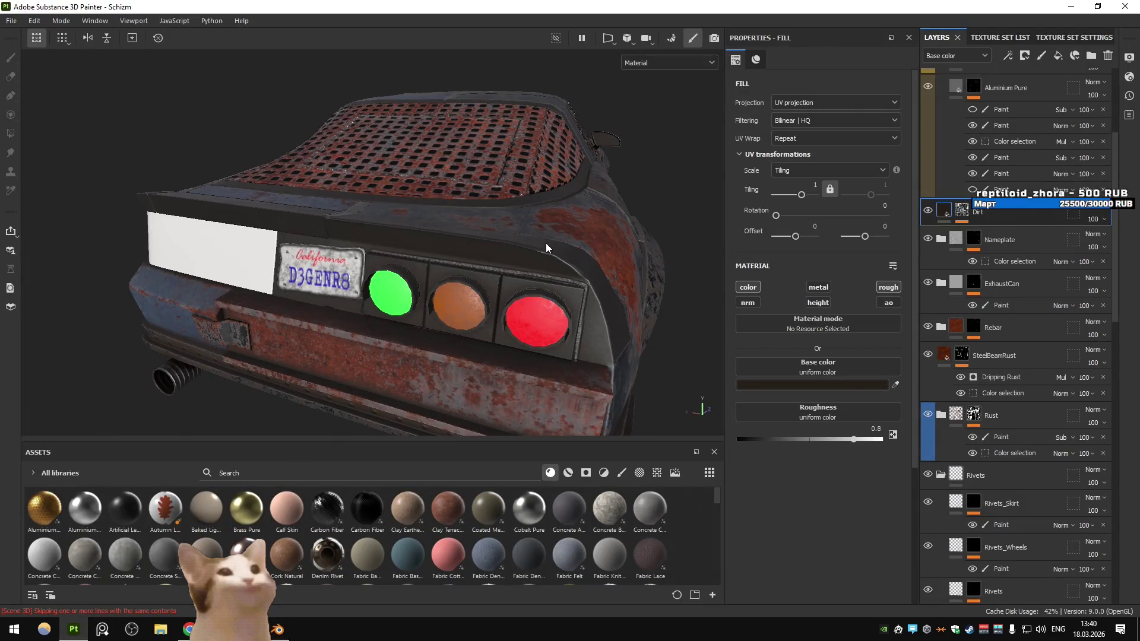
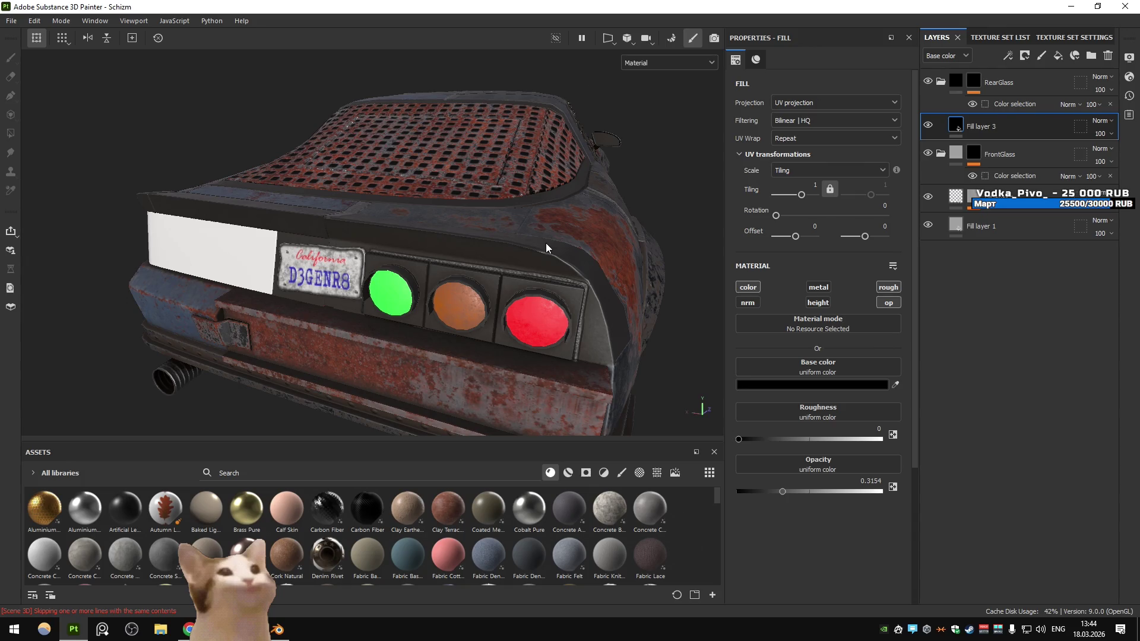
# Orbit to a low rear view of the tail lights and check the Texture Set List
pyautogui.moveTo(540, 227); pyautogui.dragTo(441, 301)
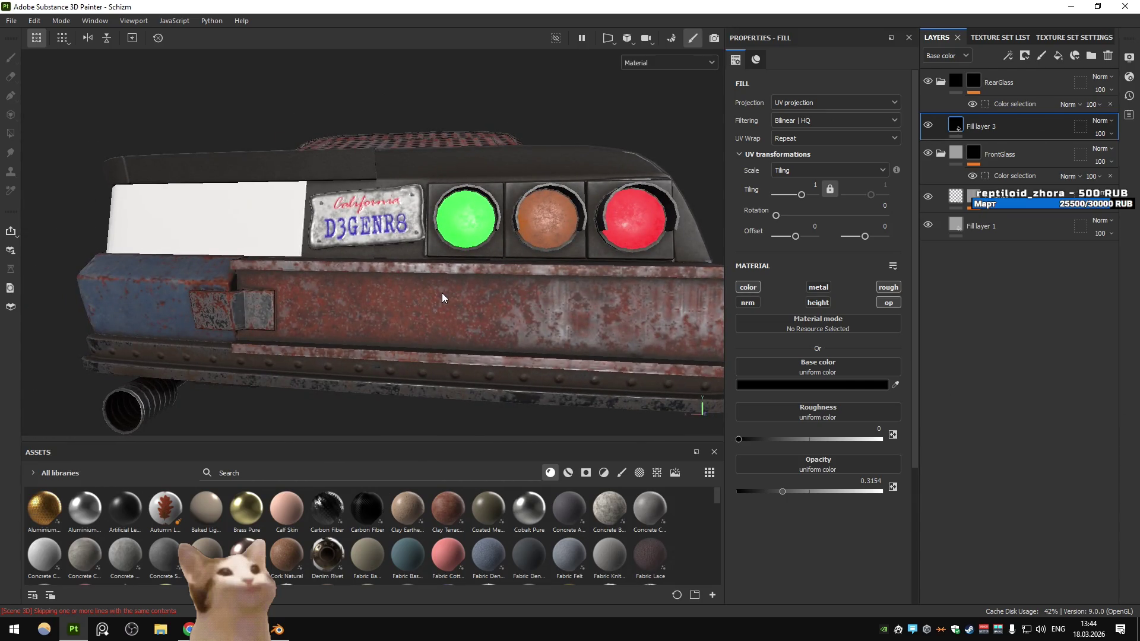
pyautogui.moveTo(456, 304); pyautogui.dragTo(440, 219)
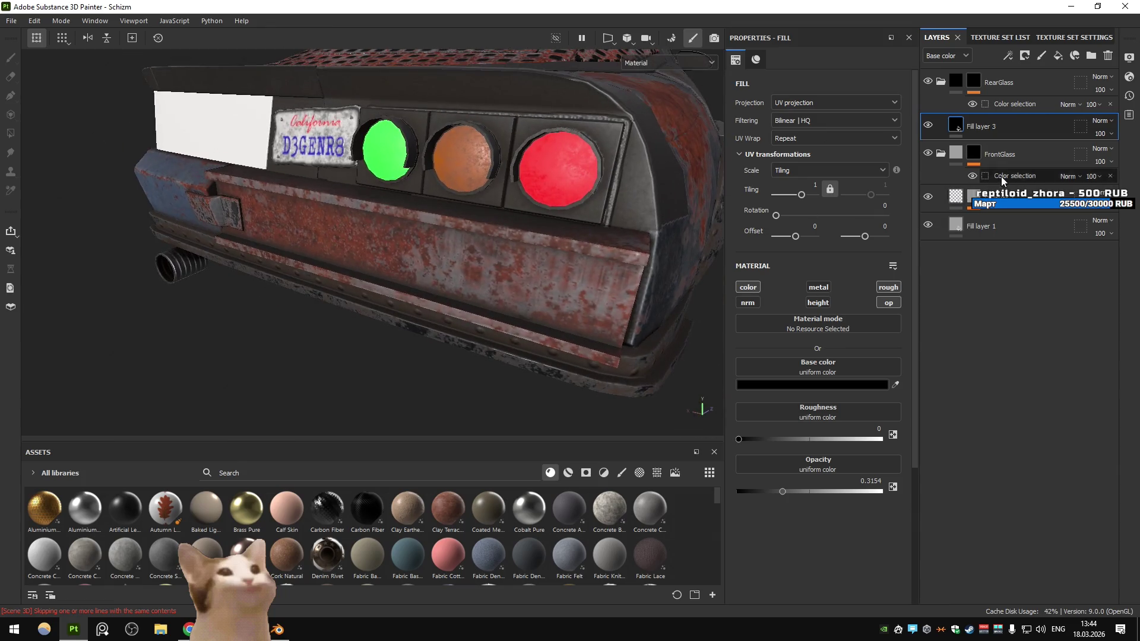
pyautogui.click(995, 38)
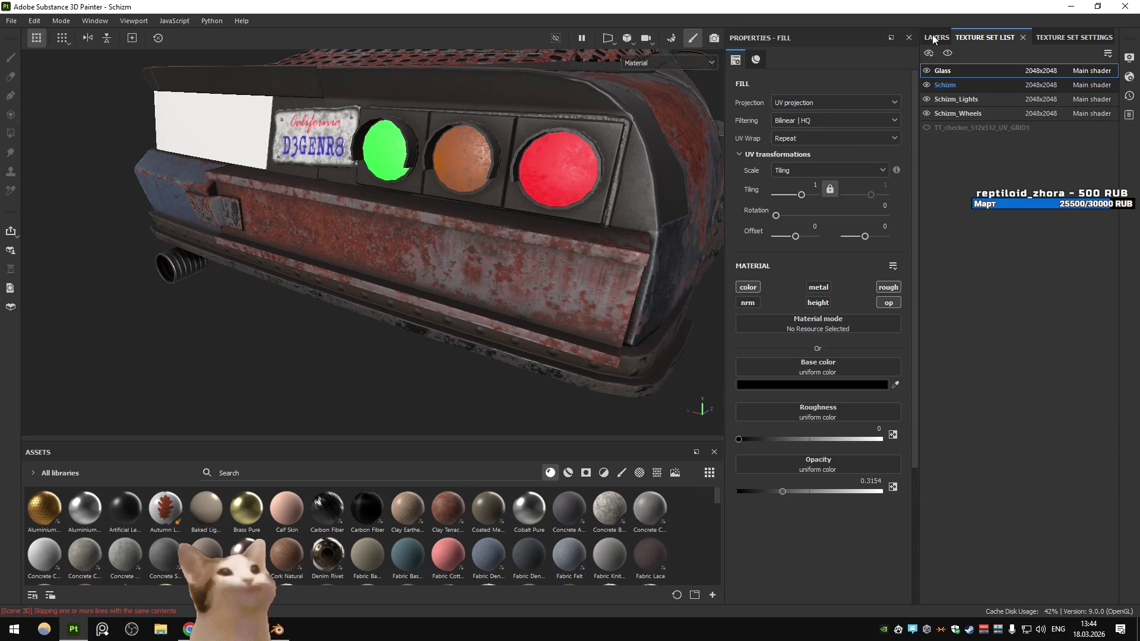
pyautogui.click(933, 36)
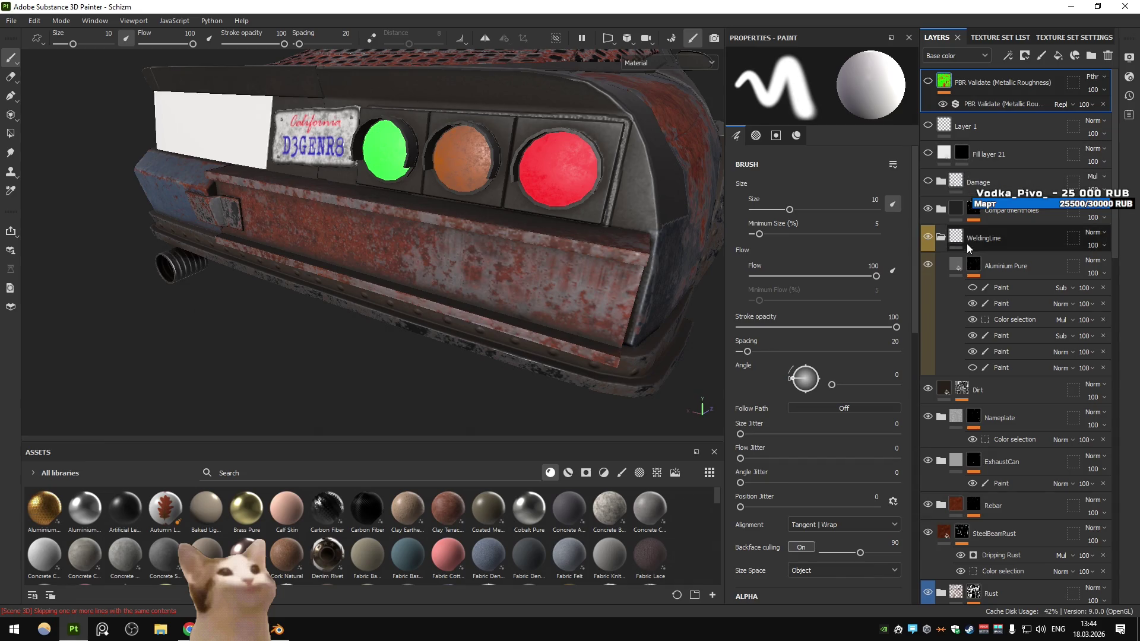
pyautogui.scroll(-3)
# Toggle the SteelBeamRust layer to compare, then inspect its Metal Rust fill settings on the bumper
pyautogui.click(928, 353)
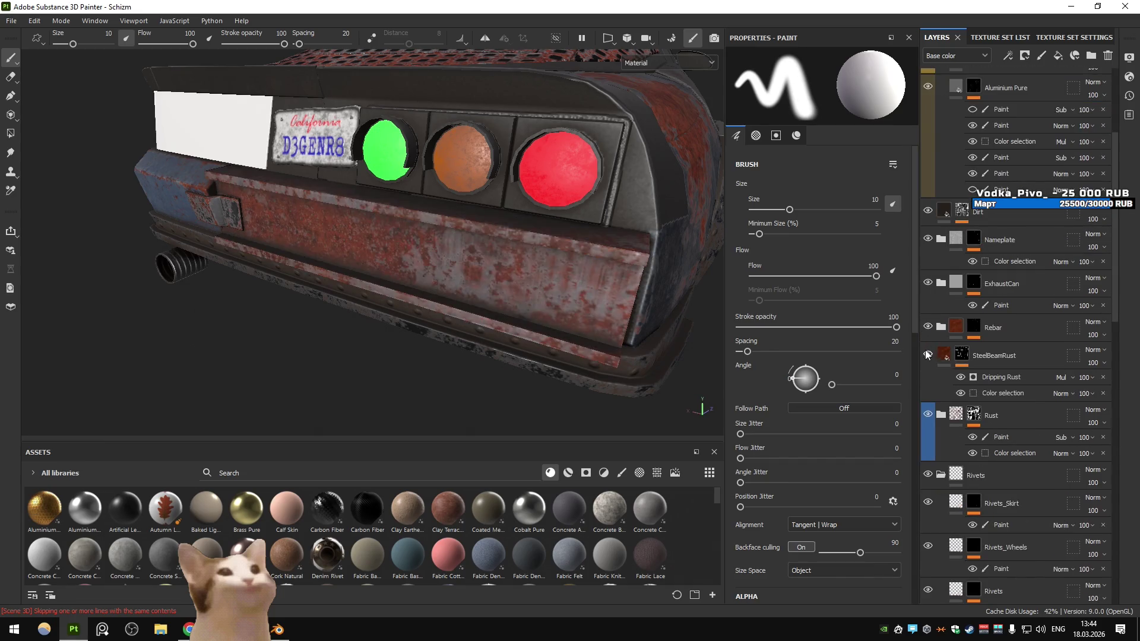
pyautogui.click(934, 357)
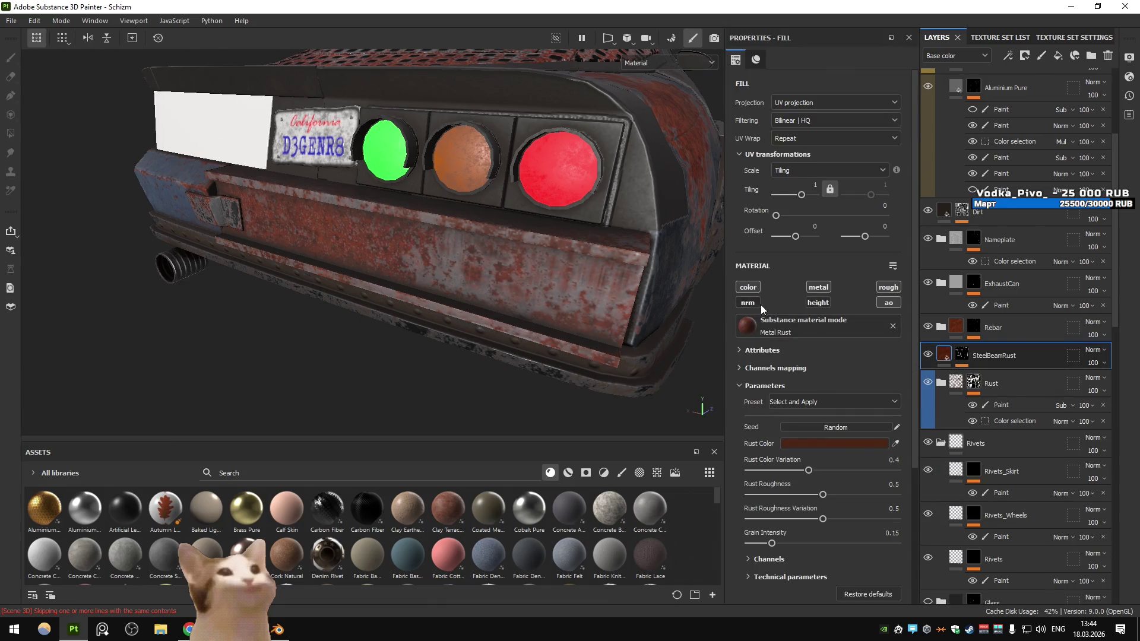
pyautogui.scroll(3)
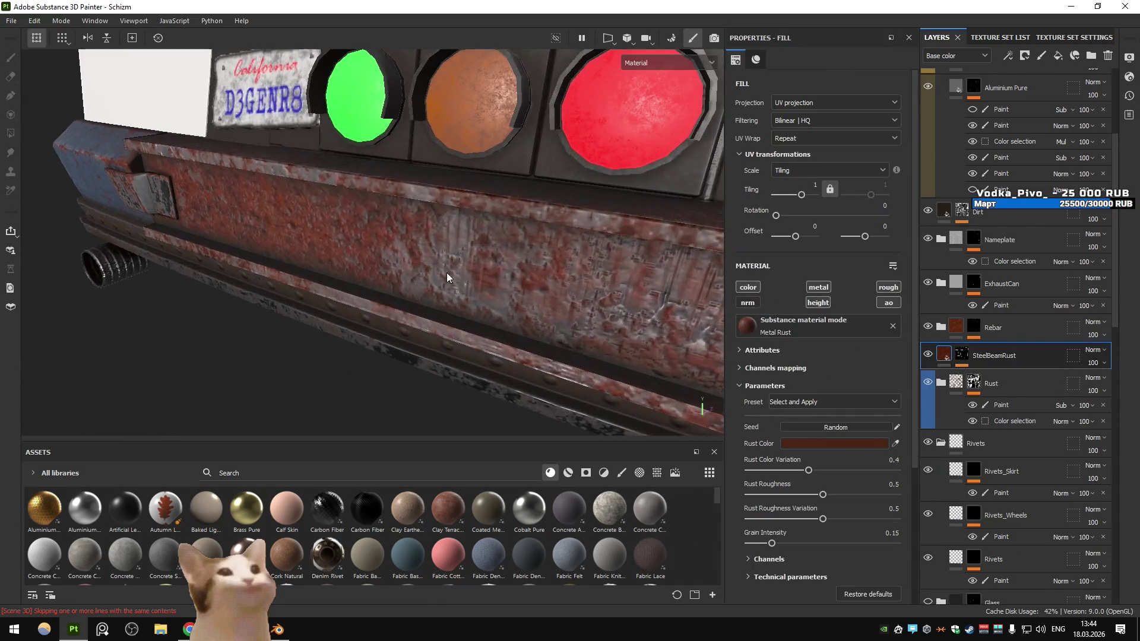
pyautogui.scroll(-3)
pyautogui.moveTo(580, 300); pyautogui.dragTo(478, 271)
pyautogui.scroll(-3)
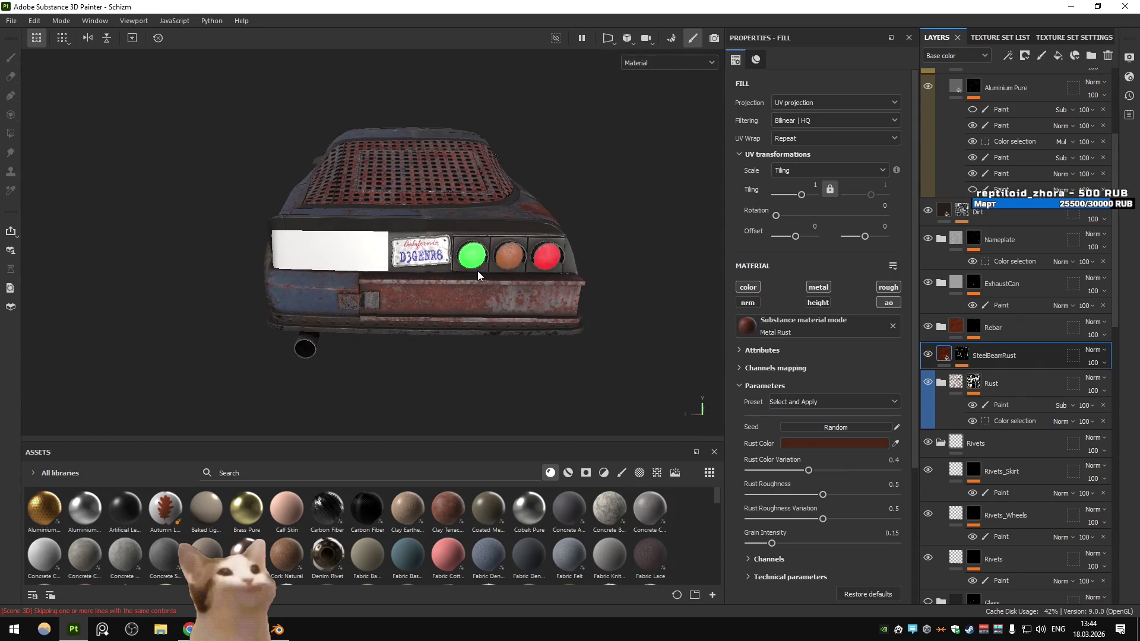
# Check the Blender window, then restore the Substance Painter window down to half-screen
pyautogui.hotkey('alt', 'Tab')
pyautogui.click(1094, 6)
pyautogui.click(1094, 6)
pyautogui.hotkey('alt', 'Tab')
pyautogui.scroll(-3)
pyautogui.moveTo(563, 241); pyautogui.dragTo(501, 258)
pyautogui.click(1098, 6)
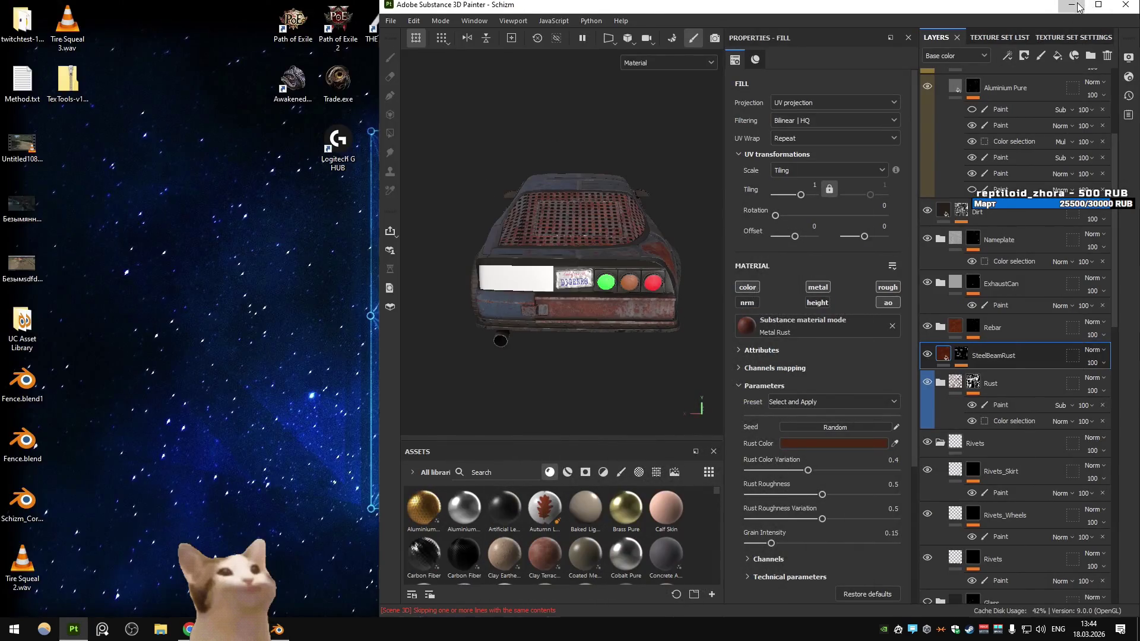
# Launch Krom's Car Combat and drive the textured Schizm car briefly
pyautogui.click(1080, 7)
pyautogui.doubleClick(654, 23)
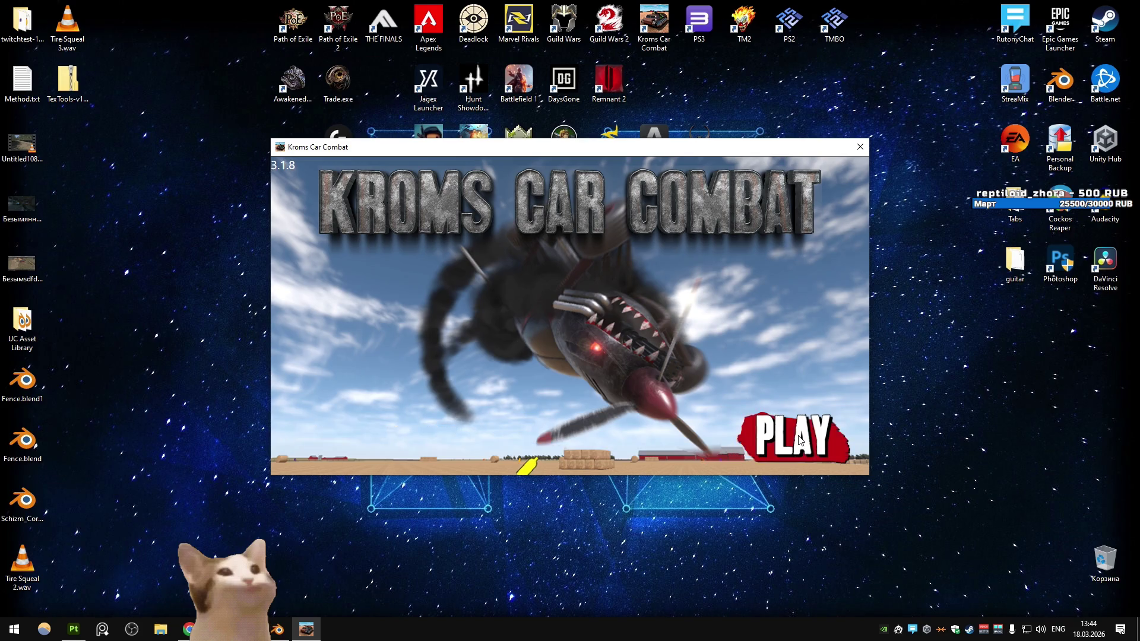
pyautogui.click(800, 441)
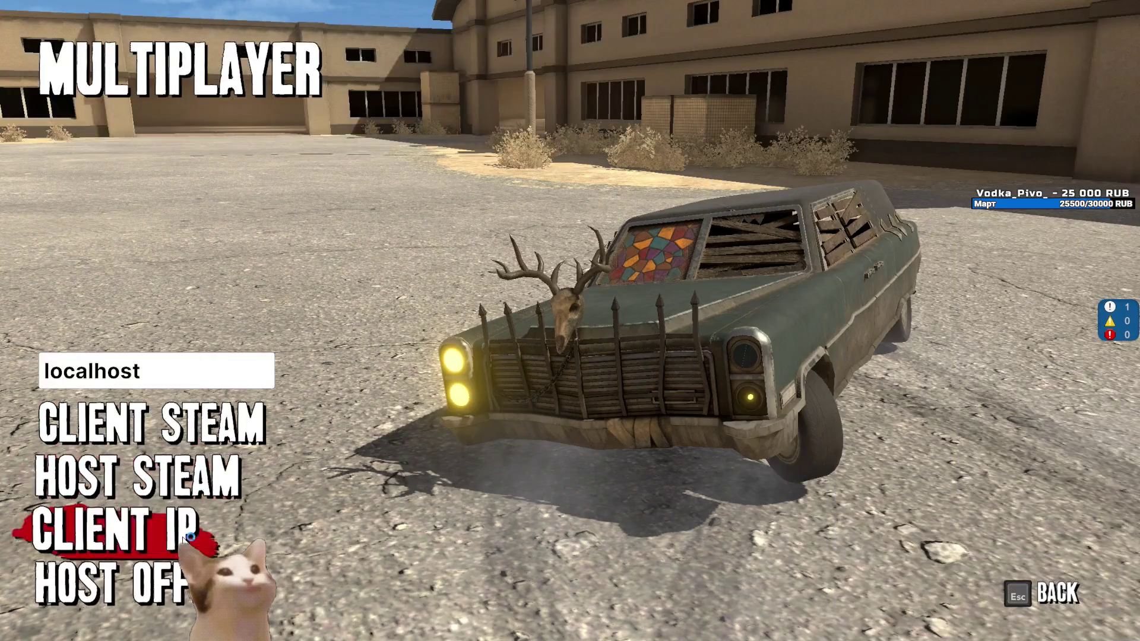
pyautogui.click(376, 498)
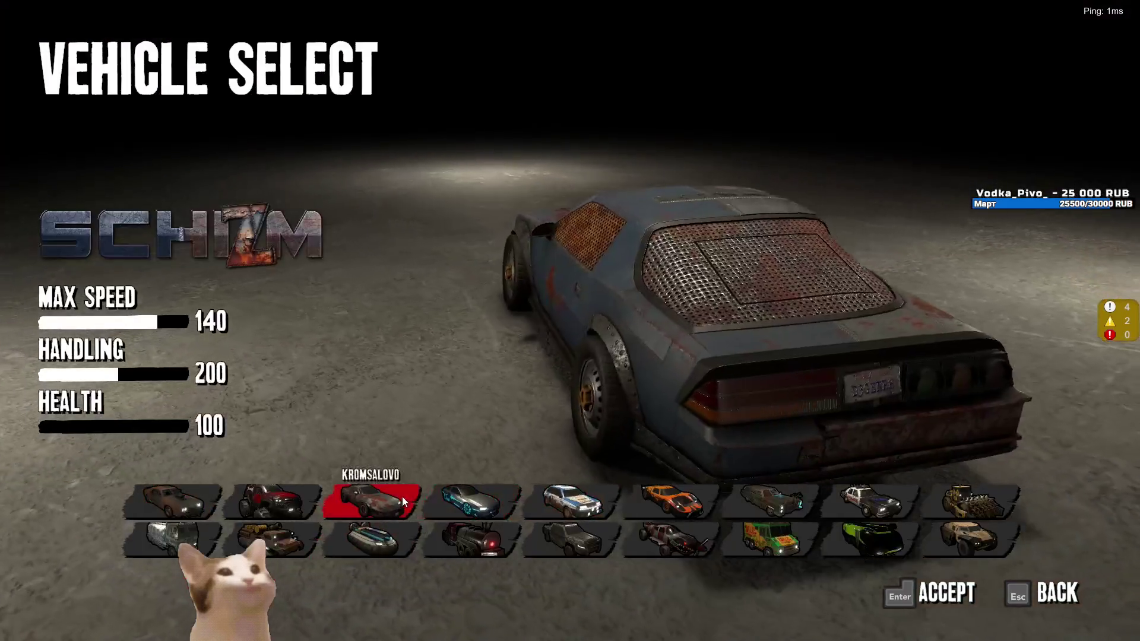
pyautogui.click(376, 498)
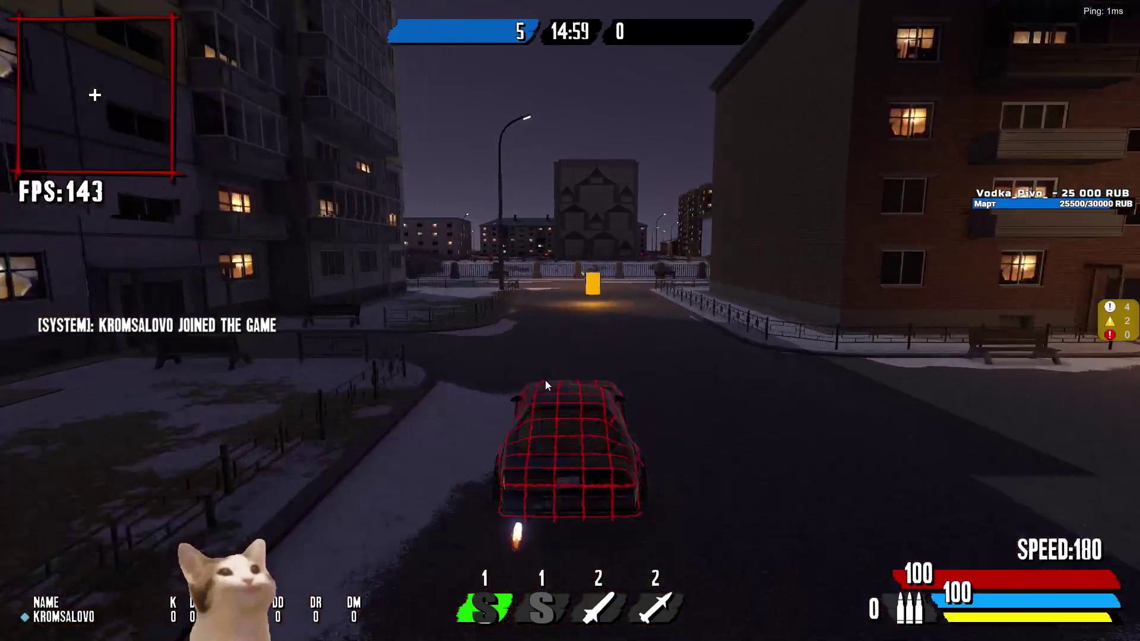
pyautogui.press('a')
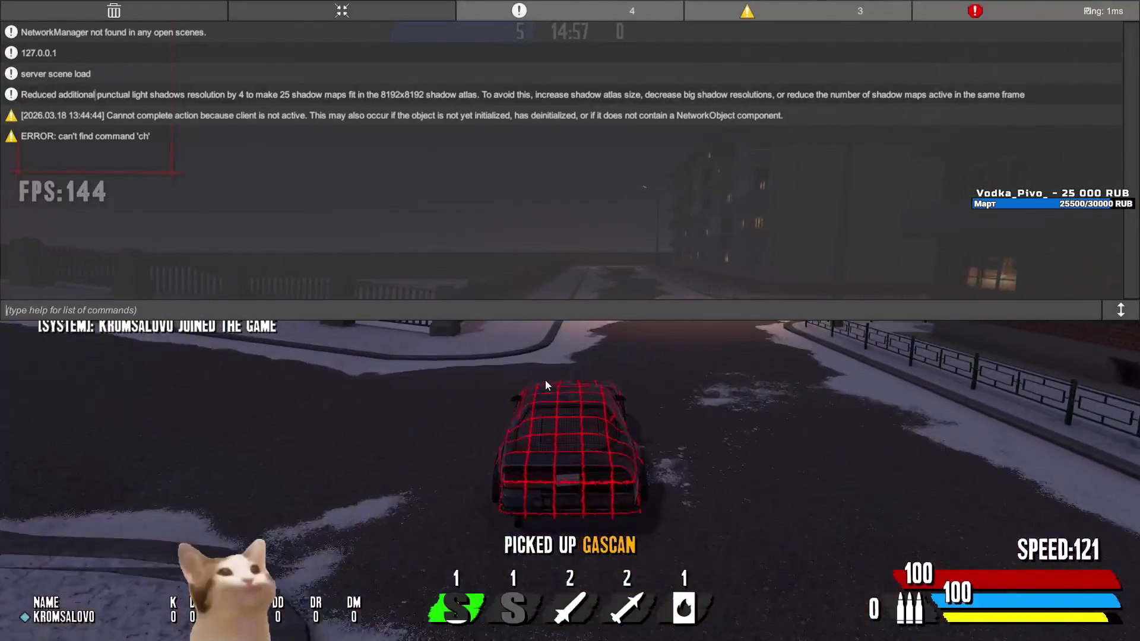
# Return to the lobby, drive on the TEXASFIELDS stage, open the console, then quit the game
pyautogui.press('Escape')
pyautogui.press('Left')
pyautogui.press('Return')
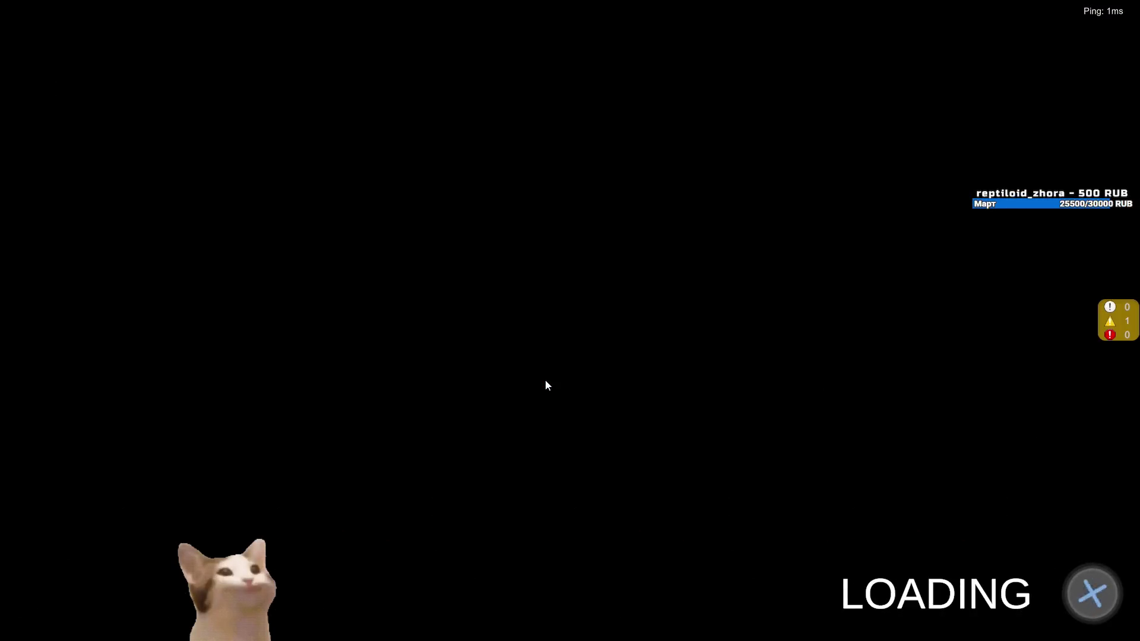
pyautogui.press('Return')
pyautogui.press('Right')
pyautogui.press('Right')
pyautogui.press('Right')
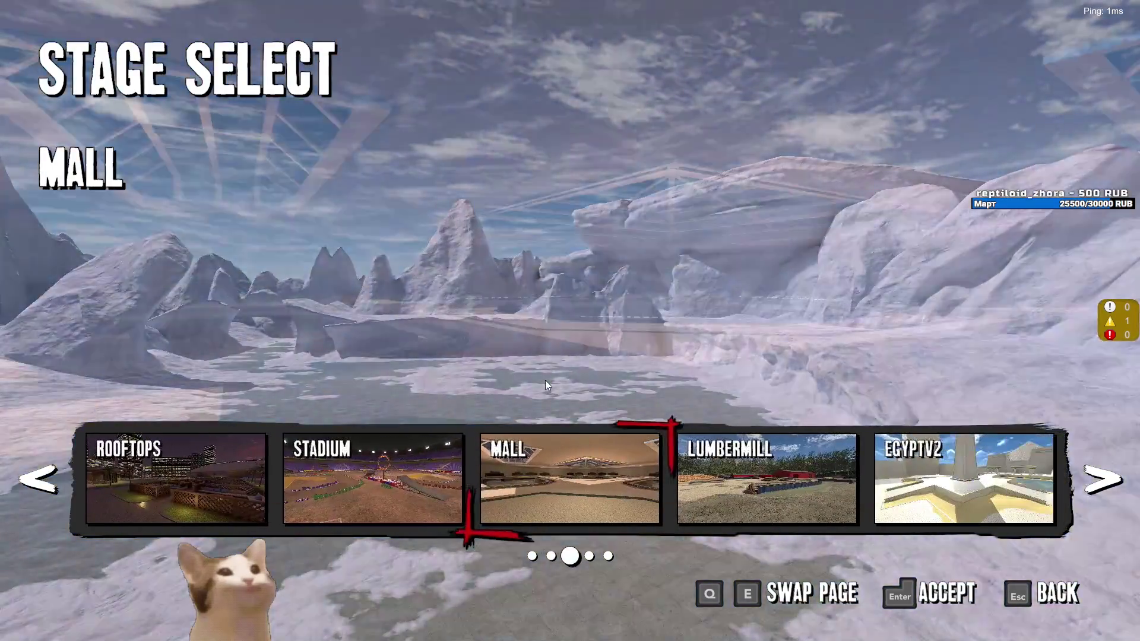
pyautogui.press('e')
pyautogui.press('Return')
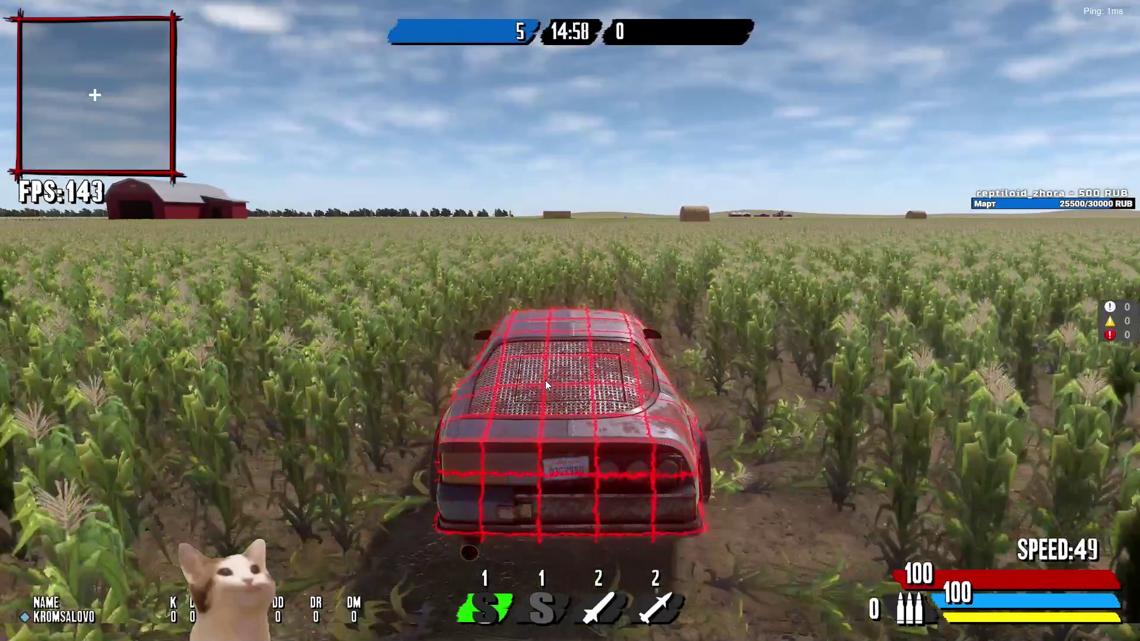
pyautogui.press('`')
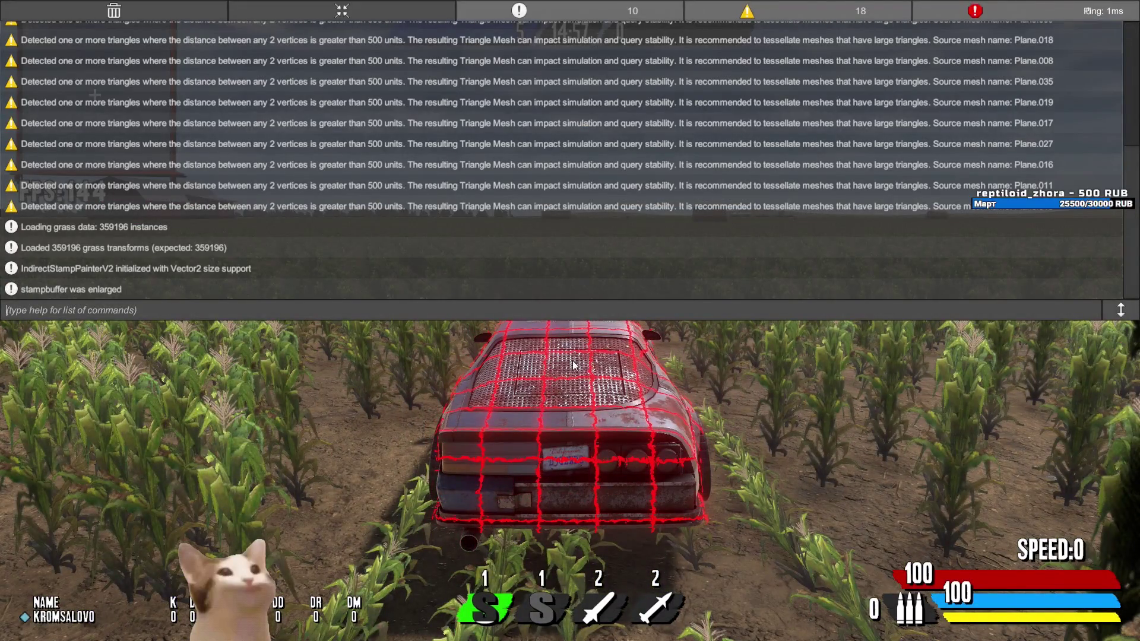
pyautogui.hotkey('alt', 'Tab')
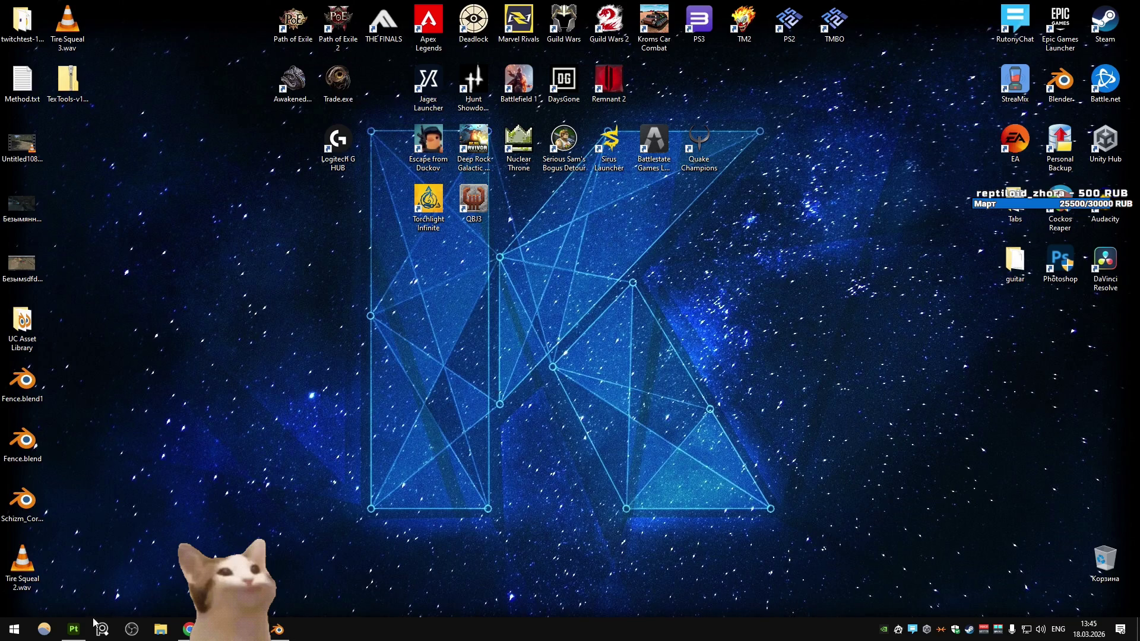
# Maximize Painter and bring up the SteelBeamRust mask's Dripping Rust generator settings
pyautogui.click(1099, 5)
pyautogui.scroll(3)
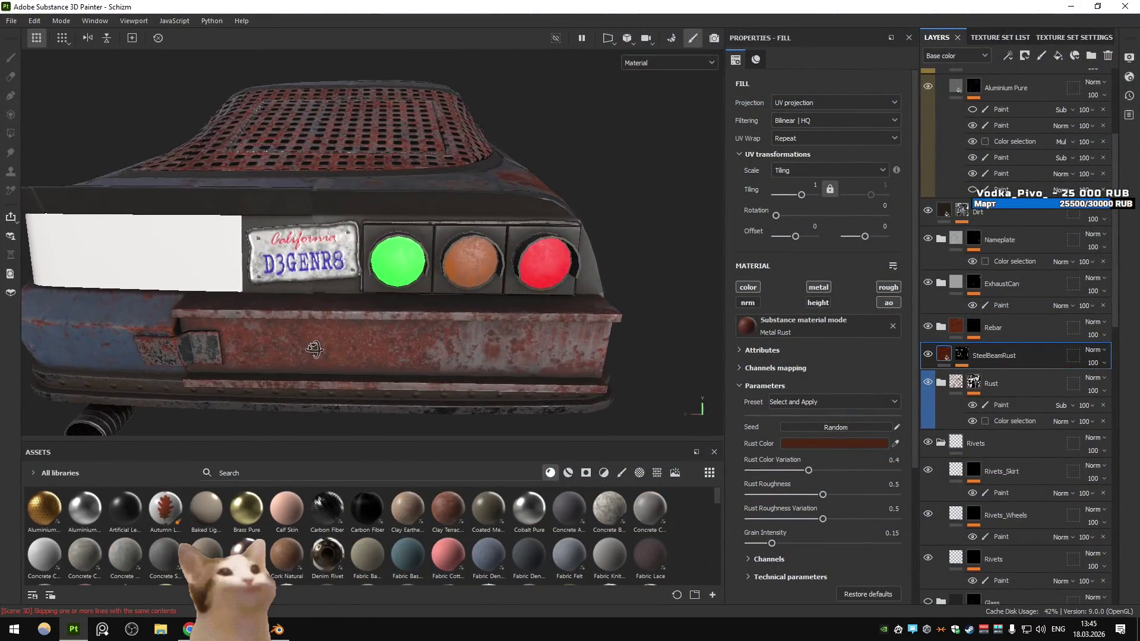
pyautogui.click(962, 355)
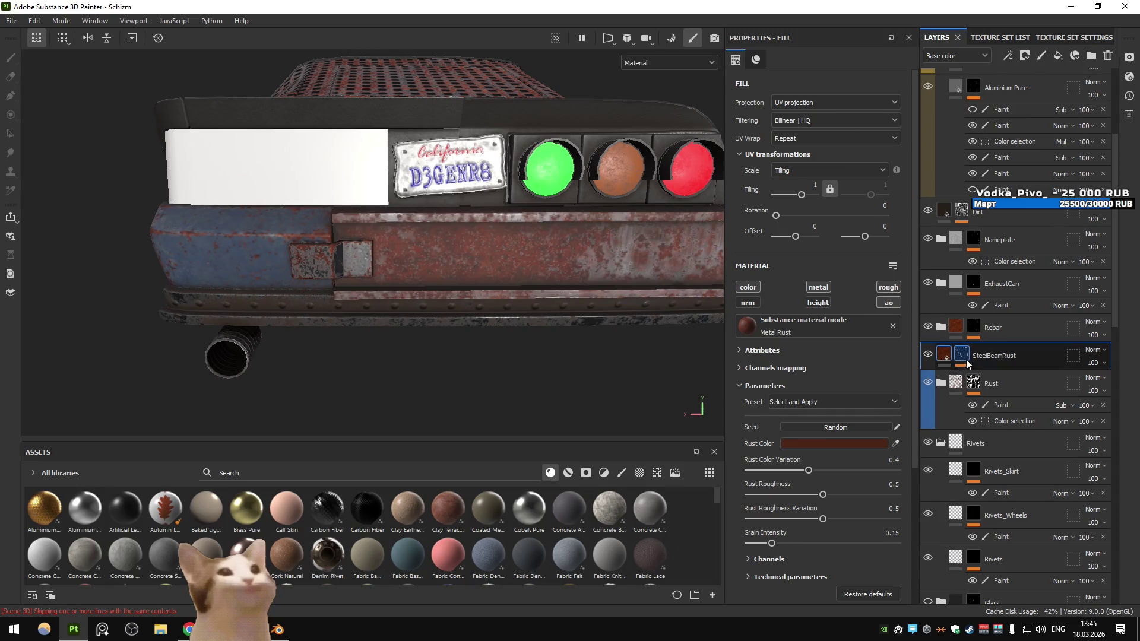
pyautogui.click(993, 394)
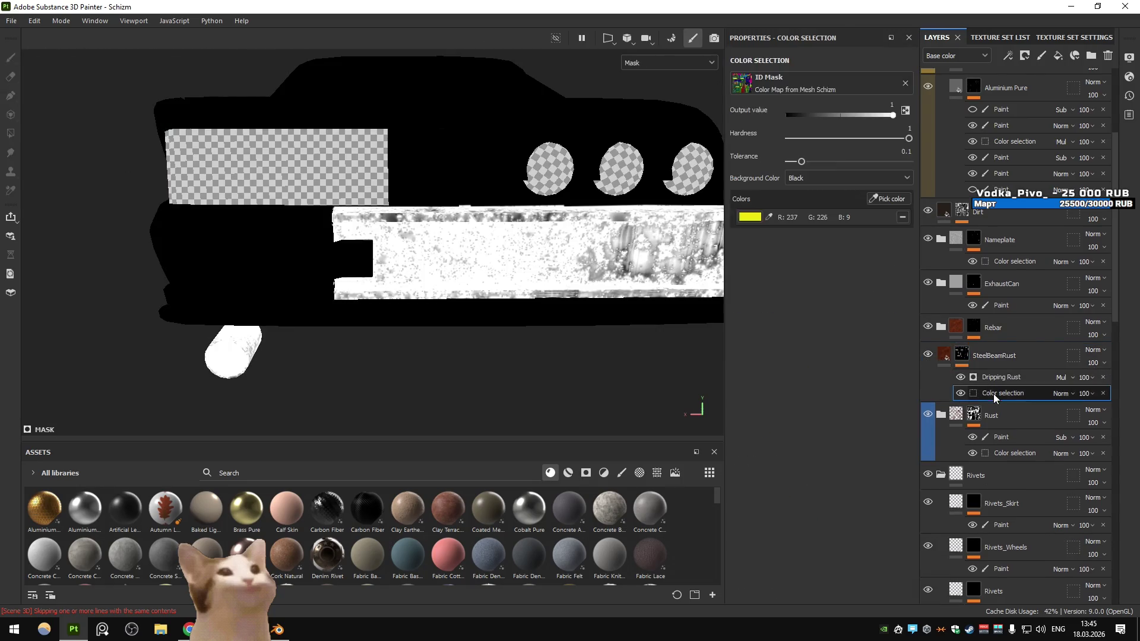
pyautogui.click(954, 377)
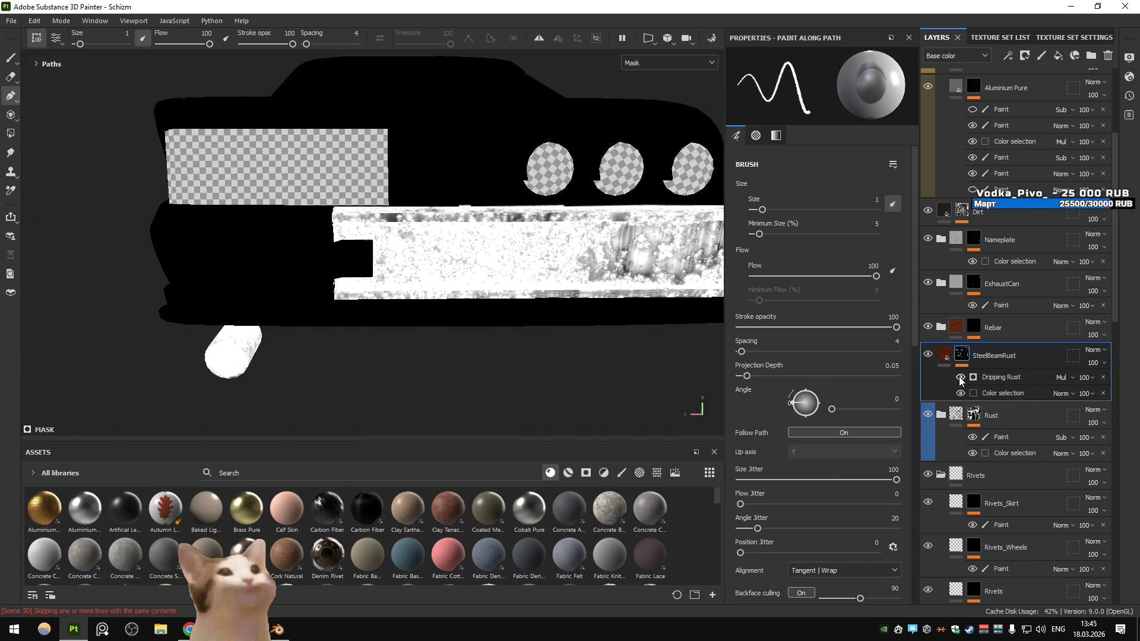
pyautogui.click(1000, 377)
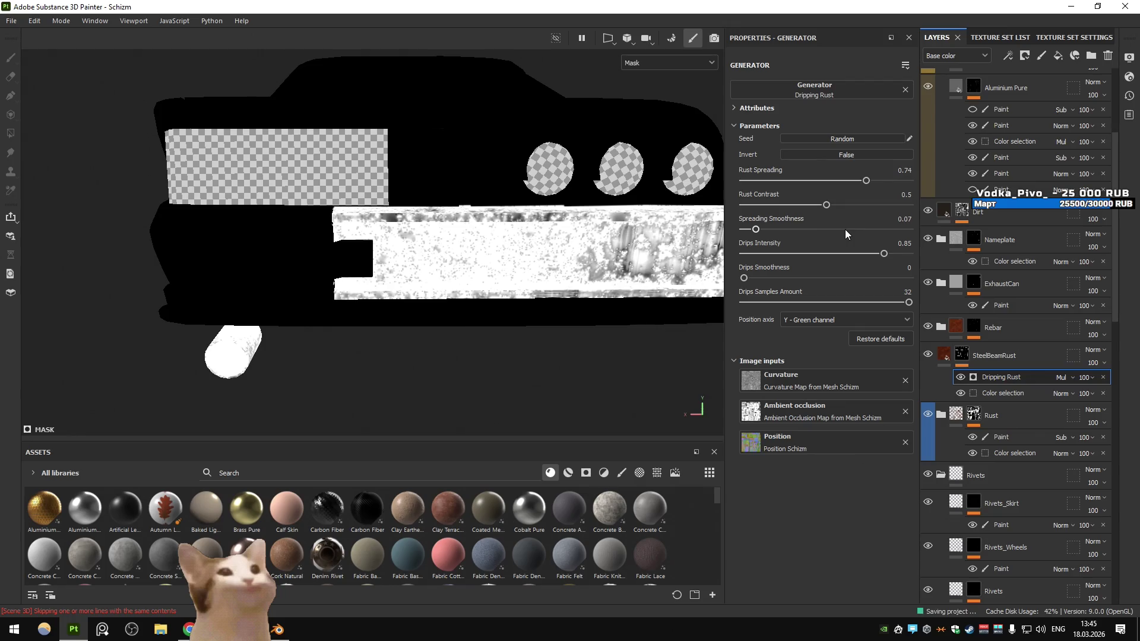
# Lower Rust Spreading to 0.58 and toggle the ExhaustCan layer to check the pipe
pyautogui.moveTo(867, 181); pyautogui.dragTo(841, 182)
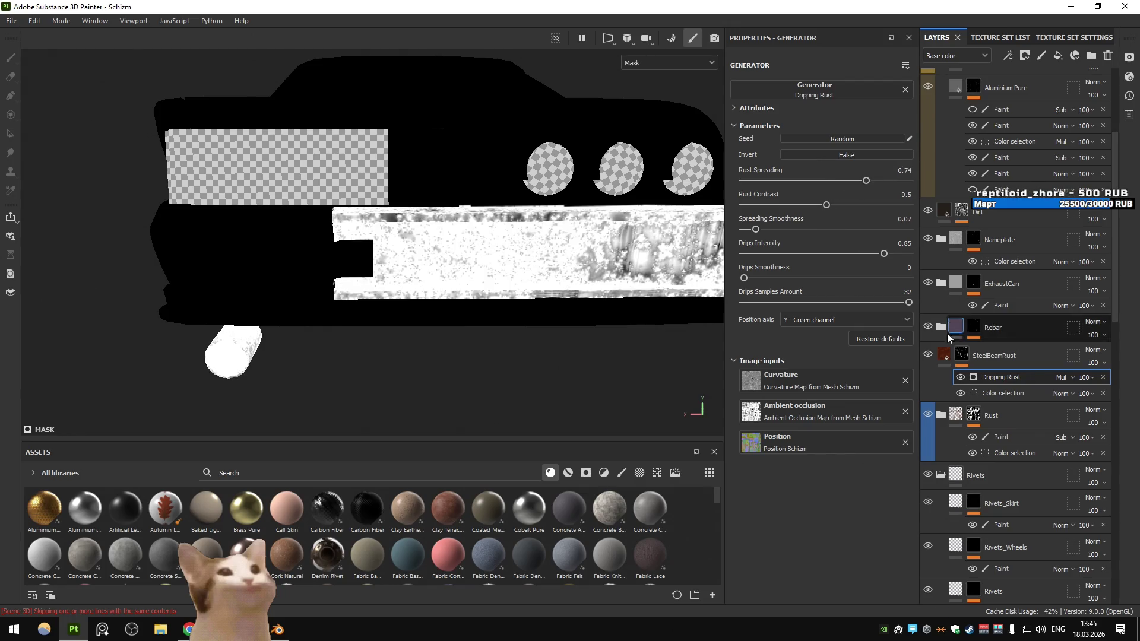
pyautogui.click(948, 353)
pyautogui.click(963, 355)
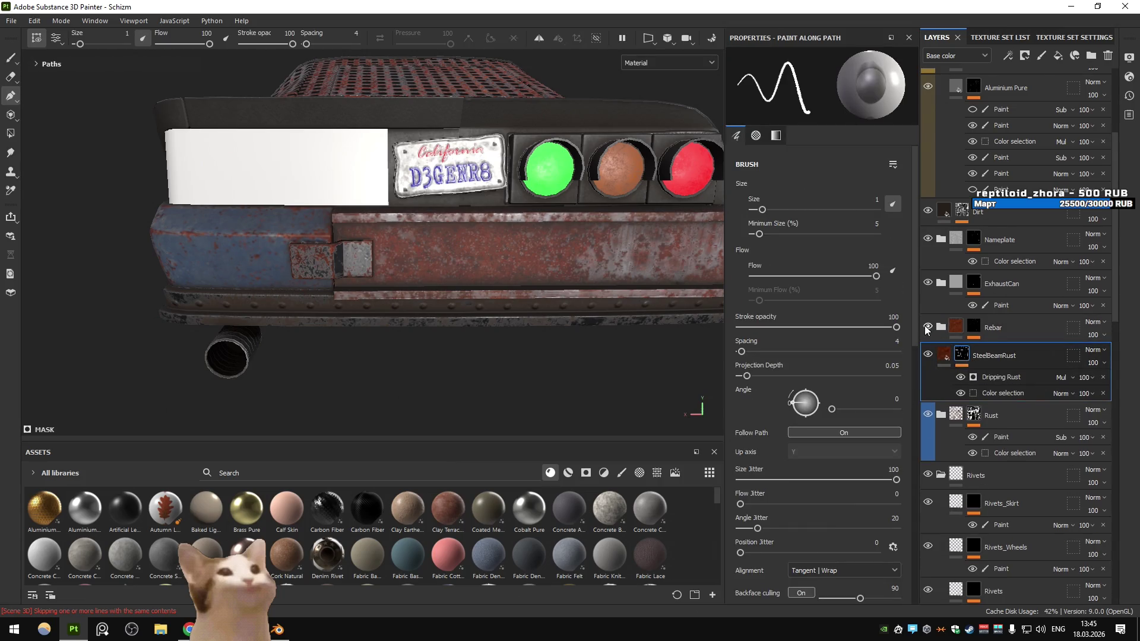
pyautogui.click(928, 283)
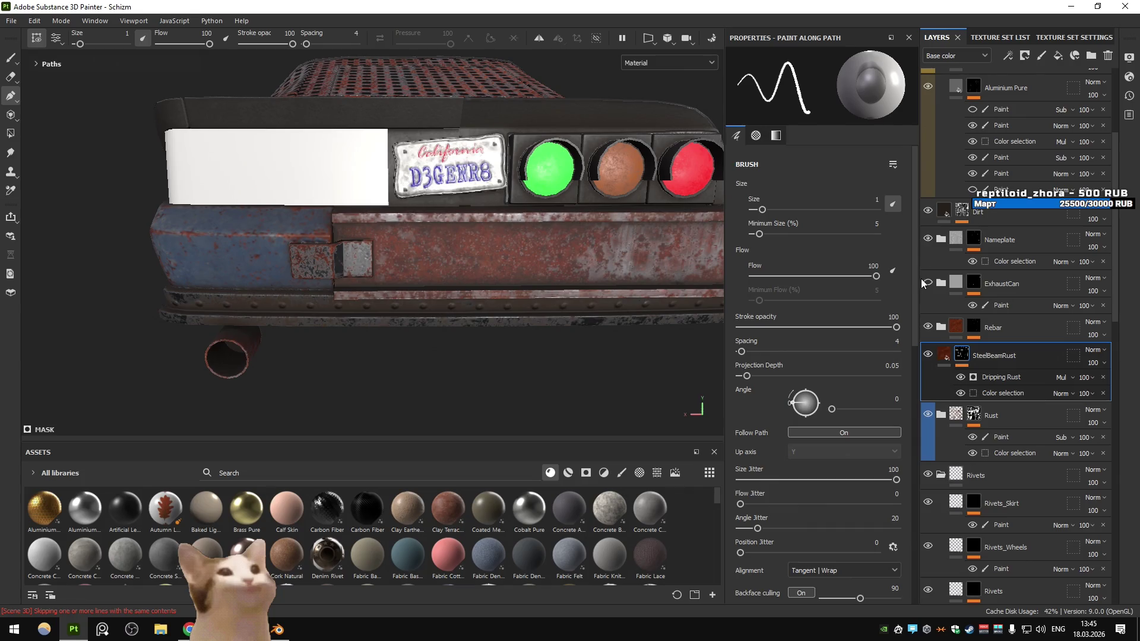
pyautogui.click(929, 284)
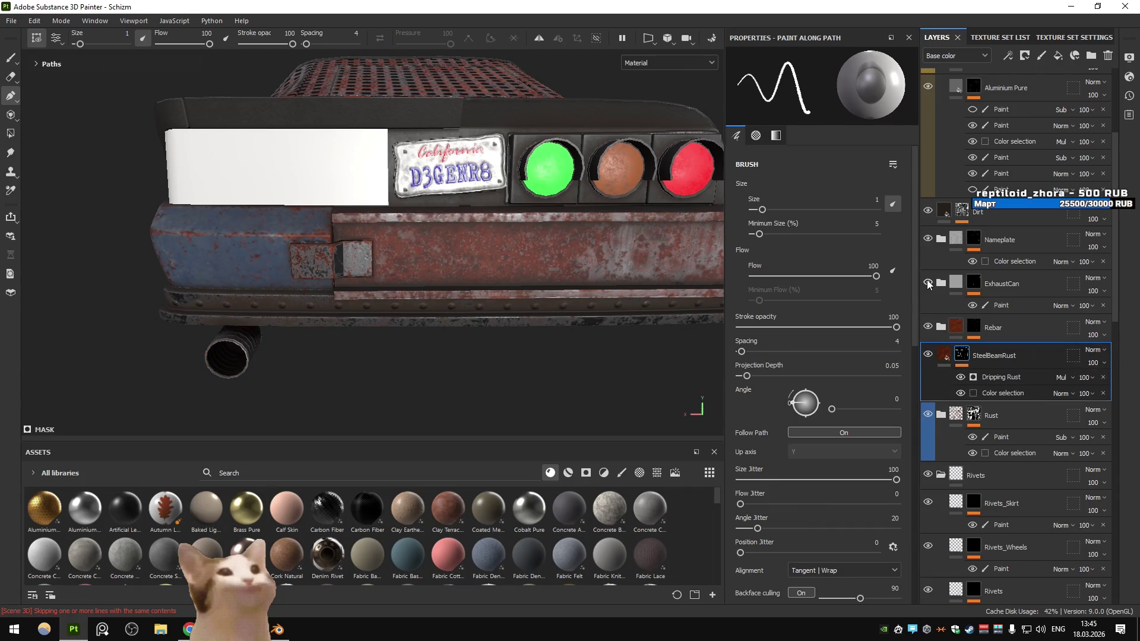
# Trial Rust Spreading and Drips Intensity values, undoing them, and view the rear up close
pyautogui.click(1010, 376)
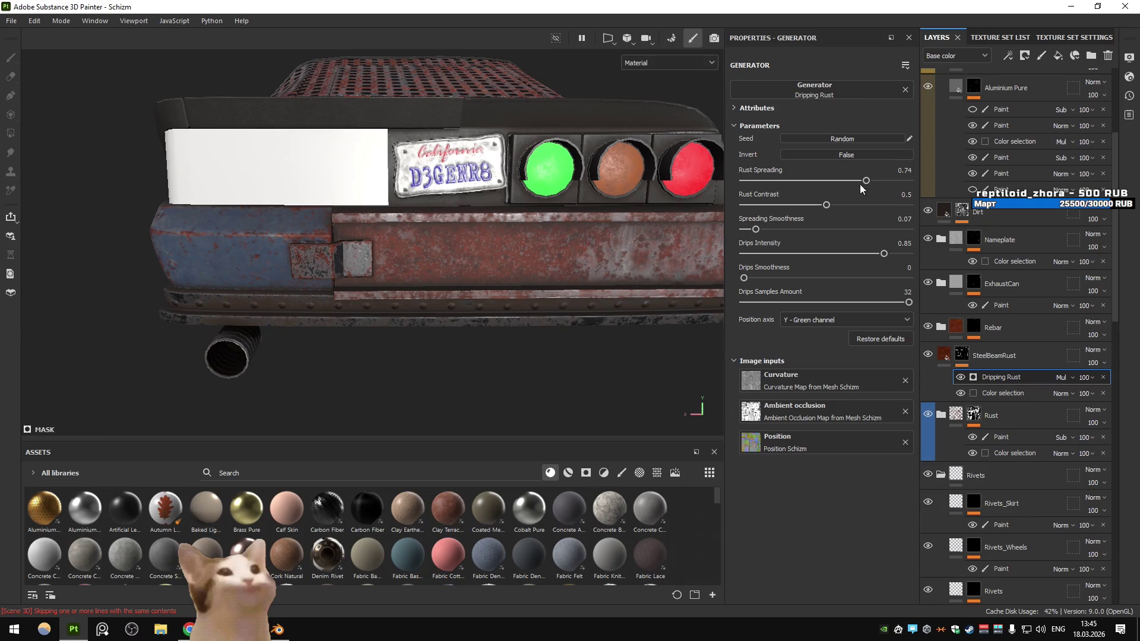
pyautogui.click(841, 180)
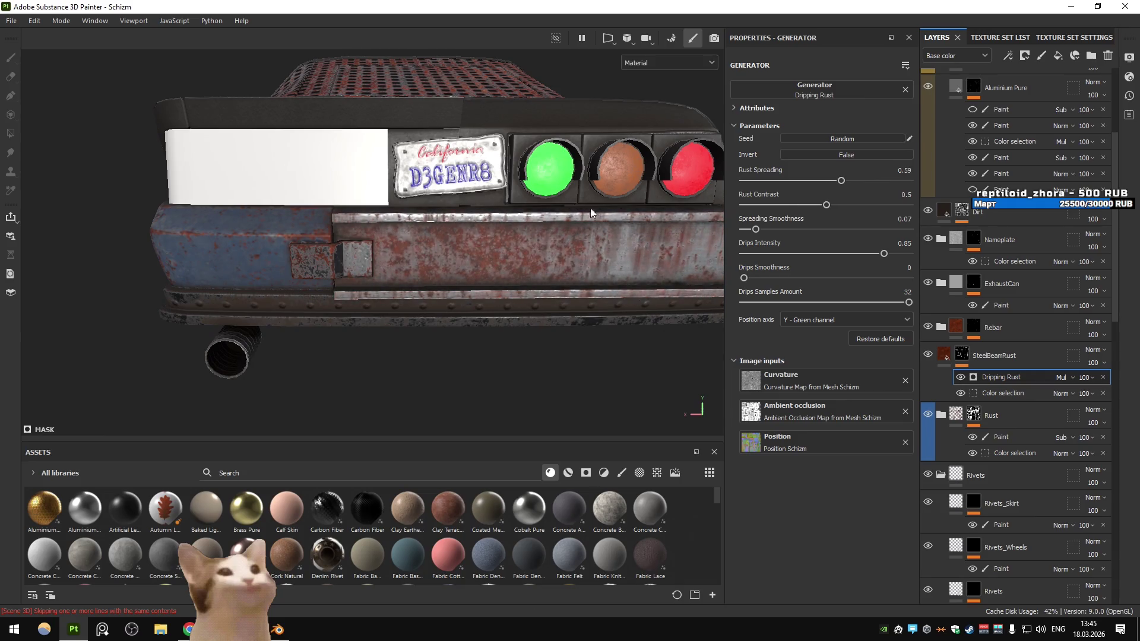
pyautogui.moveTo(621, 208); pyautogui.dragTo(413, 230)
pyautogui.hotkey('ctrl', 'z')
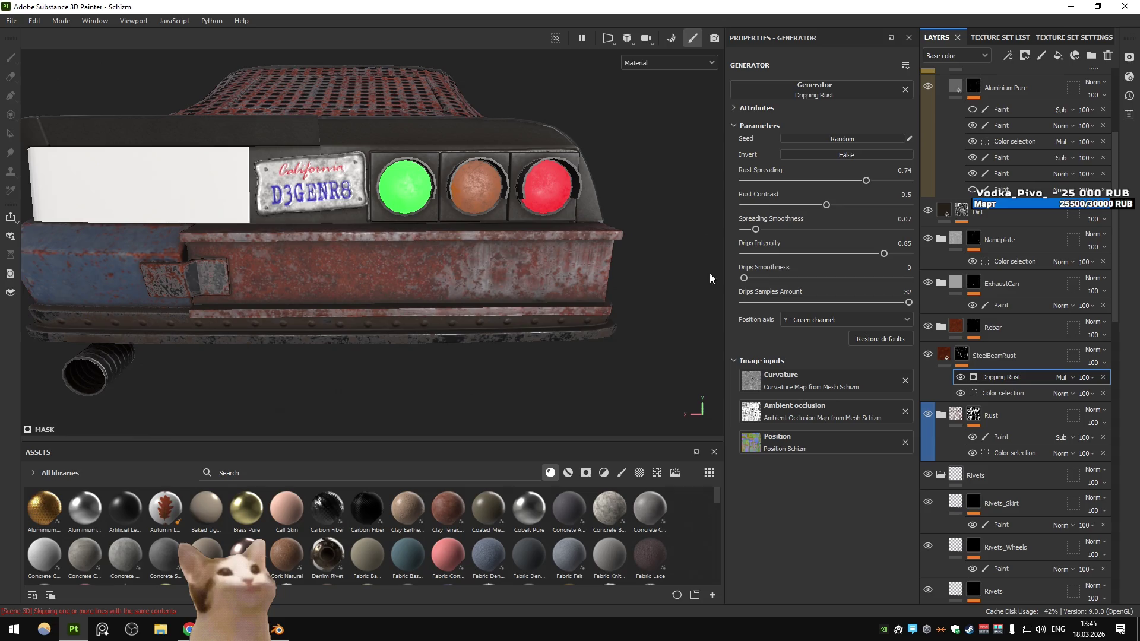
pyautogui.moveTo(874, 255); pyautogui.dragTo(851, 262)
pyautogui.hotkey('ctrl', 'z')
pyautogui.click(846, 181)
pyautogui.scroll(-3)
pyautogui.moveTo(419, 242); pyautogui.dragTo(697, 274)
pyautogui.scroll(3)
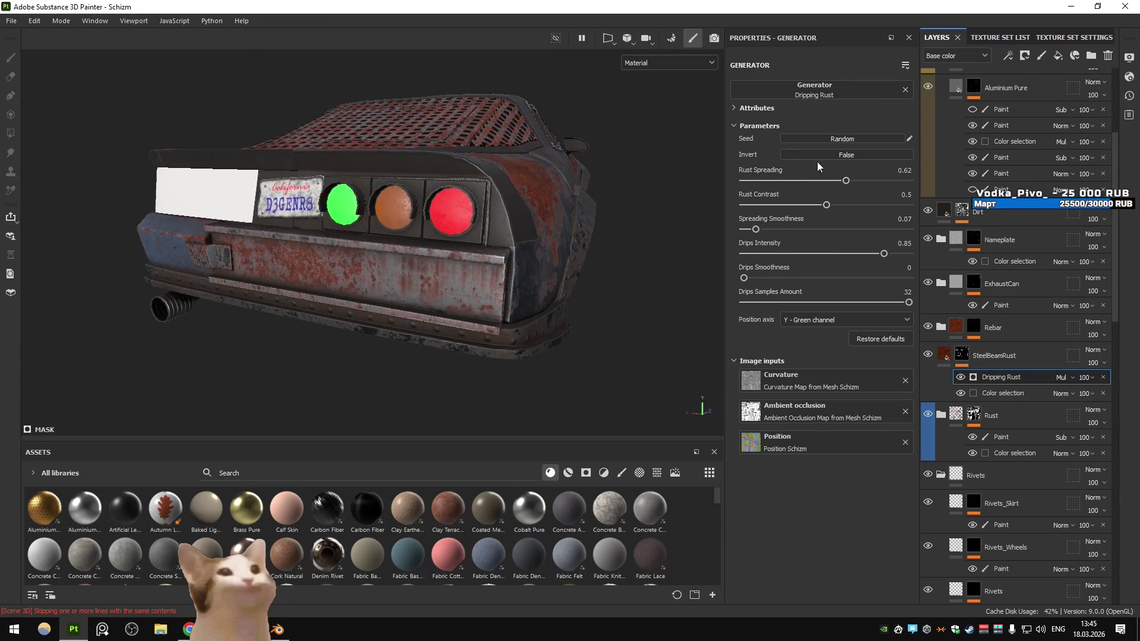
pyautogui.moveTo(594, 178); pyautogui.dragTo(528, 190)
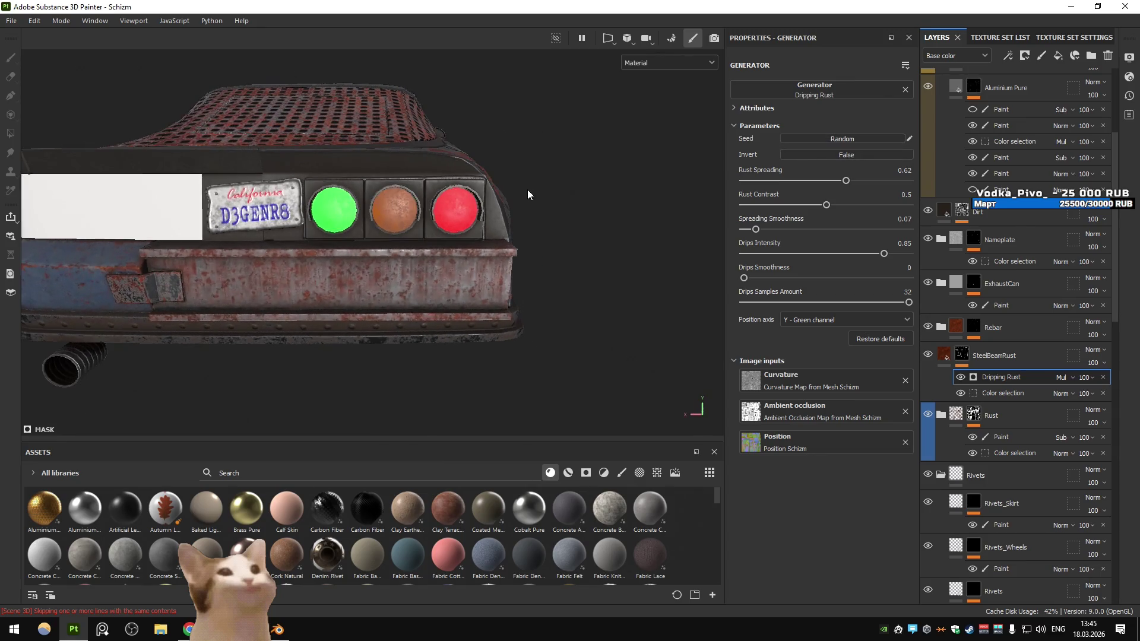
# Re-roll the Dripping Rust seed a dozen times for a new drip pattern
pyautogui.click(842, 140)
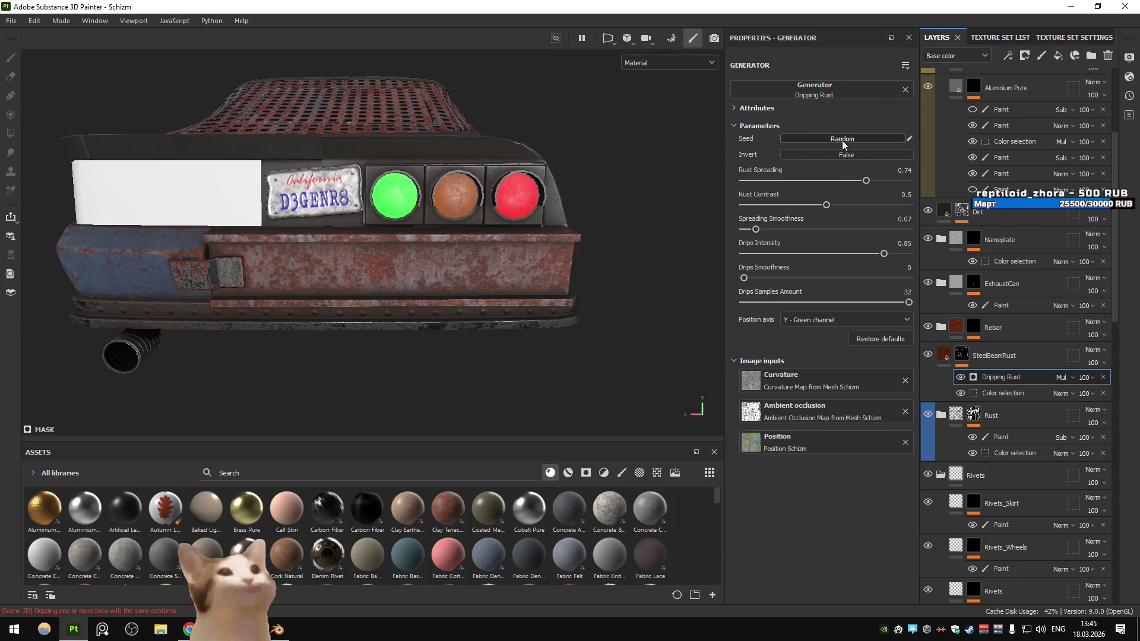
pyautogui.click(842, 138)
pyautogui.click(842, 137)
pyautogui.click(842, 138)
pyautogui.click(842, 138)
pyautogui.click(842, 138)
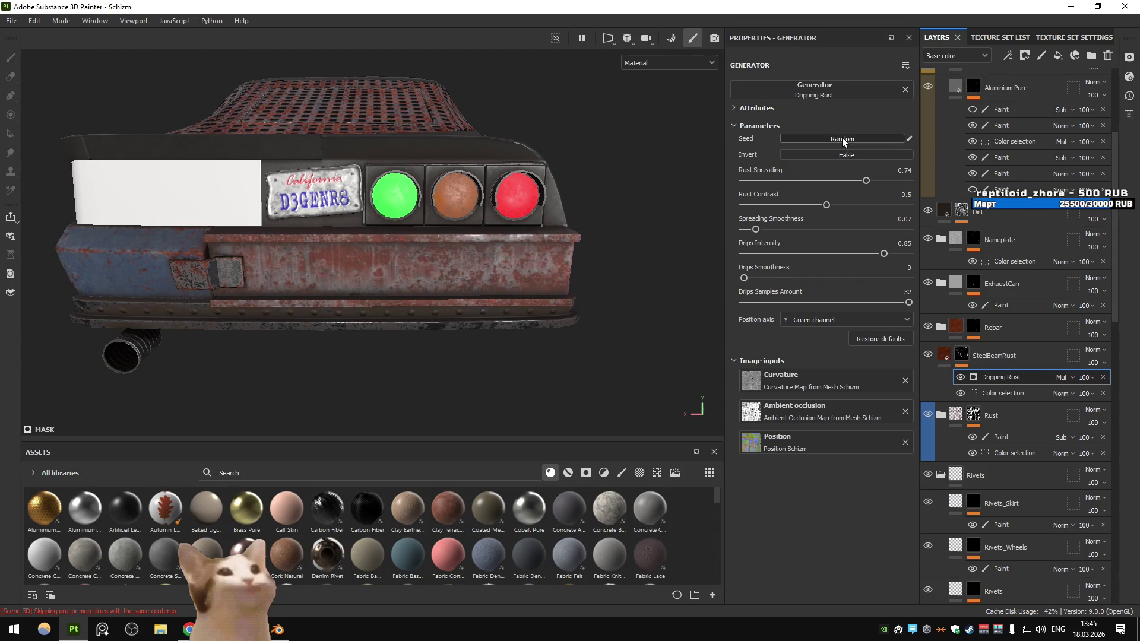
pyautogui.click(843, 137)
pyautogui.click(842, 137)
pyautogui.click(842, 137)
pyautogui.click(842, 137)
pyautogui.click(842, 138)
pyautogui.click(842, 138)
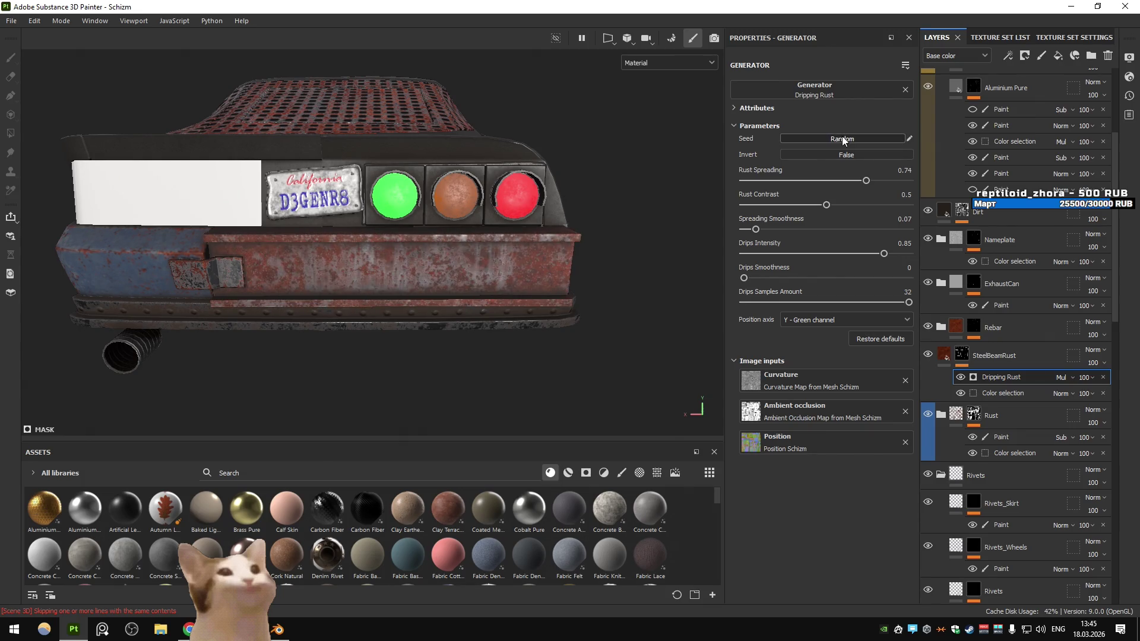
# Orbit to a front view of the whole car and select the Nameplate layer
pyautogui.scroll(-3)
pyautogui.moveTo(345, 233); pyautogui.dragTo(491, 255)
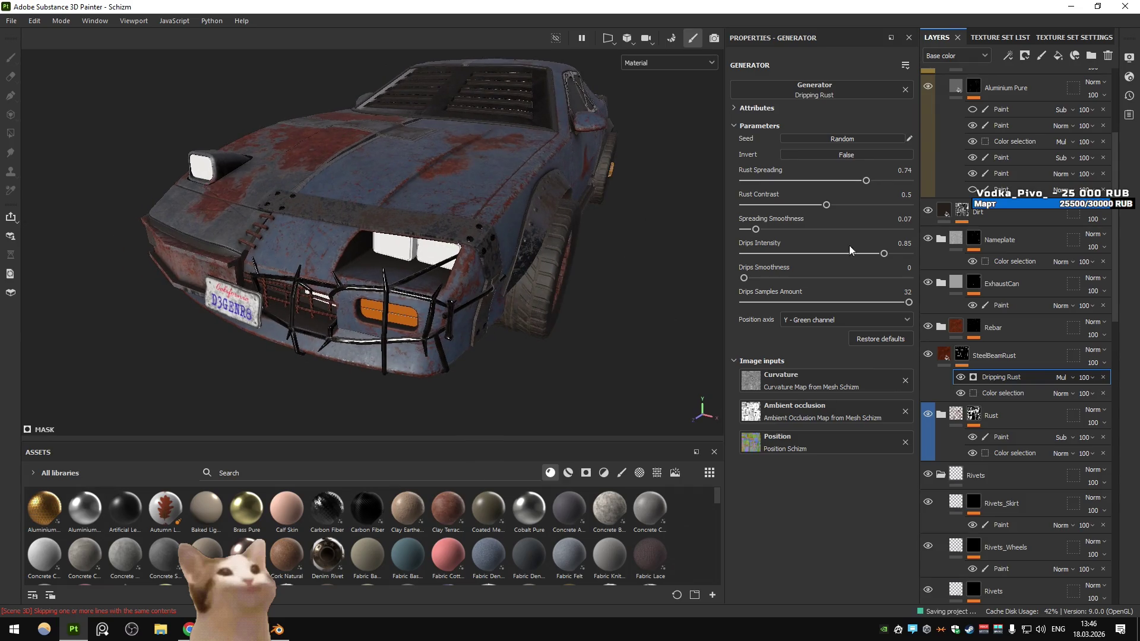
pyautogui.click(1038, 244)
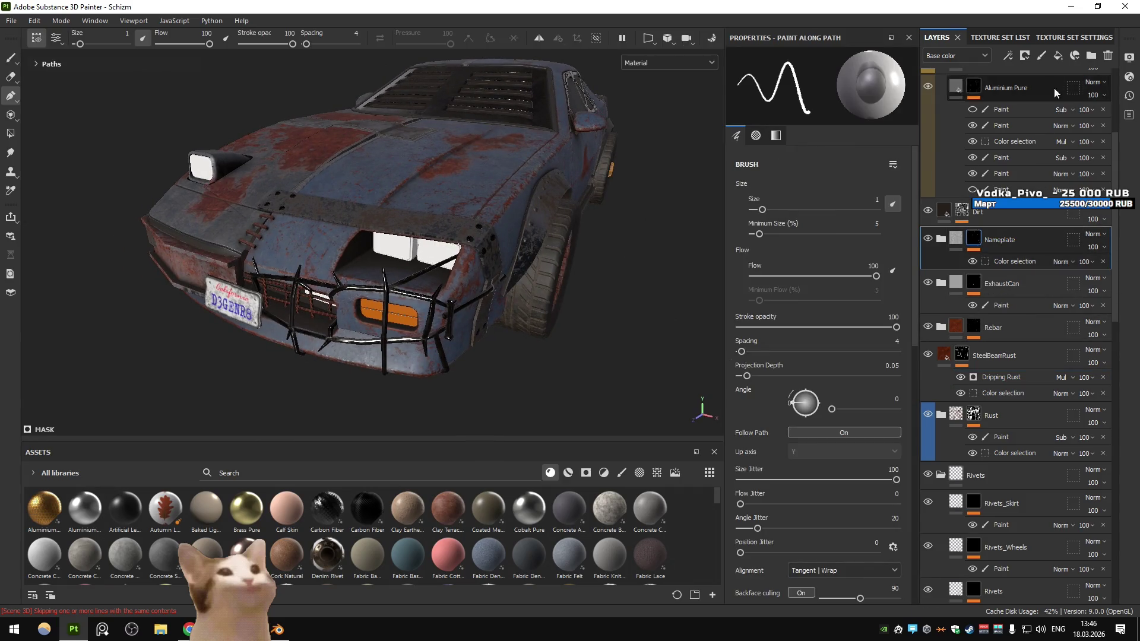
# Add a folder above Nameplate named DentalThingy
pyautogui.click(1092, 56)
pyautogui.doubleClick(981, 241)
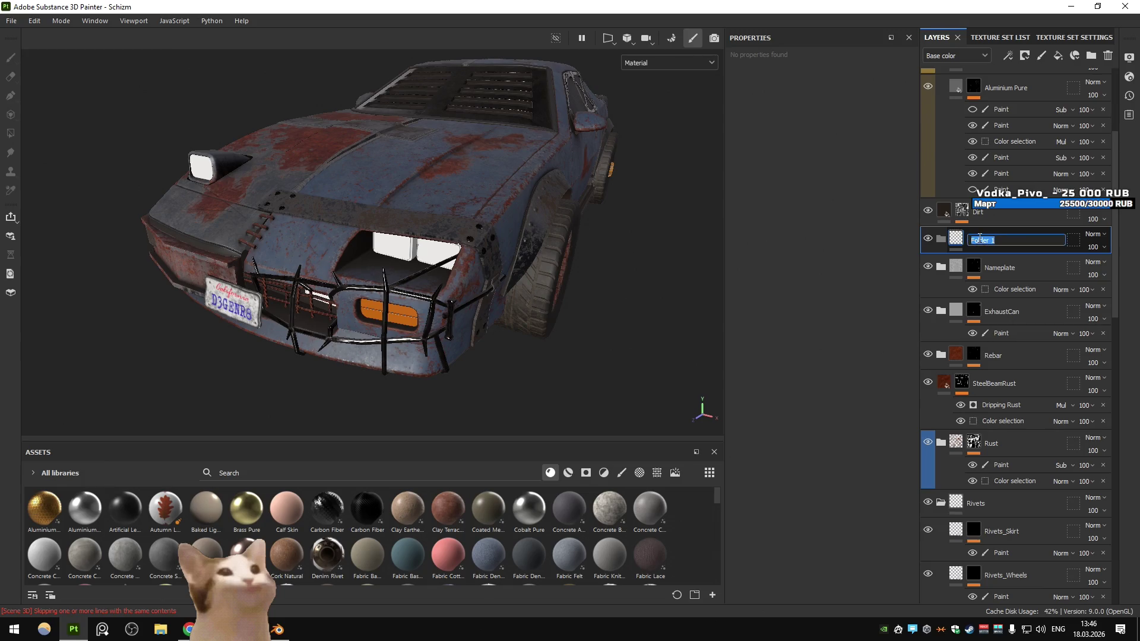
pyautogui.write('Denta')
pyautogui.write('l')
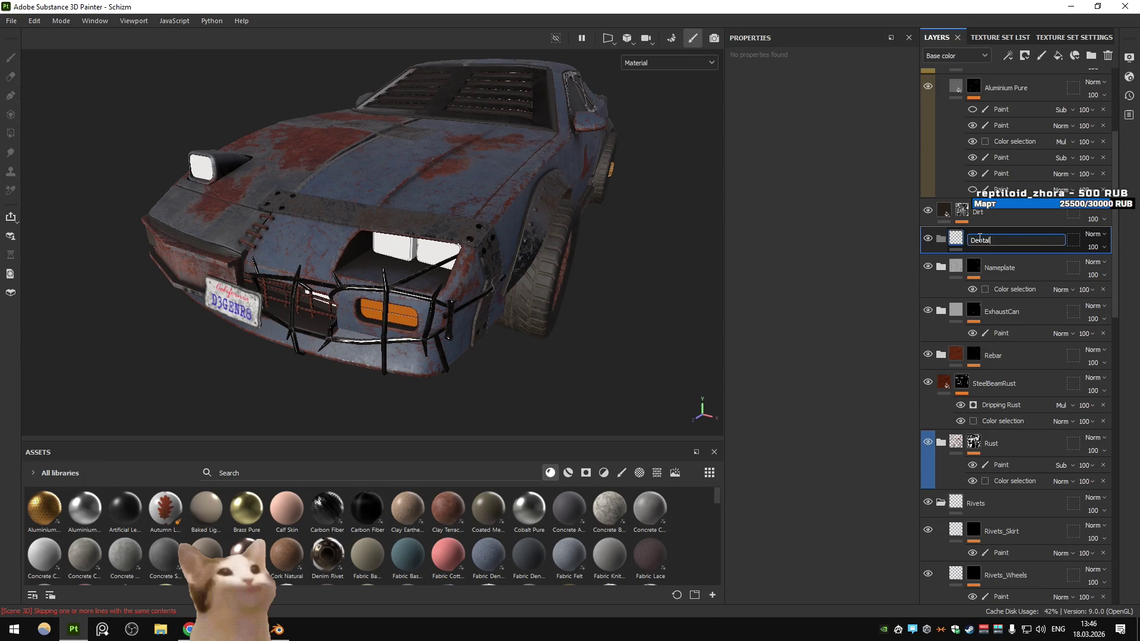
pyautogui.write('Thingy')
pyautogui.press('Return')
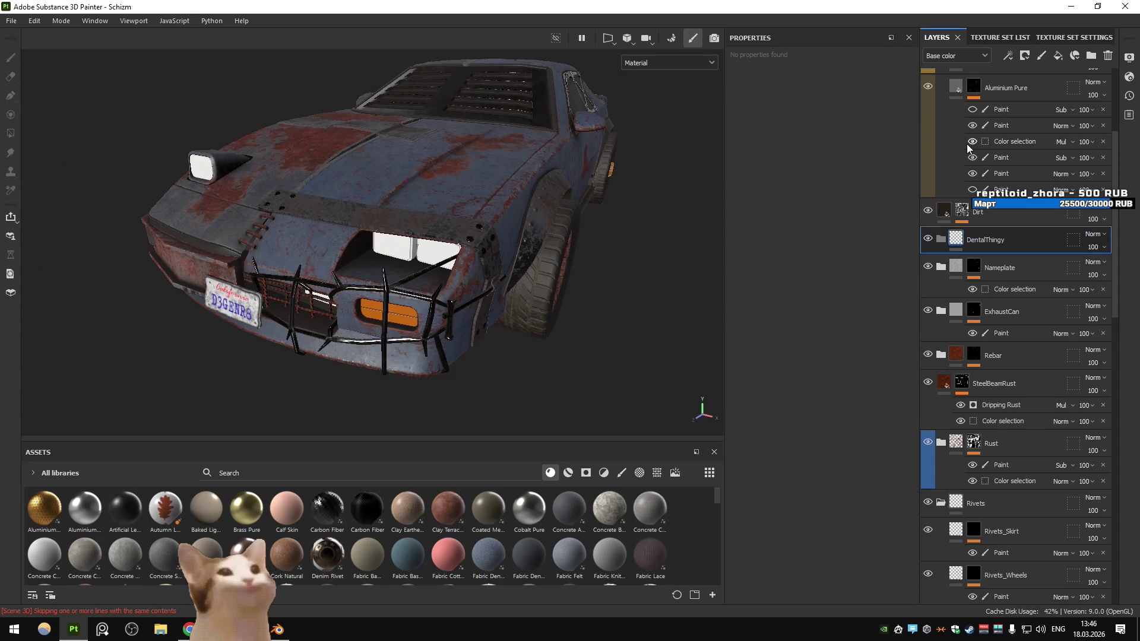
# Give DentalThingy a color selection mask picking the red rebar ID colour (242, 29, 2)
pyautogui.click(1025, 55)
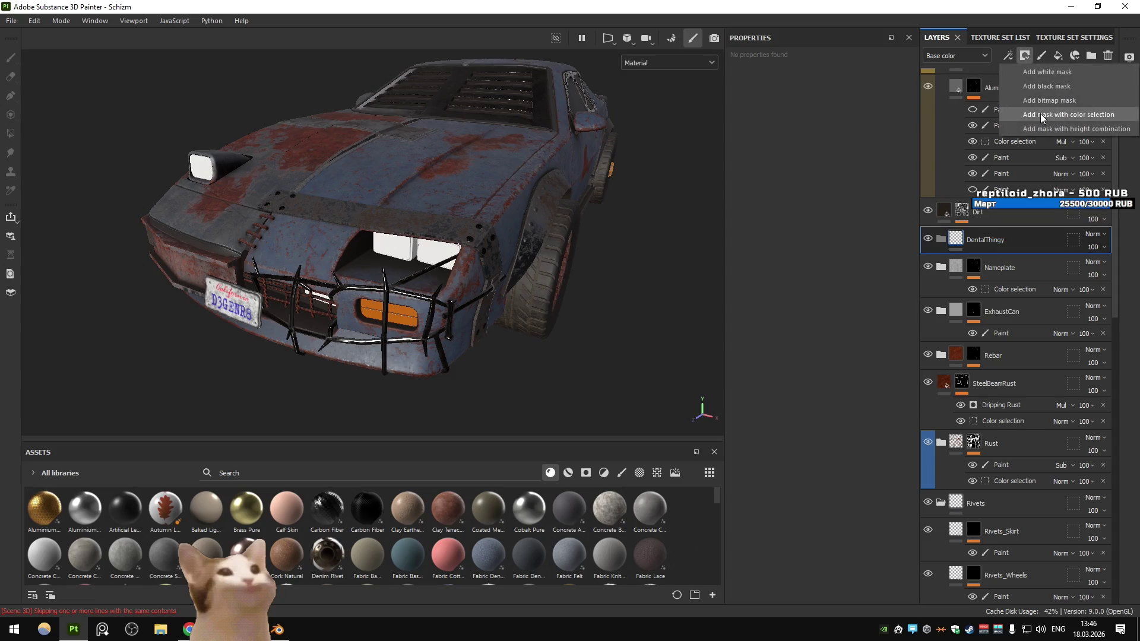
pyautogui.click(1049, 115)
pyautogui.click(887, 198)
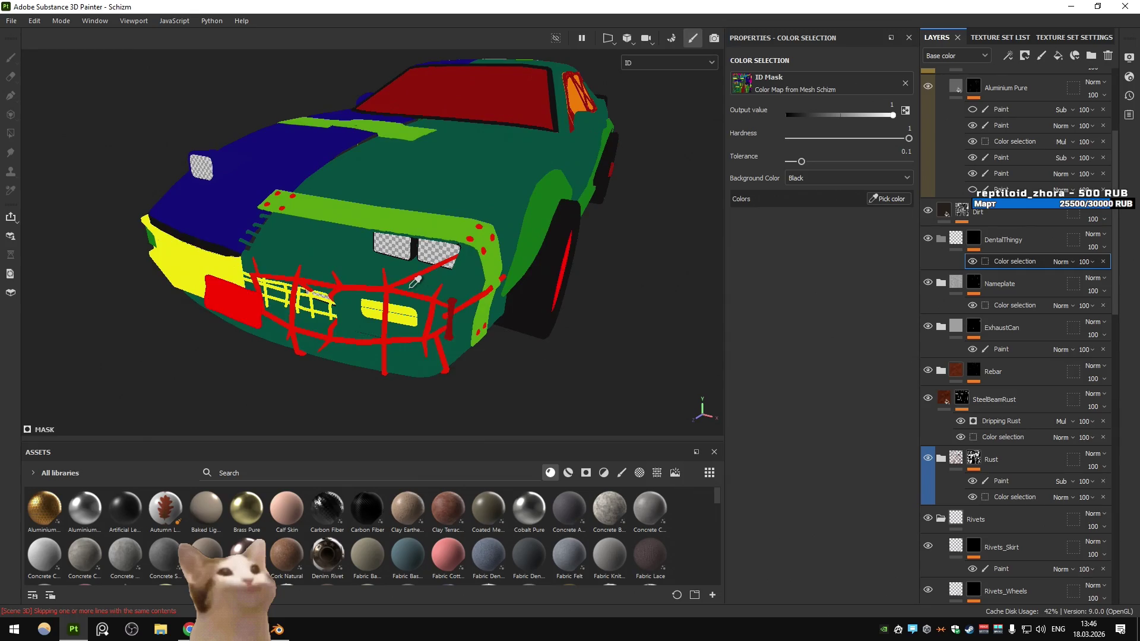
pyautogui.click(411, 300)
pyautogui.click(974, 239)
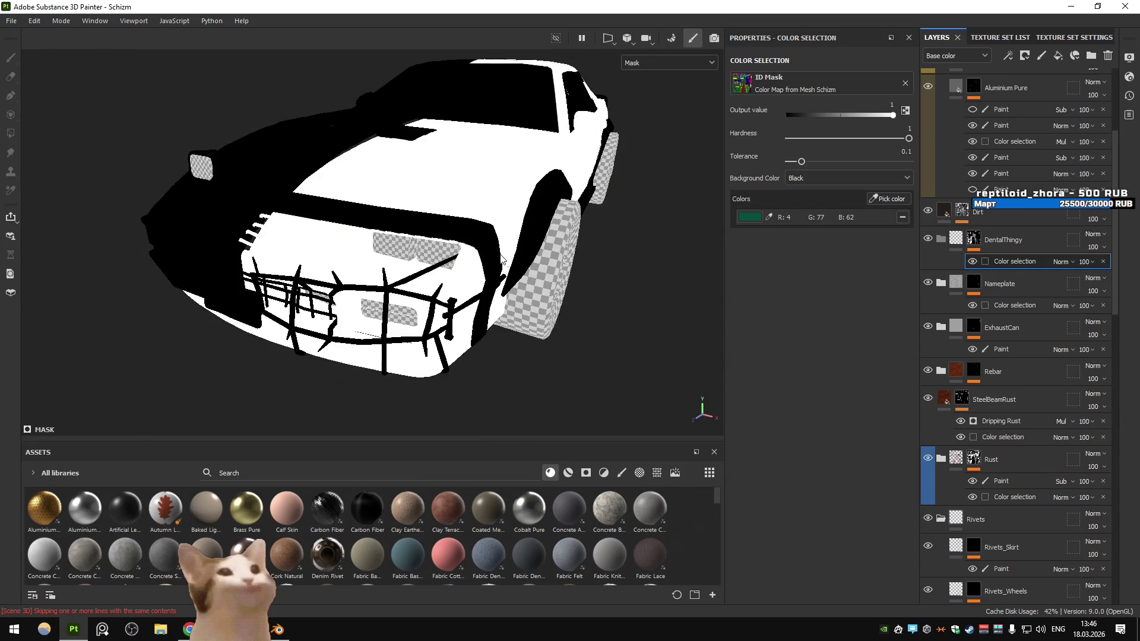
pyautogui.click(889, 198)
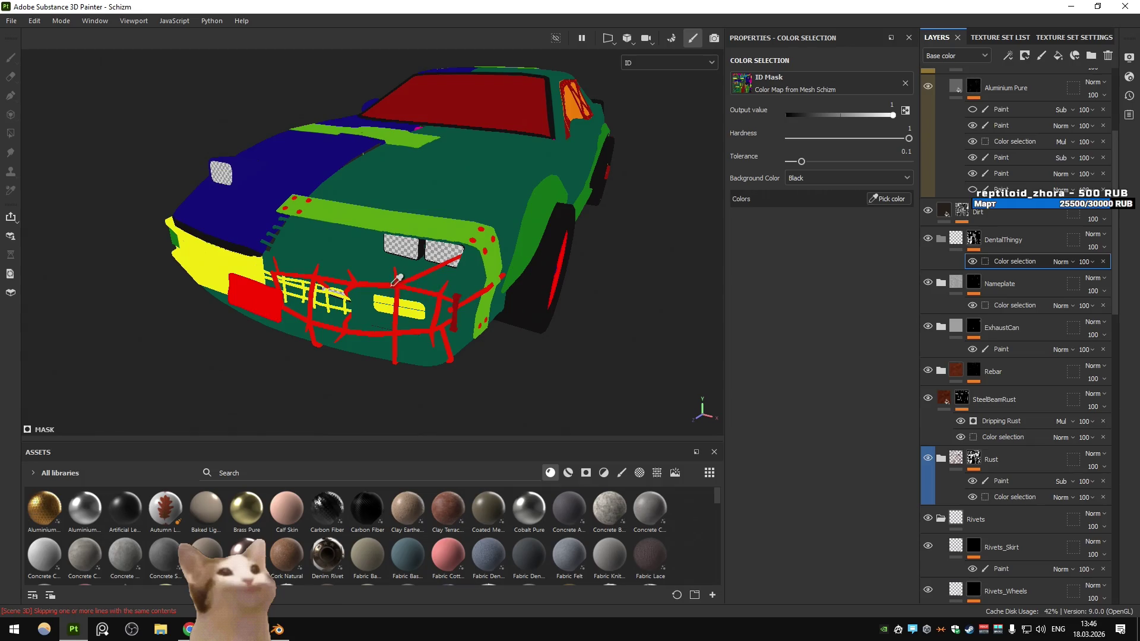
pyautogui.click(399, 280)
# Inspect the mask around the car, then return the viewport to the full material view
pyautogui.moveTo(526, 247); pyautogui.dragTo(450, 273)
pyautogui.moveTo(538, 252); pyautogui.dragTo(461, 300)
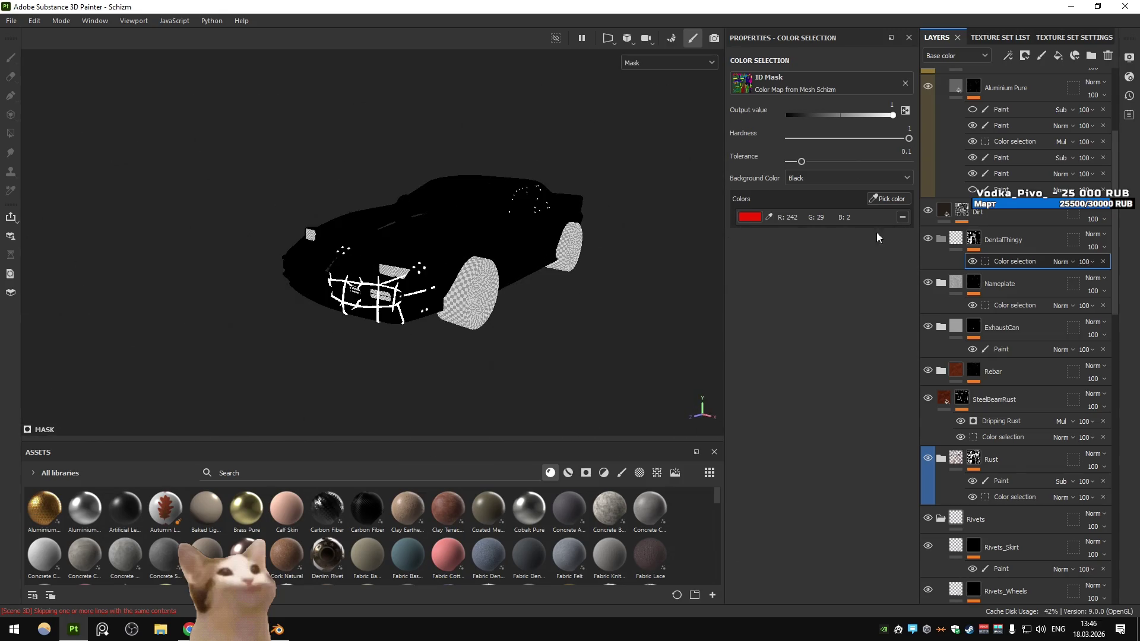
pyautogui.press('Delete')
pyautogui.scroll(3)
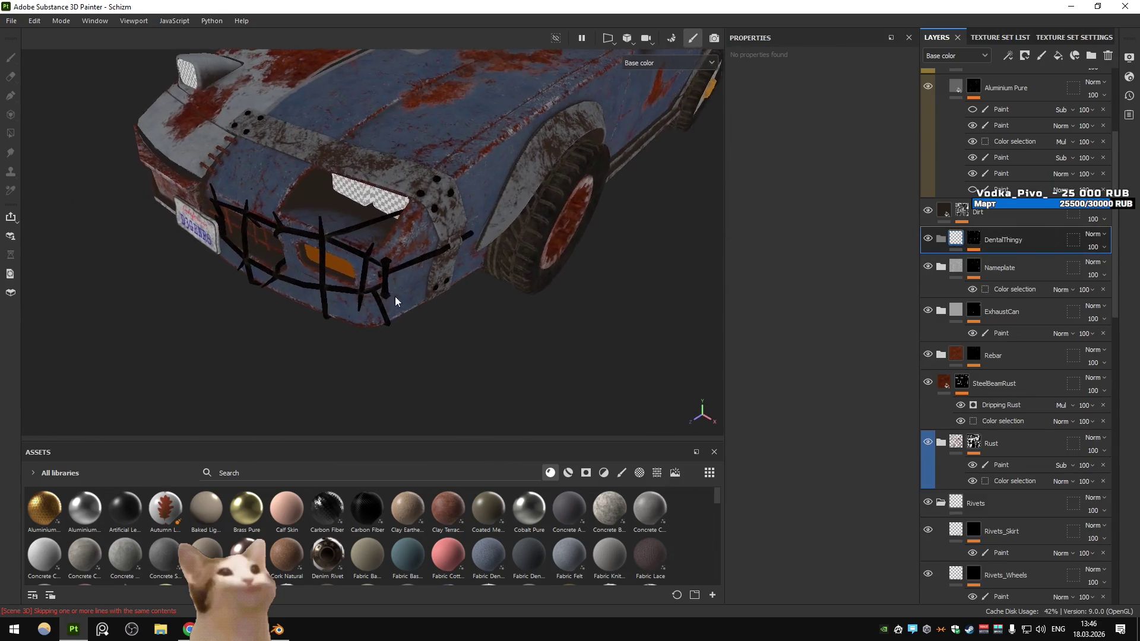
pyautogui.moveTo(387, 297); pyautogui.dragTo(598, 109)
pyautogui.click(669, 62)
pyautogui.click(653, 99)
pyautogui.moveTo(604, 157); pyautogui.dragTo(458, 345)
pyautogui.click(497, 474)
# Drop the Aluminium Brushed Worn material from an 'alum' asset search into DentalThingy
pyautogui.write('alum')
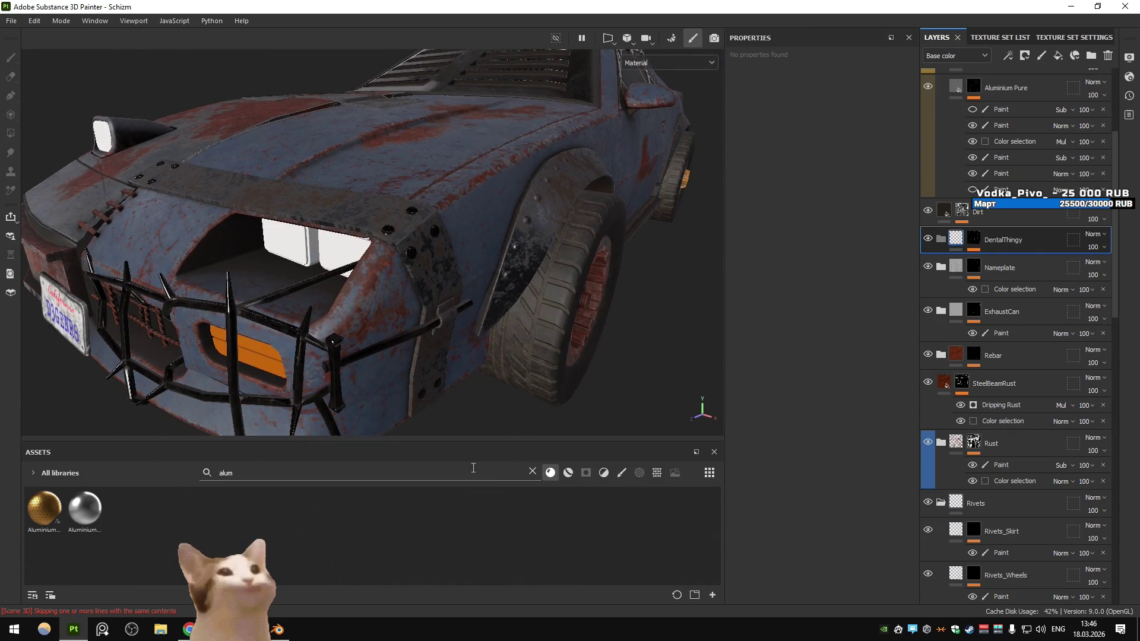
pyautogui.click(568, 472)
pyautogui.moveTo(85, 508); pyautogui.dragTo(1004, 235)
# Inspect the aluminium grille up close, then toggle and view the Dirt layer's mask
pyautogui.moveTo(487, 280); pyautogui.dragTo(347, 273)
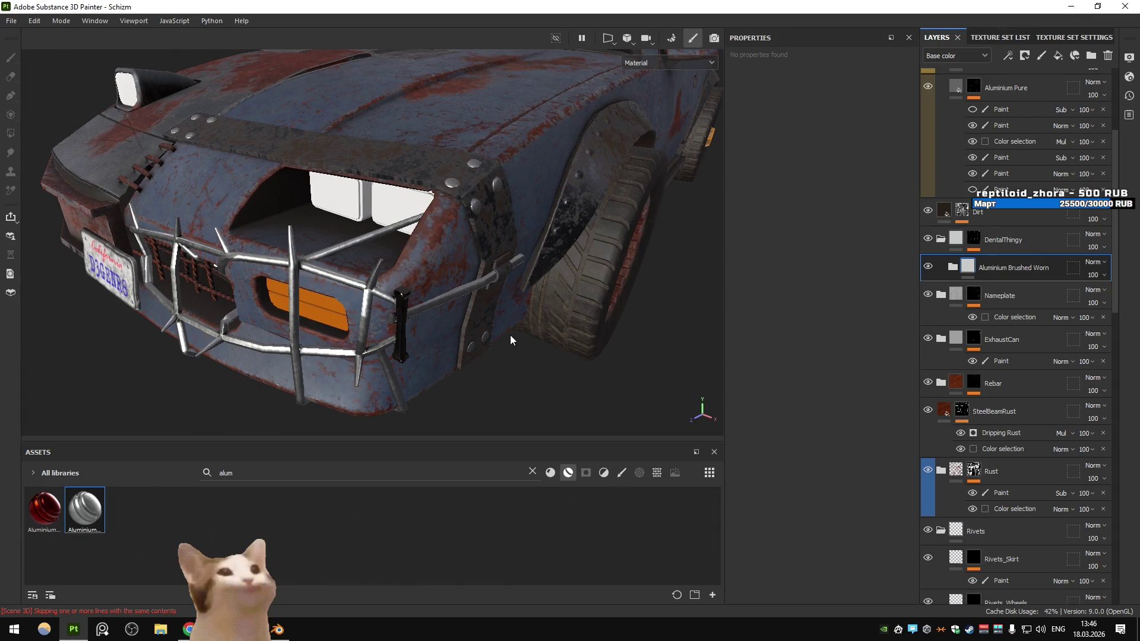
pyautogui.moveTo(487, 321); pyautogui.dragTo(419, 240)
pyautogui.moveTo(419, 236); pyautogui.dragTo(446, 284)
pyautogui.click(927, 211)
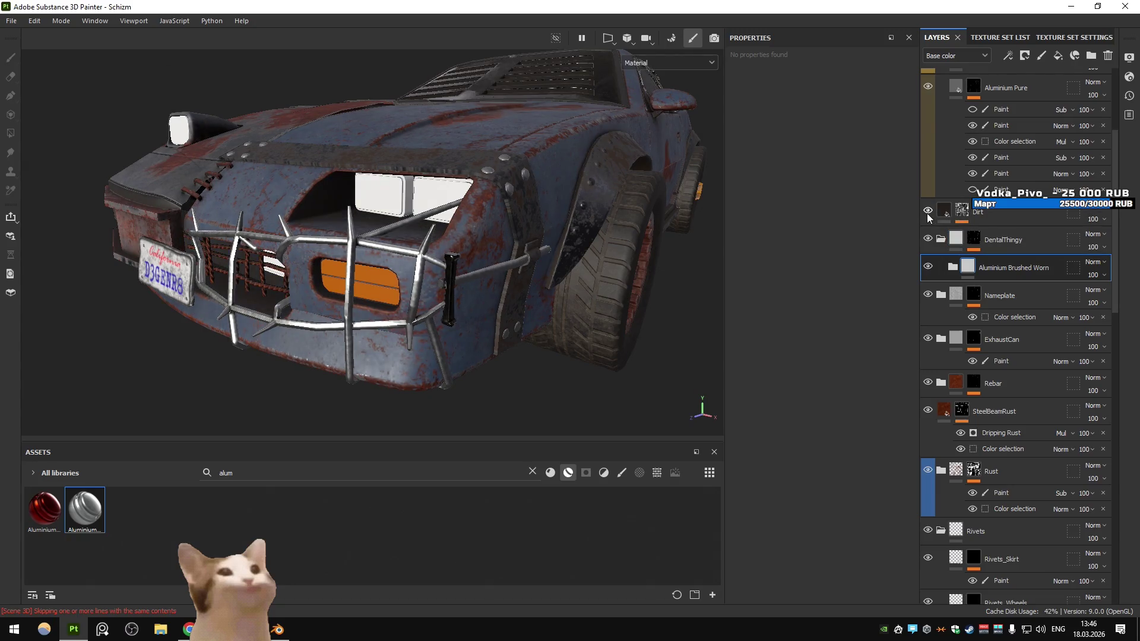
pyautogui.click(963, 211)
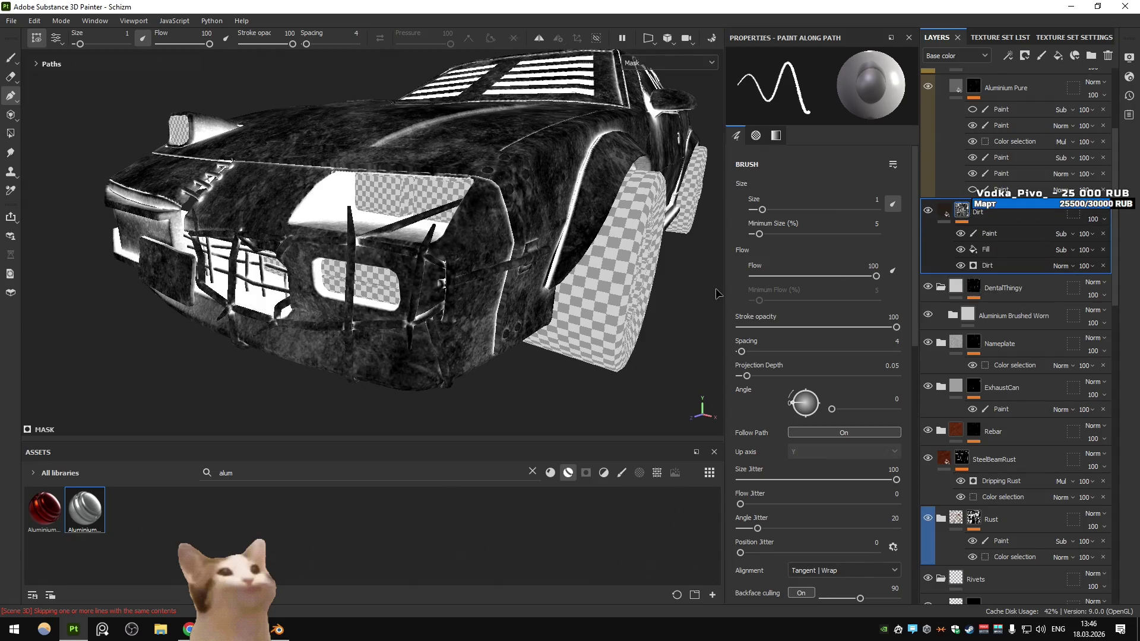
# Review the Dirt layer's fill settings, mask and Dirt generator
pyautogui.click(1017, 263)
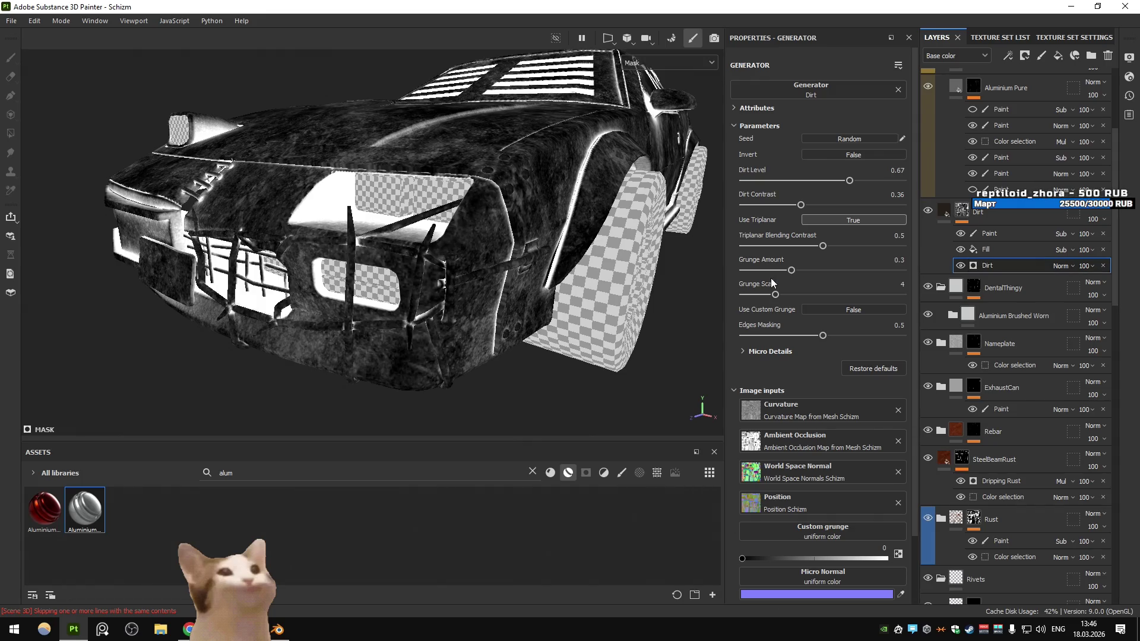
pyautogui.scroll(3)
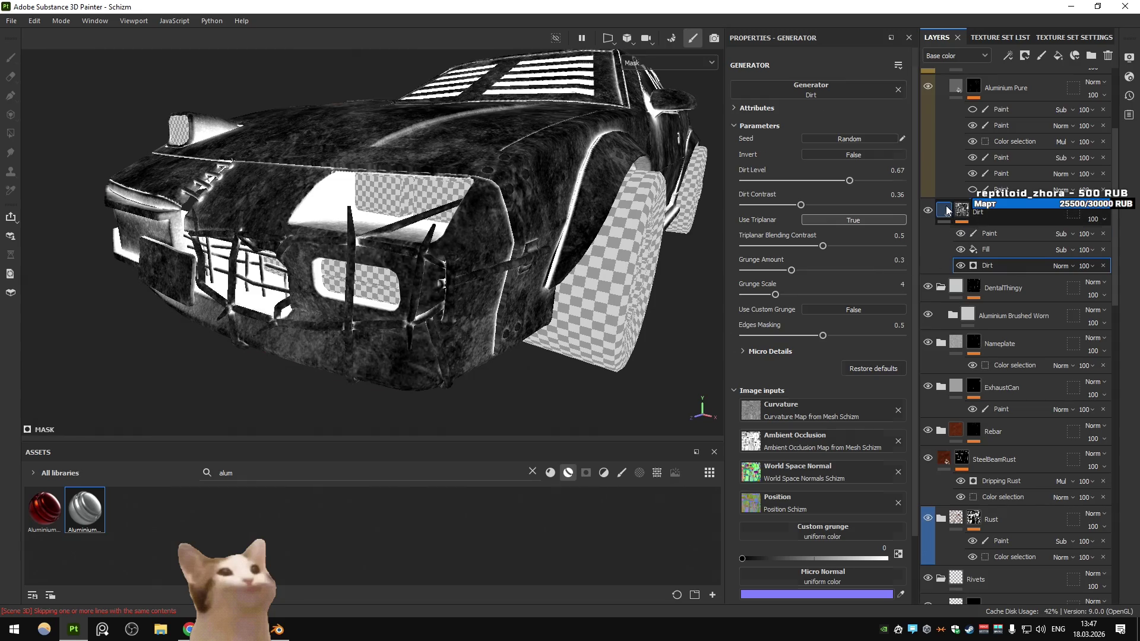
pyautogui.click(947, 212)
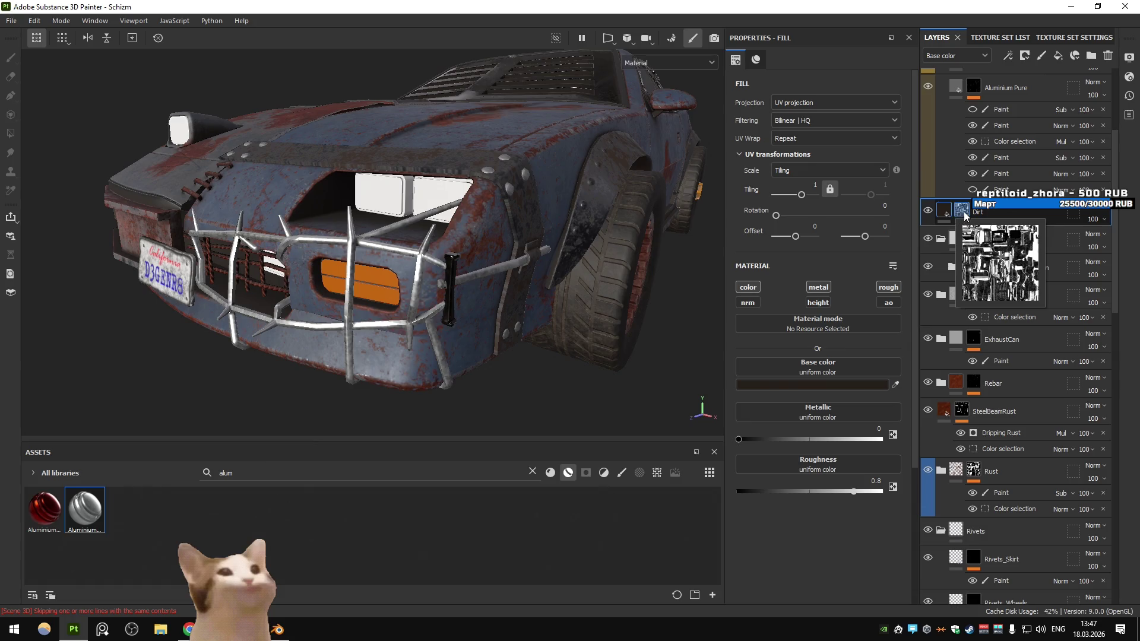
pyautogui.click(965, 216)
pyautogui.click(965, 216)
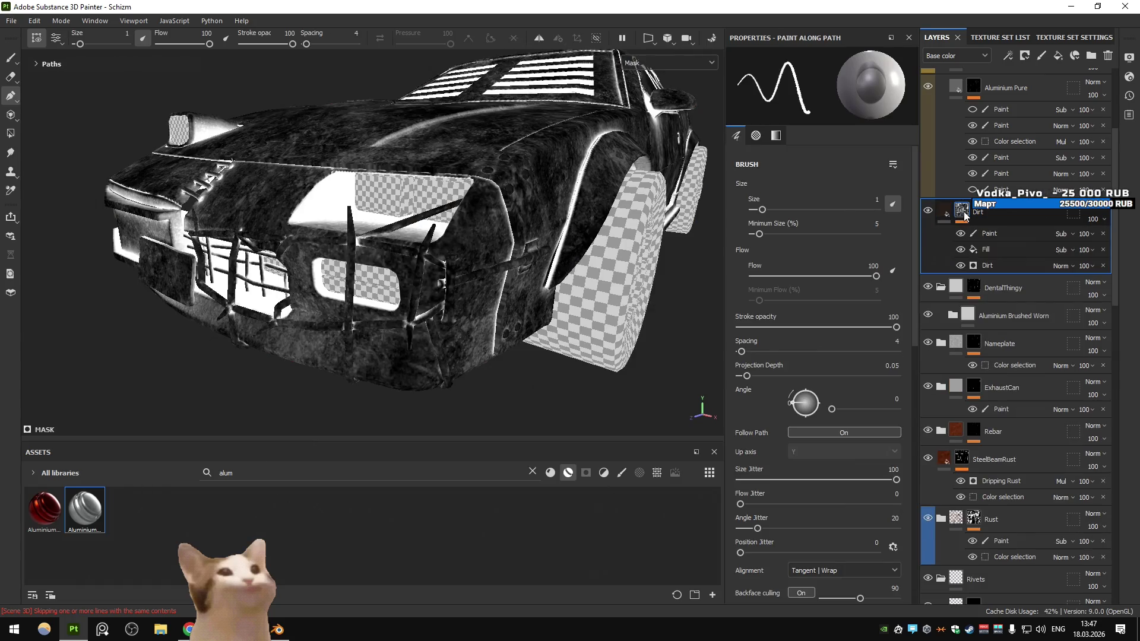
pyautogui.click(1004, 266)
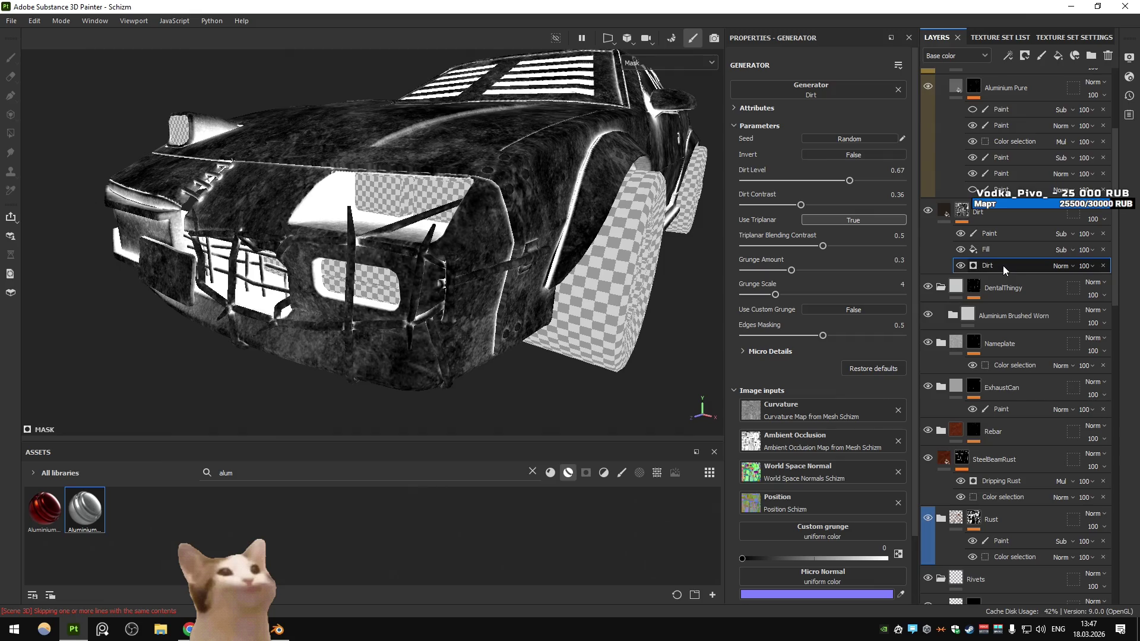
# Darken the Aluminium Base colour to 585858 and enable the PBR Validate layer
pyautogui.click(996, 307)
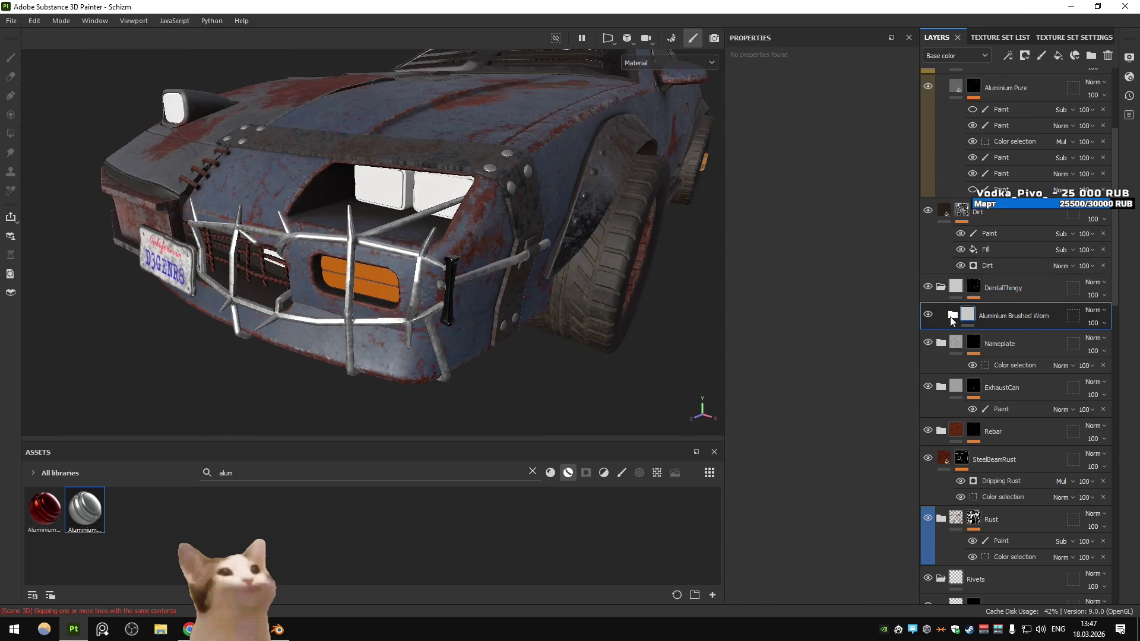
pyautogui.click(951, 317)
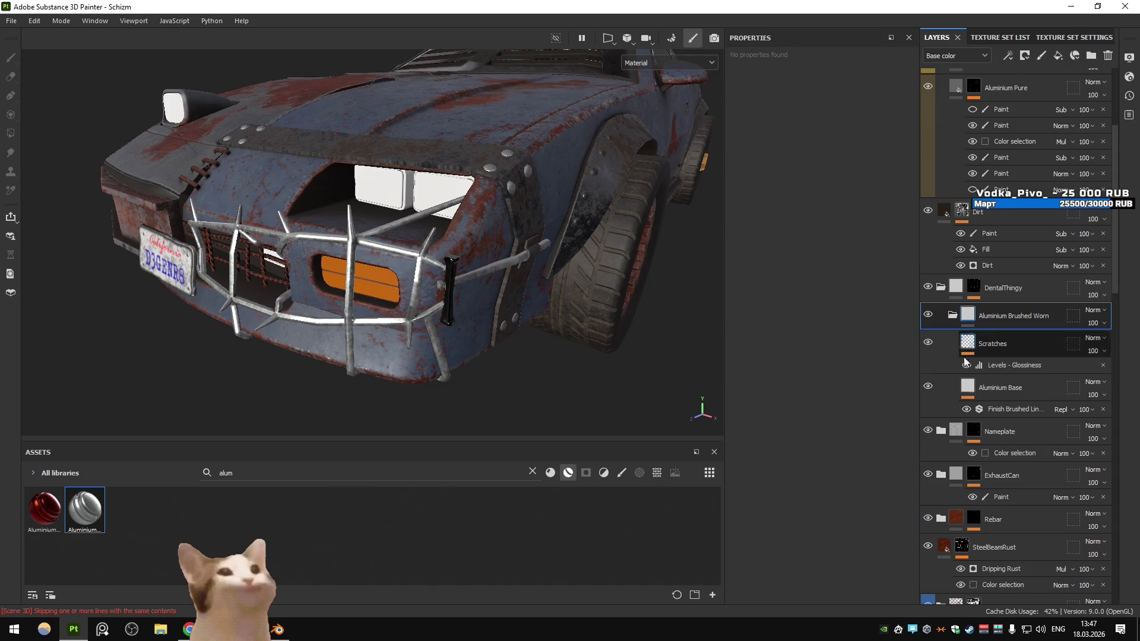
pyautogui.click(1004, 389)
pyautogui.moveTo(483, 250); pyautogui.dragTo(481, 268)
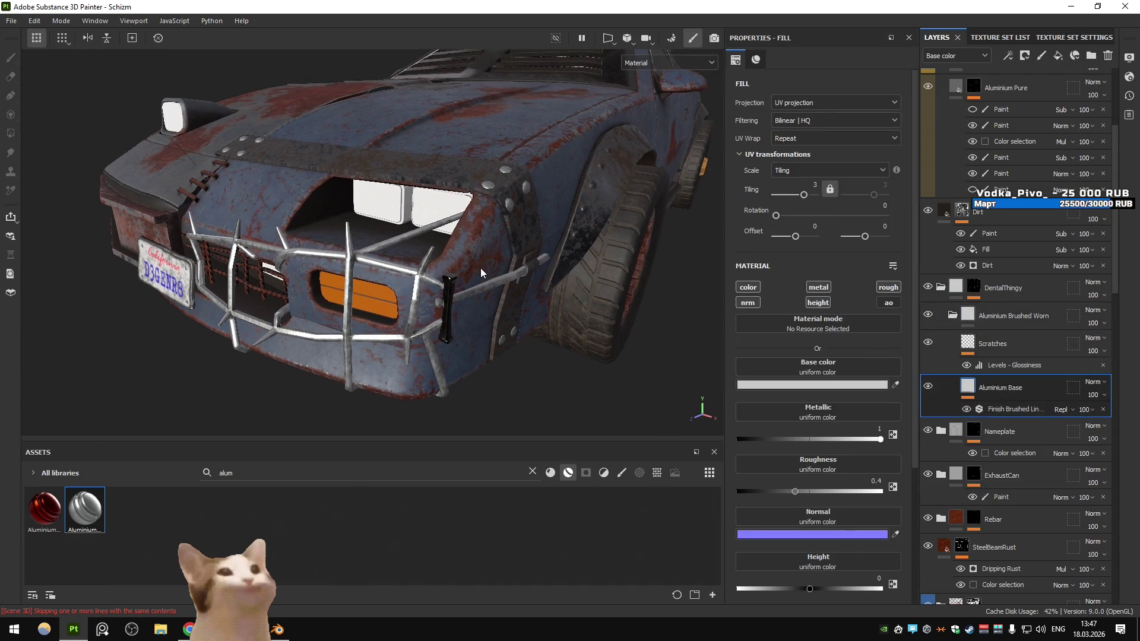
pyautogui.click(773, 384)
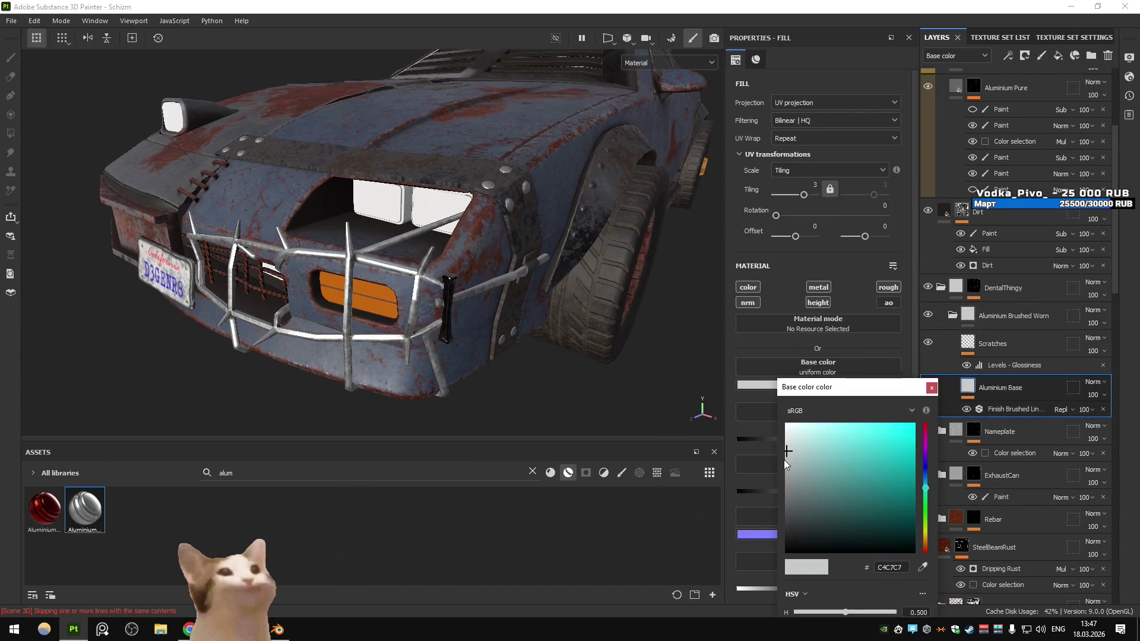
pyautogui.moveTo(783, 451); pyautogui.dragTo(771, 507)
pyautogui.click(932, 388)
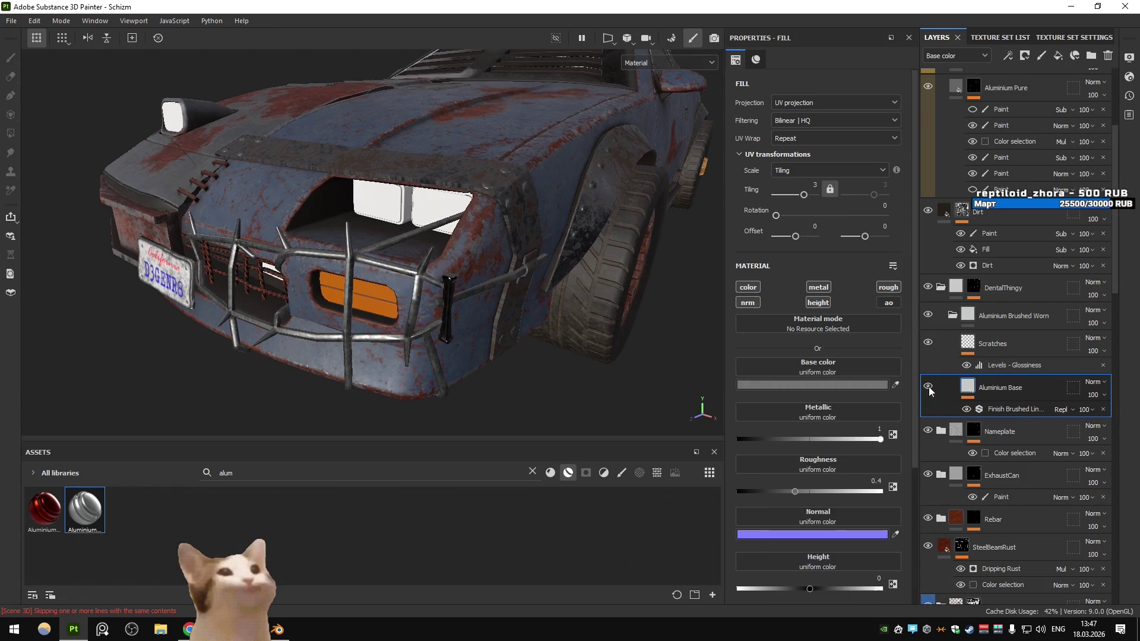
pyautogui.scroll(3)
pyautogui.click(929, 82)
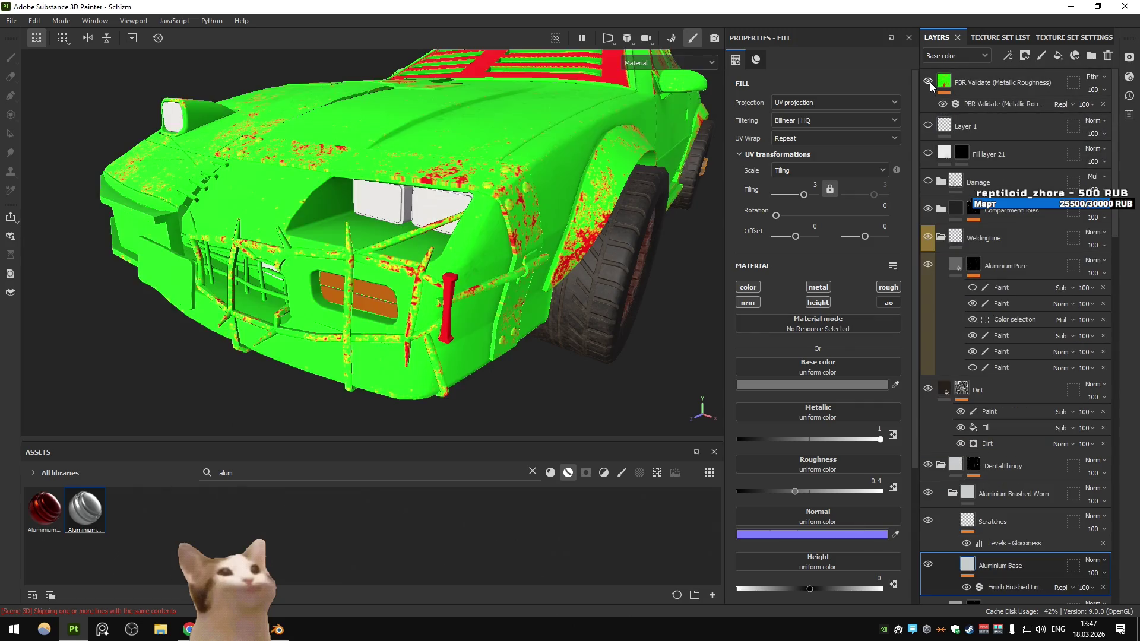
# Toggle PBR Validate and the Dirt layer's visibility to see which areas fail validation
pyautogui.click(930, 82)
pyautogui.click(930, 82)
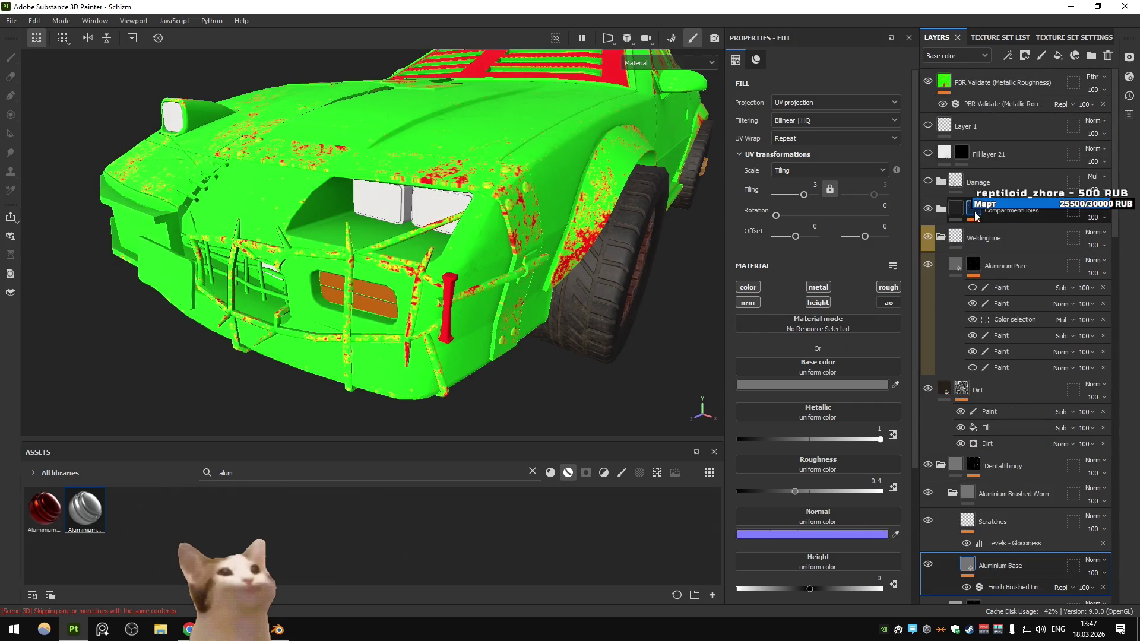
pyautogui.click(928, 390)
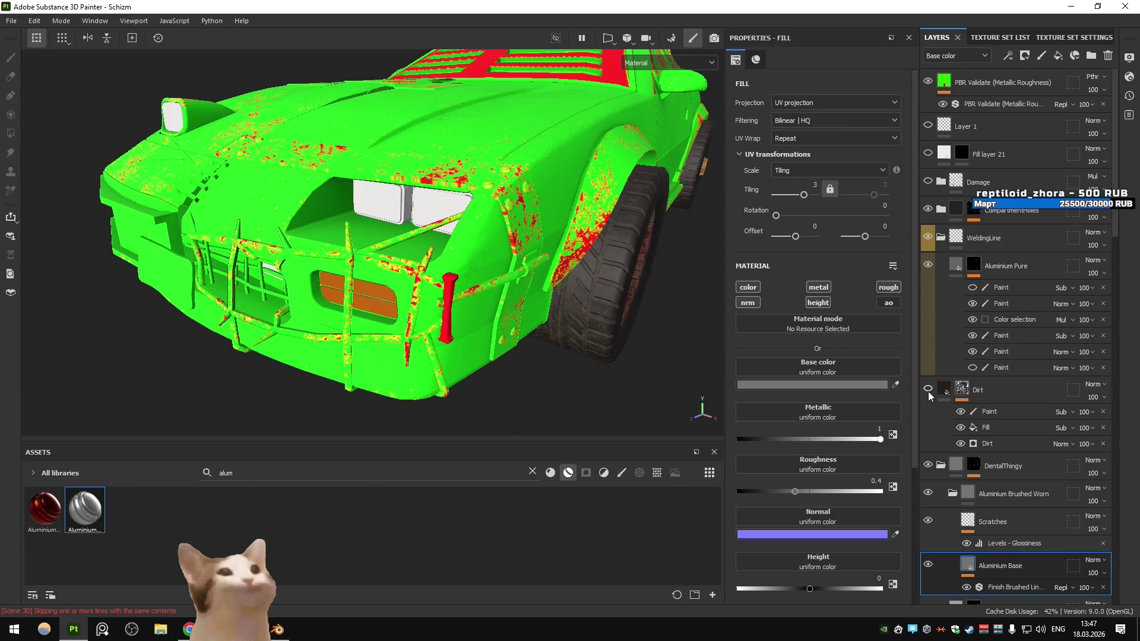
pyautogui.click(929, 389)
pyautogui.click(929, 389)
pyautogui.click(928, 389)
# Collapse WeldingLine and toggle Aluminium Brushed Worn, DentalThingy and Dirt to trace the grille errors
pyautogui.click(942, 241)
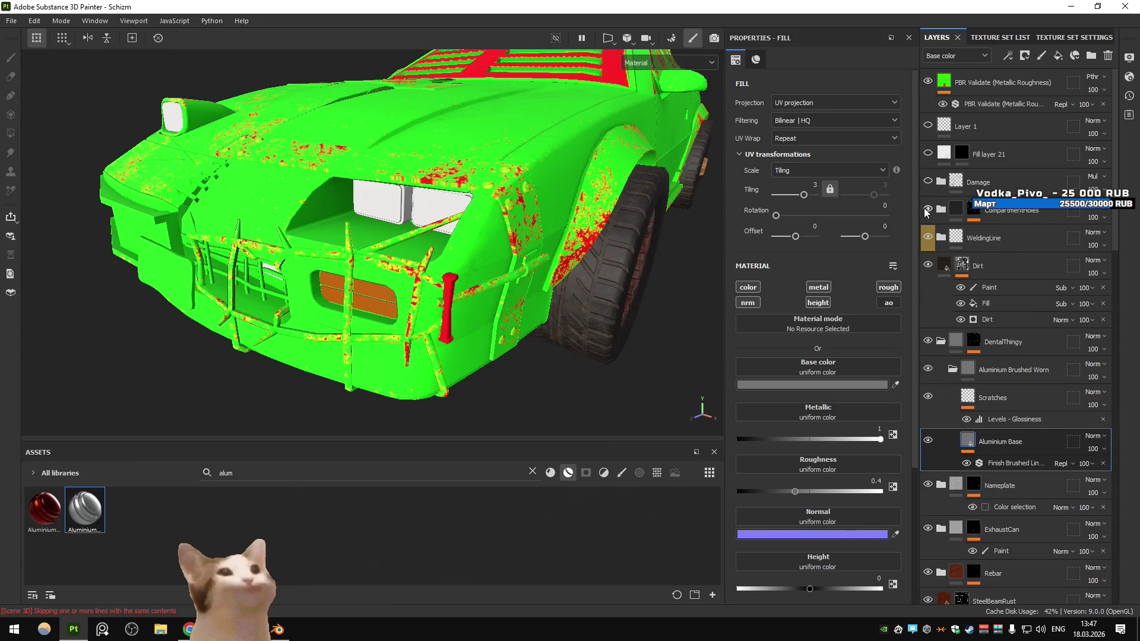
pyautogui.click(928, 370)
pyautogui.click(928, 370)
pyautogui.click(925, 341)
pyautogui.click(925, 342)
pyautogui.click(928, 266)
pyautogui.click(929, 266)
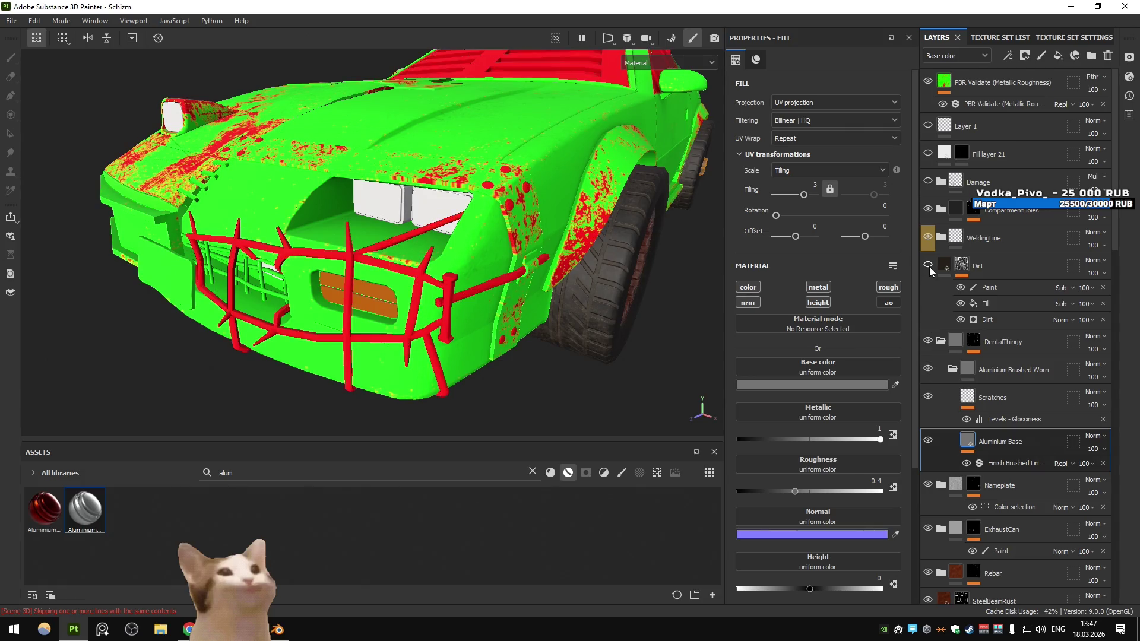
pyautogui.click(929, 266)
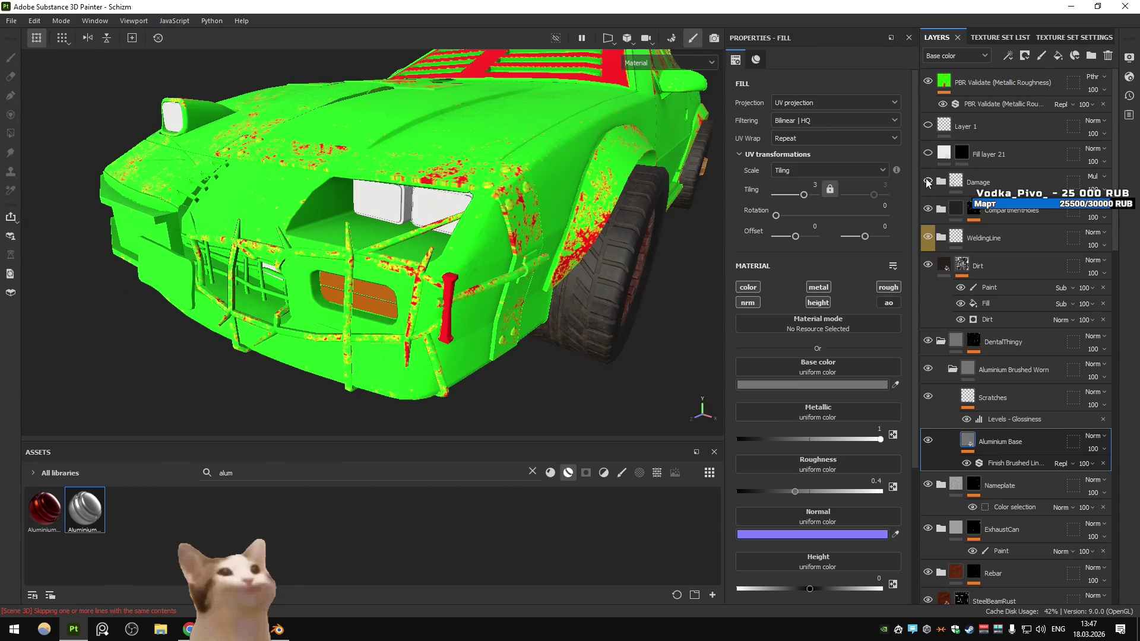
# Turn PBR Validate off and view the grille's real textures from a front three-quarter angle
pyautogui.click(928, 82)
pyautogui.click(930, 81)
pyautogui.click(930, 81)
pyautogui.click(930, 81)
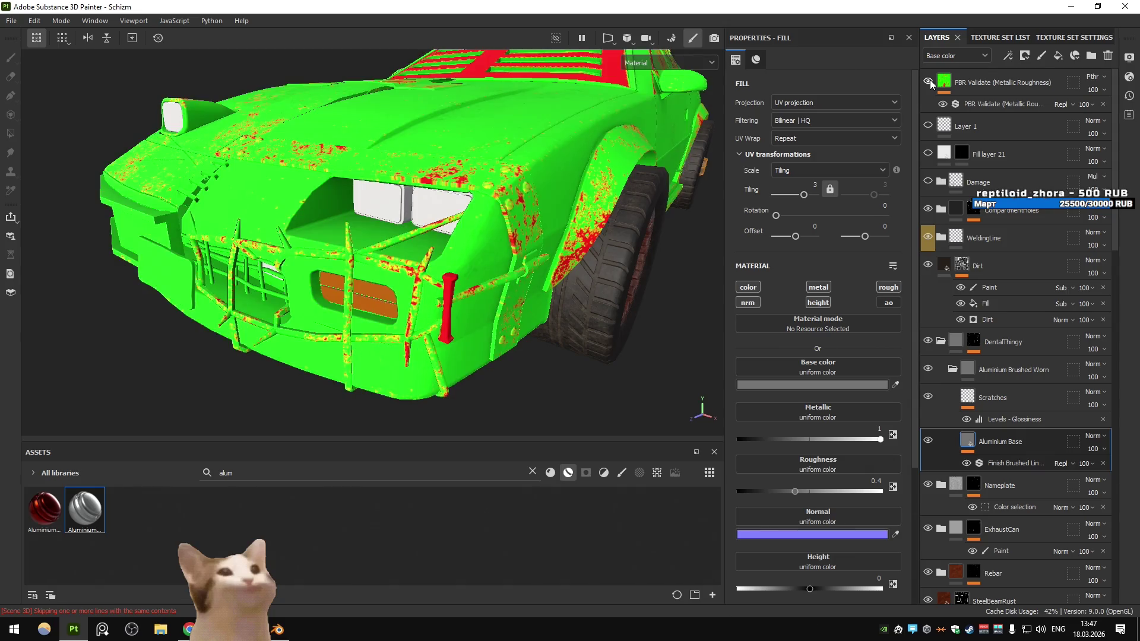
pyautogui.click(930, 81)
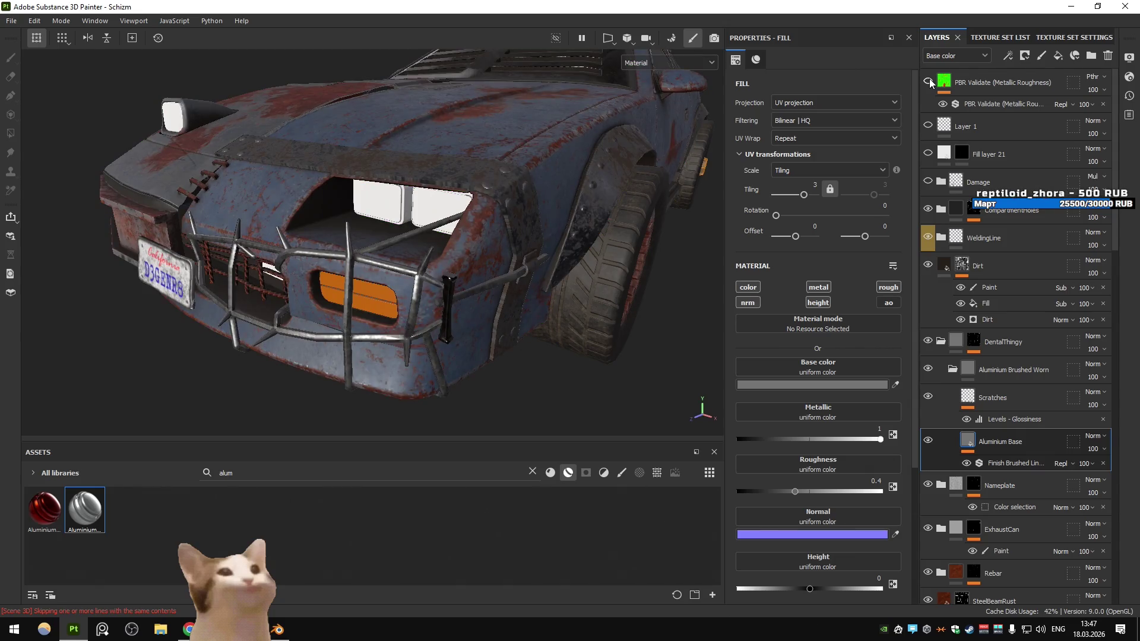
pyautogui.moveTo(630, 180); pyautogui.dragTo(492, 244)
pyautogui.moveTo(359, 226); pyautogui.dragTo(472, 209)
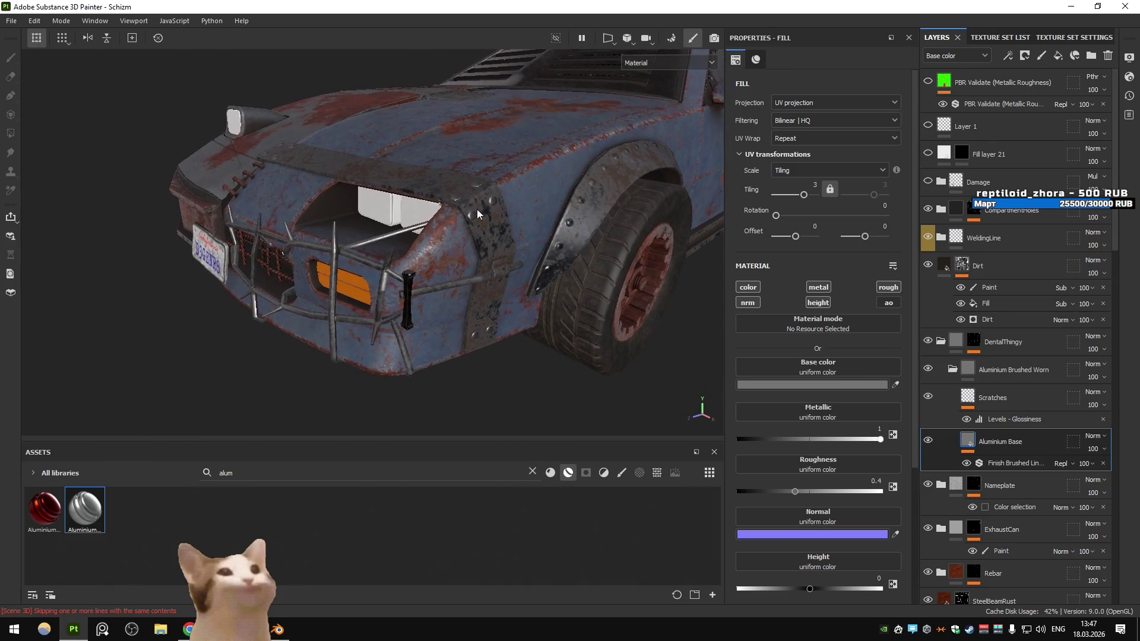
pyautogui.click(929, 81)
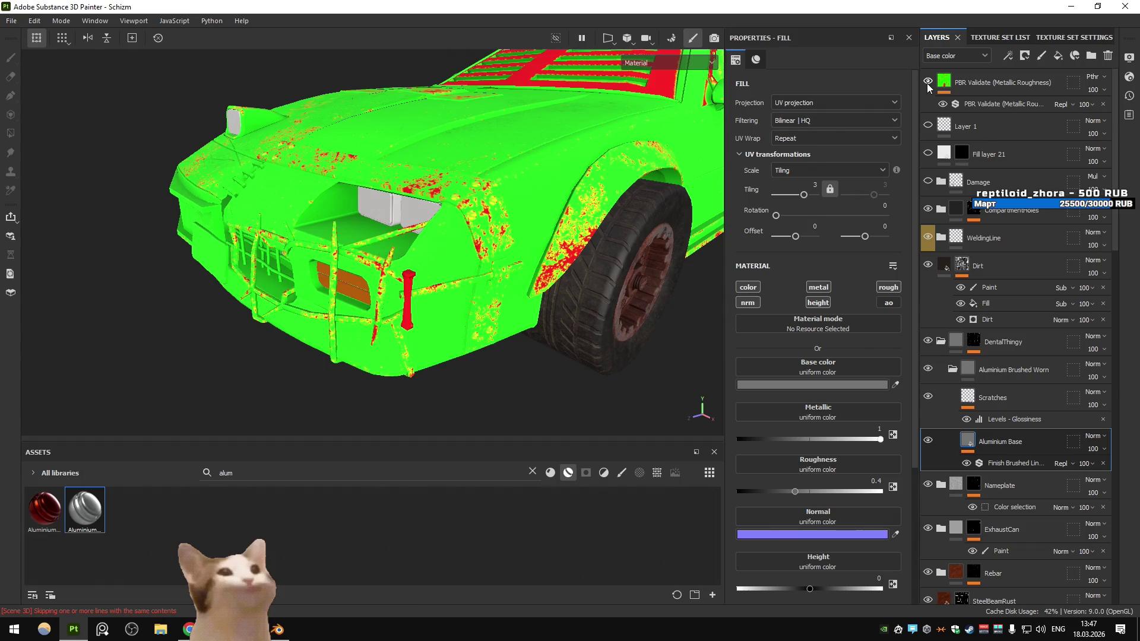
pyautogui.click(927, 83)
pyautogui.moveTo(381, 212); pyautogui.dragTo(480, 210)
# Centre the car in Blender's view, then return to Substance Painter
pyautogui.hotkey('alt', 'Tab')
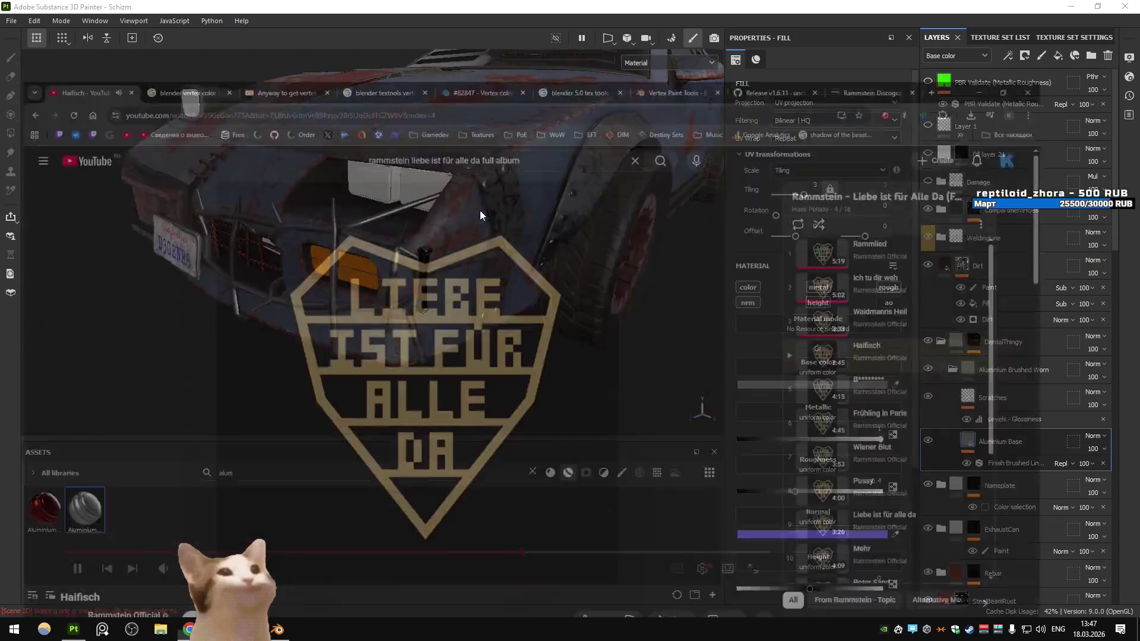
pyautogui.hotkey('alt', 'Tab')
pyautogui.moveTo(483, 247); pyautogui.dragTo(797, 315)
pyautogui.hotkey('alt', 'Tab')
pyautogui.hotkey('alt', 'Tab')
pyautogui.click(644, 340)
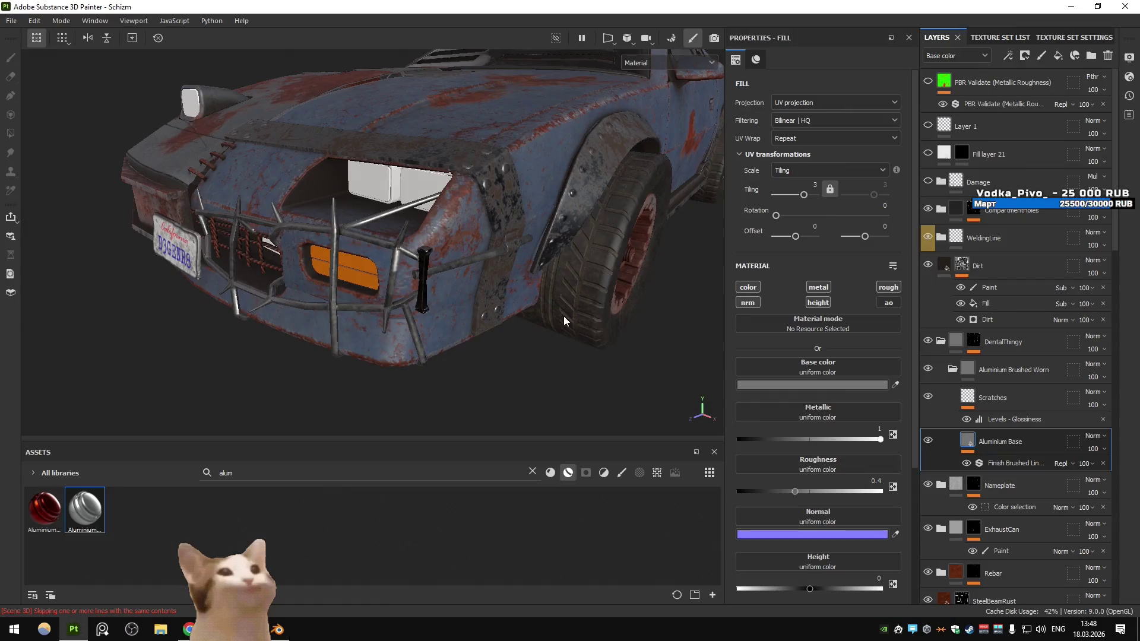
pyautogui.scroll(-3)
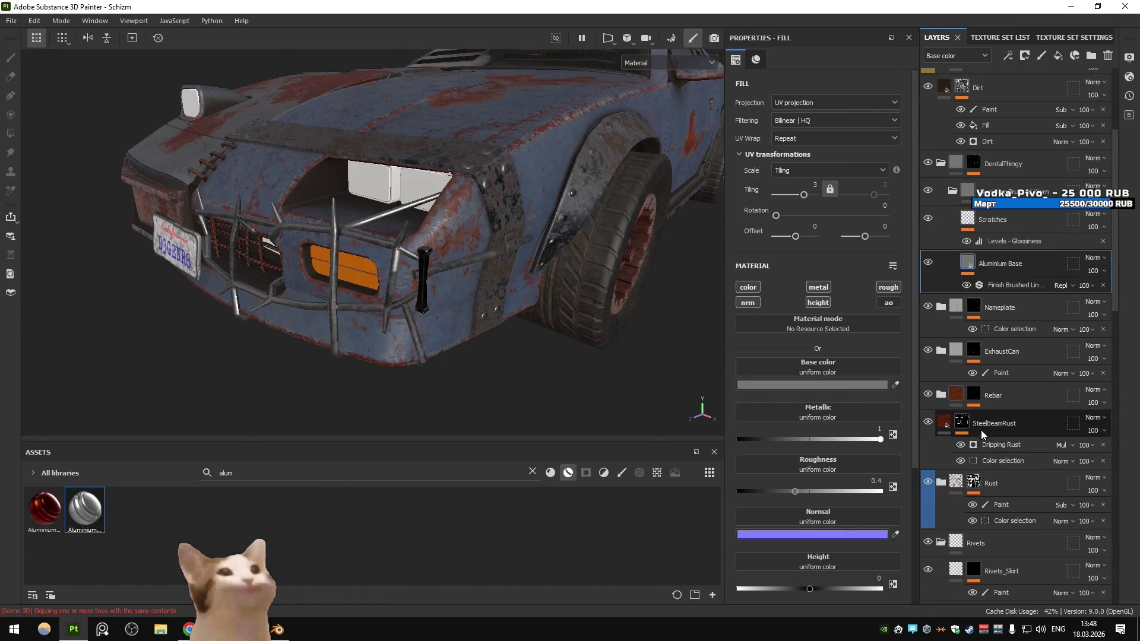
# Try adding green and dark red ID colours to SteelBeamRust's colour selection, undoing both
pyautogui.click(987, 423)
pyautogui.click(995, 458)
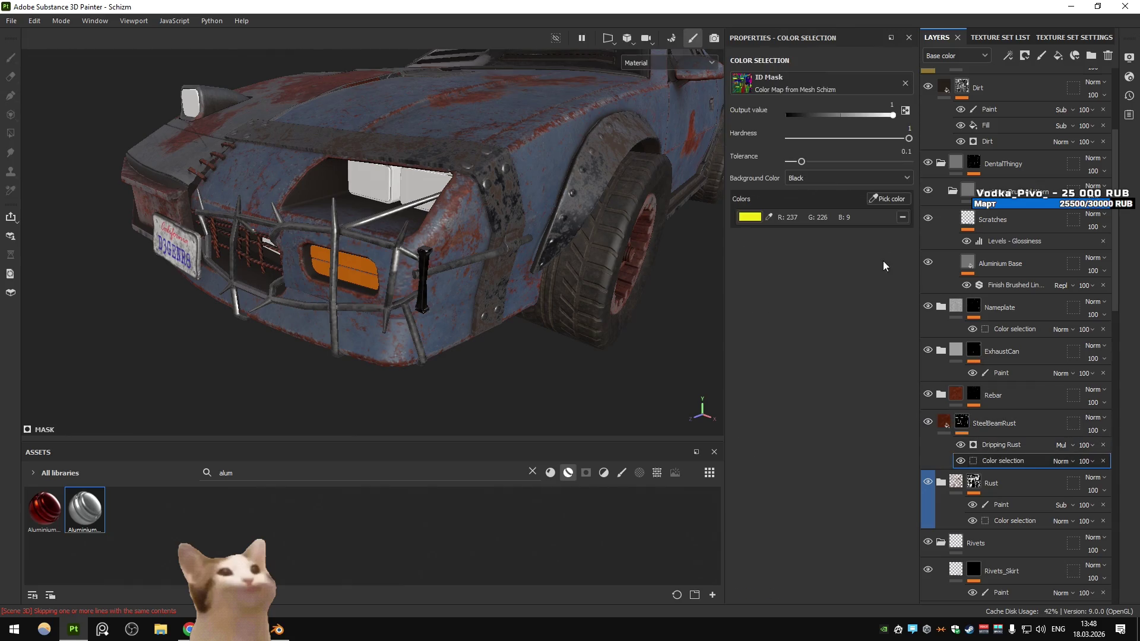
pyautogui.click(888, 199)
pyautogui.click(464, 271)
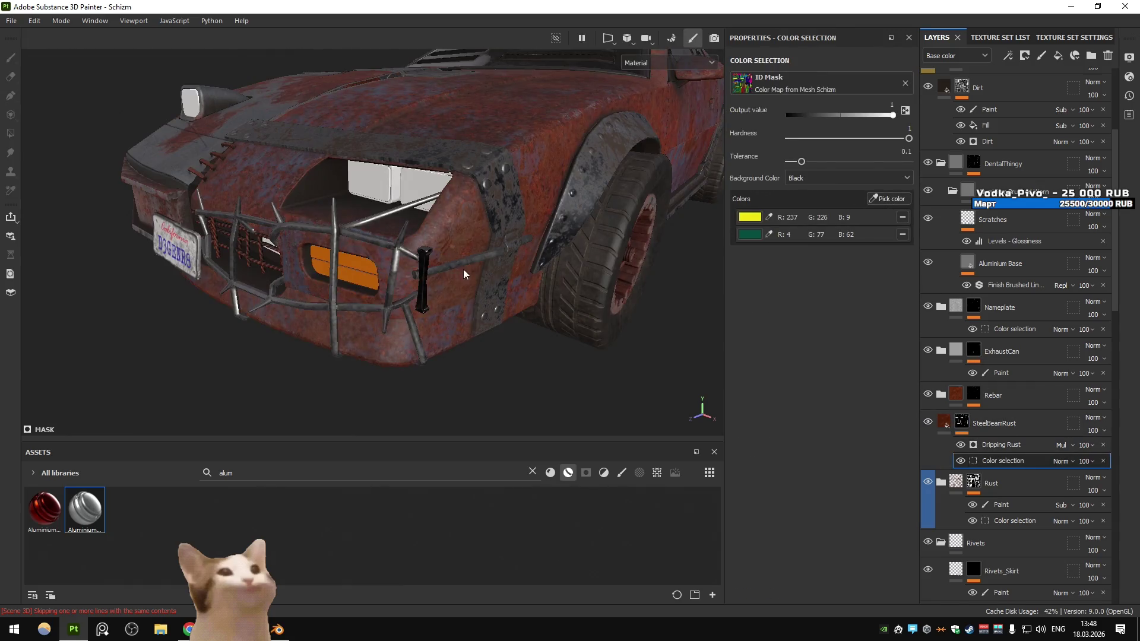
pyautogui.hotkey('ctrl', 'z')
pyautogui.click(427, 258)
pyautogui.moveTo(525, 164); pyautogui.dragTo(476, 212)
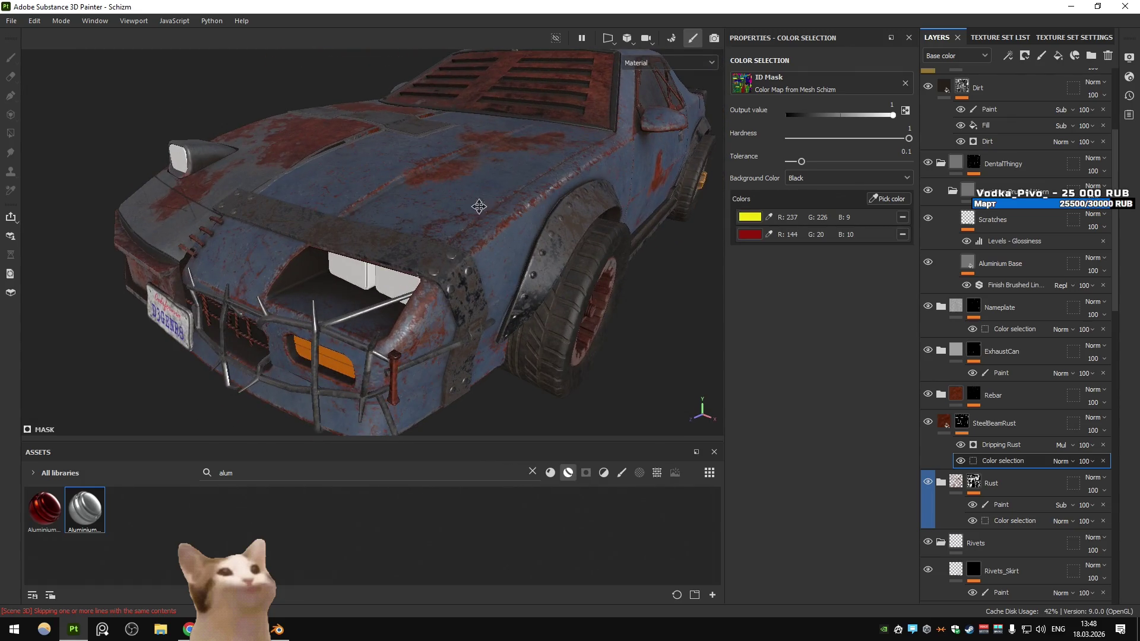
pyautogui.scroll(3)
pyautogui.hotkey('ctrl', 'z')
# Add a Paint effect to SteelBeamRust's mask and paint the black bar with Polygon Fill
pyautogui.click(1009, 56)
pyautogui.click(1045, 86)
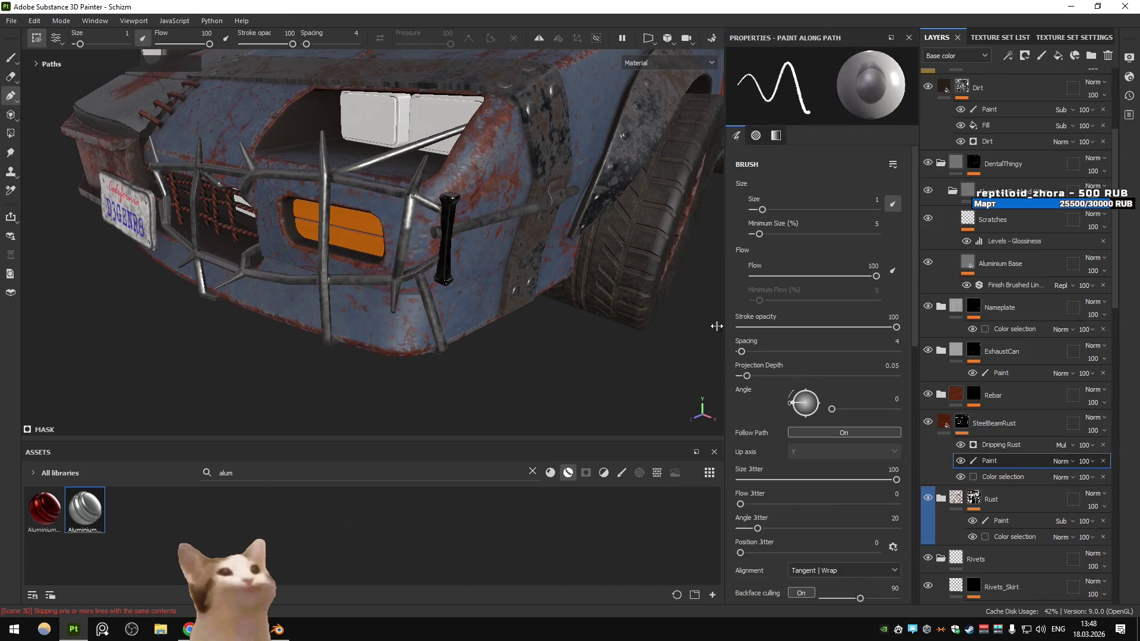
pyautogui.click(447, 212)
pyautogui.click(11, 58)
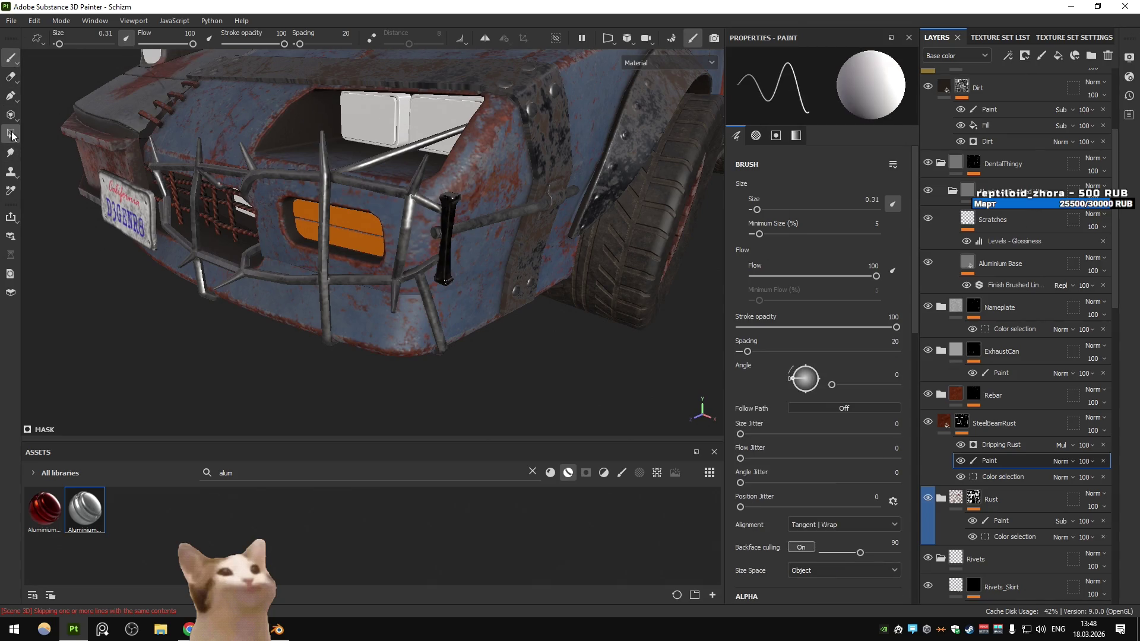
pyautogui.click(10, 134)
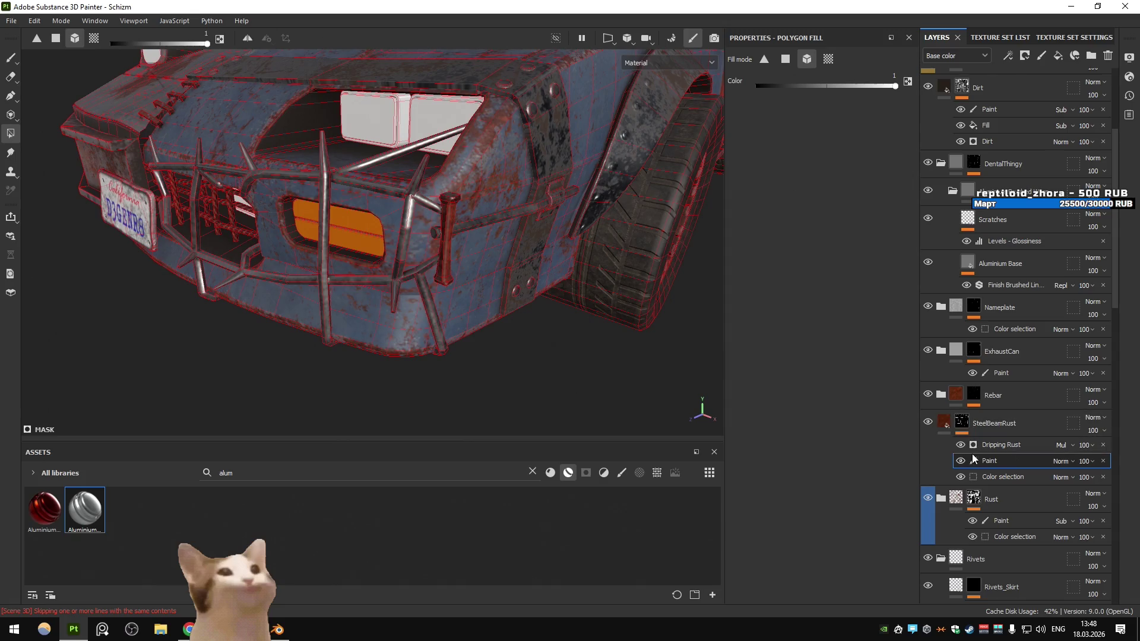
# Reselect SteelBeamRust and check its new paint effect on the front bumper
pyautogui.click(944, 422)
pyautogui.scroll(-3)
pyautogui.moveTo(469, 196); pyautogui.dragTo(369, 231)
pyautogui.scroll(3)
pyautogui.scroll(3)
pyautogui.scroll(3)
pyautogui.scroll(-3)
pyautogui.scroll(3)
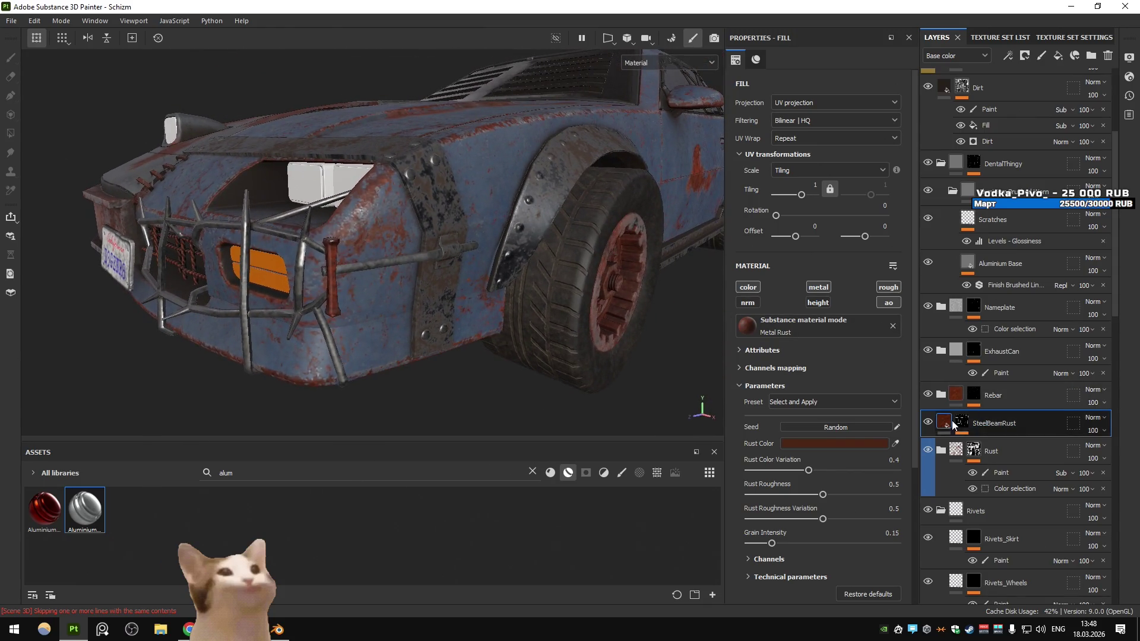
pyautogui.click(993, 441)
pyautogui.click(993, 461)
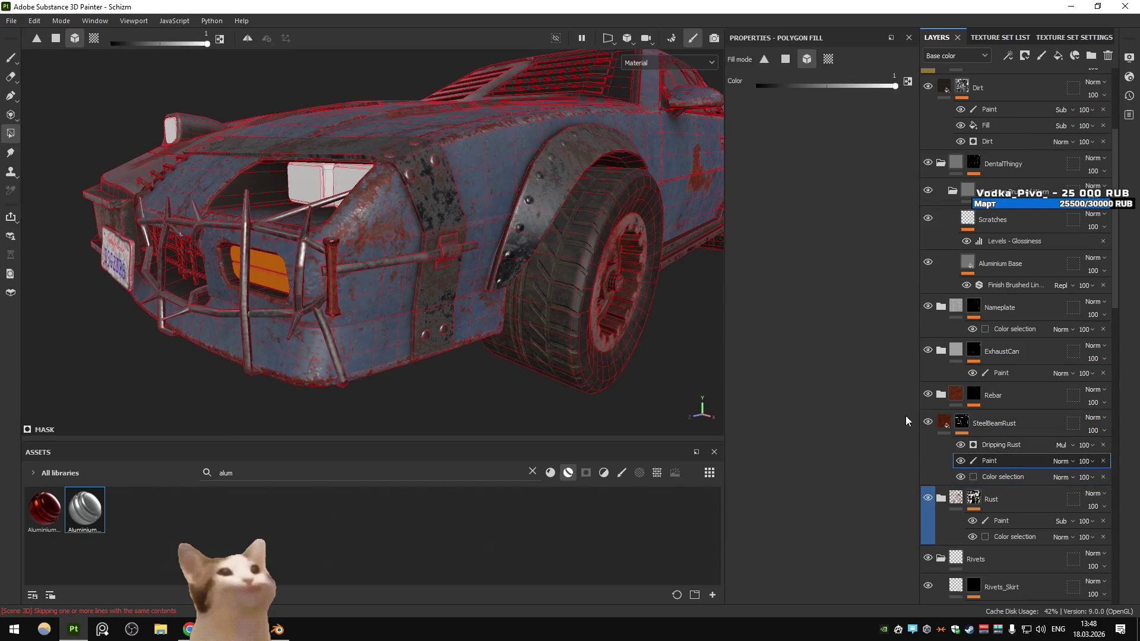
pyautogui.click(993, 423)
# Inspect the rust on the front fender, hood and grille from several angles
pyautogui.moveTo(535, 249); pyautogui.dragTo(511, 259)
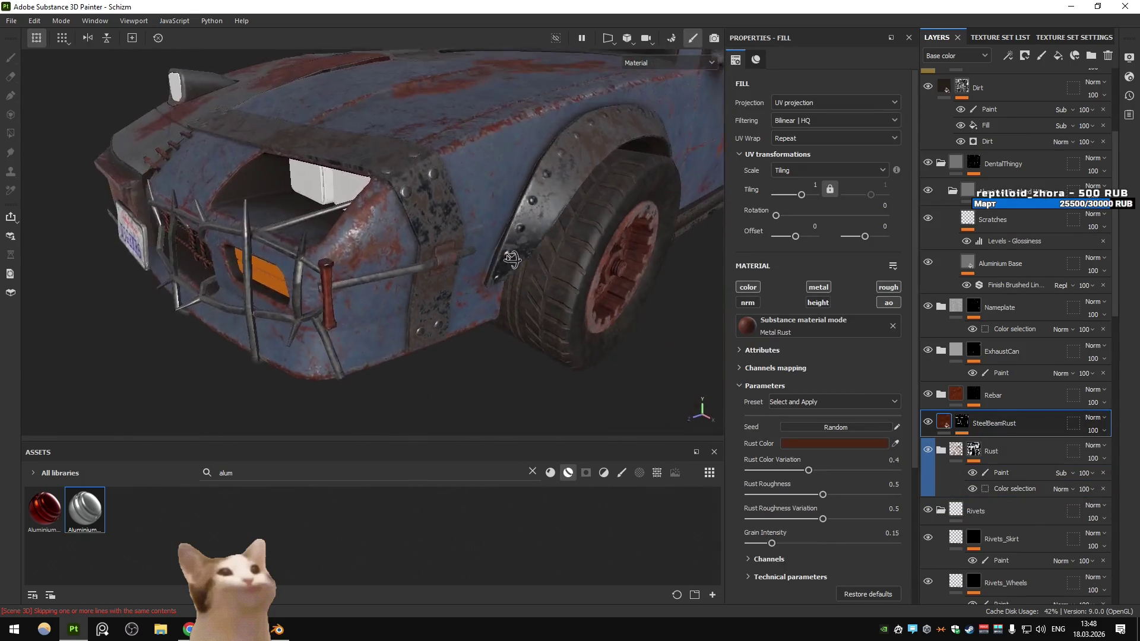
pyautogui.scroll(-3)
pyautogui.scroll(3)
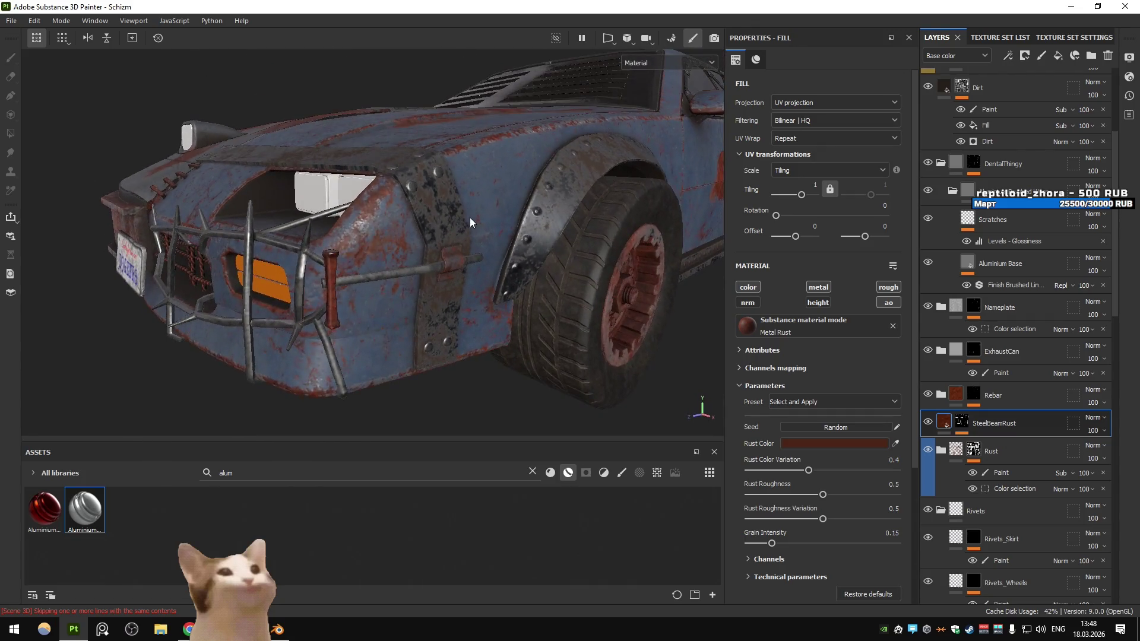
pyautogui.moveTo(471, 220); pyautogui.dragTo(501, 237)
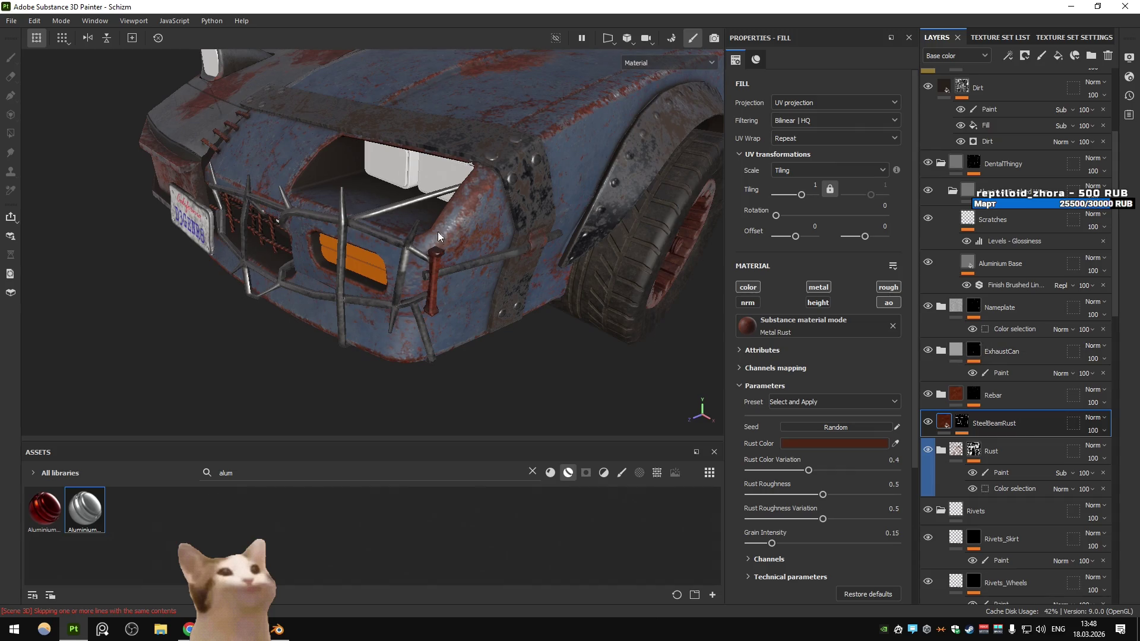
pyautogui.press('f')
pyautogui.moveTo(487, 208); pyautogui.dragTo(401, 212)
pyautogui.scroll(3)
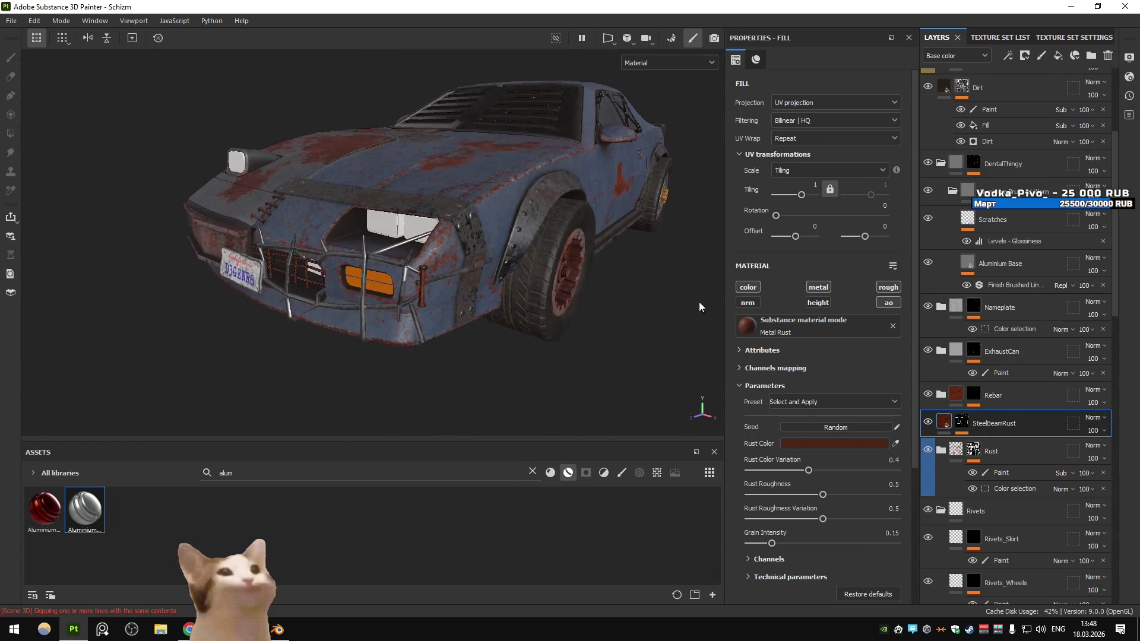
pyautogui.hotkey('alt', 'Tab')
pyautogui.hotkey('alt', 'Tab')
# Deselect the car and zoom in on its front in Blender's viewport
pyautogui.moveTo(561, 275); pyautogui.dragTo(715, 249)
pyautogui.click(716, 250)
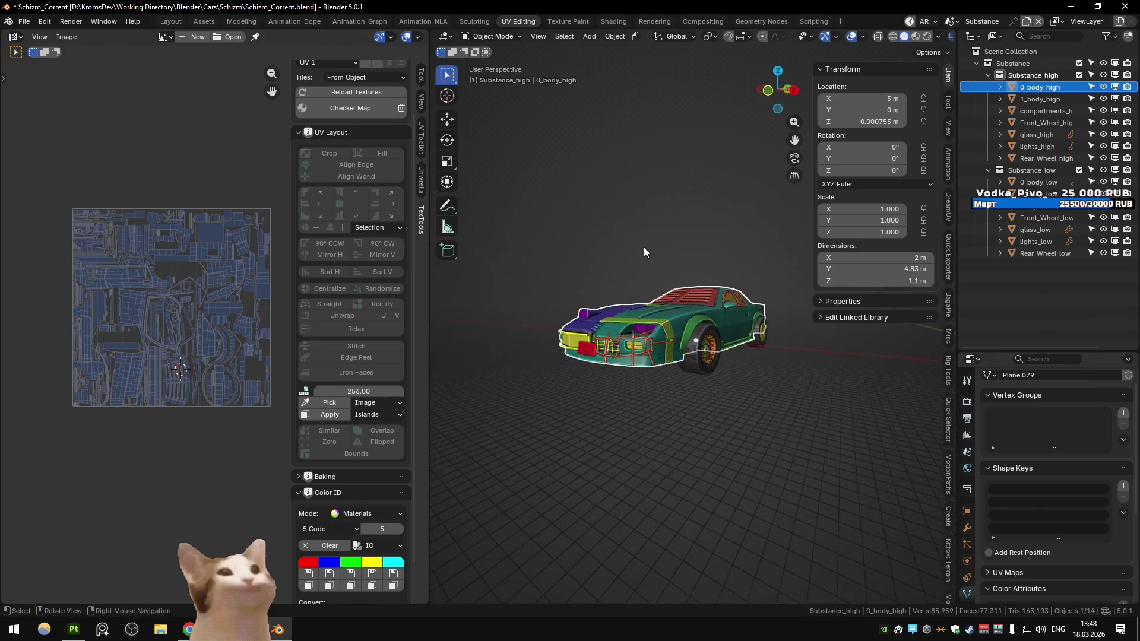
pyautogui.scroll(3)
pyautogui.moveTo(653, 330); pyautogui.dragTo(700, 261)
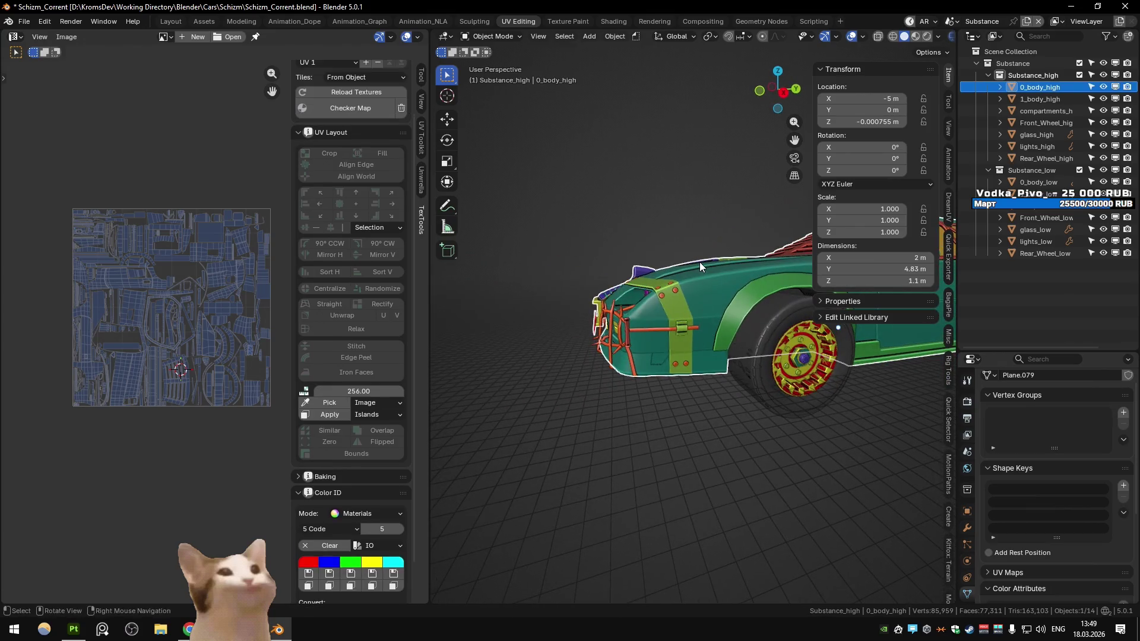
# Switch scenes, frame the selection and pick the overlapping Z28Plane.059 and Z28Plane.058 meshes
pyautogui.hotkey('ctrl', 'pagedown')
pyautogui.press('KP_Decimal')
pyautogui.scroll(-3)
pyautogui.scroll(3)
pyautogui.scroll(-3)
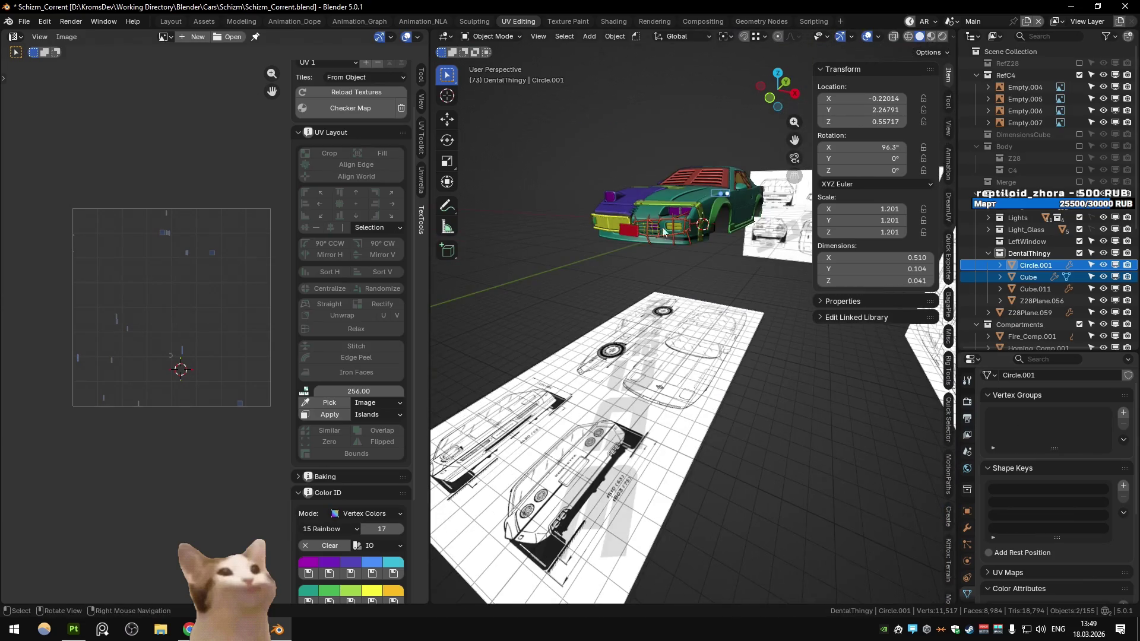
pyautogui.click(681, 242)
pyautogui.click(683, 243)
pyautogui.scroll(-3)
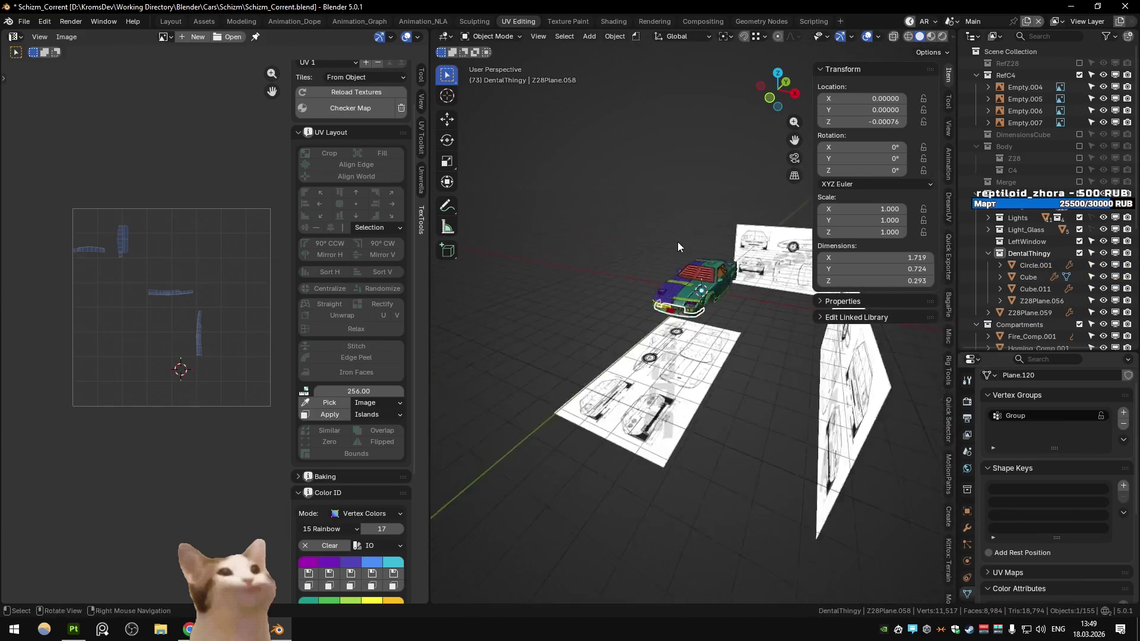
pyautogui.scroll(3)
pyautogui.scroll(-3)
pyautogui.scroll(3)
pyautogui.scroll(3)
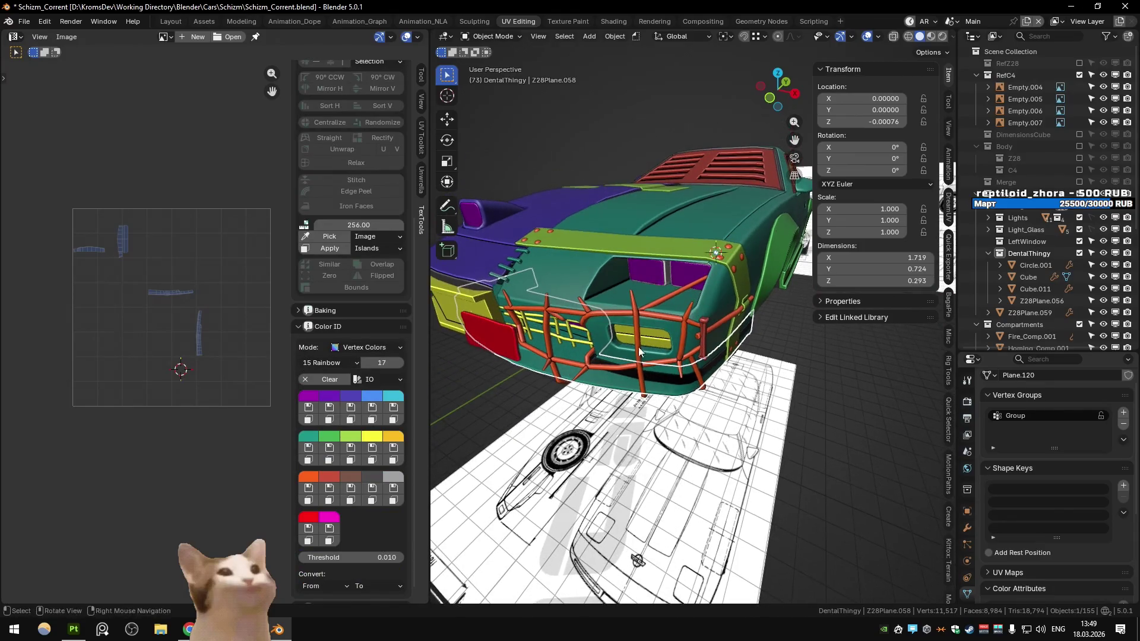
# Clear the selection and use Export All to write the car meshes as FBX
pyautogui.moveTo(624, 285); pyautogui.dragTo(615, 249)
pyautogui.scroll(-3)
pyautogui.scroll(3)
pyautogui.scroll(-3)
pyautogui.scroll(3)
pyautogui.click(616, 250)
pyautogui.rightClick(533, 279)
pyautogui.click(533, 279)
pyautogui.hotkey('ctrl', 'shift', 'b')
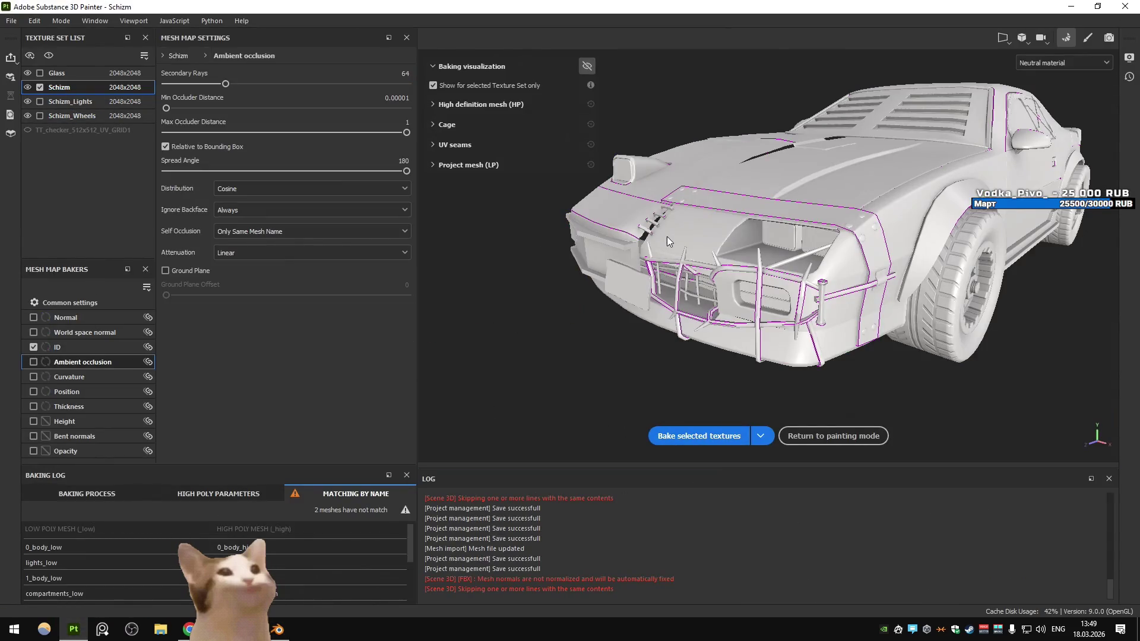
# Group a new folder above Body, rename it 'Bumper', and search the assets for 'plast'
pyautogui.hotkey('ctrl', 'shift', 'b')
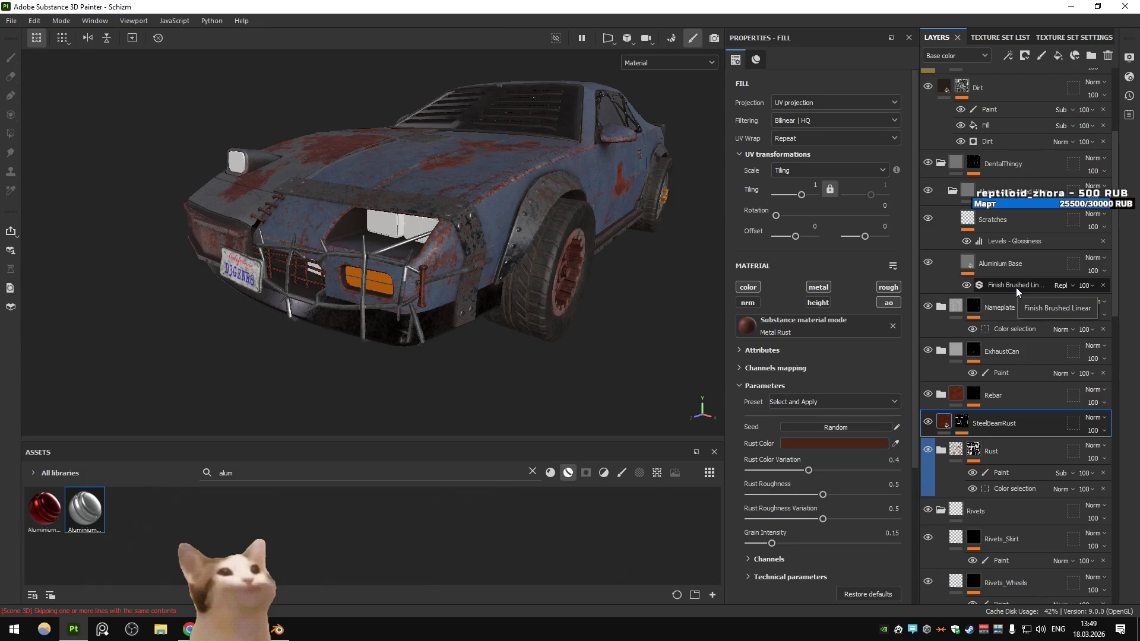
pyautogui.scroll(-3)
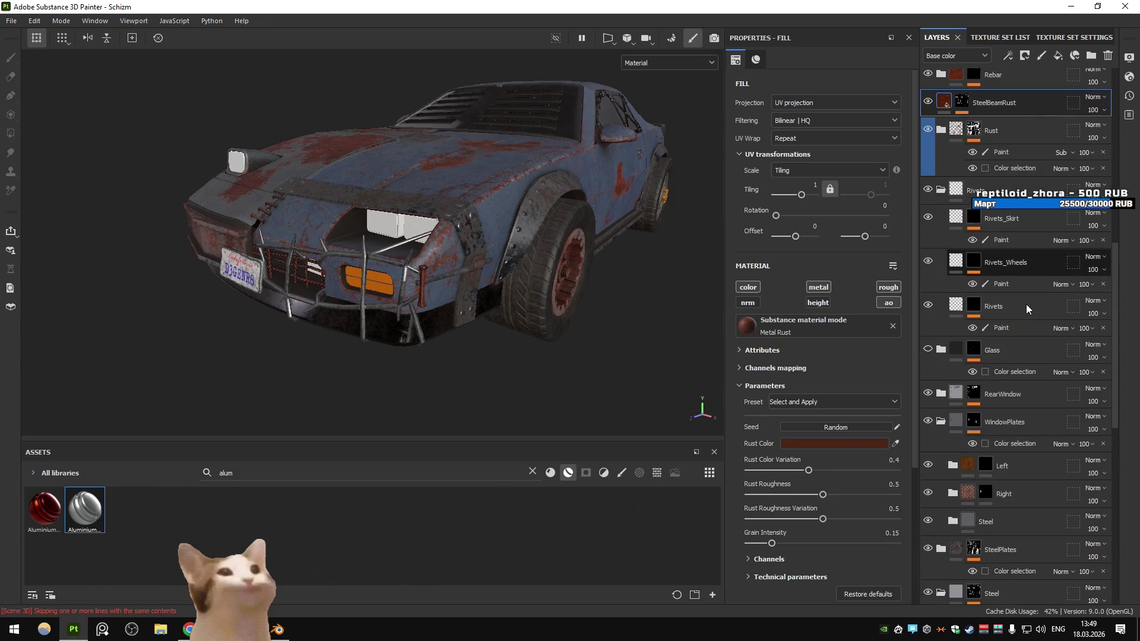
pyautogui.scroll(-3)
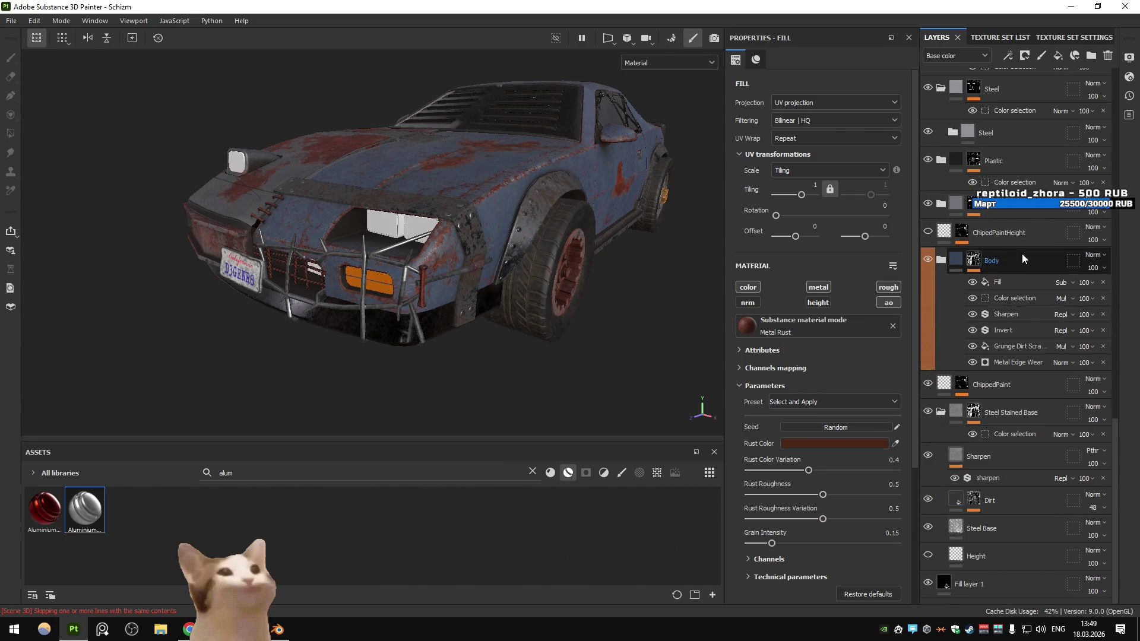
pyautogui.hotkey('ctrl', 'g')
pyautogui.doubleClick(983, 264)
pyautogui.write('Bump')
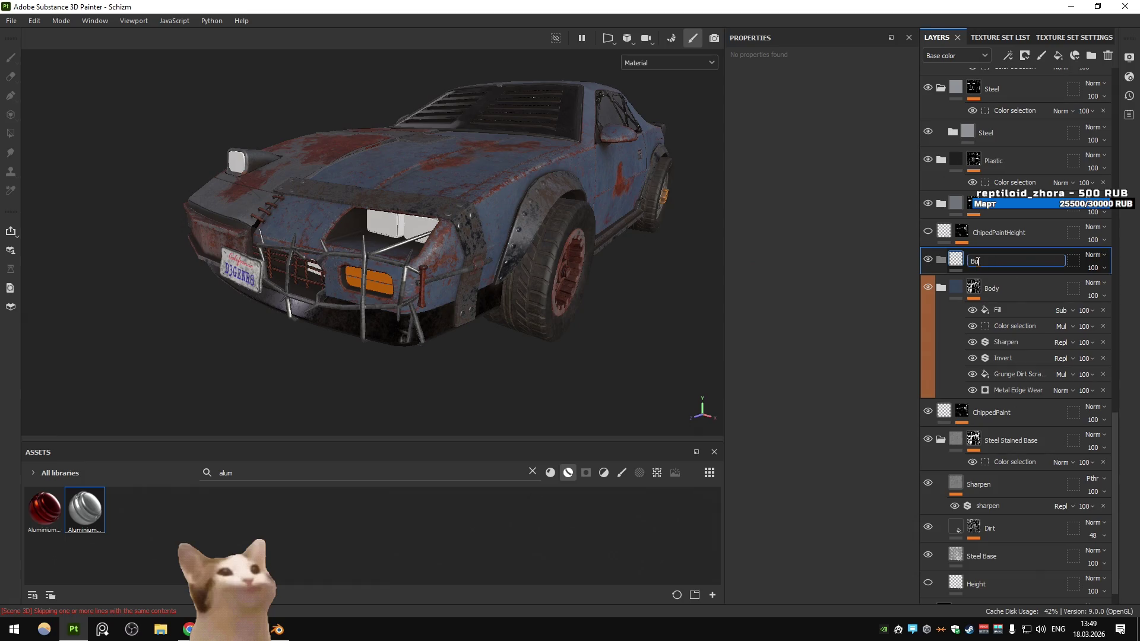
pyautogui.write('er')
pyautogui.press('Return')
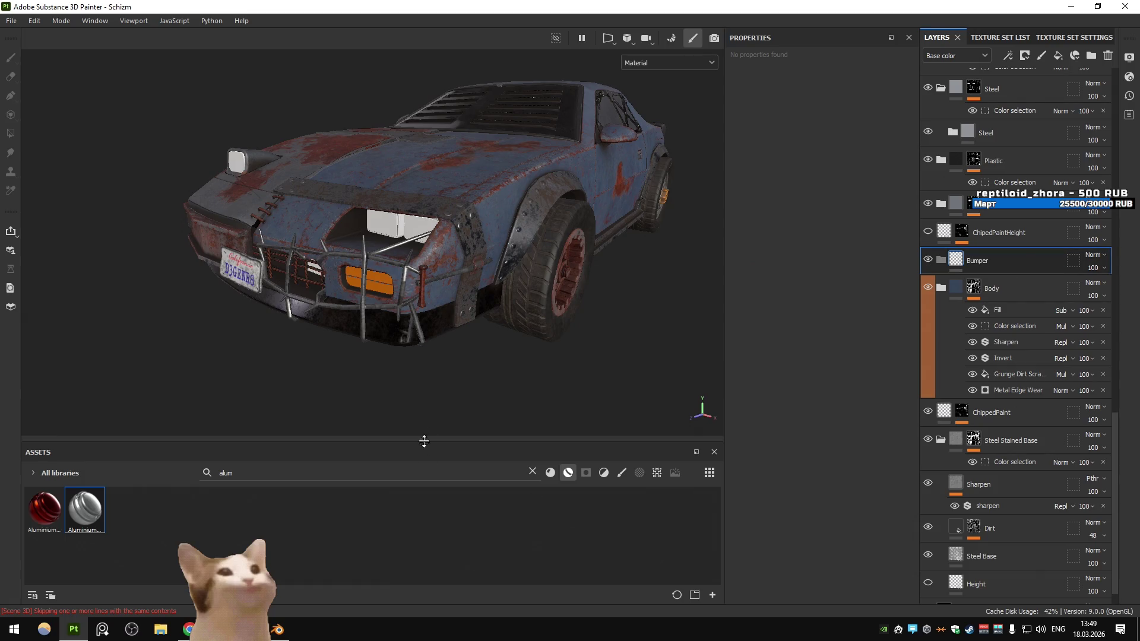
pyautogui.click(532, 471)
pyautogui.write('plast')
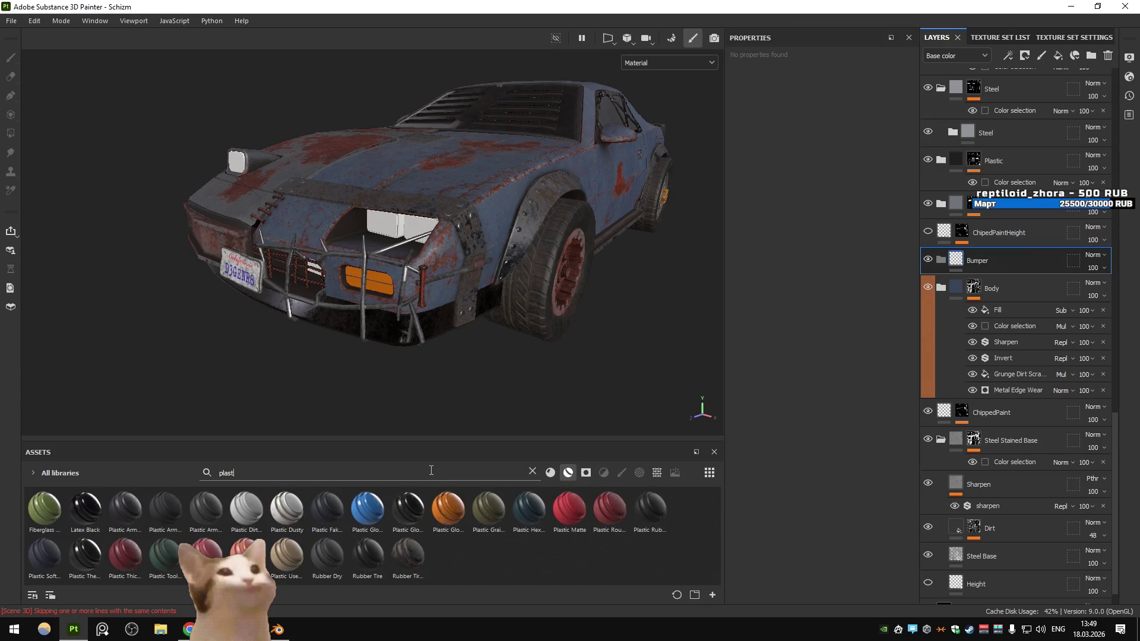
# Drag the Plastic Armor Matte material into the layer stack
pyautogui.moveTo(120, 510)
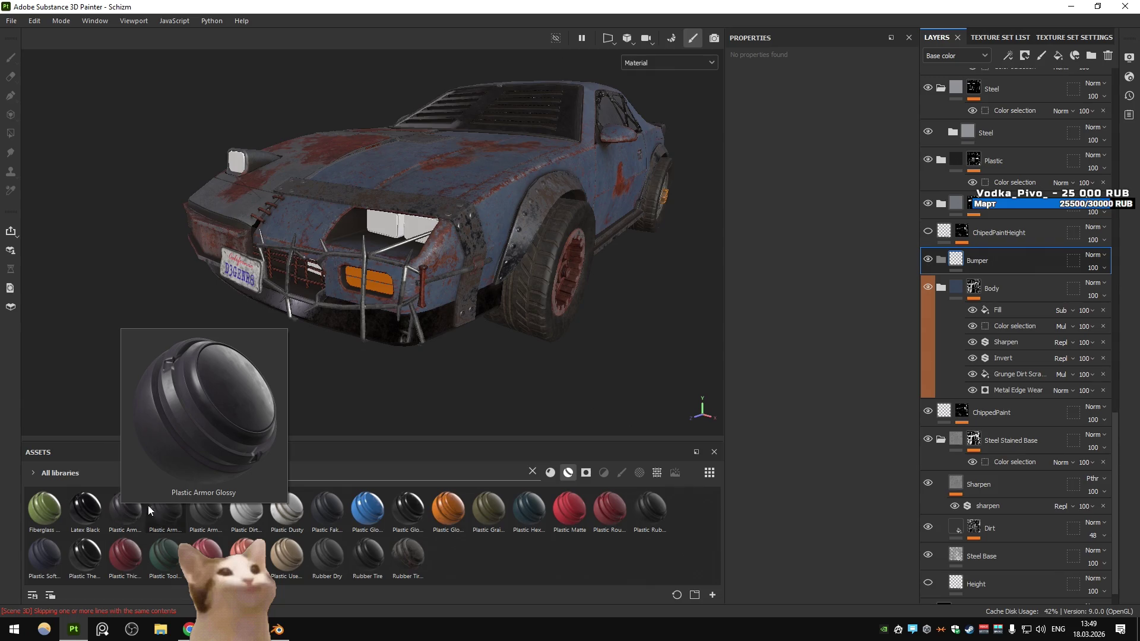
pyautogui.moveTo(164, 510)
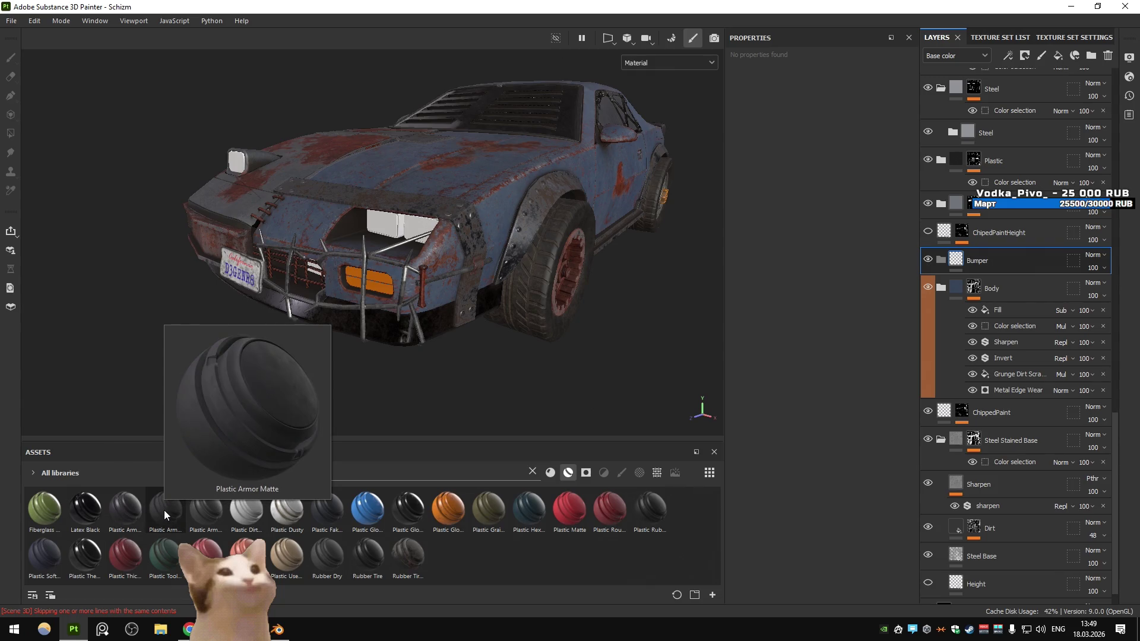
pyautogui.moveTo(204, 509); pyautogui.dragTo(1010, 267)
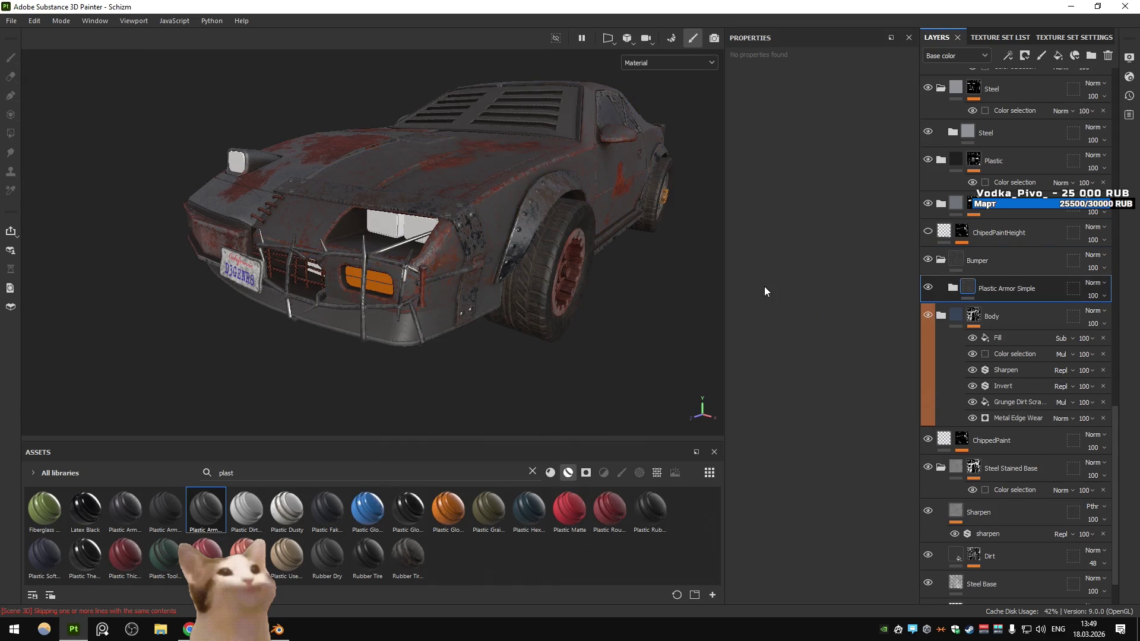
pyautogui.moveTo(165, 508); pyautogui.dragTo(963, 263)
# Give Bumper a black mask with Color Selection on the bumper's dark brown ID (49, 24, 17)
pyautogui.click(963, 266)
pyautogui.click(1025, 56)
pyautogui.click(1052, 112)
pyautogui.click(889, 198)
pyautogui.click(492, 323)
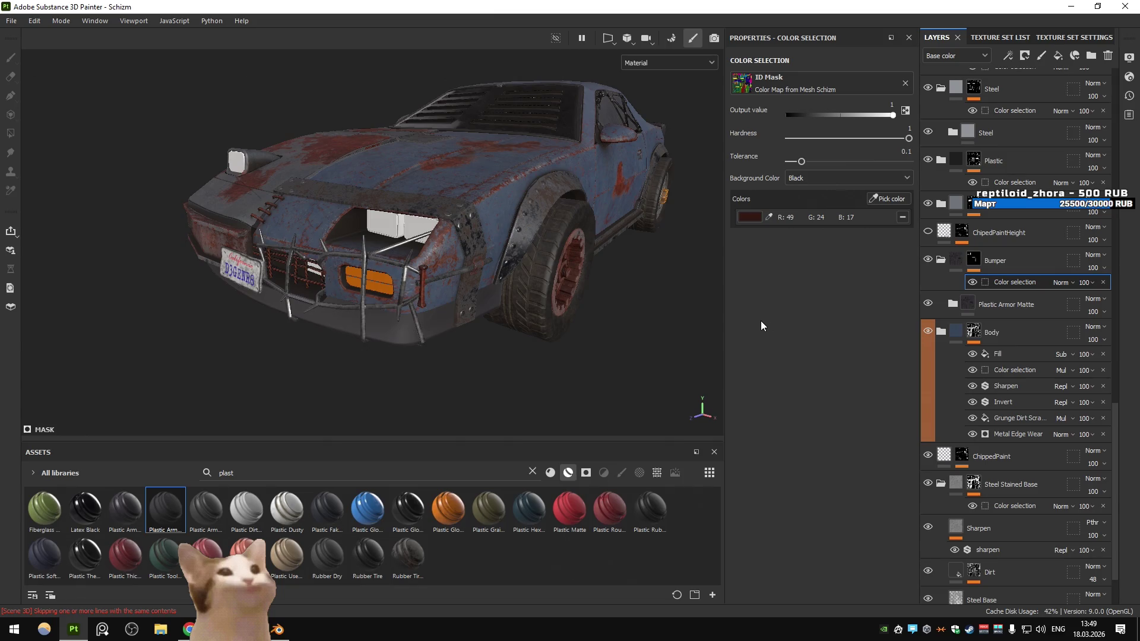
pyautogui.scroll(3)
# Expand the Plastic Armor Matte group, select Base Plastic and hide the Dust layer
pyautogui.click(974, 304)
pyautogui.click(953, 304)
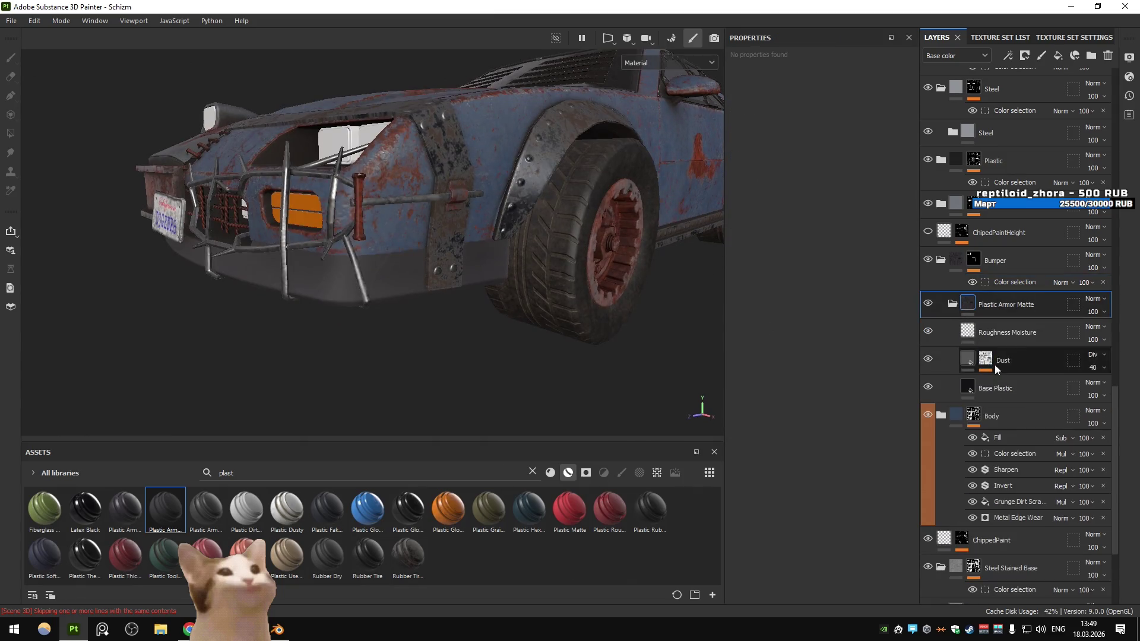
pyautogui.click(1003, 389)
pyautogui.click(928, 359)
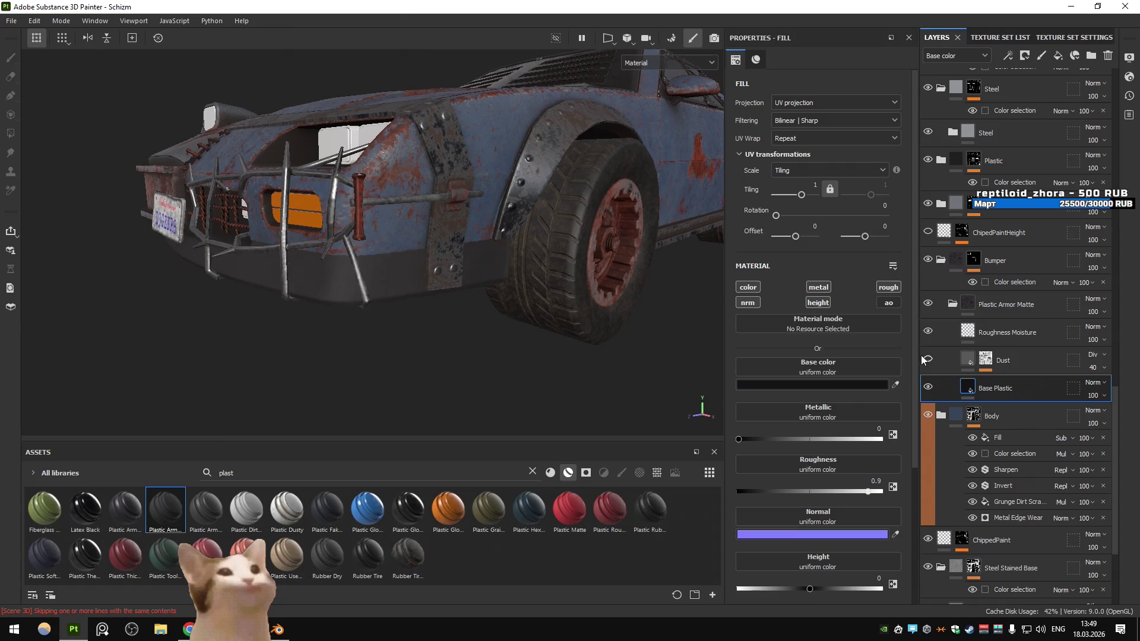
# Show the Dust layer again and inspect Base Plastic's base colour
pyautogui.click(927, 359)
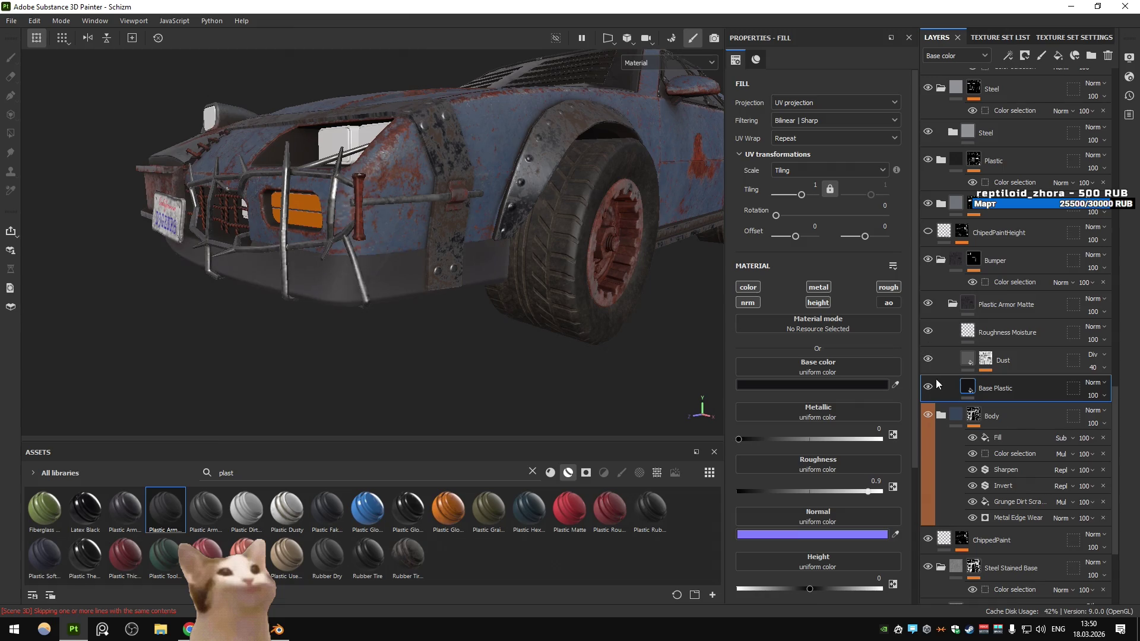
pyautogui.click(807, 386)
pyautogui.click(931, 389)
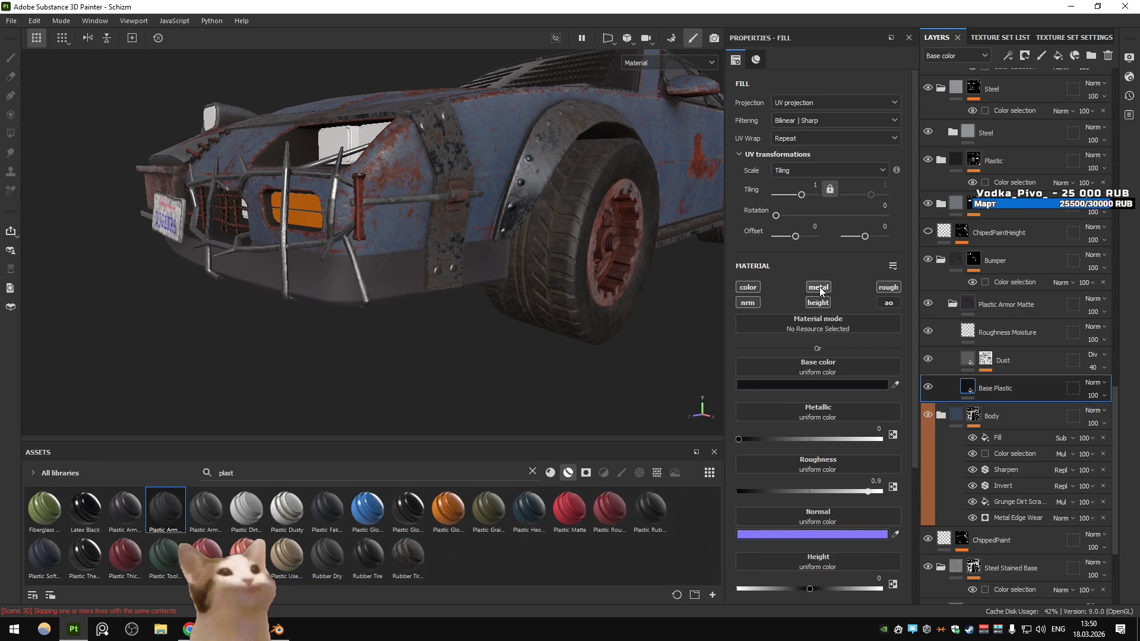
pyautogui.click(834, 385)
pyautogui.click(931, 389)
# Preview the Metallic channel alone, then return to the full material view
pyautogui.click(682, 60)
pyautogui.click(671, 100)
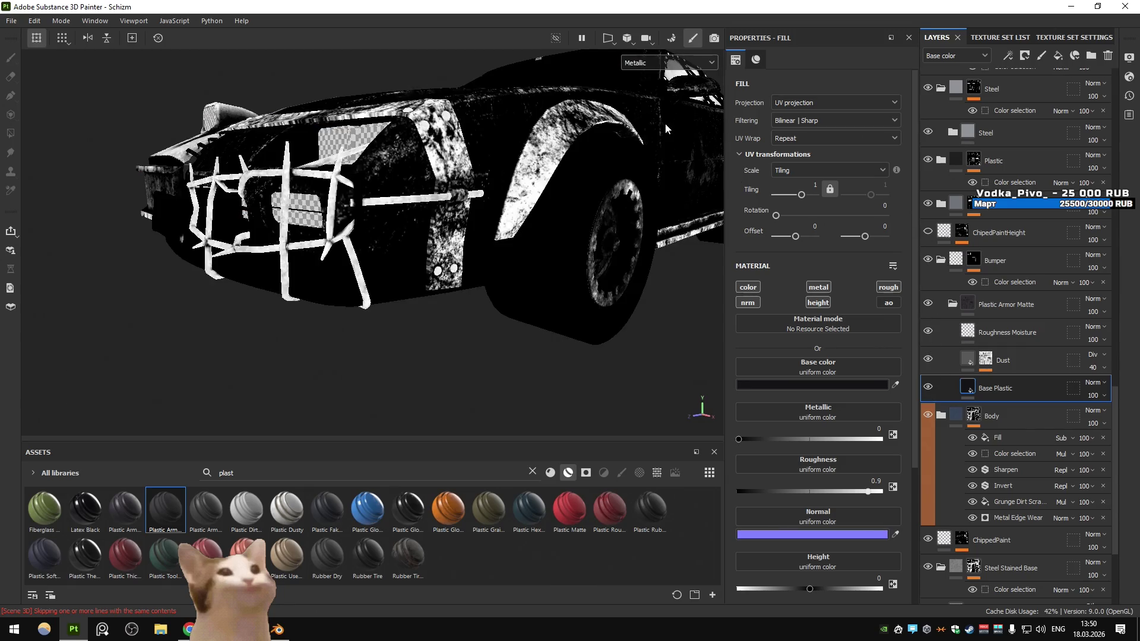
pyautogui.click(668, 63)
pyautogui.click(661, 134)
pyautogui.click(670, 64)
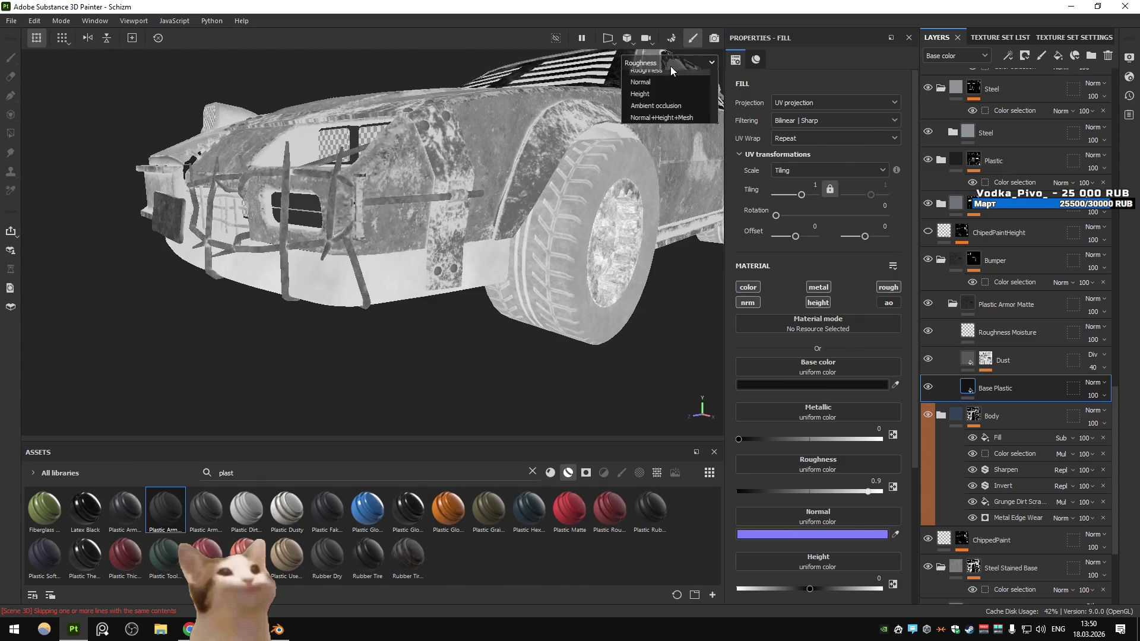
pyautogui.click(665, 88)
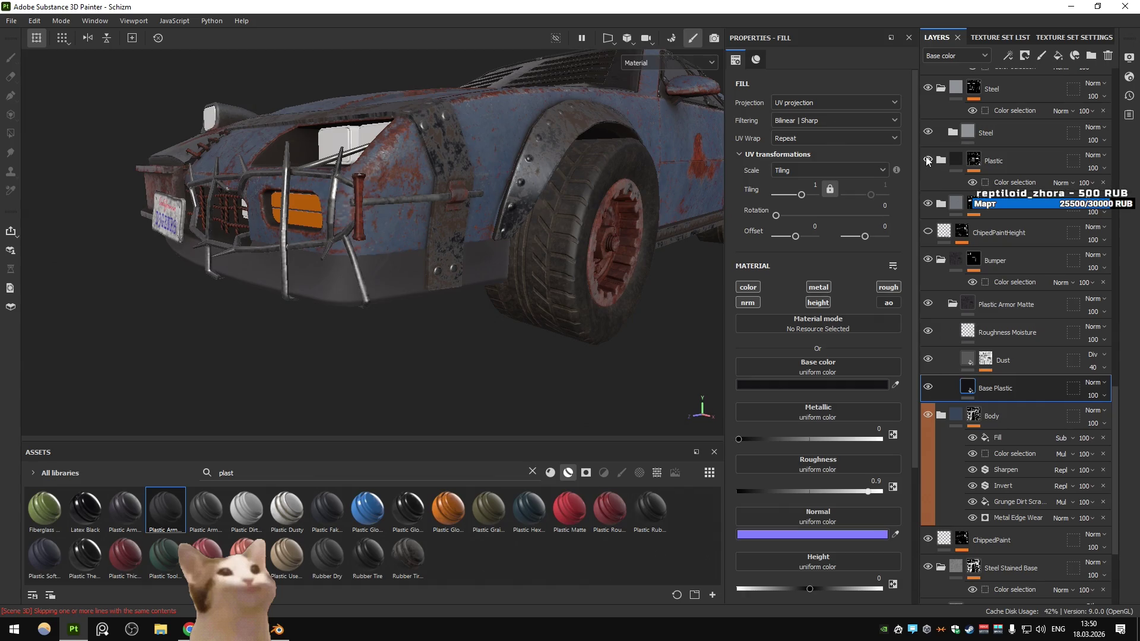
# Delete the Bumper folder with its Plastic Armor Matte layers
pyautogui.moveTo(564, 226); pyautogui.dragTo(683, 297)
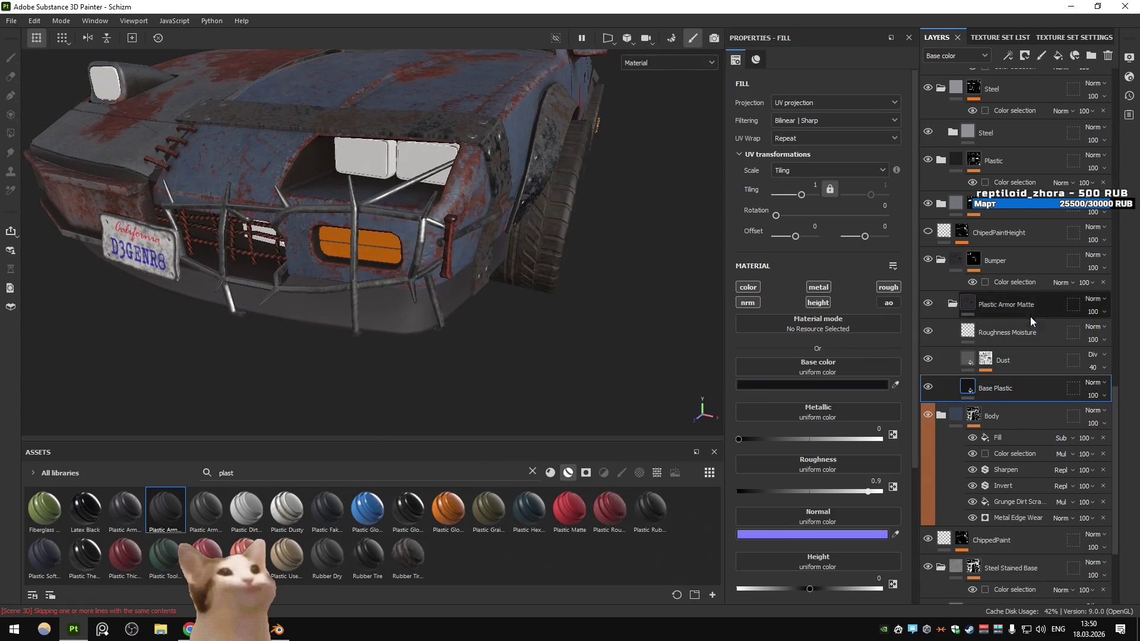
pyautogui.click(1031, 304)
pyautogui.press('Delete')
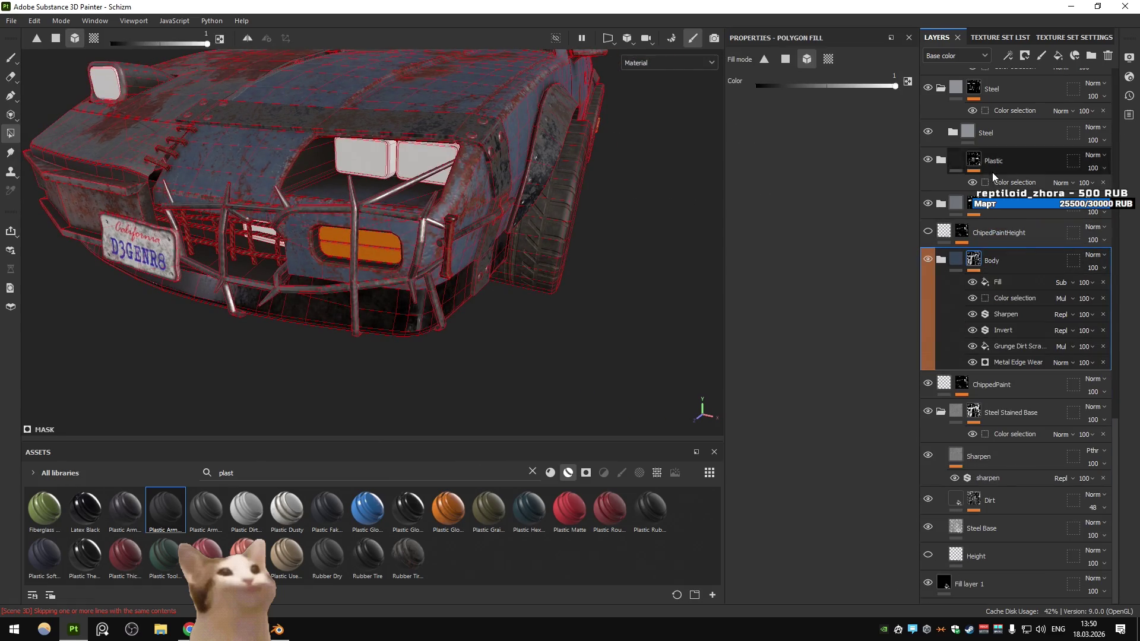
# Add the bumper's dark brown ID colour to the Plastic folder's Color Selection
pyautogui.click(993, 179)
pyautogui.click(886, 199)
pyautogui.click(410, 323)
pyautogui.scroll(-3)
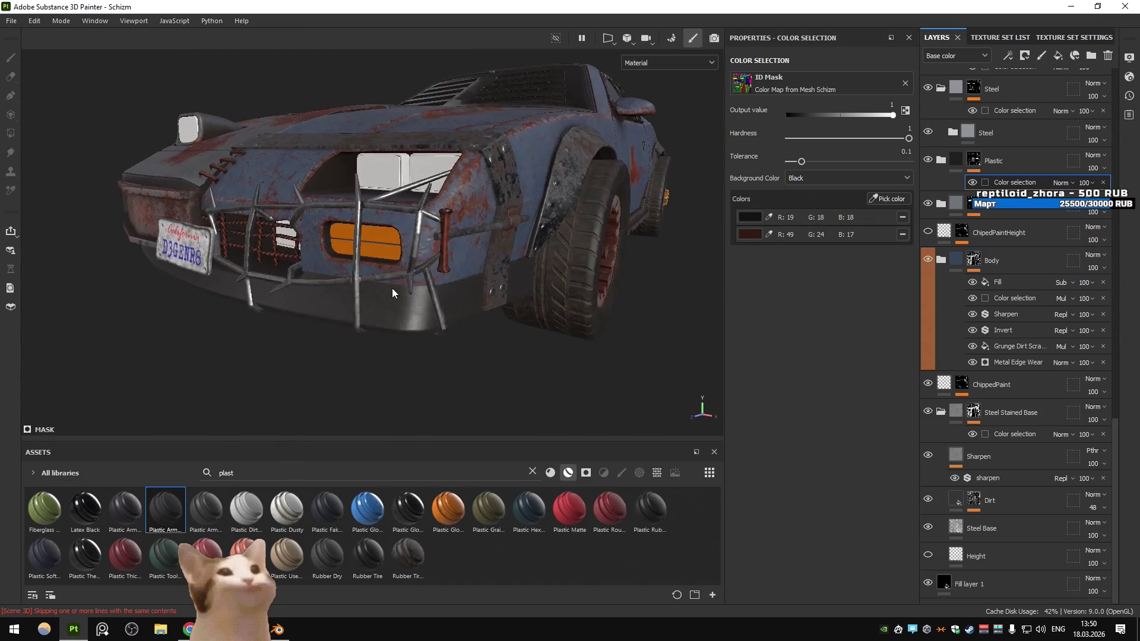
pyautogui.scroll(3)
# Orbit and rotate the lighting to inspect the dark plastic bumper from several sides
pyautogui.moveTo(481, 279); pyautogui.dragTo(492, 271)
pyautogui.moveTo(492, 272); pyautogui.dragTo(527, 283)
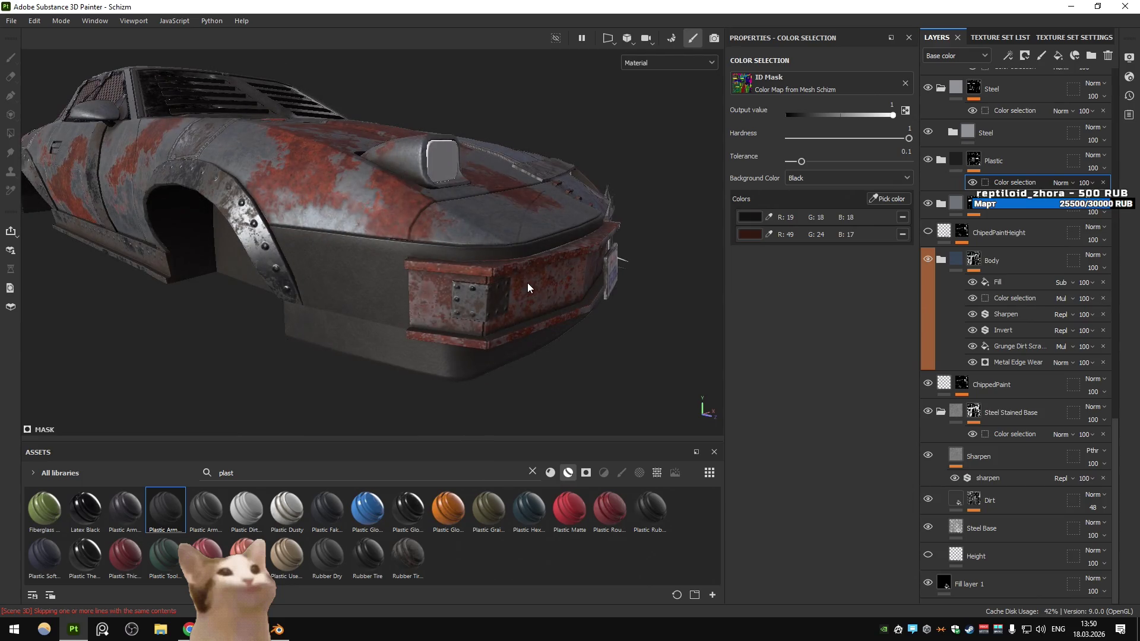
pyautogui.moveTo(528, 285); pyautogui.dragTo(267, 292)
pyautogui.scroll(3)
pyautogui.moveTo(342, 280); pyautogui.dragTo(492, 286)
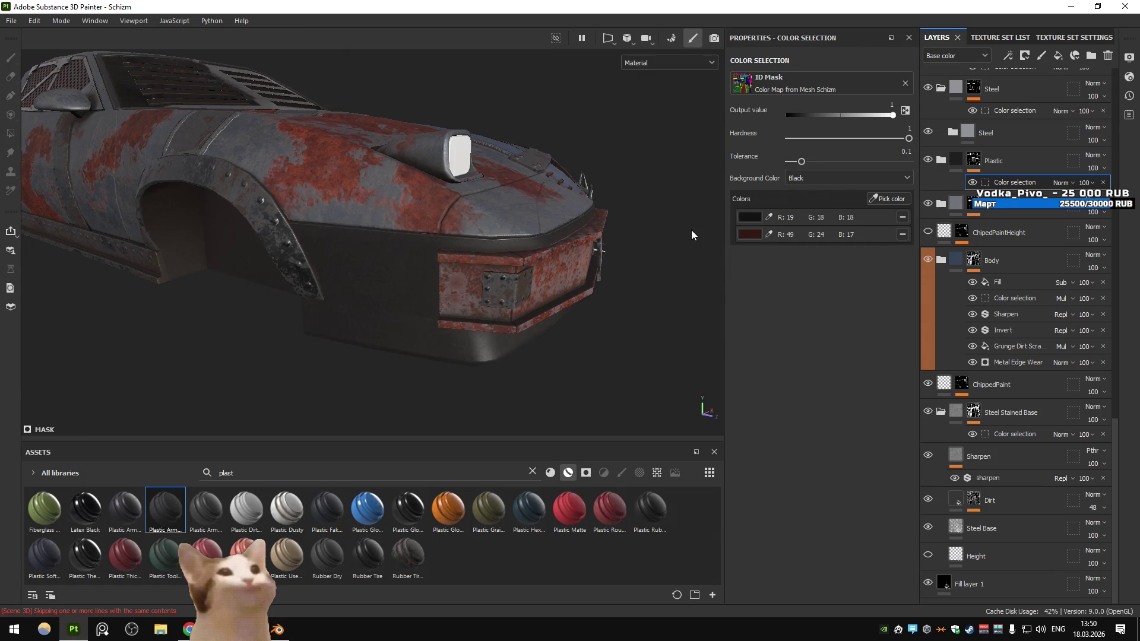
# Go back to Blender and frame the selected car
pyautogui.hotkey('alt', 'Tab')
pyautogui.moveTo(691, 230); pyautogui.dragTo(834, 319)
pyautogui.press('KP_Decimal')
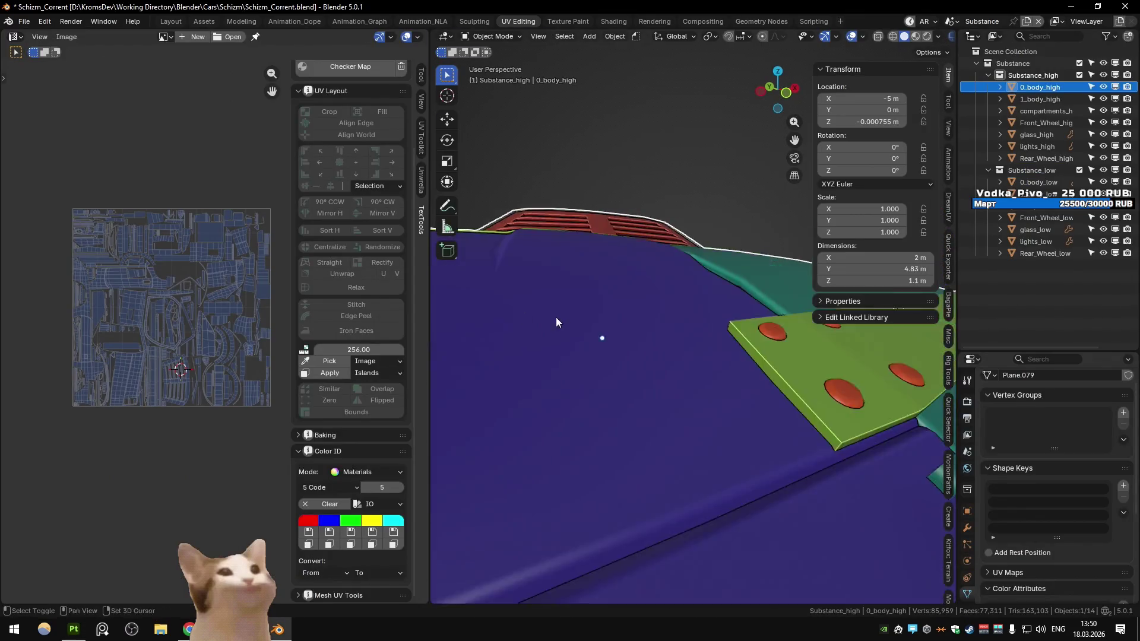
# Orbit around the car and switch back to the Main scene
pyautogui.scroll(-3)
pyautogui.moveTo(682, 326); pyautogui.dragTo(636, 293)
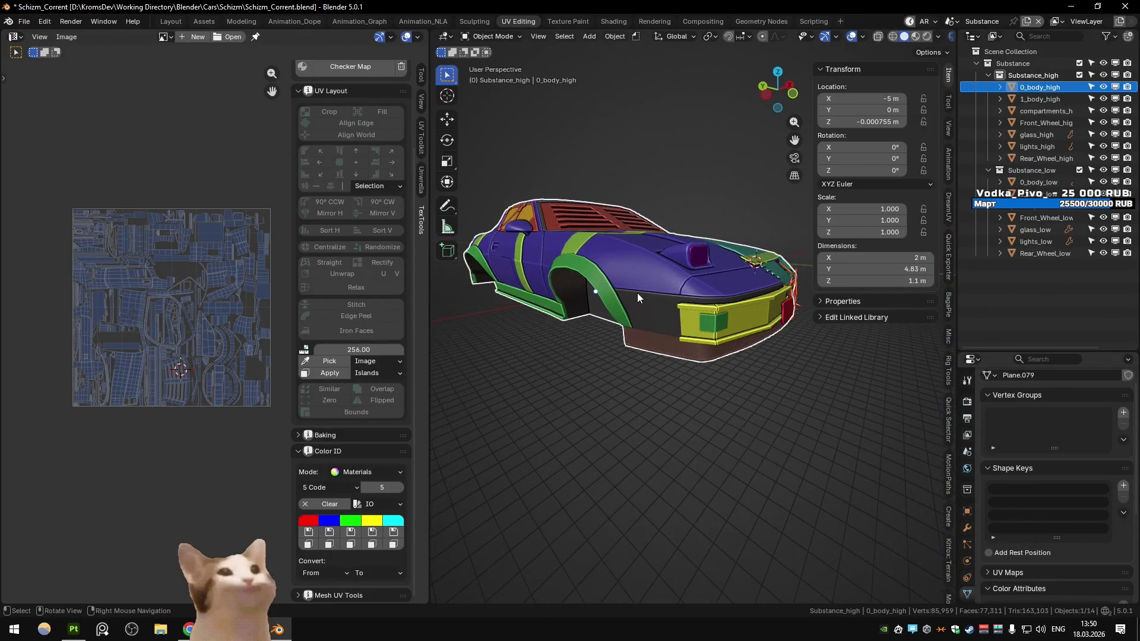
pyautogui.hotkey('ctrl', 'z')
pyautogui.scroll(3)
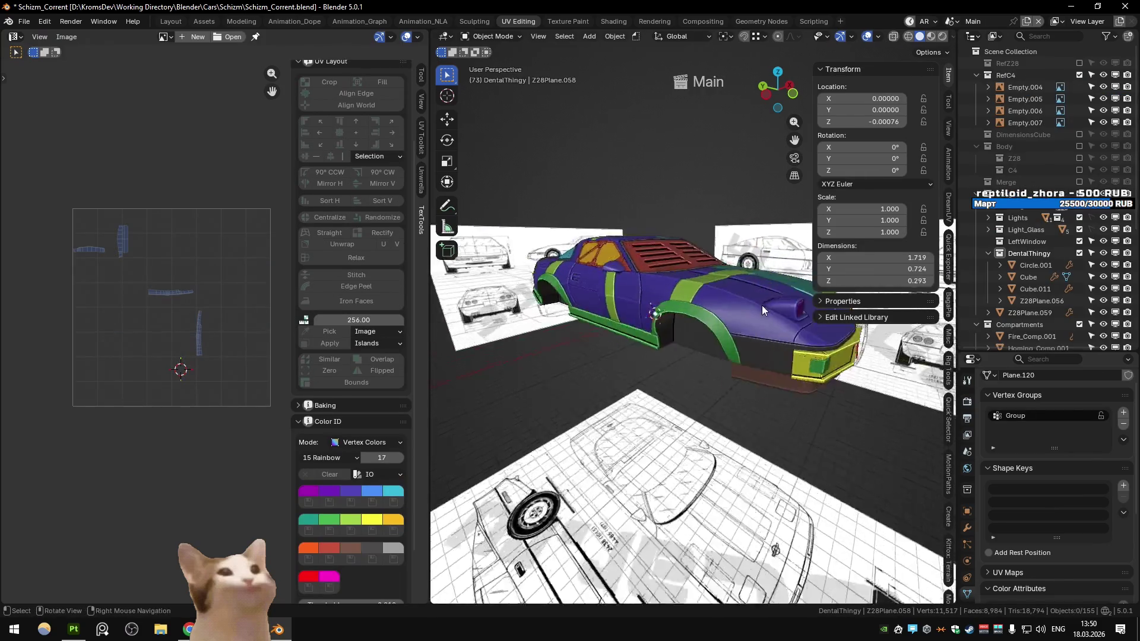
# Enter edit mode on the front mesh and select its linked region, delimited by seams
pyautogui.press('Tab')
pyautogui.moveTo(797, 386); pyautogui.dragTo(662, 360)
pyautogui.press('l')
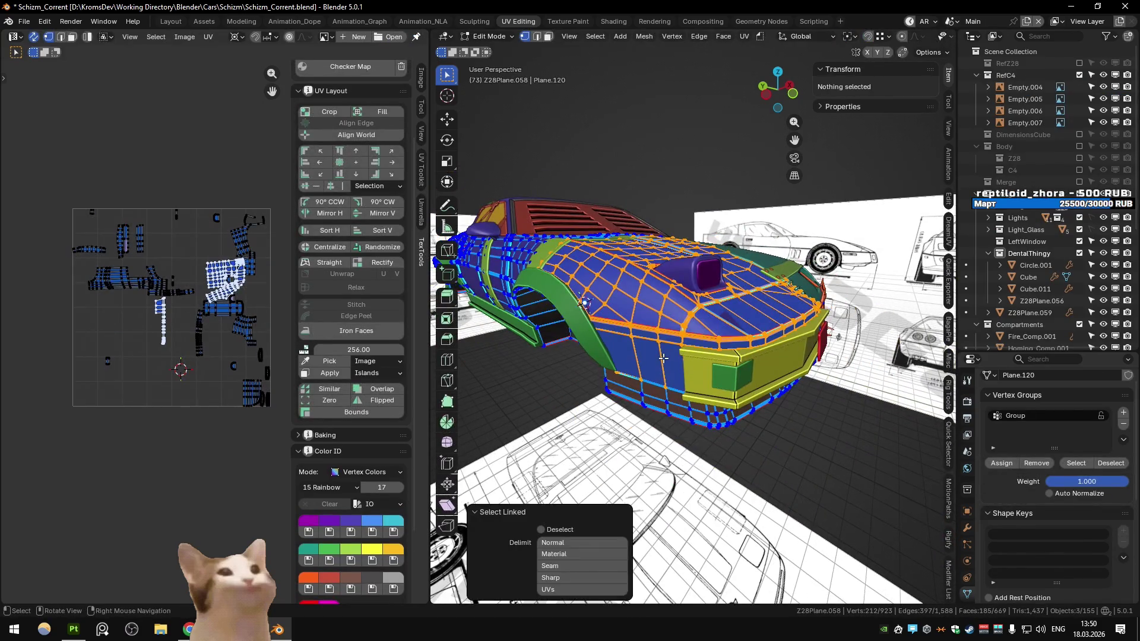
pyautogui.click(587, 565)
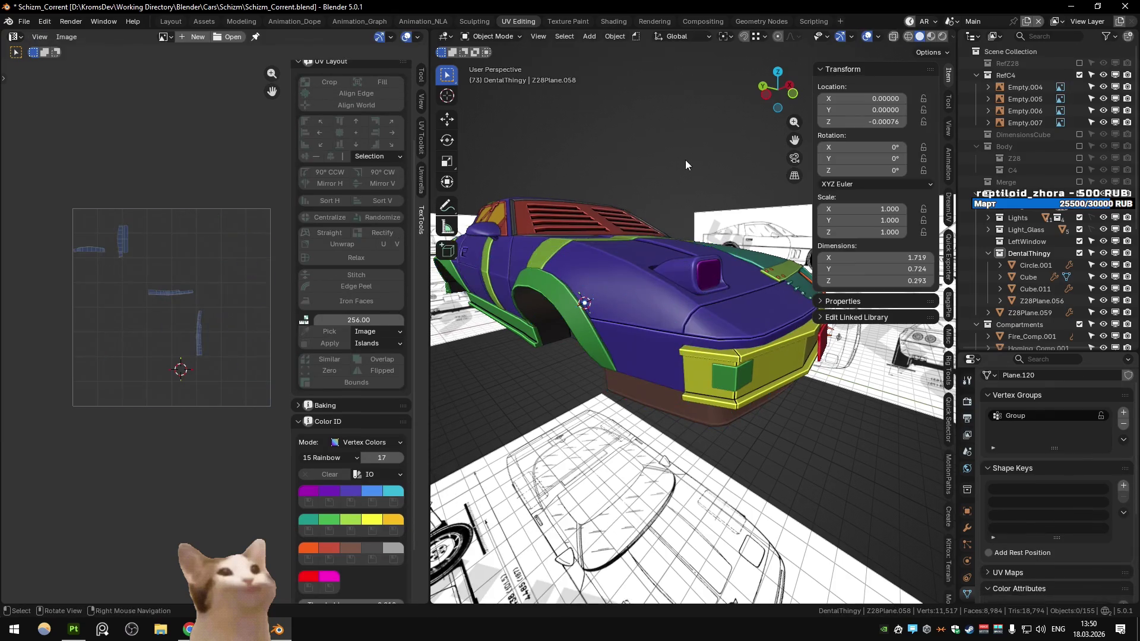
pyautogui.click(686, 160)
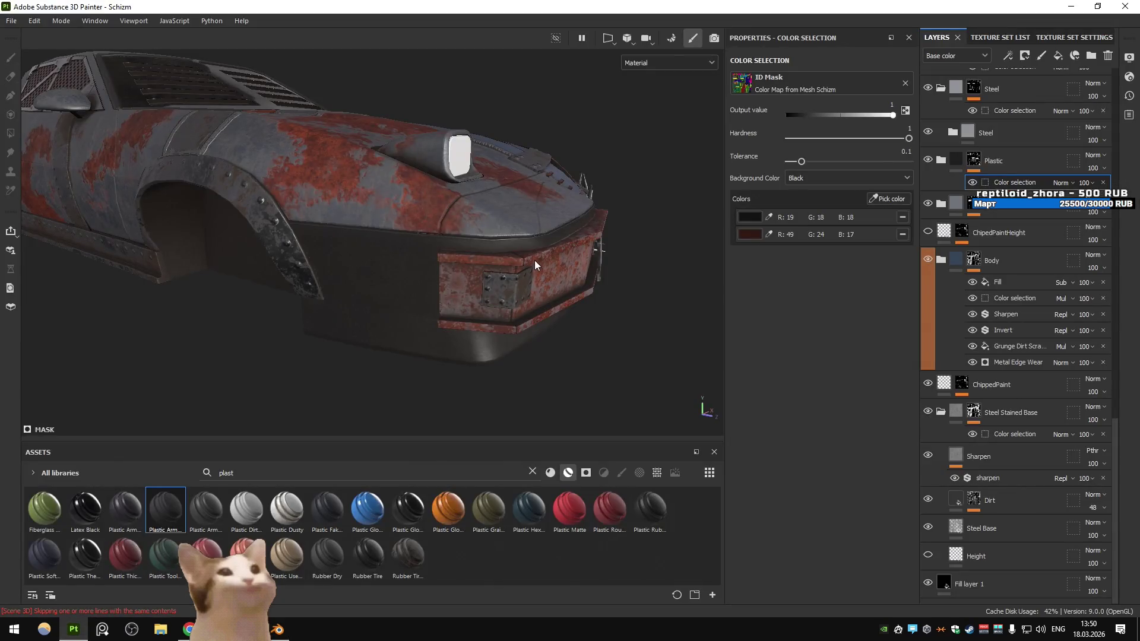
# Return to painting mode and orbit in close over the car's front-left, side window and roof
pyautogui.click(831, 436)
pyautogui.scroll(-3)
pyautogui.moveTo(654, 179); pyautogui.dragTo(445, 276)
pyautogui.moveTo(297, 290); pyautogui.dragTo(349, 262)
pyautogui.moveTo(403, 221); pyautogui.dragTo(489, 321)
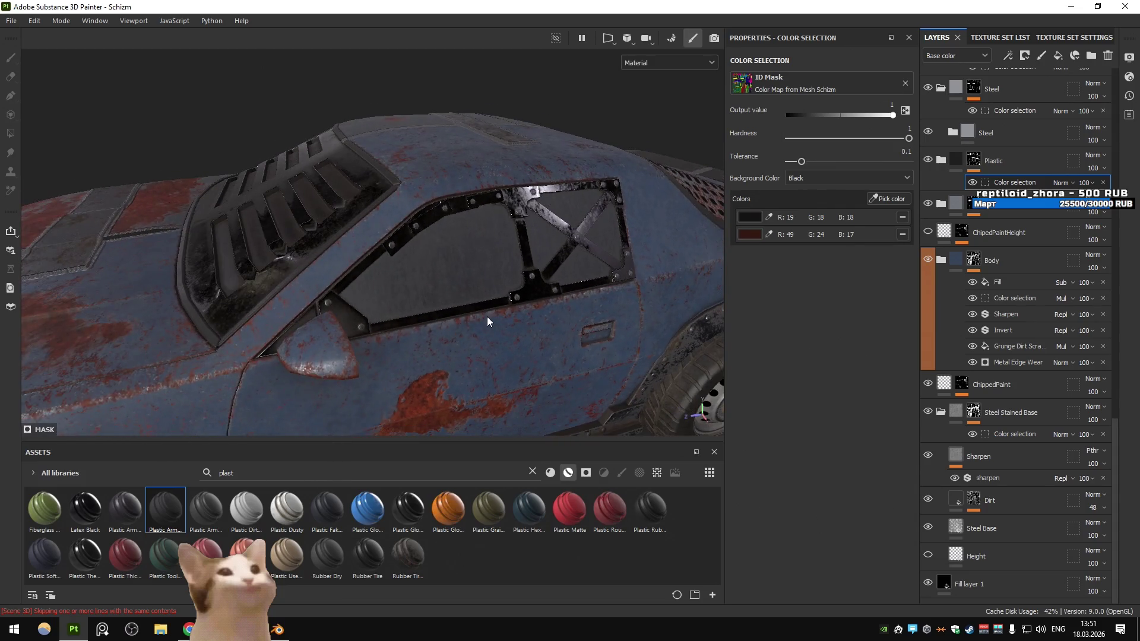
pyautogui.moveTo(418, 294); pyautogui.dragTo(426, 291)
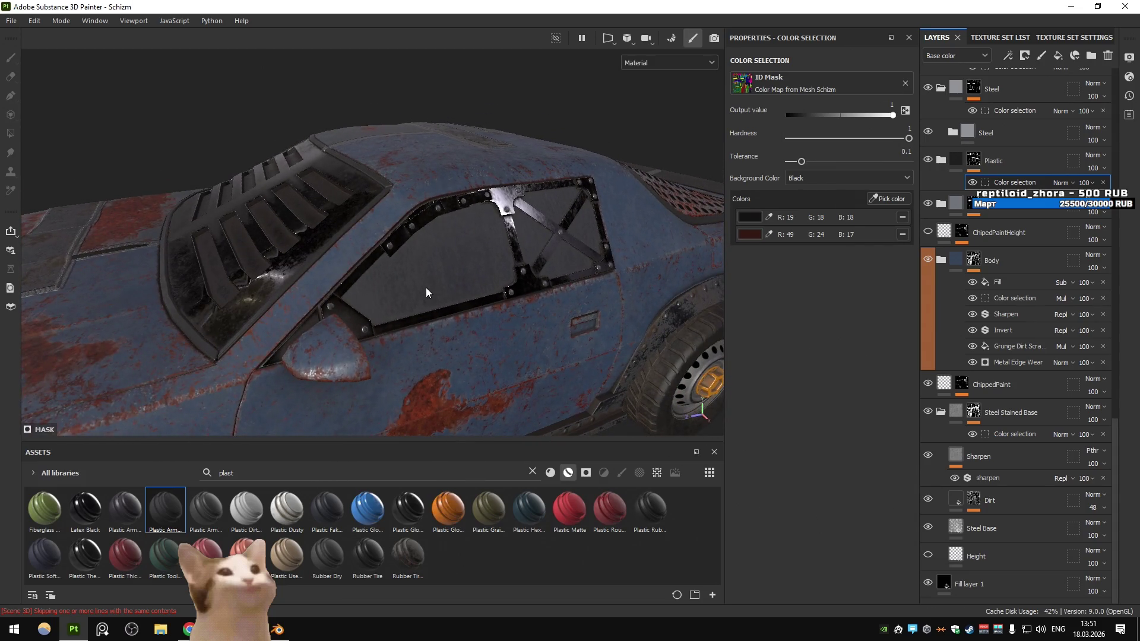
pyautogui.scroll(3)
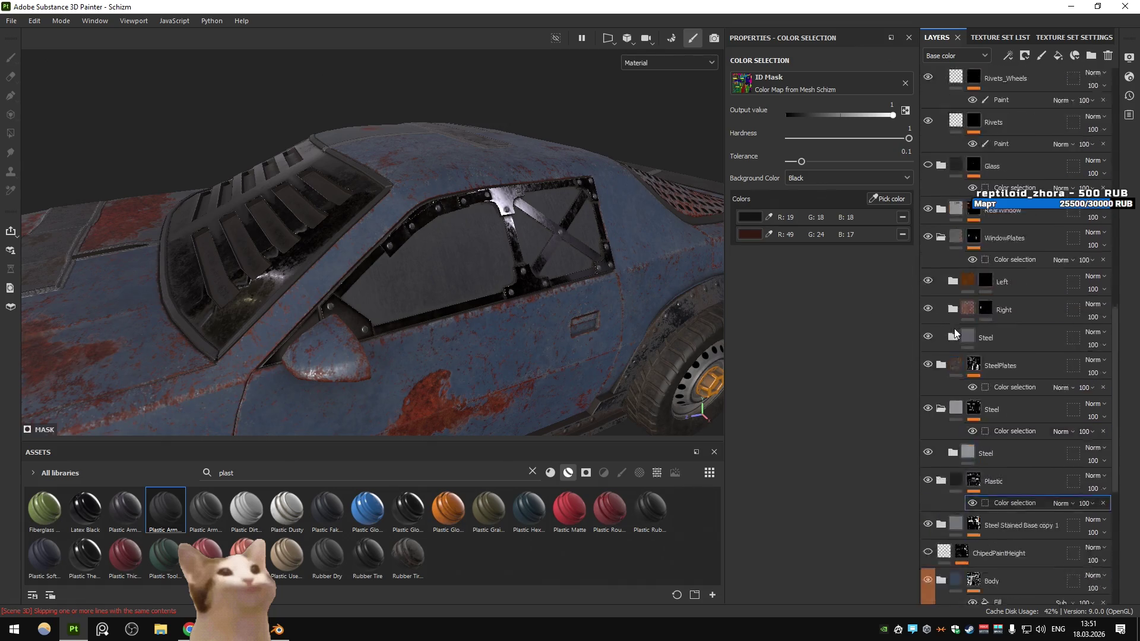
# Collapse Rivets, expand WindowPlates and pick the plate's ID colour in its colour selection
pyautogui.scroll(3)
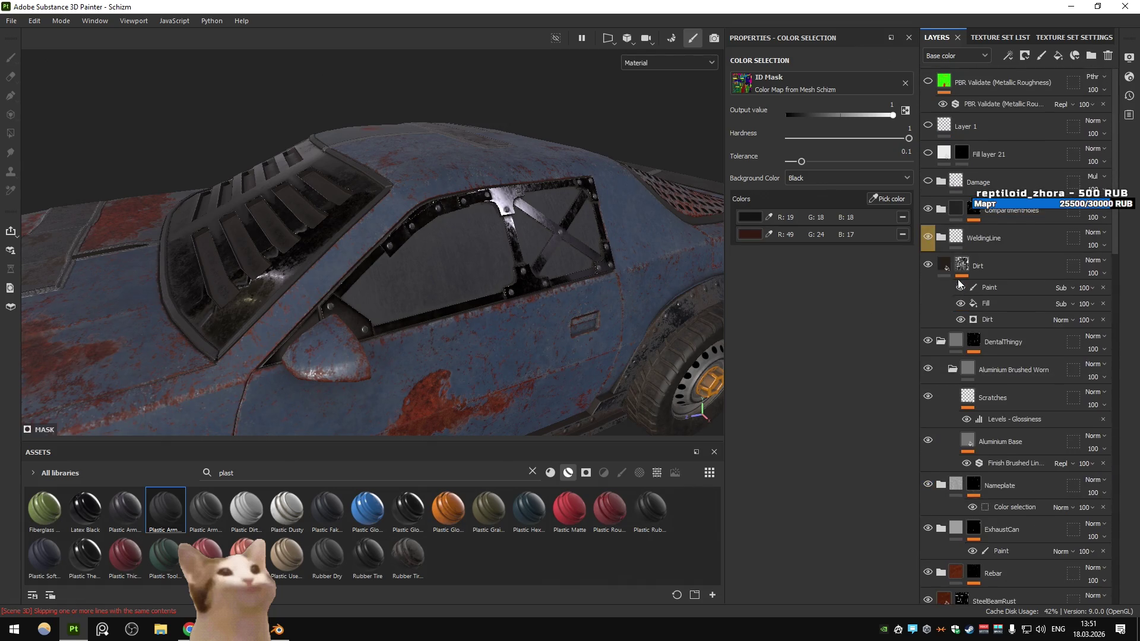
pyautogui.scroll(-3)
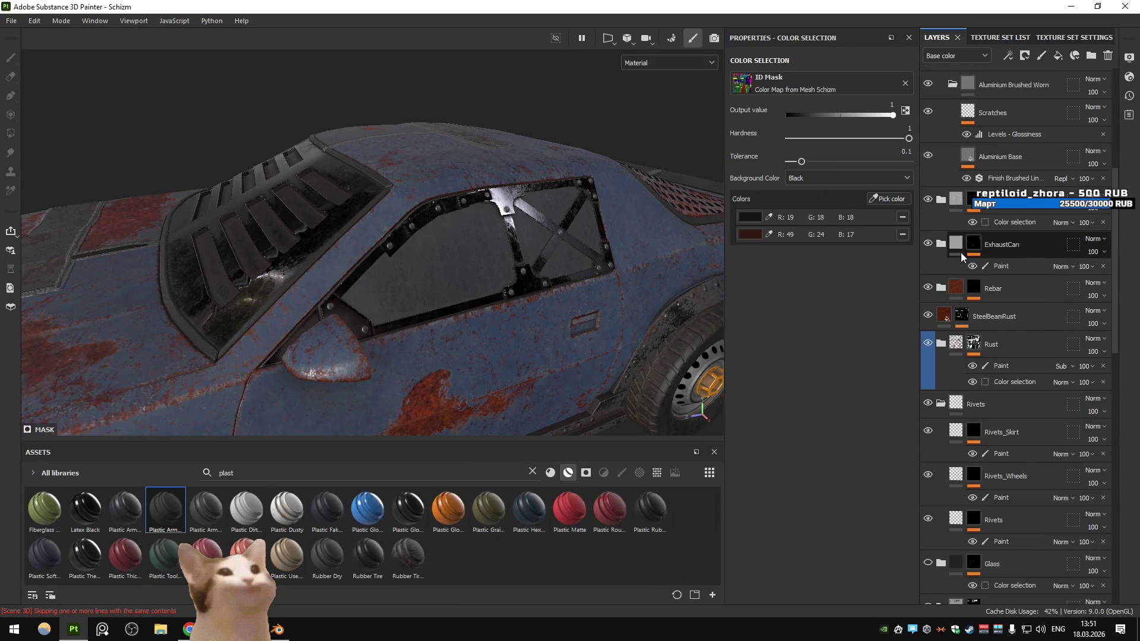
pyautogui.scroll(-3)
pyautogui.click(963, 197)
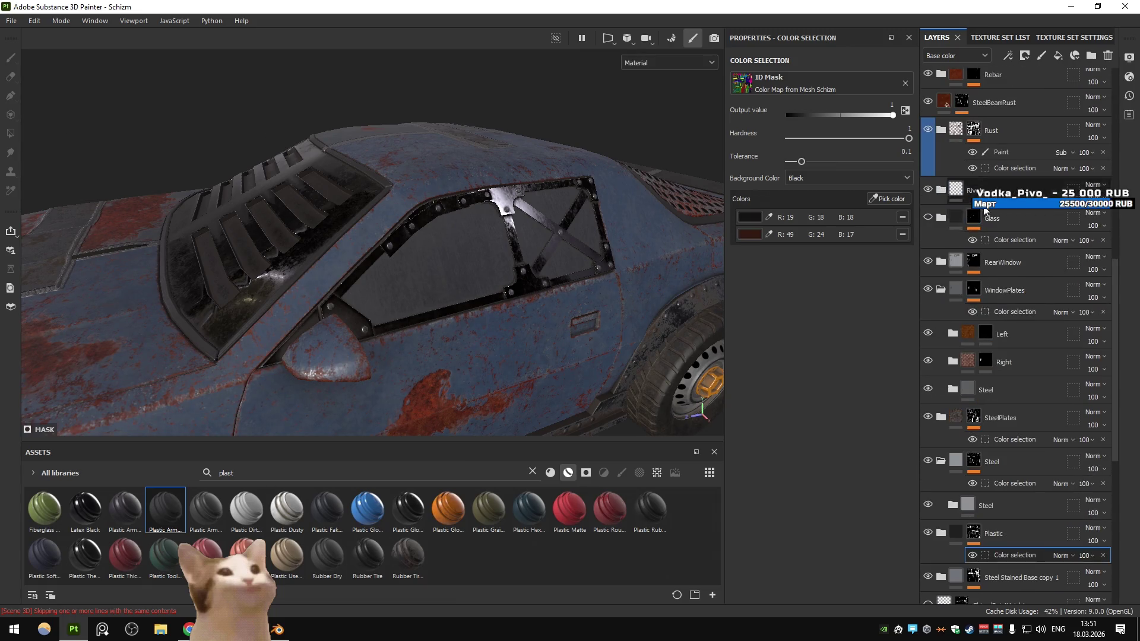
pyautogui.doubleClick(927, 289)
pyautogui.click(985, 295)
pyautogui.click(1003, 311)
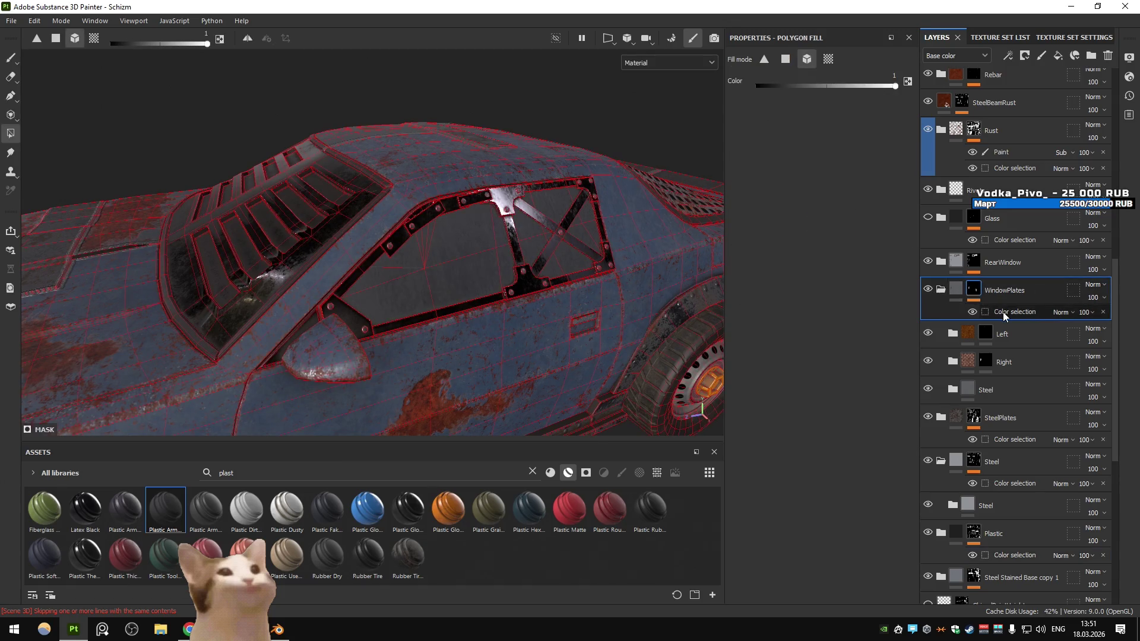
pyautogui.click(881, 201)
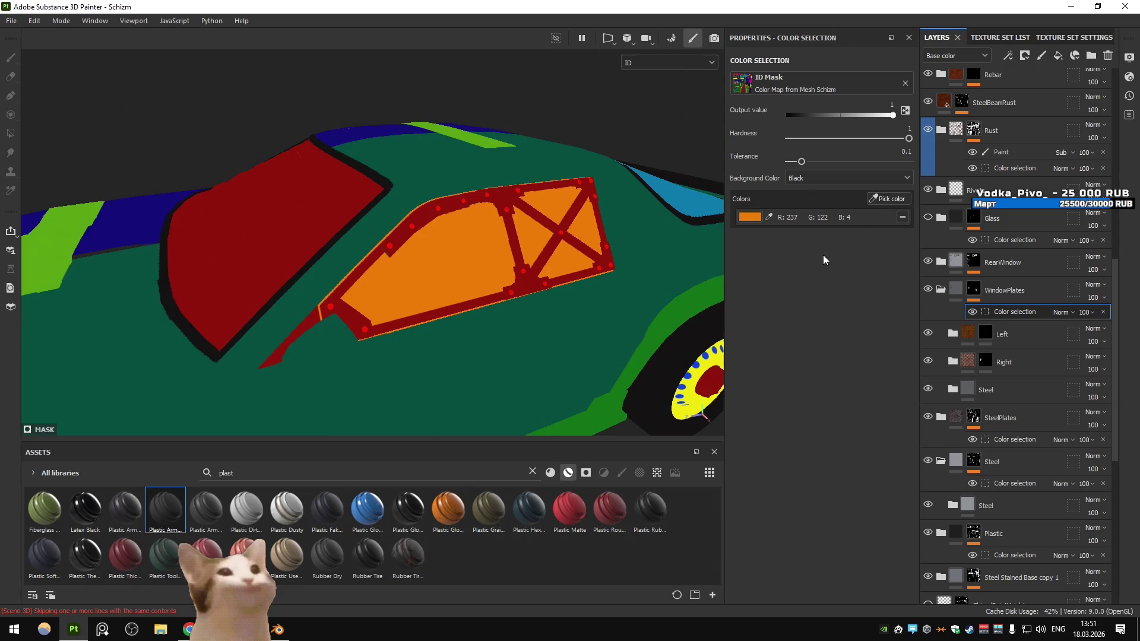
pyautogui.press('Escape')
# Select the Left layer's mask with Polygon Fill active and orbit out to the whole car
pyautogui.click(974, 289)
pyautogui.click(940, 291)
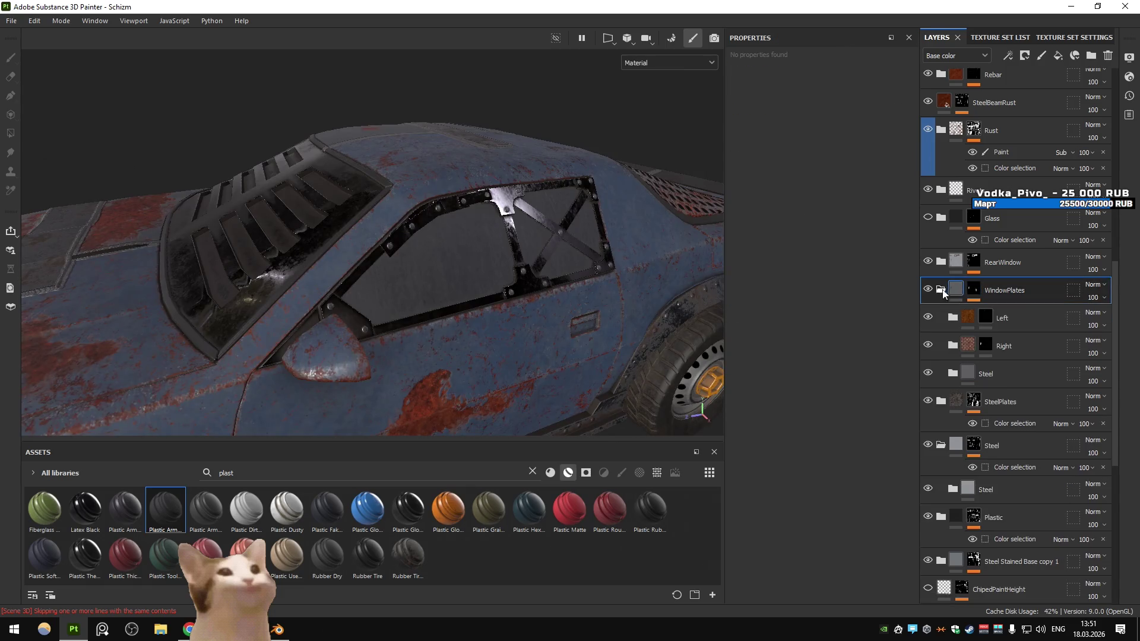
pyautogui.click(941, 291)
pyautogui.click(985, 316)
pyautogui.press('4')
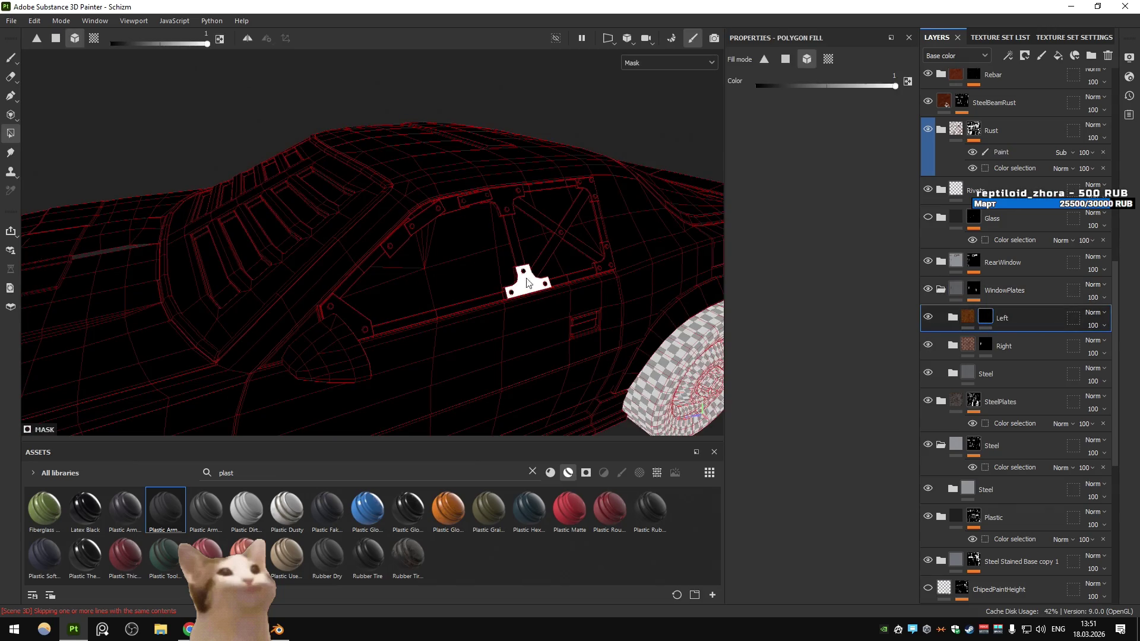
pyautogui.moveTo(621, 294); pyautogui.dragTo(116, 188)
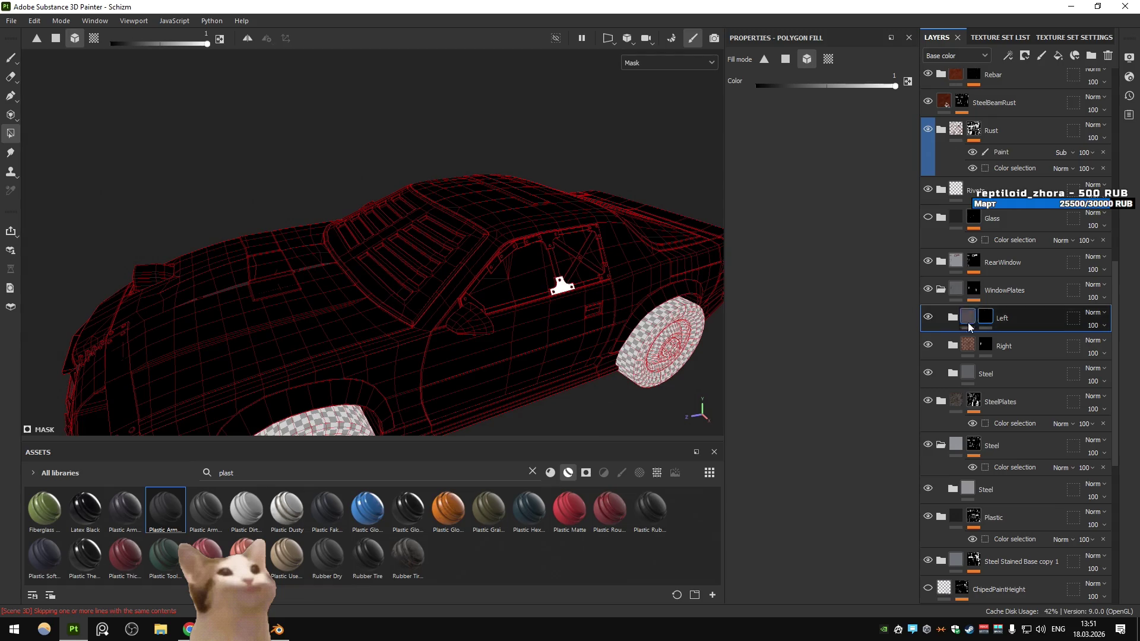
# Clear the Left layer's mask, then switch over to the Unity editor
pyautogui.rightClick(990, 322)
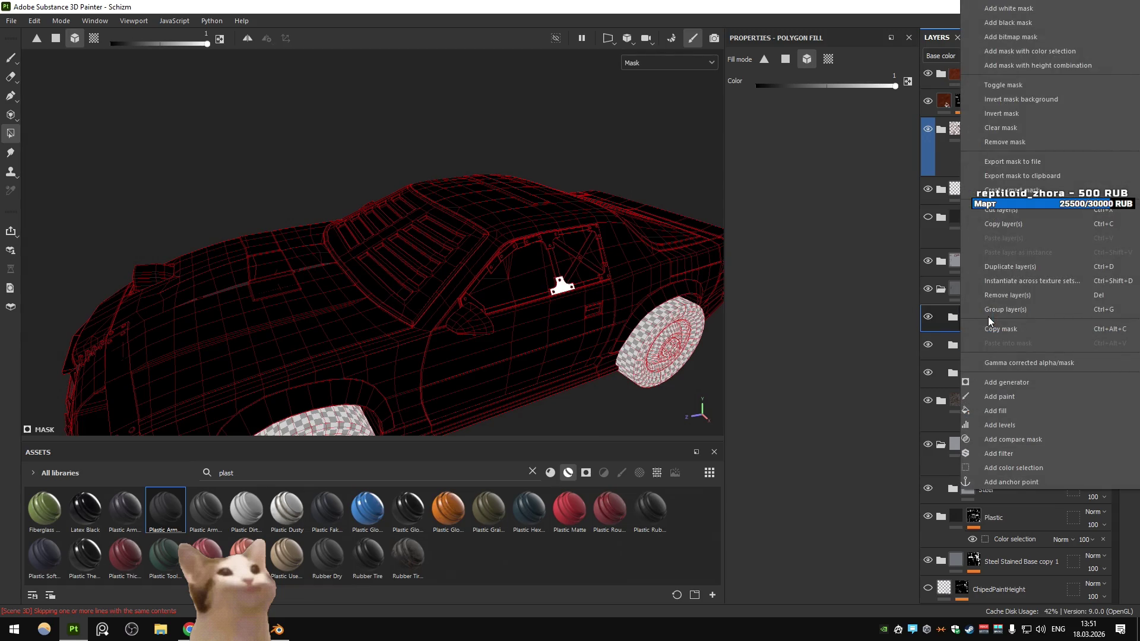
pyautogui.click(1022, 128)
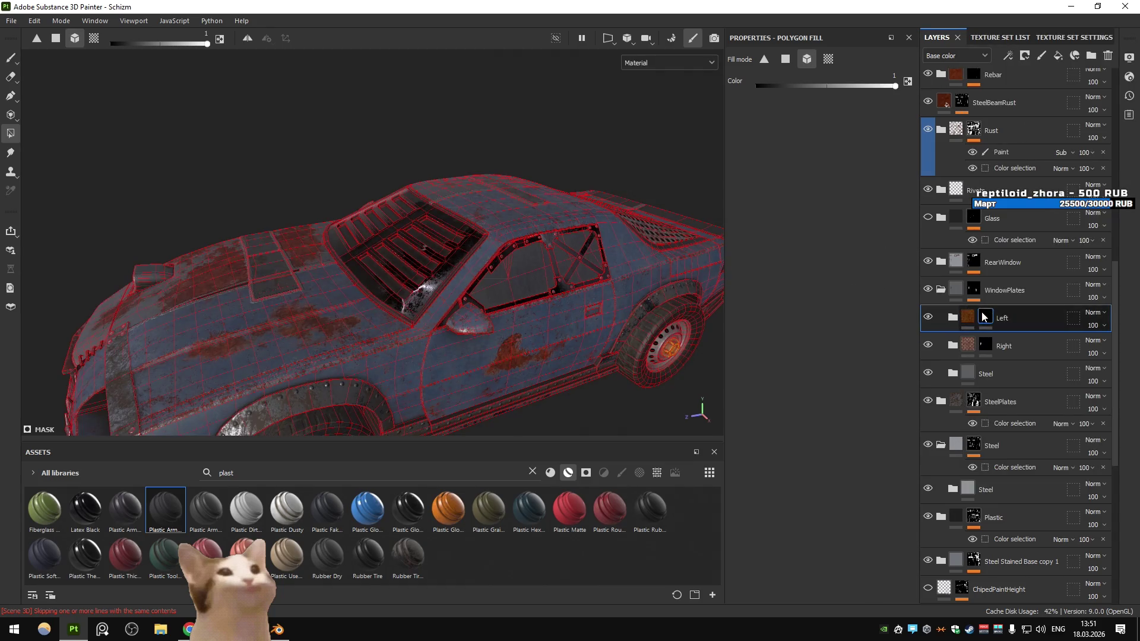
pyautogui.rightClick(988, 315)
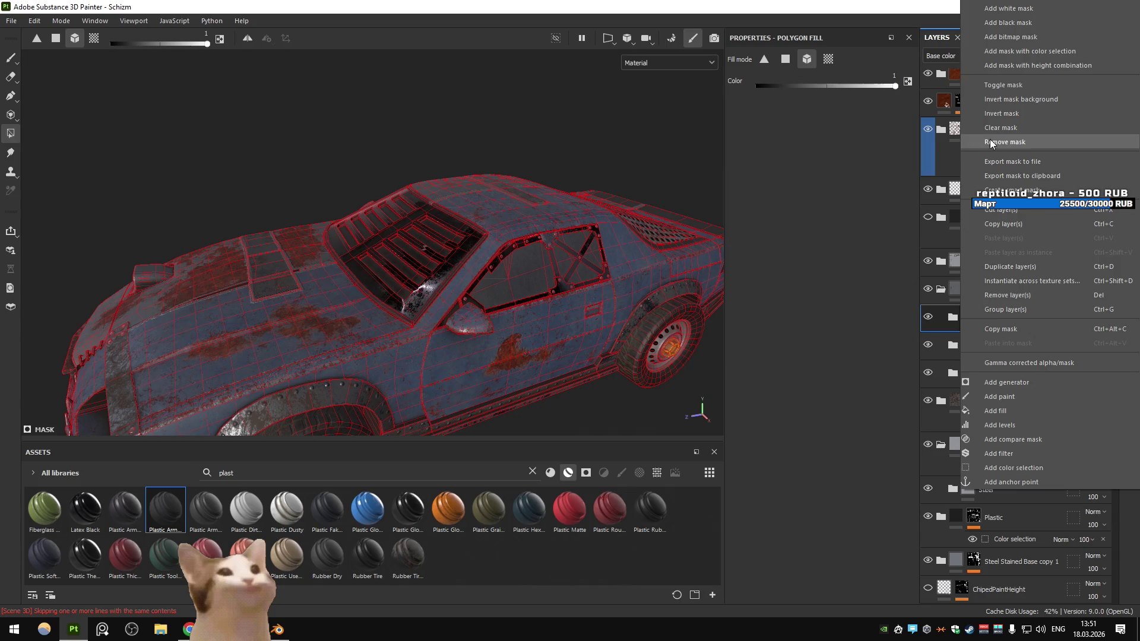
pyautogui.click(756, 5)
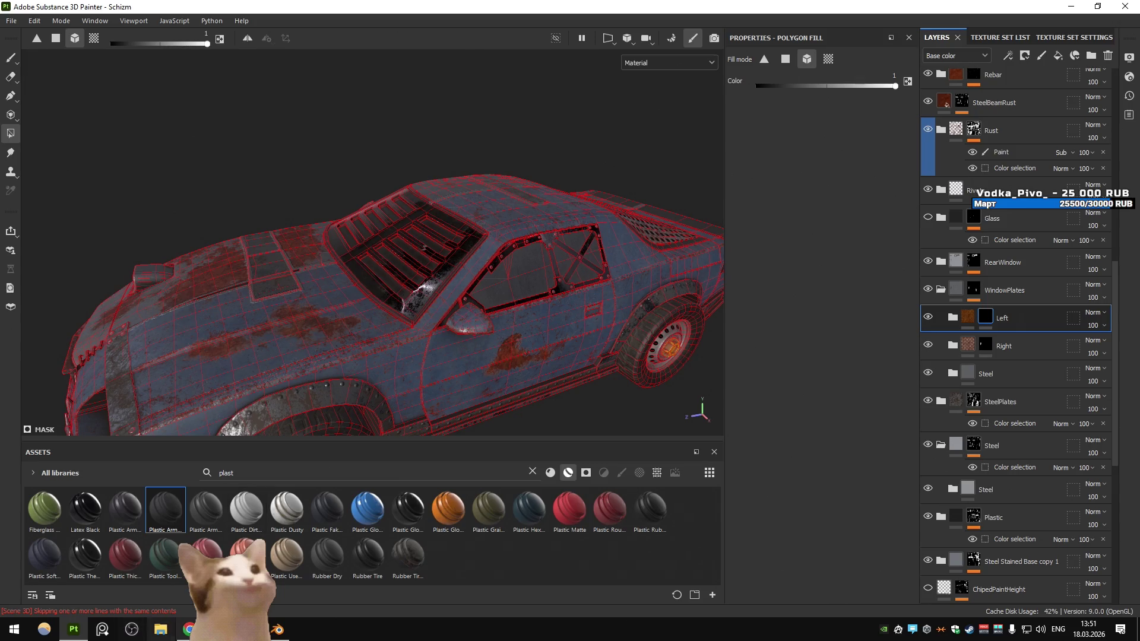
pyautogui.hotkey('alt', 'Tab')
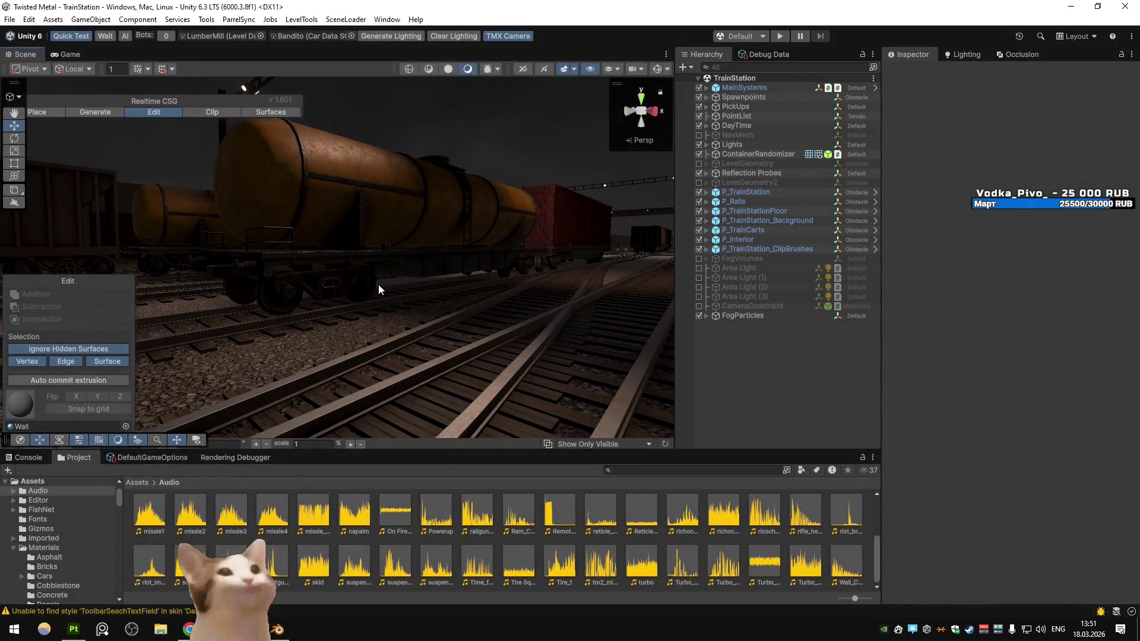
# Select the Powerup audio clip and change the test car data from Bandito to Apollo
pyautogui.click(446, 508)
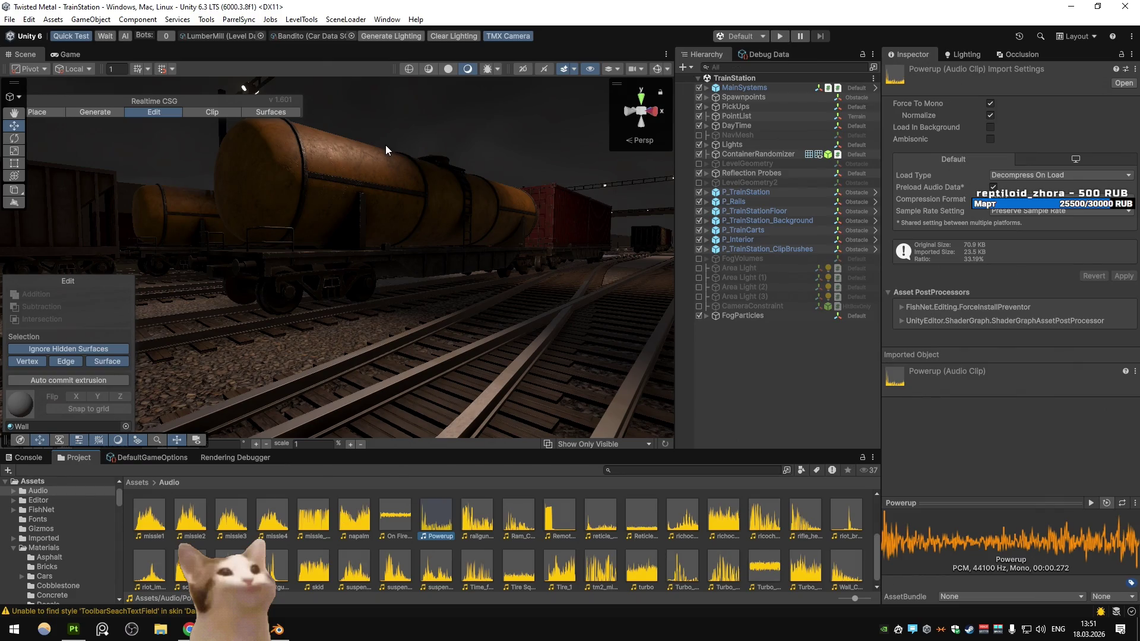
pyautogui.click(352, 36)
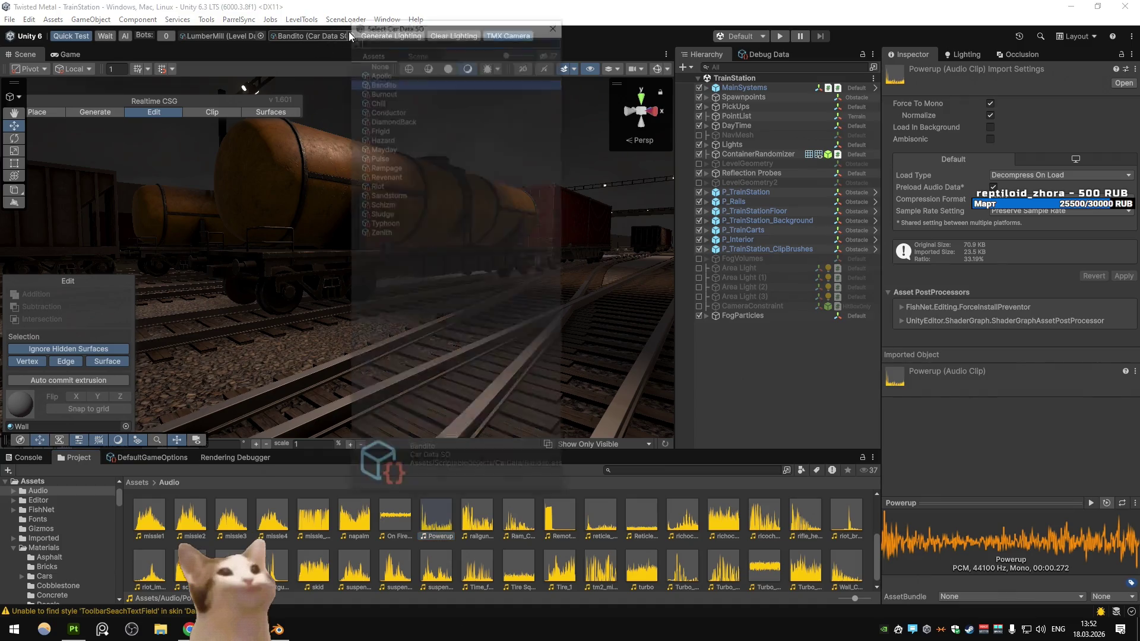
pyautogui.doubleClick(386, 119)
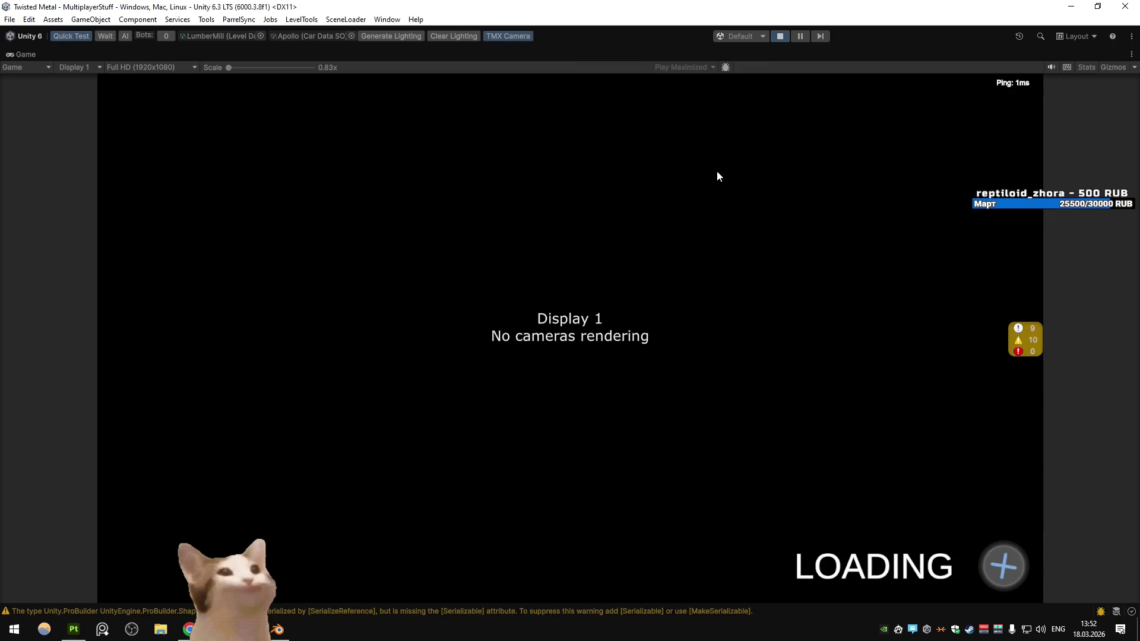
# Drive the hovercraft past the log piles and dirt path to grab the yellow turbo pickup
pyautogui.press('w')
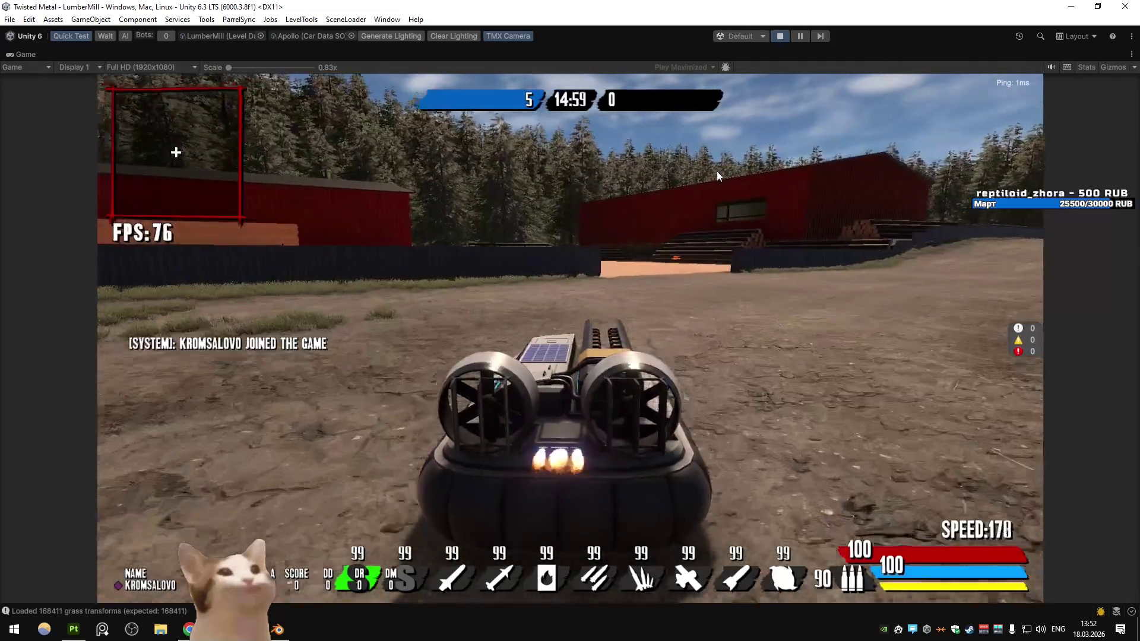
pyautogui.press('d')
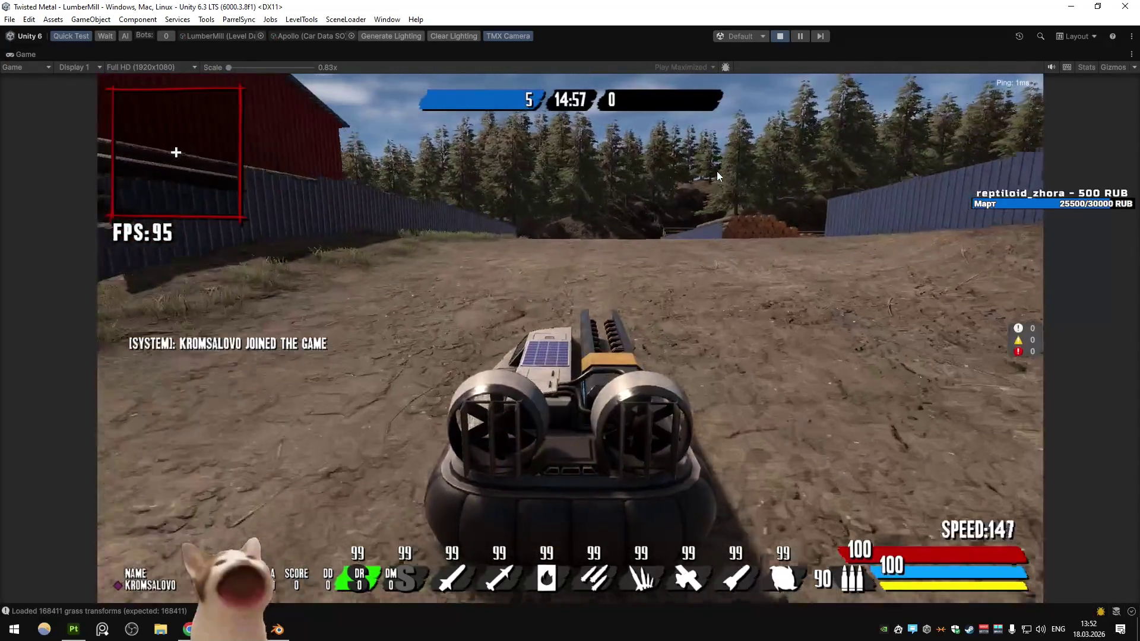
pyautogui.press('w')
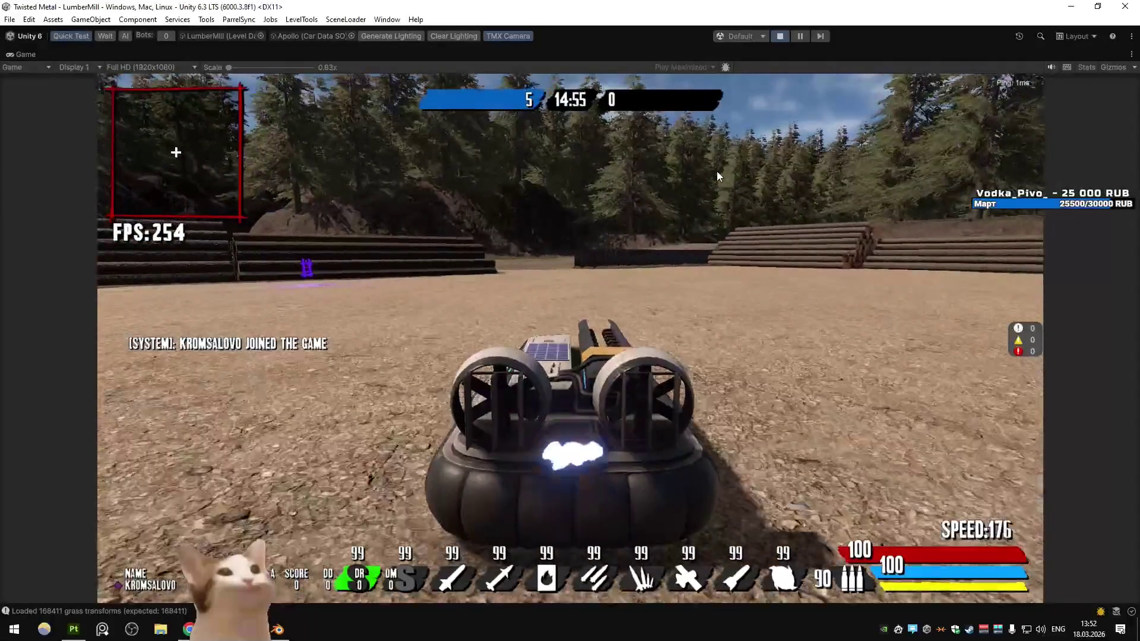
pyautogui.press('a')
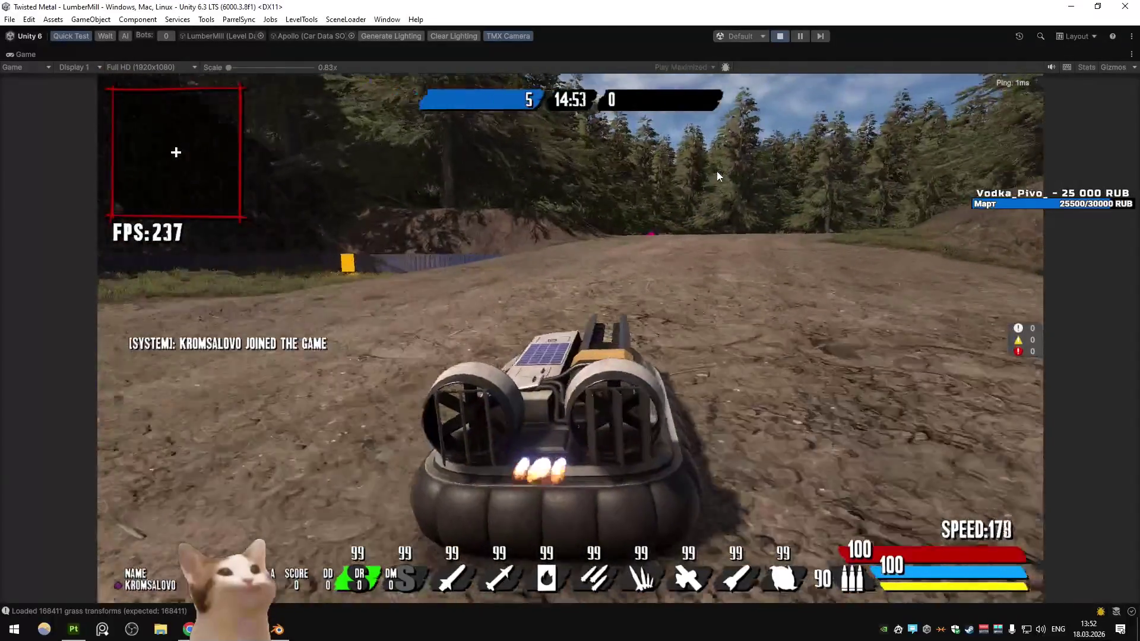
pyautogui.press('d')
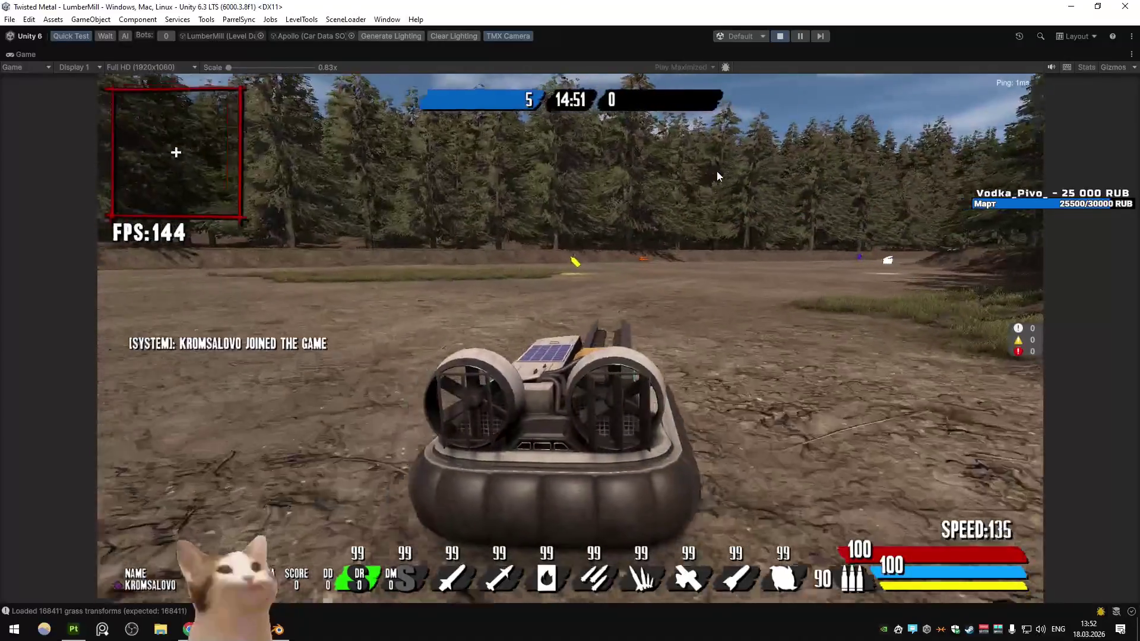
pyautogui.press('d')
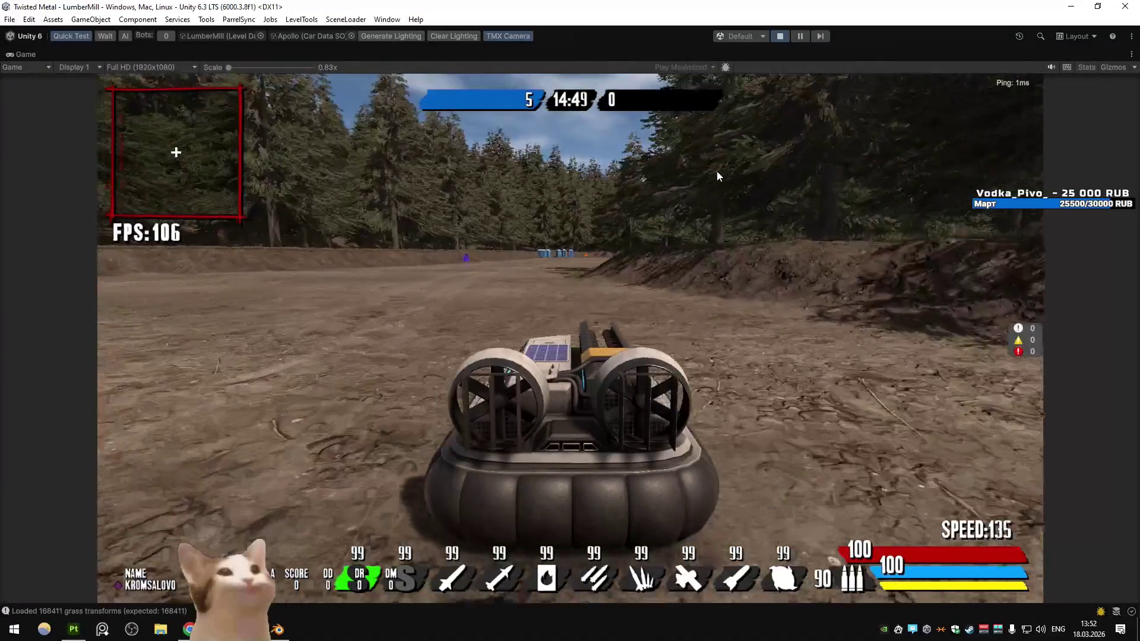
pyautogui.press('a')
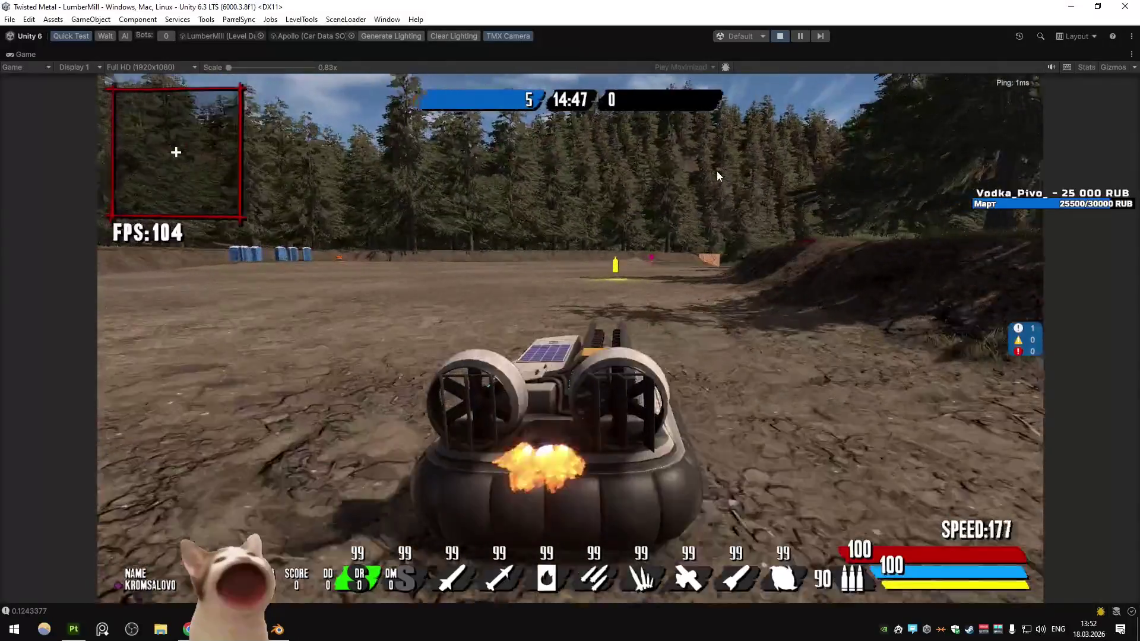
pyautogui.press('d')
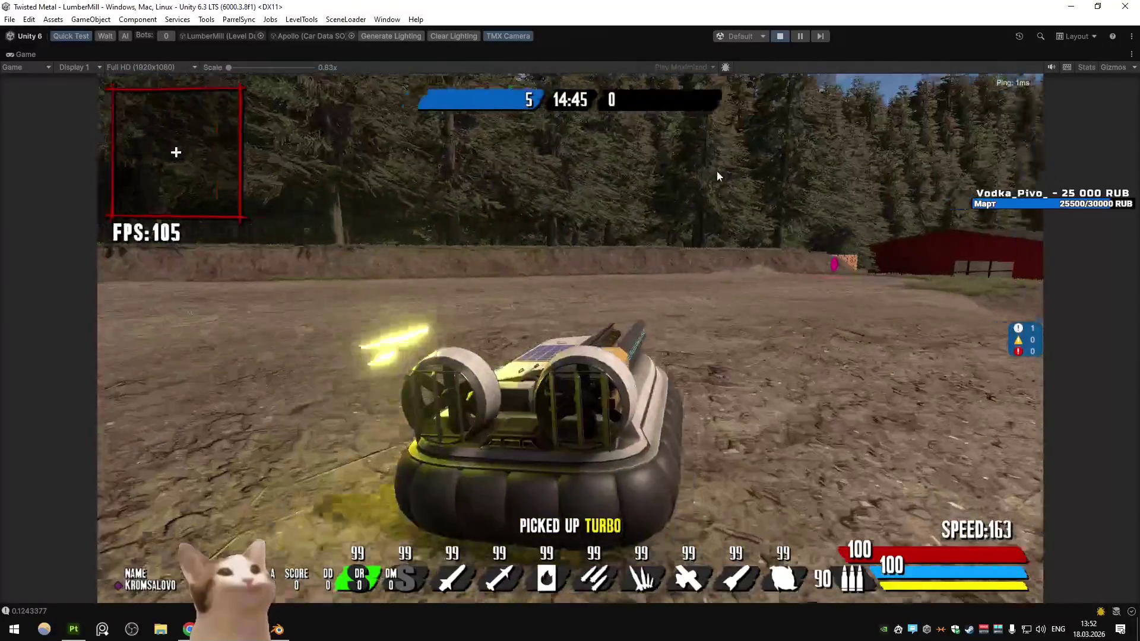
# Steer around the red barns, log stacks and blue fence, firing a spiral shot ahead
pyautogui.press('w')
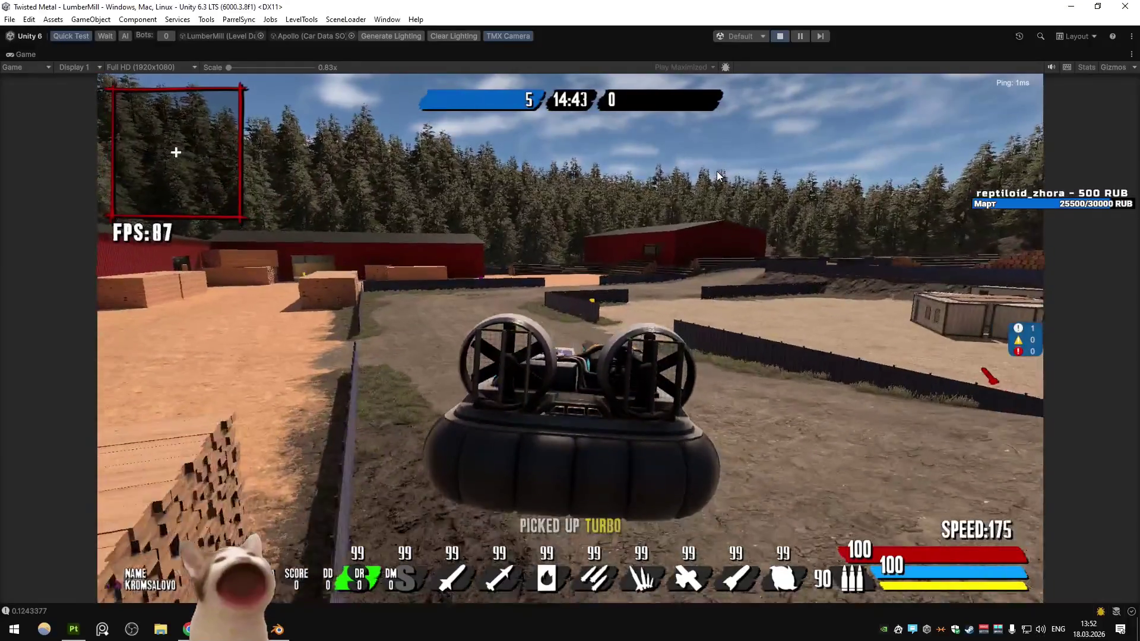
pyautogui.press('d')
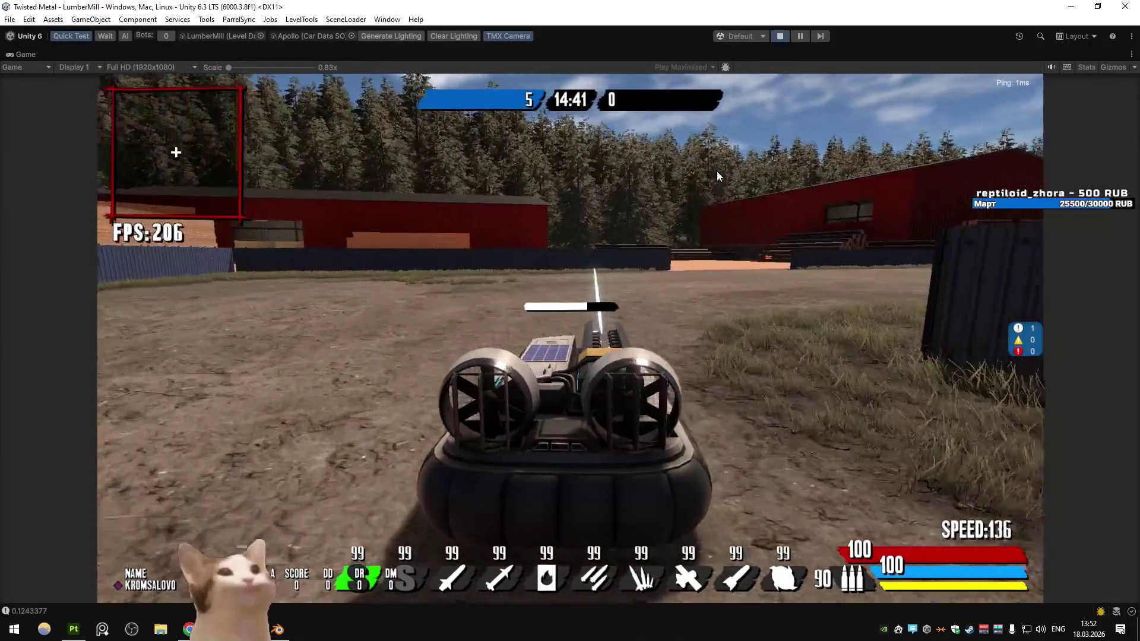
pyautogui.press('a')
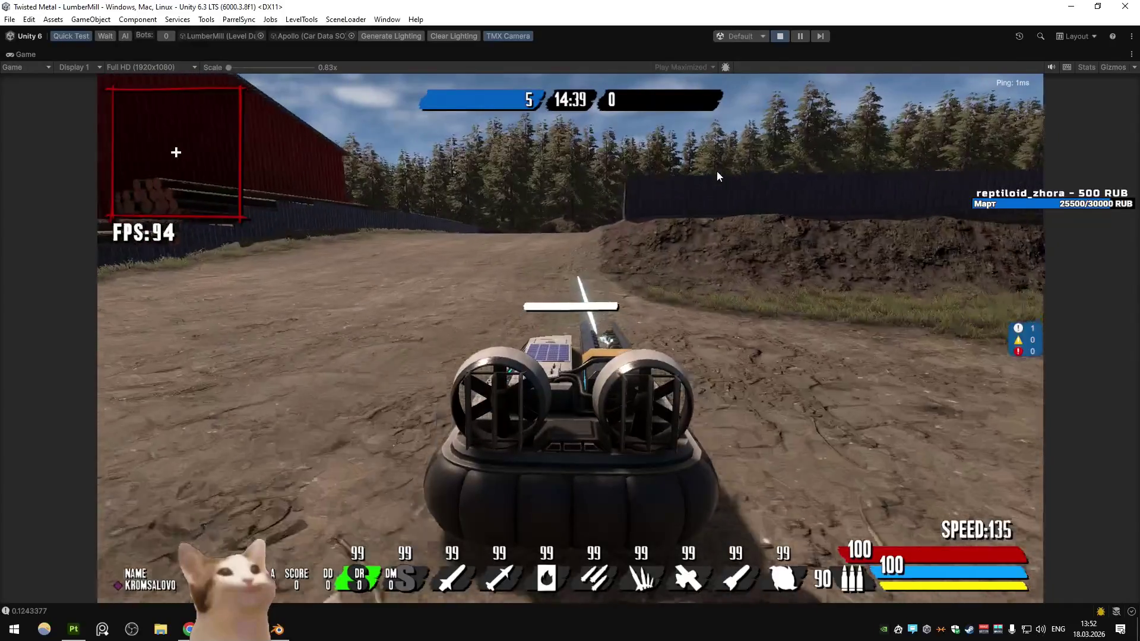
pyautogui.press('d')
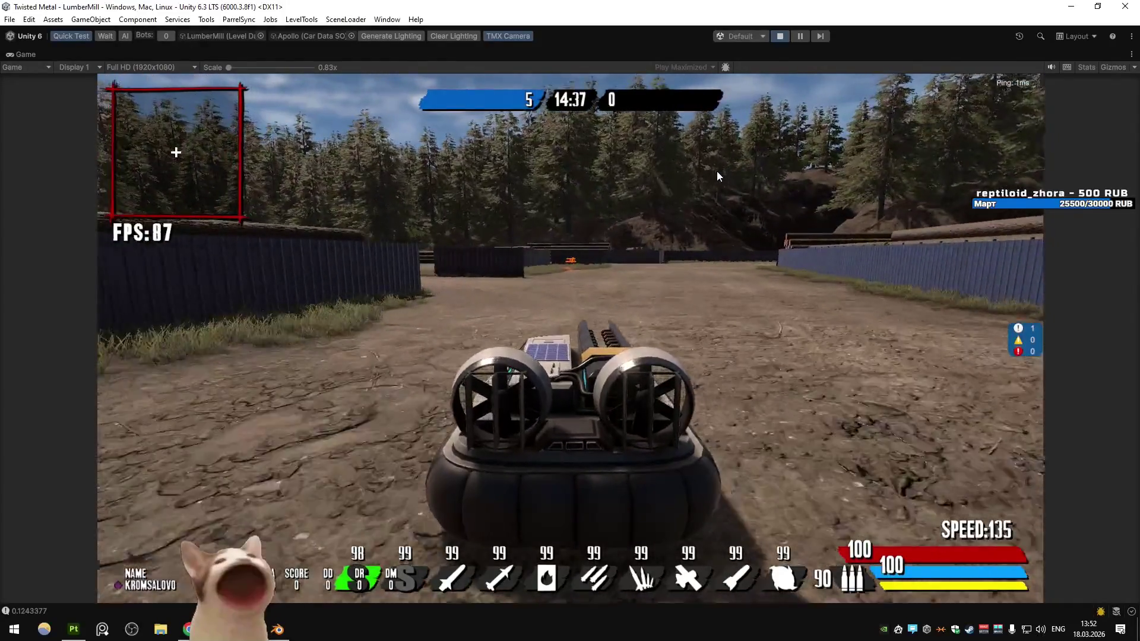
pyautogui.press('a')
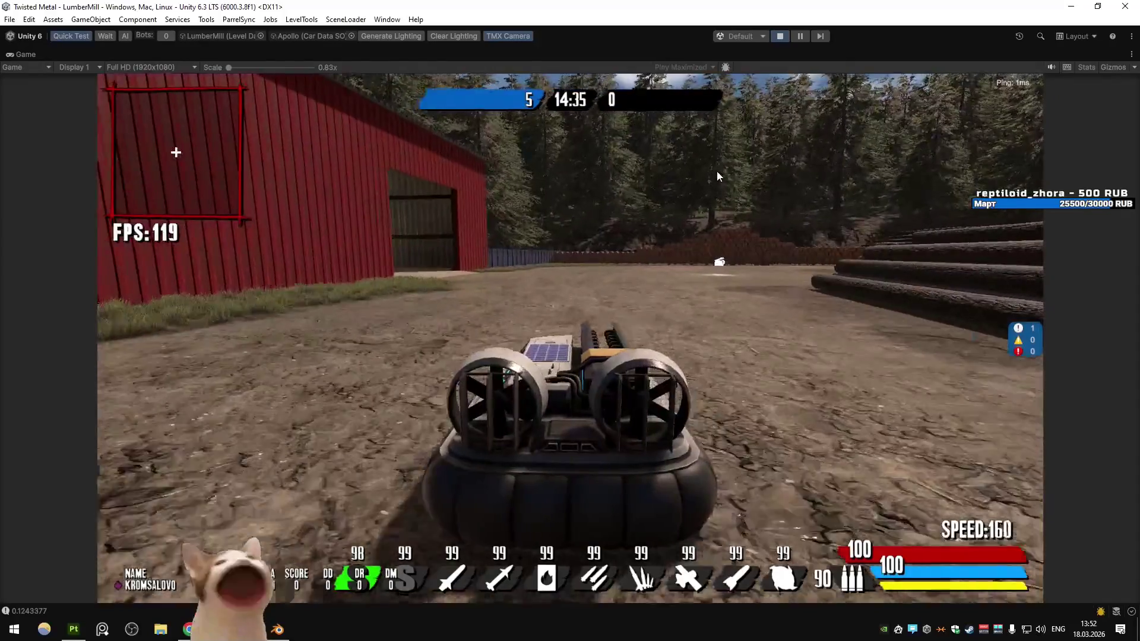
pyautogui.press('d')
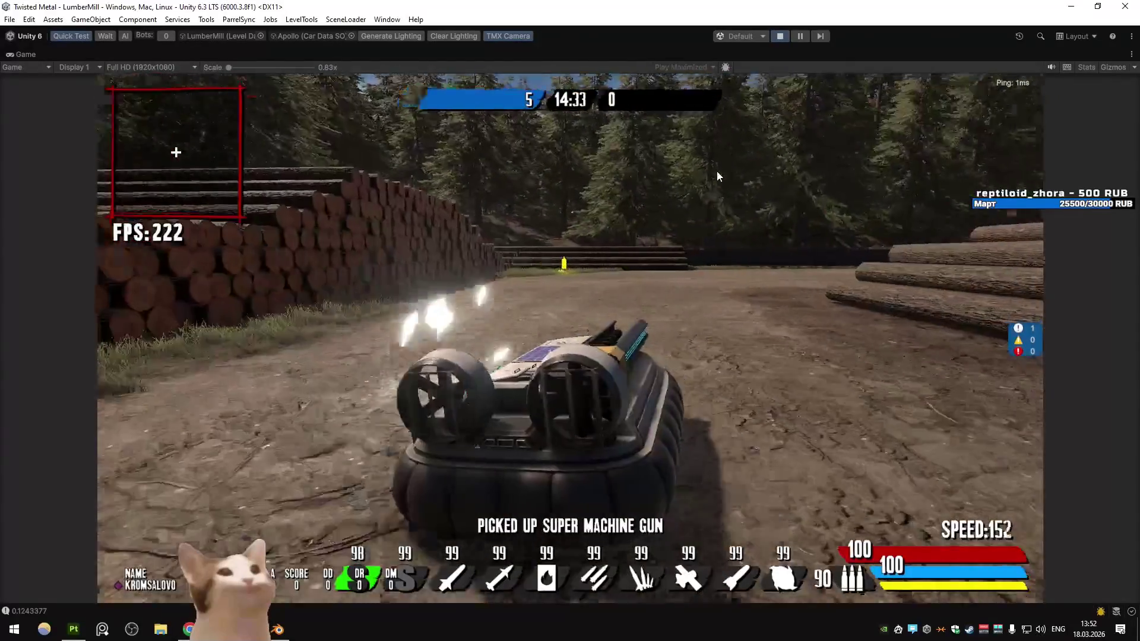
pyautogui.press('d')
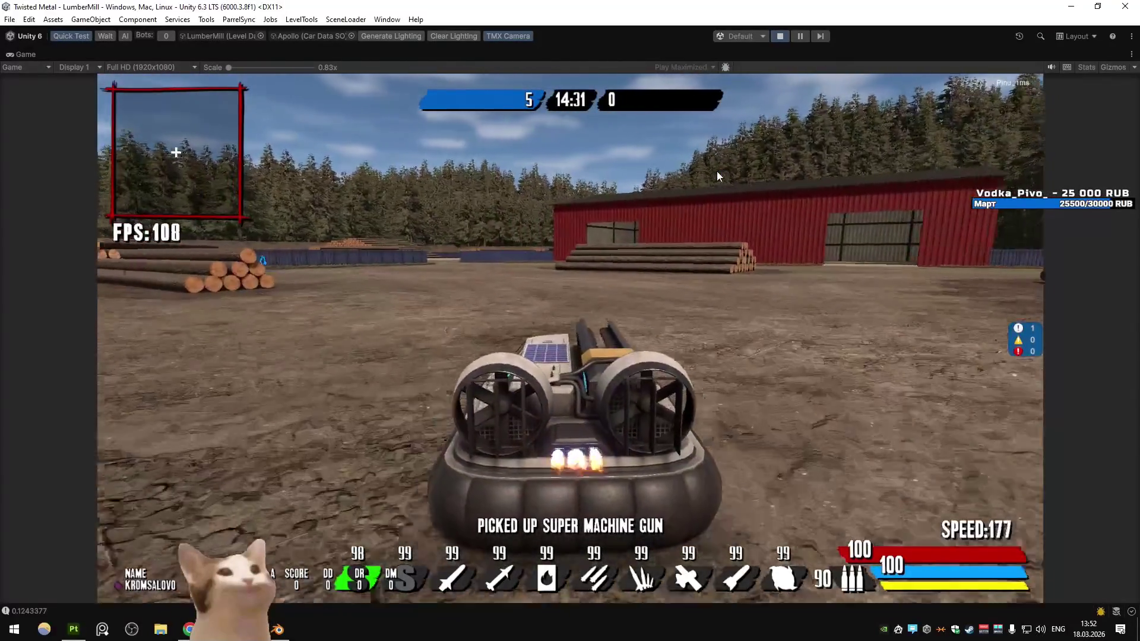
pyautogui.press('a')
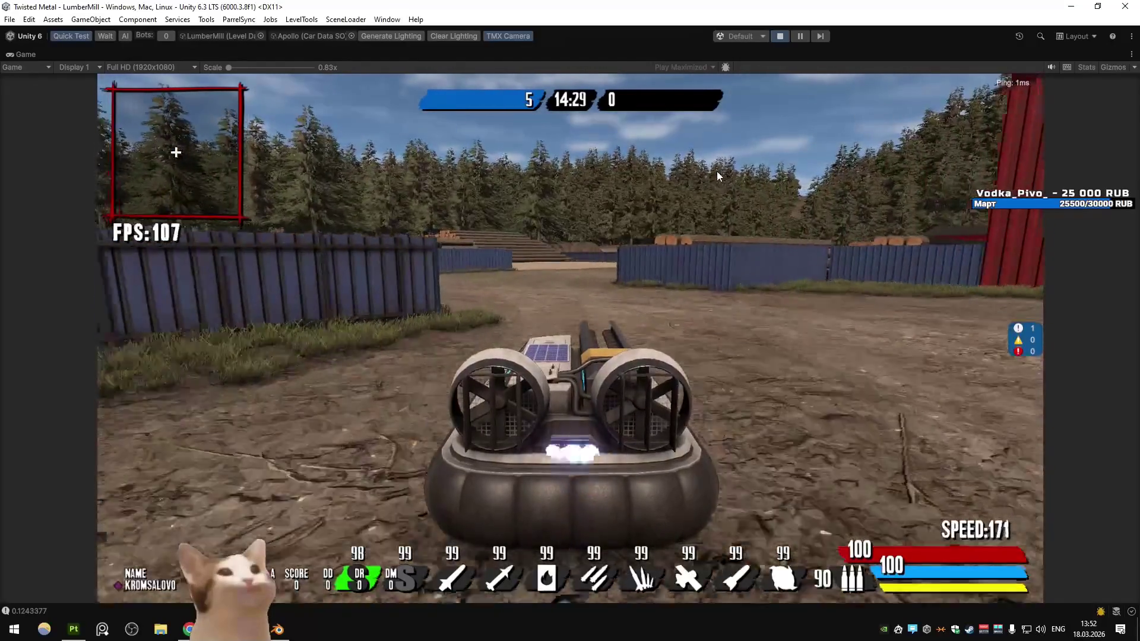
pyautogui.press('d')
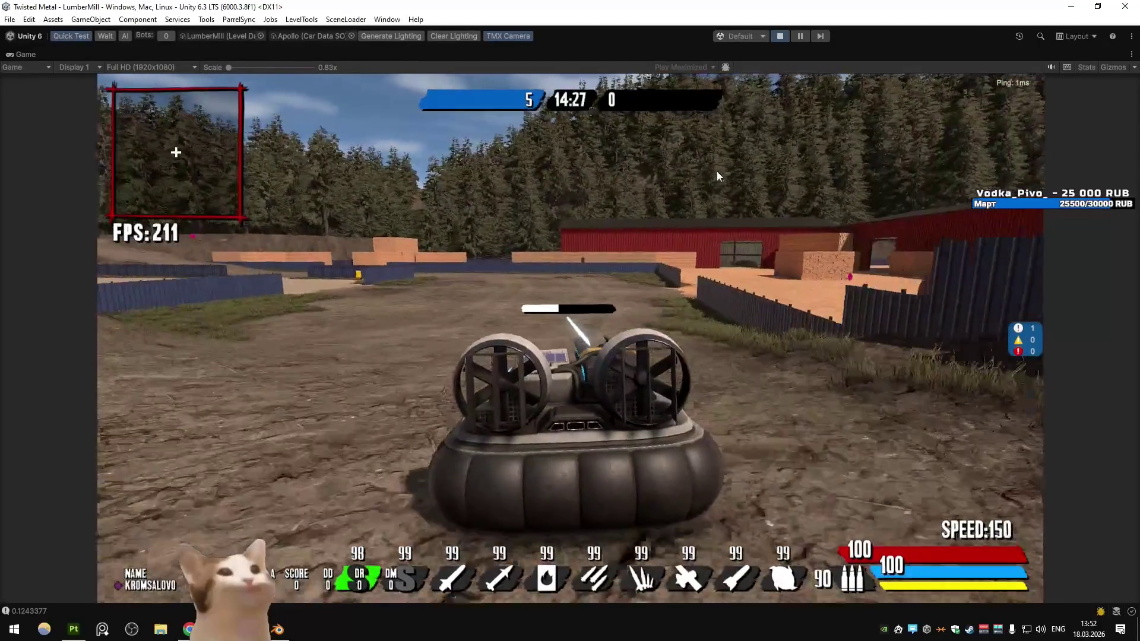
pyautogui.press('a')
pyautogui.click(717, 171)
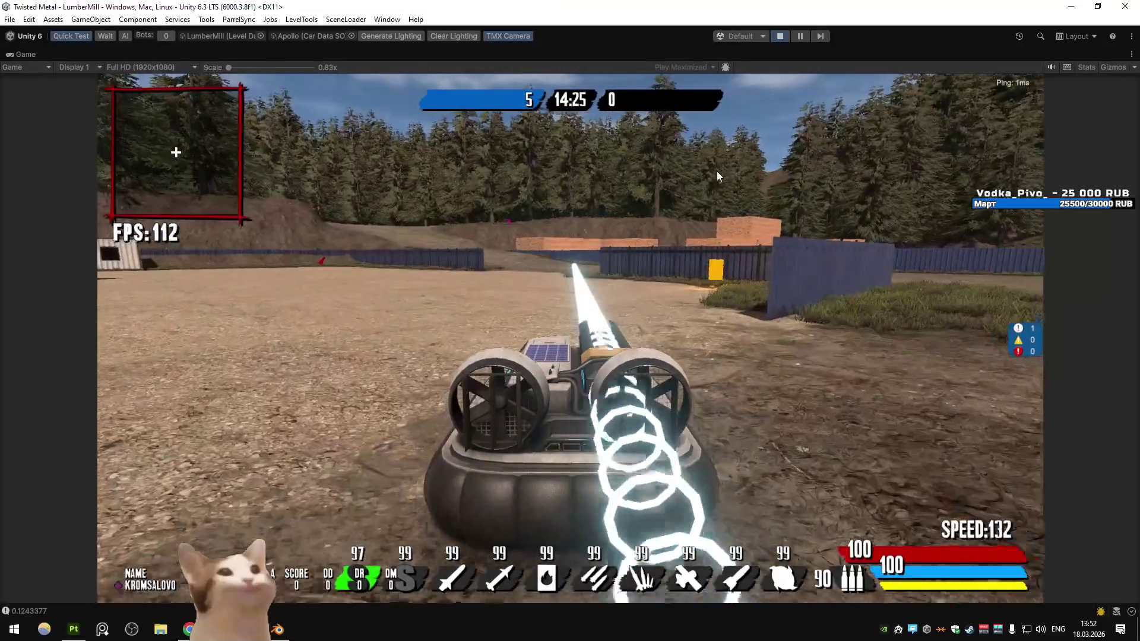
pyautogui.press('a')
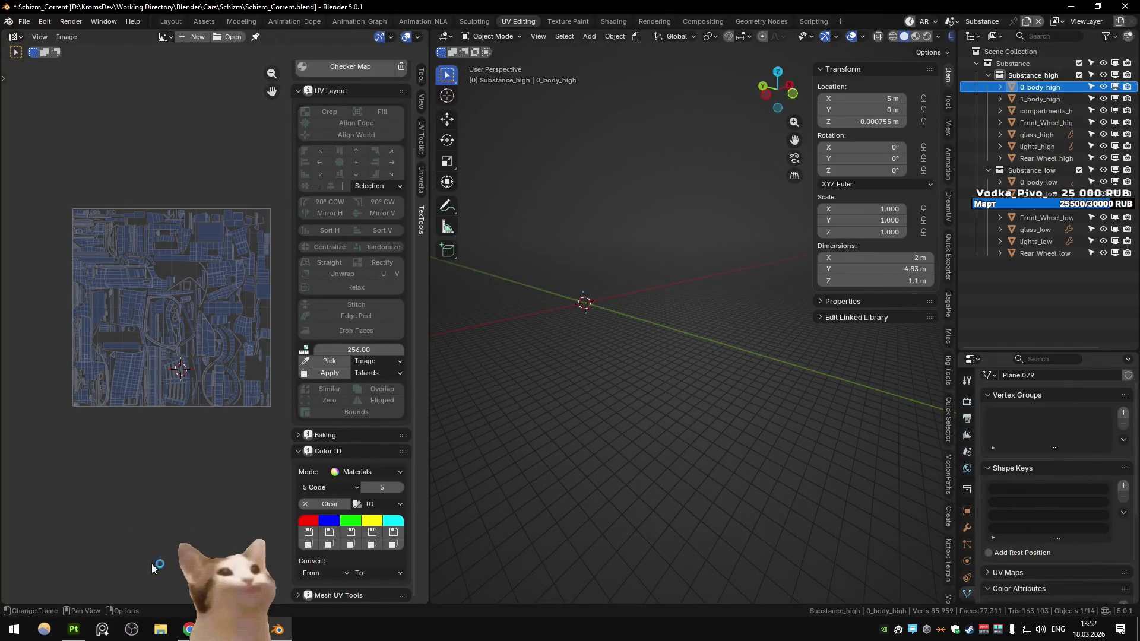
pyautogui.moveTo(489, 316); pyautogui.dragTo(475, 287)
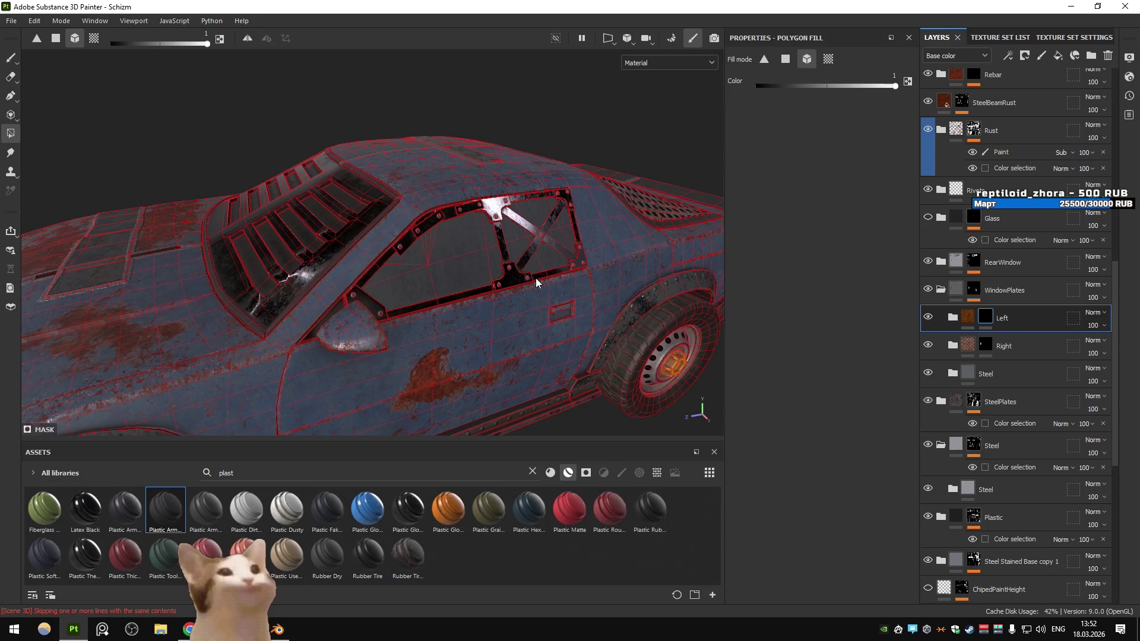
# Fill the door-window polygons white in the Left layer's mask, then orbit to inspect the plates
pyautogui.moveTo(536, 283); pyautogui.dragTo(551, 289)
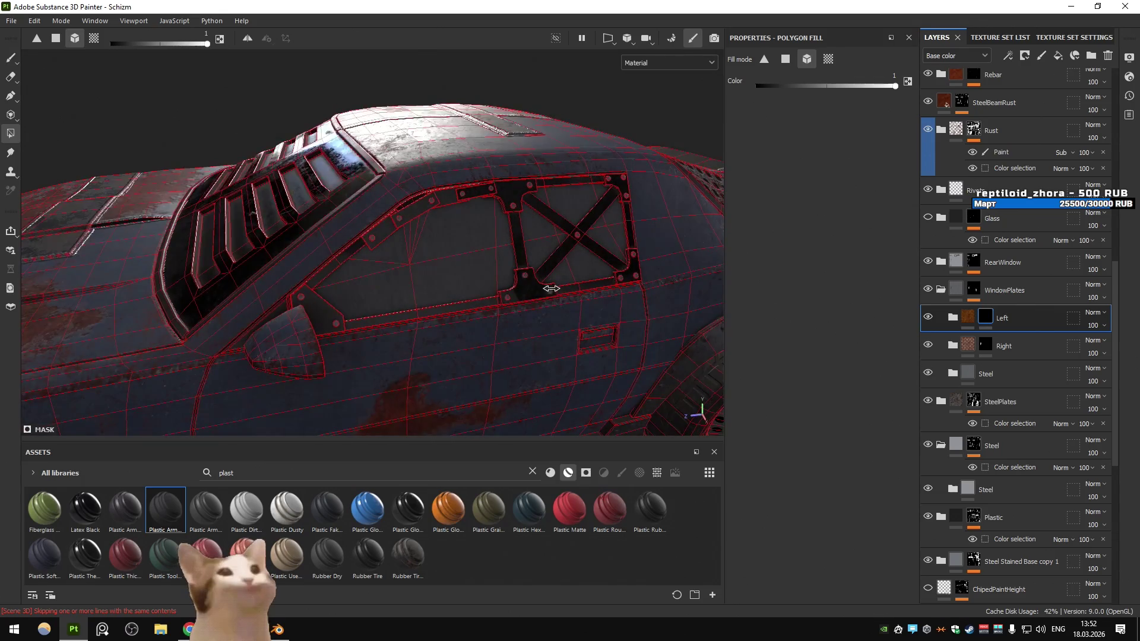
pyautogui.click(983, 319)
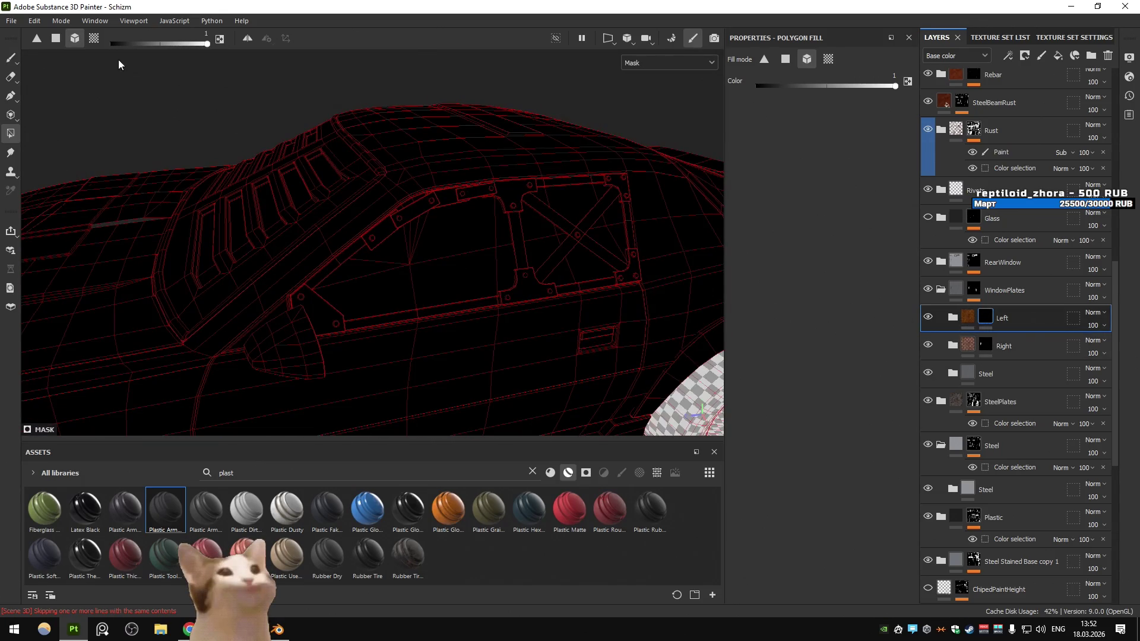
pyautogui.click(443, 270)
pyautogui.click(977, 321)
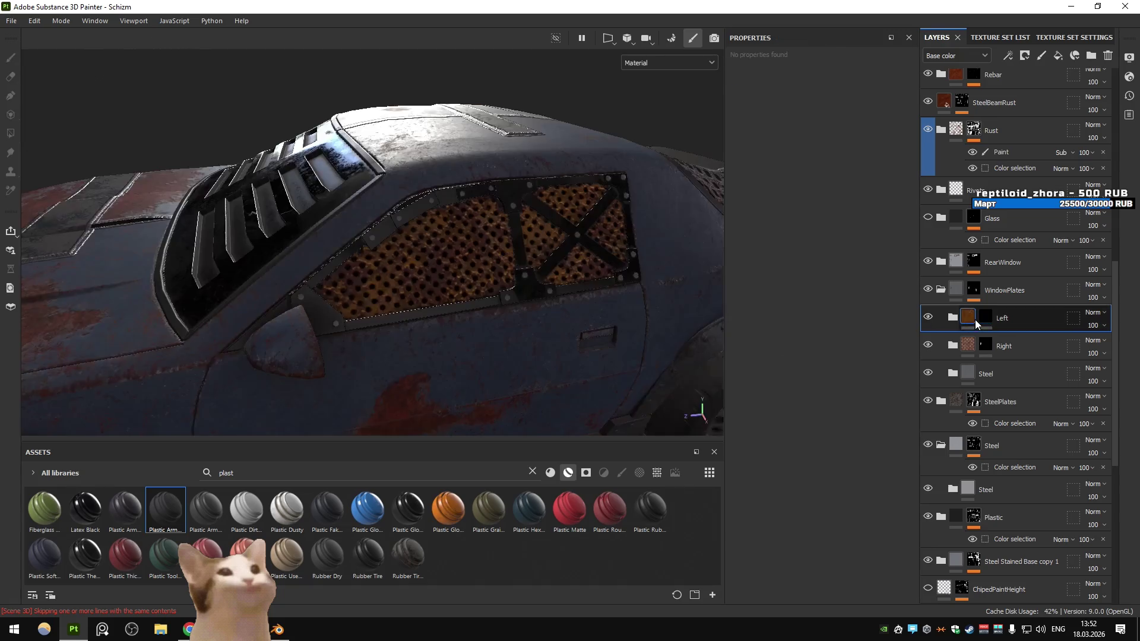
pyautogui.moveTo(588, 270); pyautogui.dragTo(495, 242)
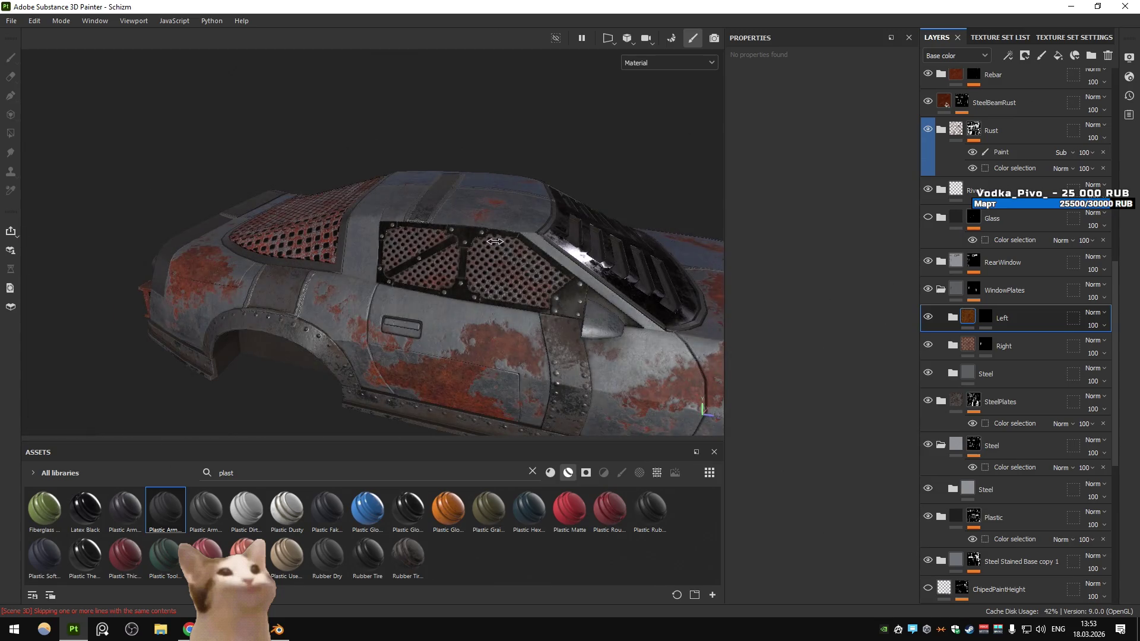
pyautogui.moveTo(589, 240); pyautogui.dragTo(933, 330)
pyautogui.scroll(-3)
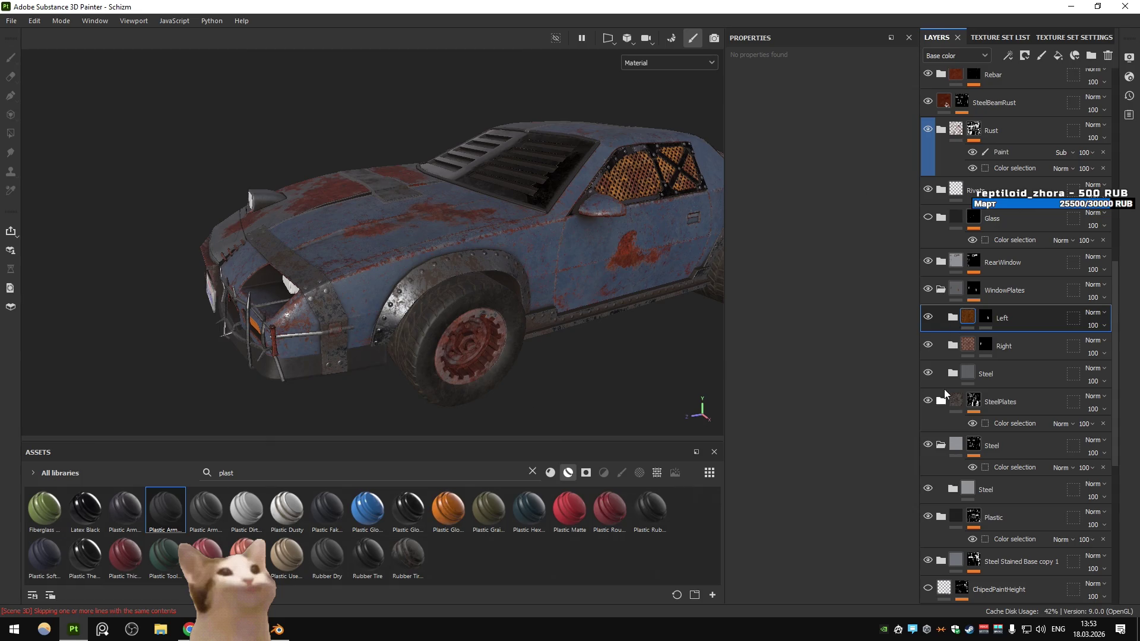
# Add the red ID colour (144, 20, 10) to SteelPlates' colour selection and zoom toward the side grille
pyautogui.click(1000, 423)
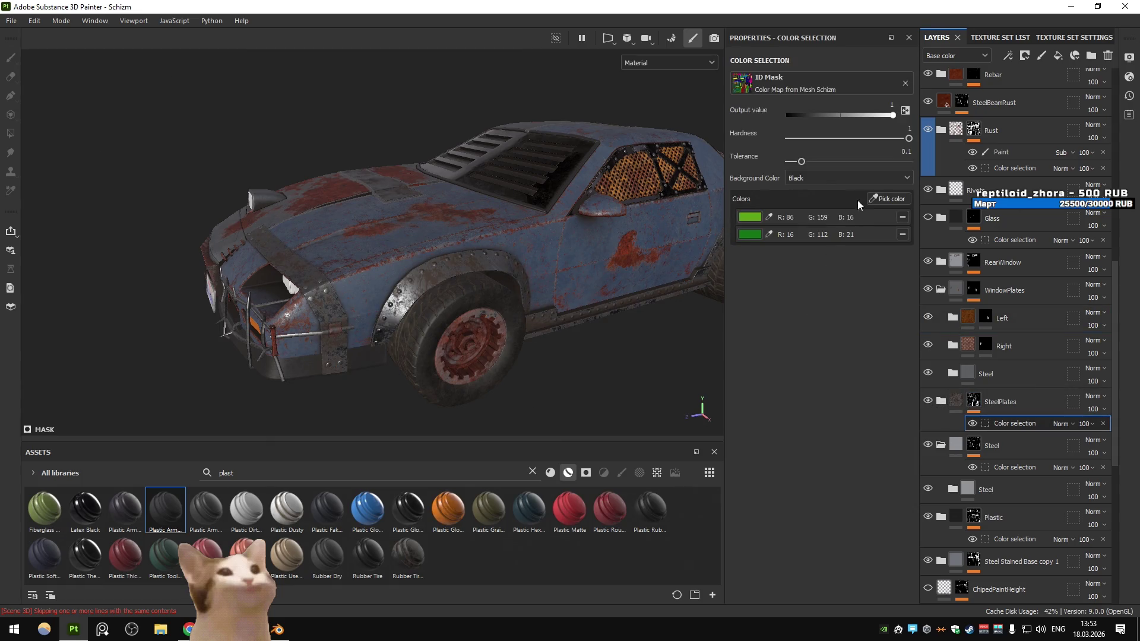
pyautogui.click(604, 174)
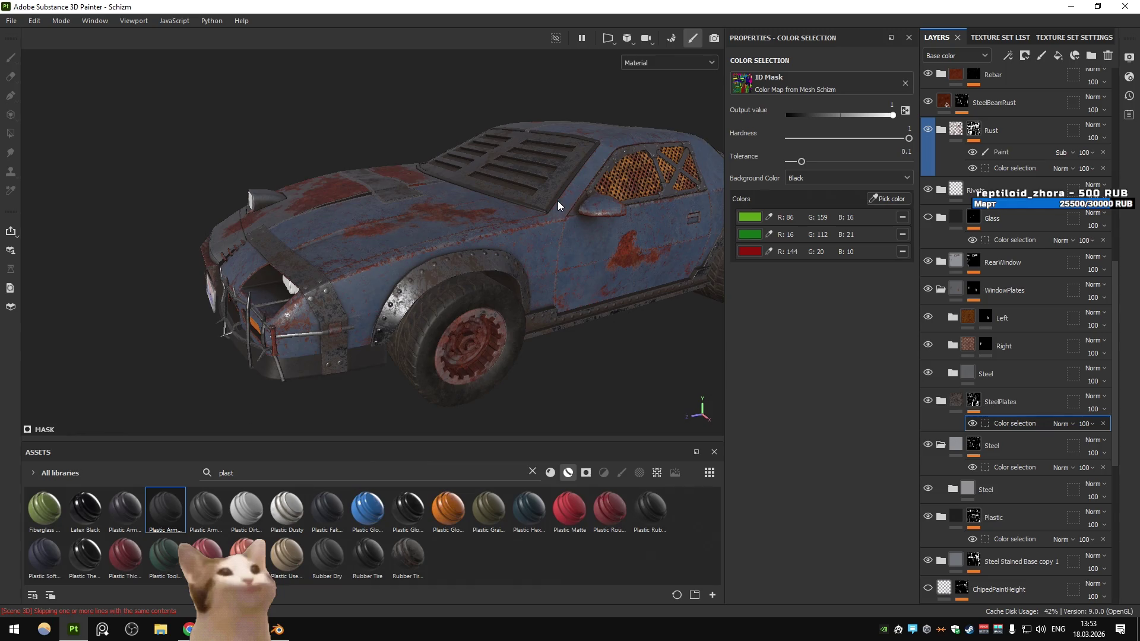
pyautogui.scroll(3)
pyautogui.moveTo(558, 200); pyautogui.dragTo(493, 312)
pyautogui.moveTo(547, 342); pyautogui.dragTo(433, 359)
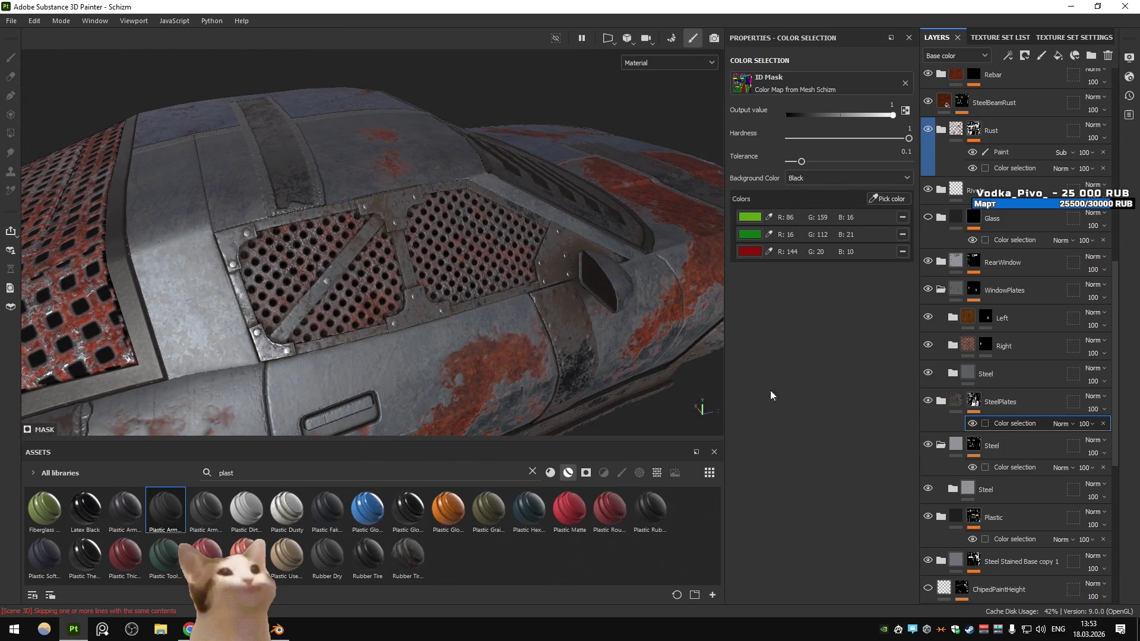
# Duplicate SteelPlates, remove red from the original's selection, and open the copy's colour selection
pyautogui.click(1034, 401)
pyautogui.hotkey('ctrl', 'd')
pyautogui.click(1016, 467)
pyautogui.click(902, 252)
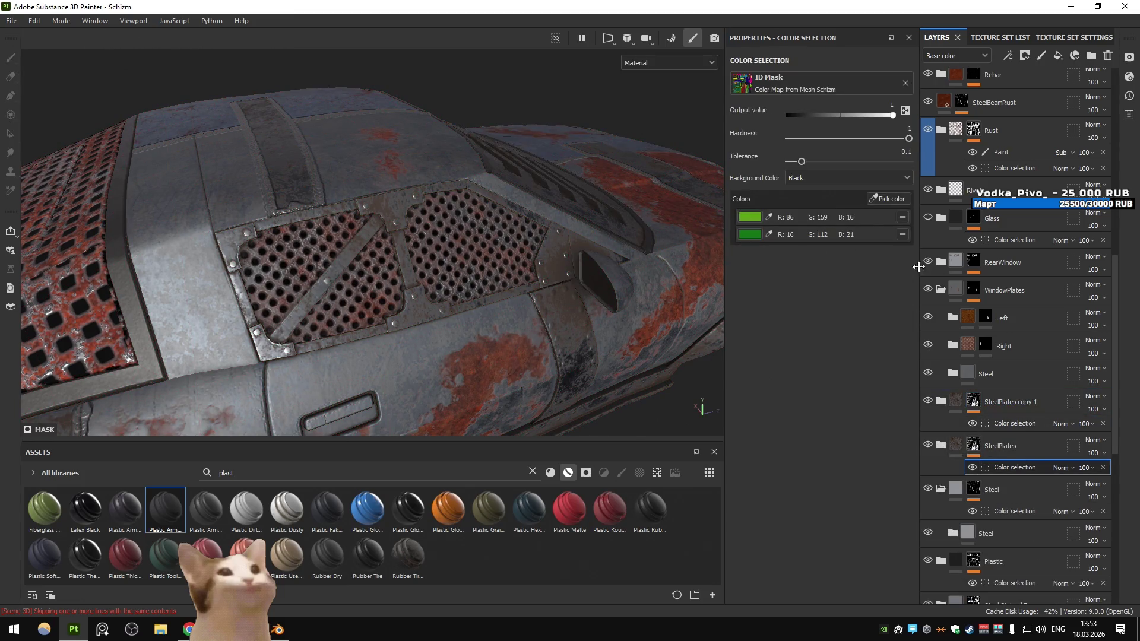
pyautogui.click(1016, 423)
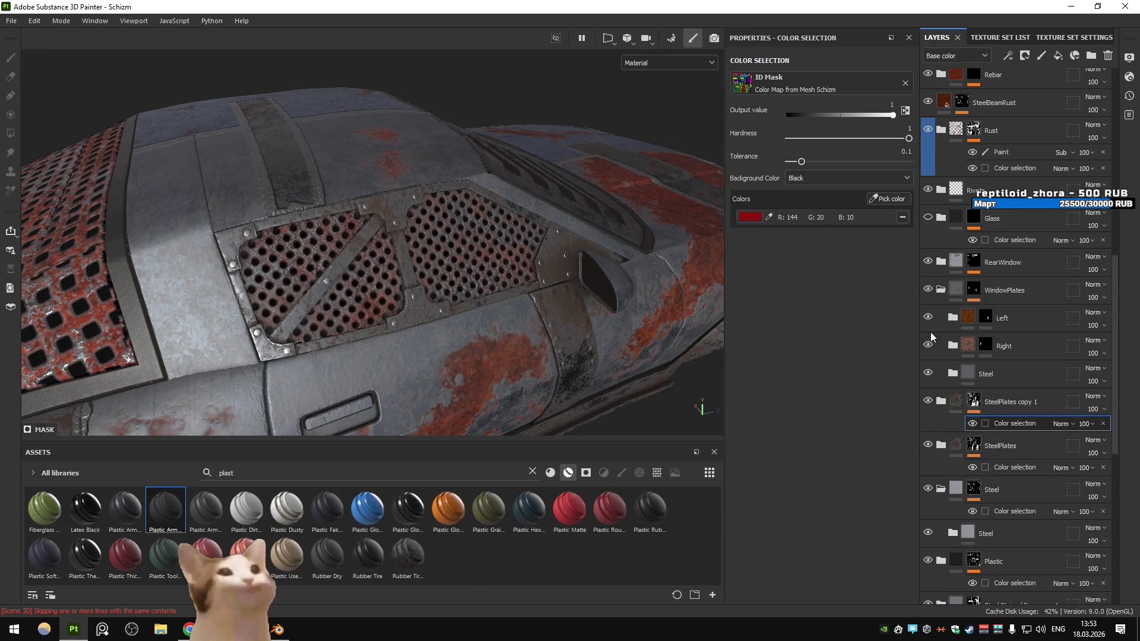
pyautogui.click(943, 402)
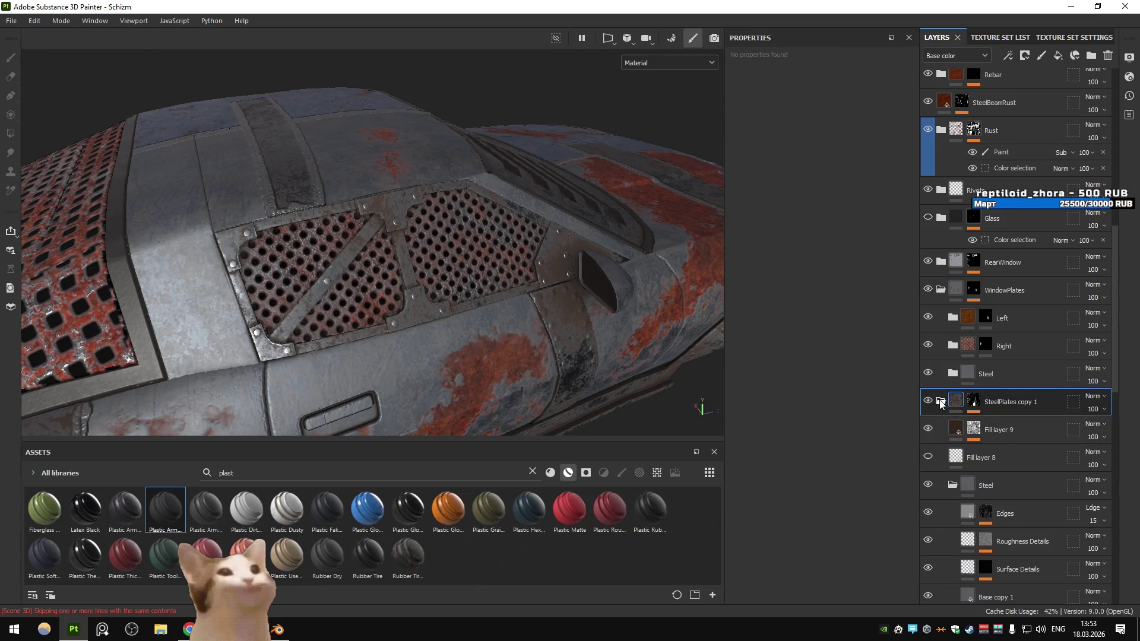
# Turn on Fill layer 9 and delete Fill layer 8 in SteelPlates copy 1
pyautogui.click(929, 429)
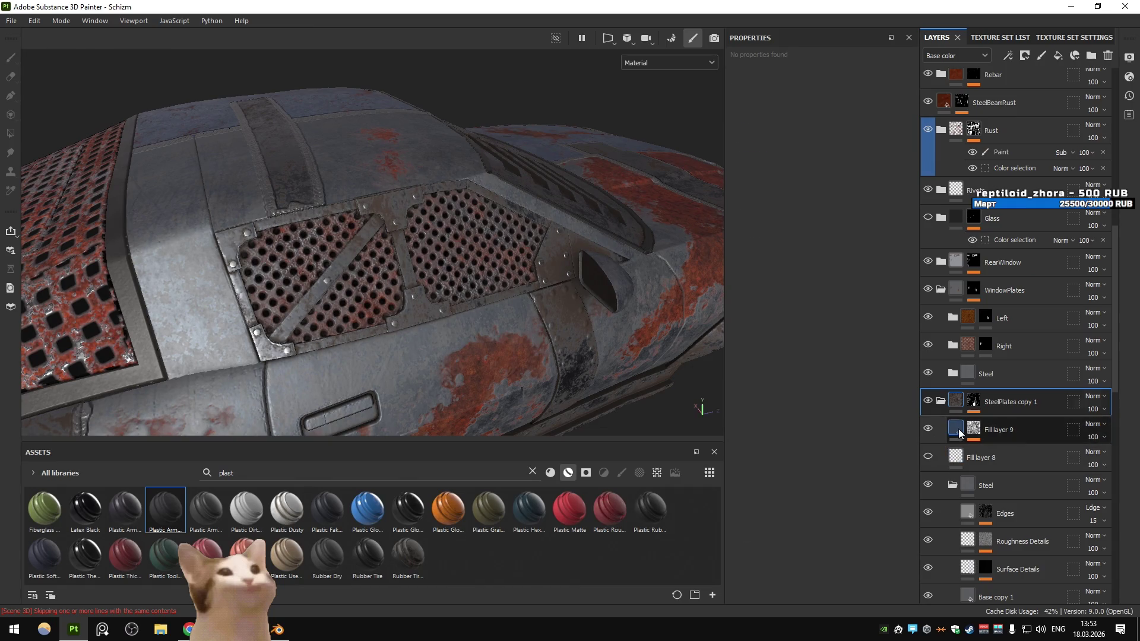
pyautogui.click(958, 429)
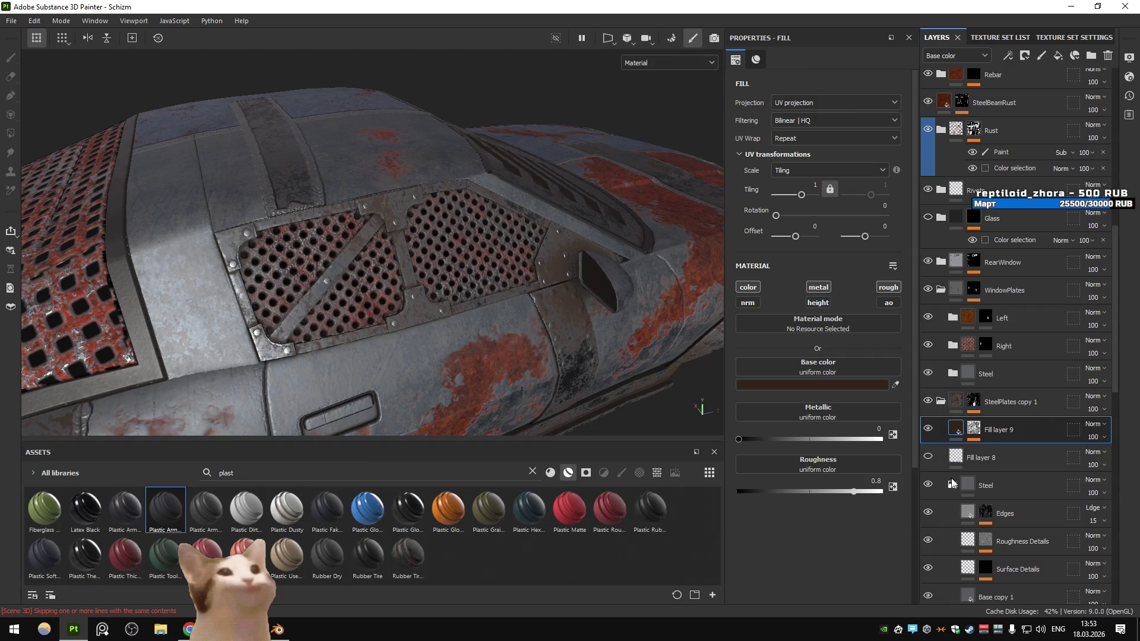
pyautogui.click(974, 457)
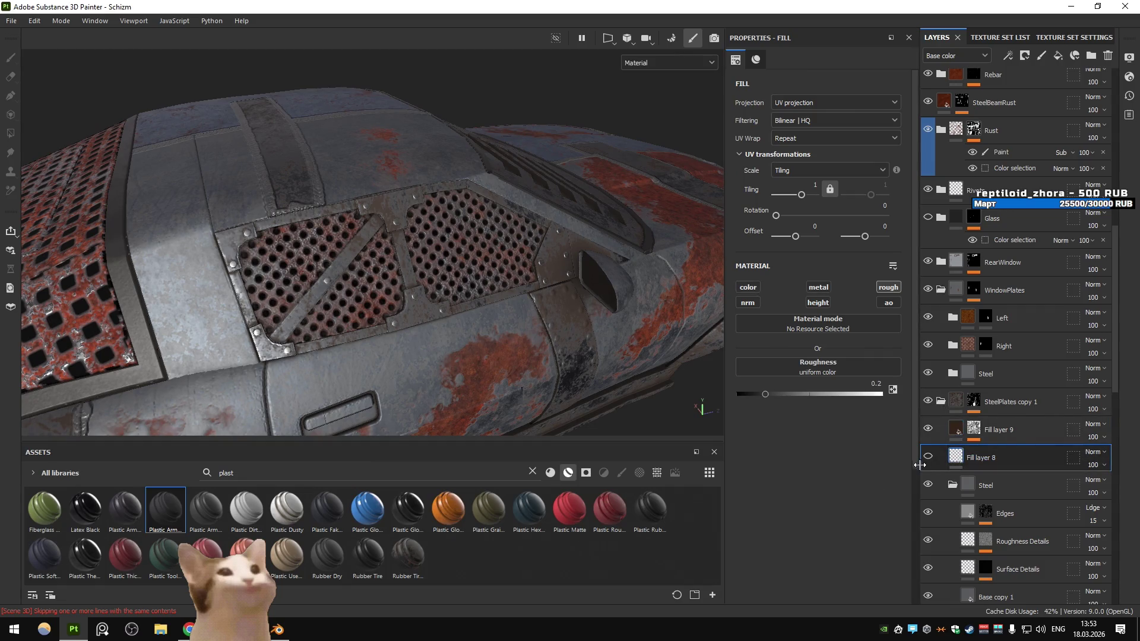
pyautogui.click(930, 457)
pyautogui.press('Delete')
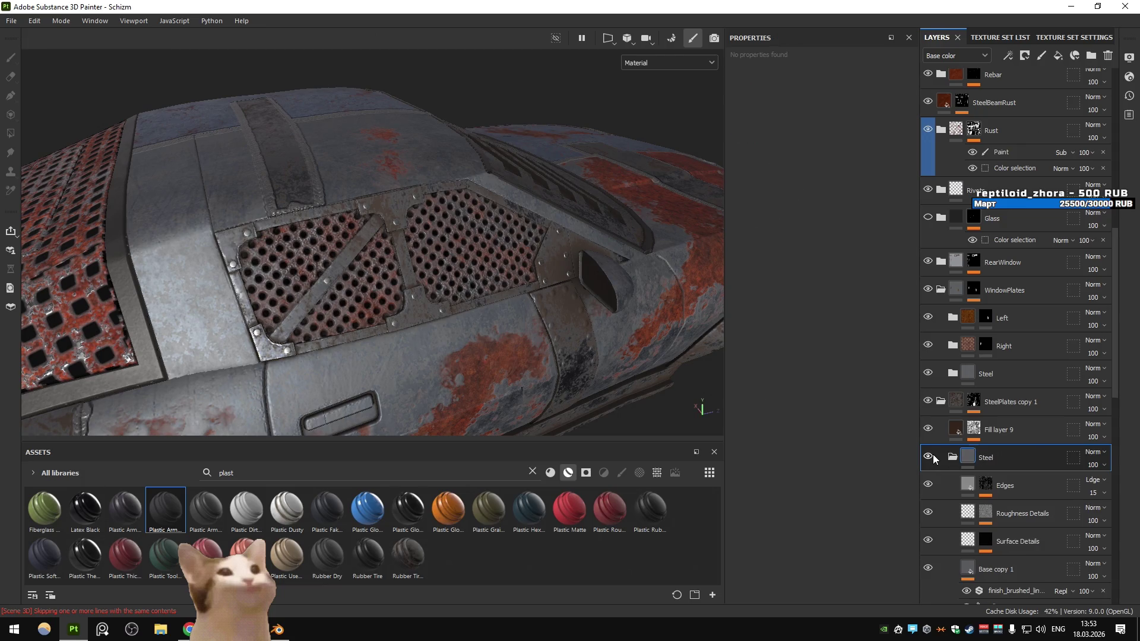
# Delete the Base layer and darken Base copy 1's base colour from 5A5B5D to 393939
pyautogui.scroll(-3)
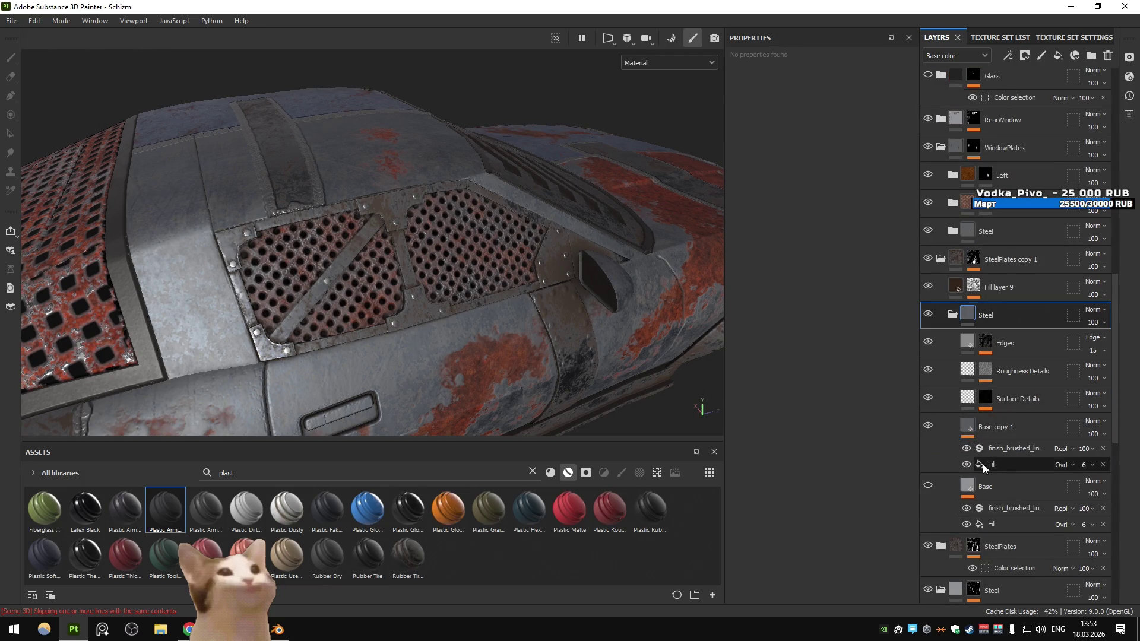
pyautogui.click(969, 490)
pyautogui.press('Delete')
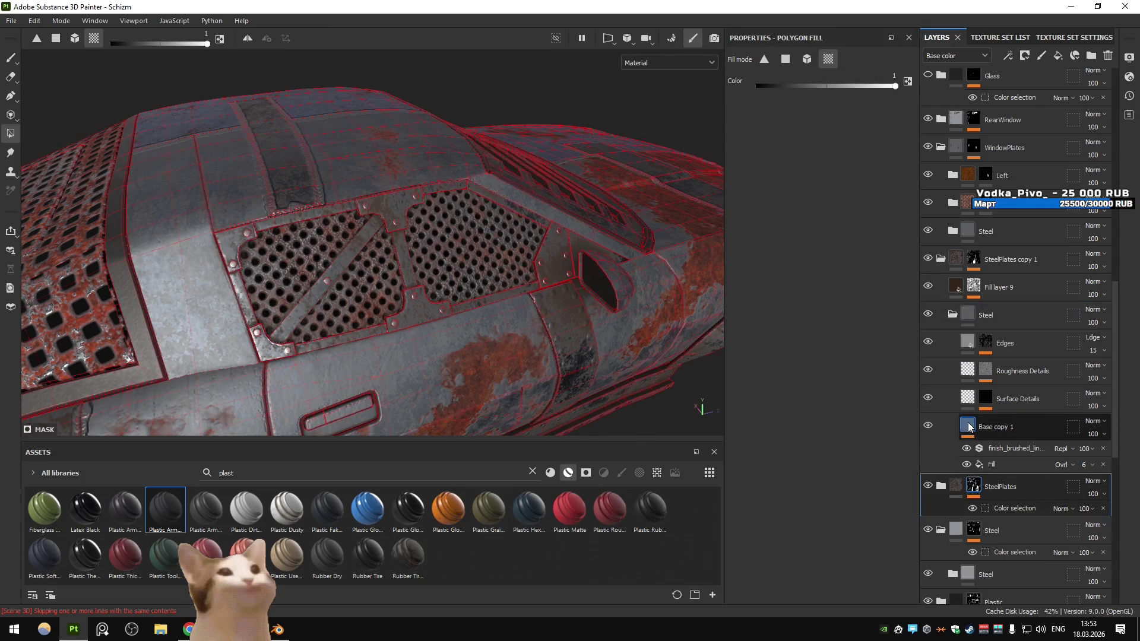
pyautogui.click(811, 386)
pyautogui.moveTo(790, 507); pyautogui.dragTo(779, 523)
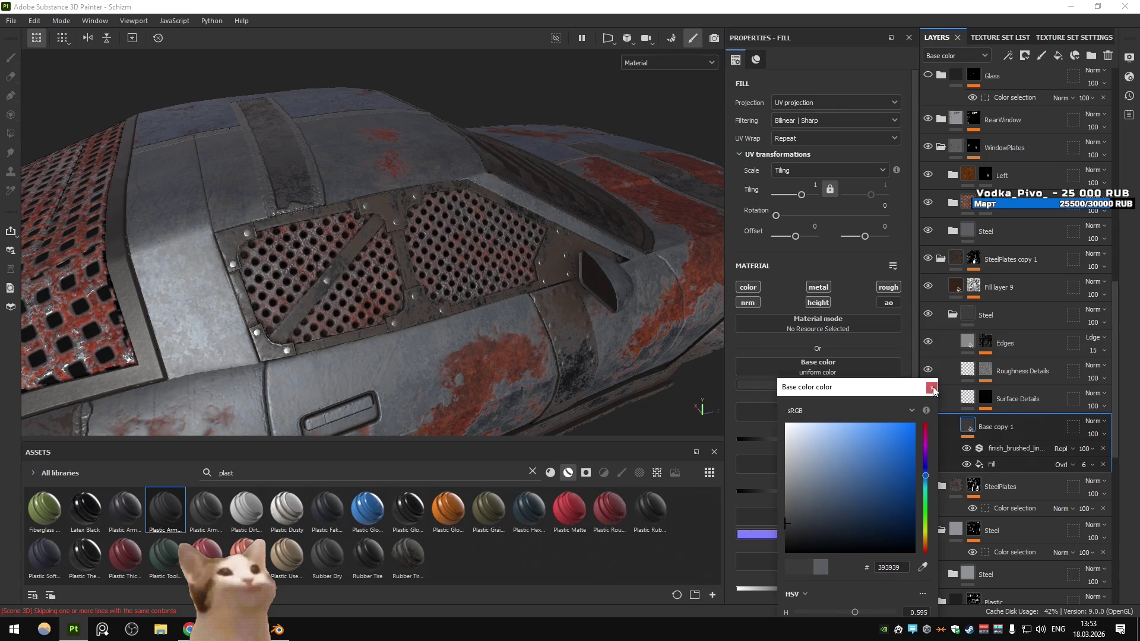
pyautogui.click(931, 388)
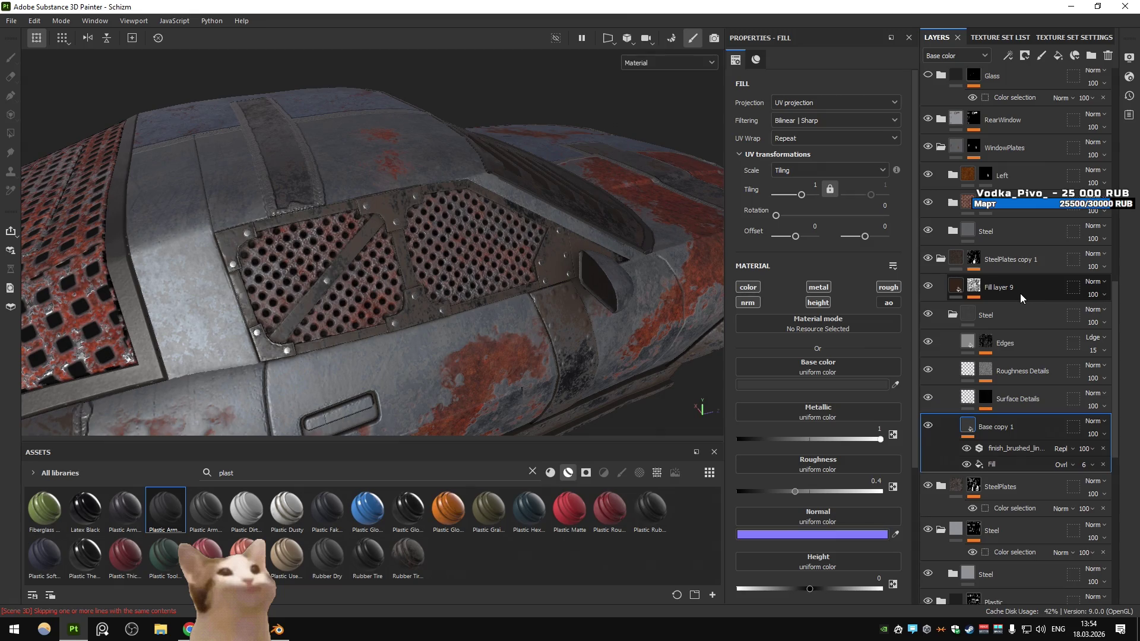